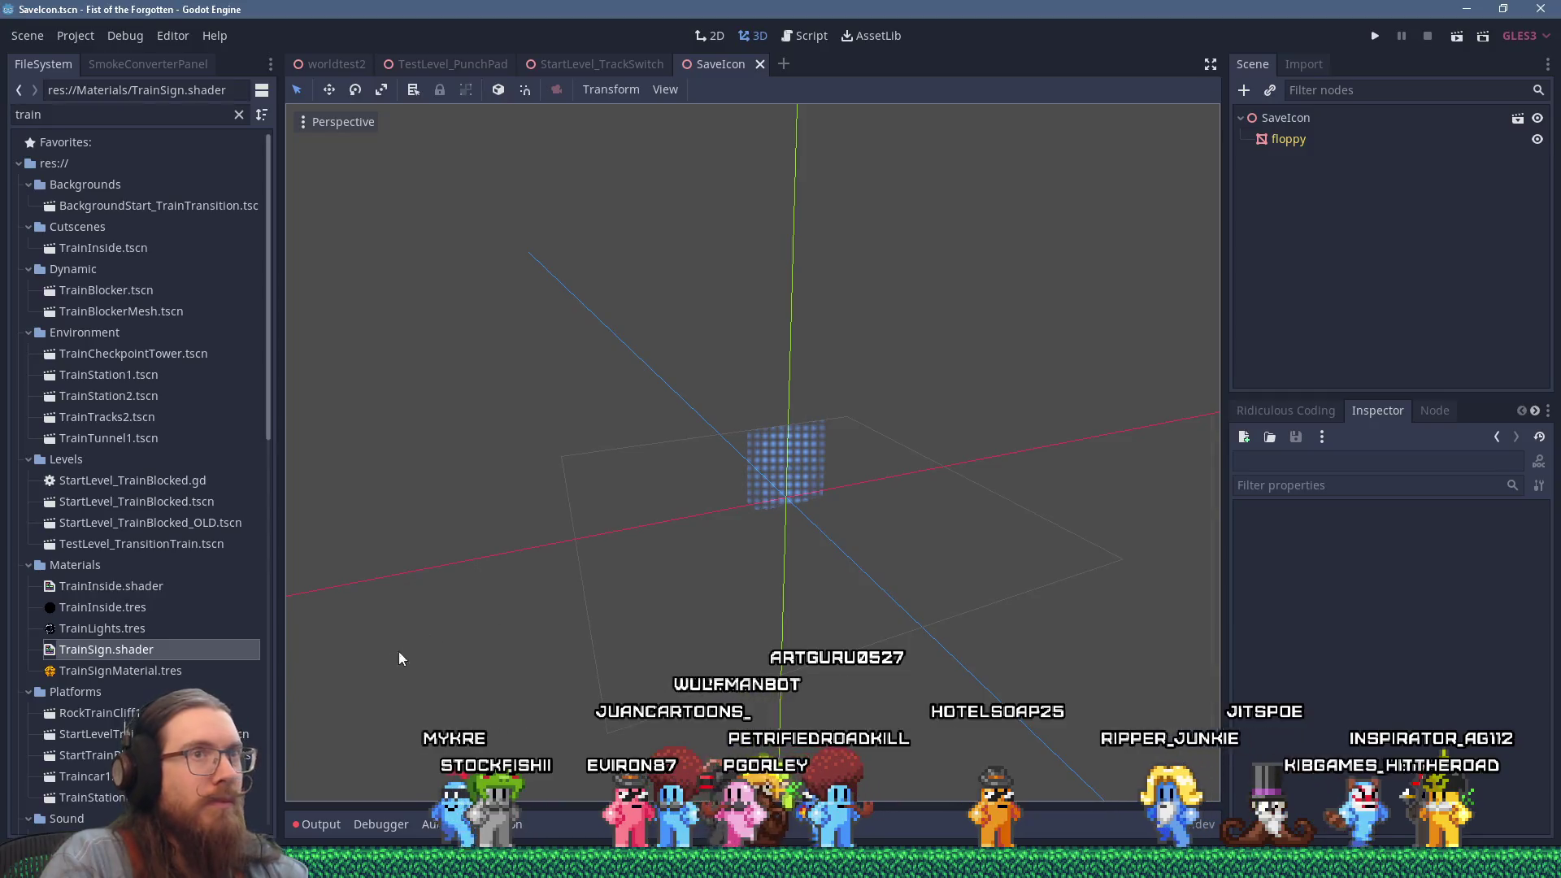
Select the floppy node, inspect its hologram material, and open the MeshHologram shader in the shader editor.
{"action": "left_click", "coordinate": [1286, 143]}
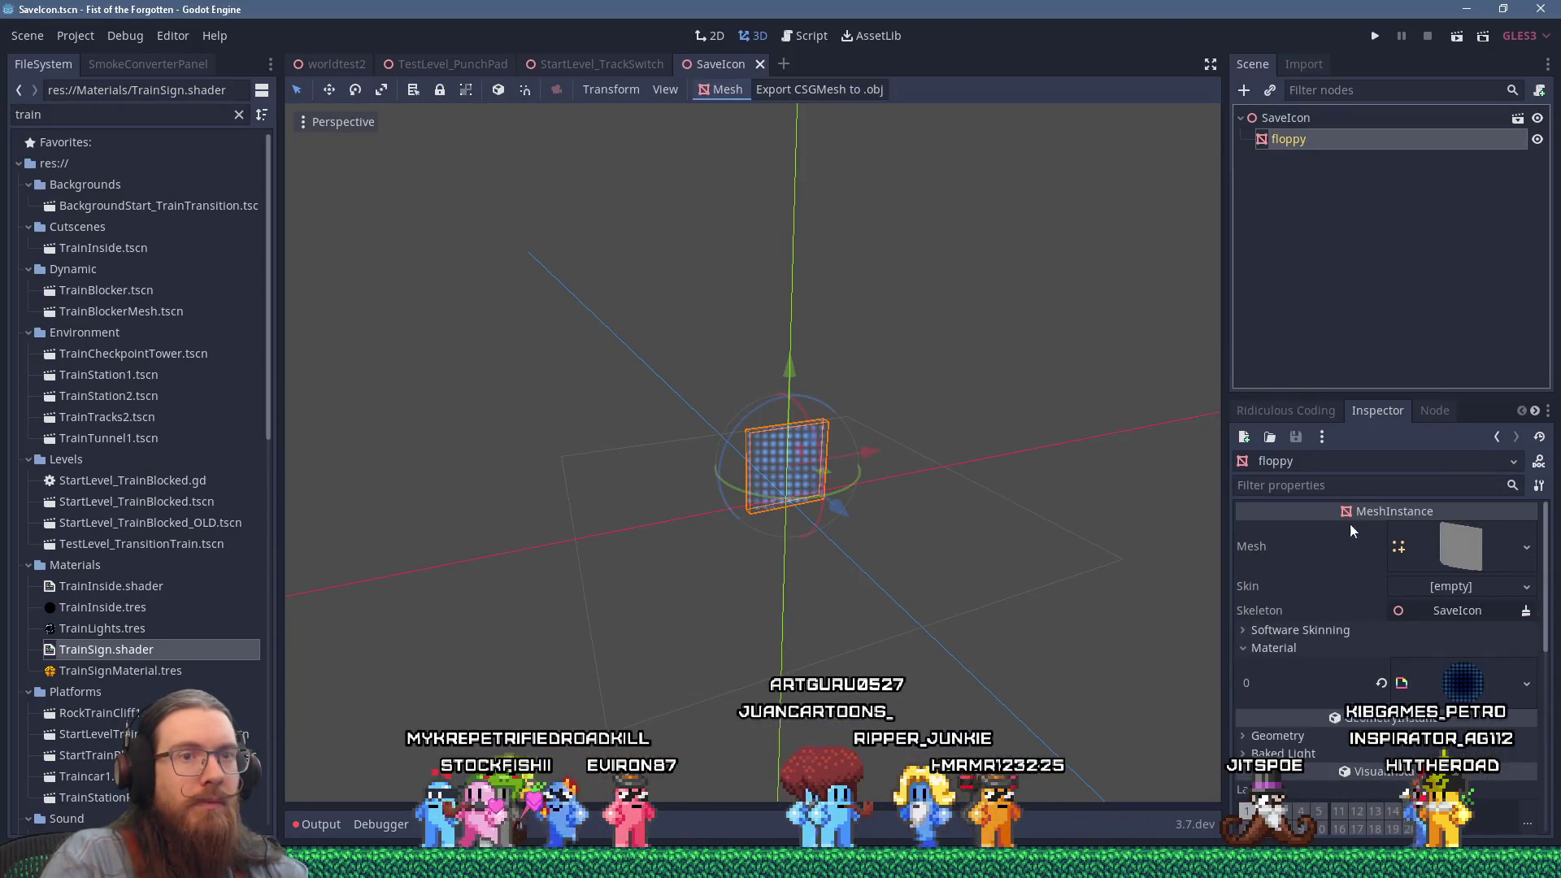
{"action": "left_click", "coordinate": [1473, 686]}
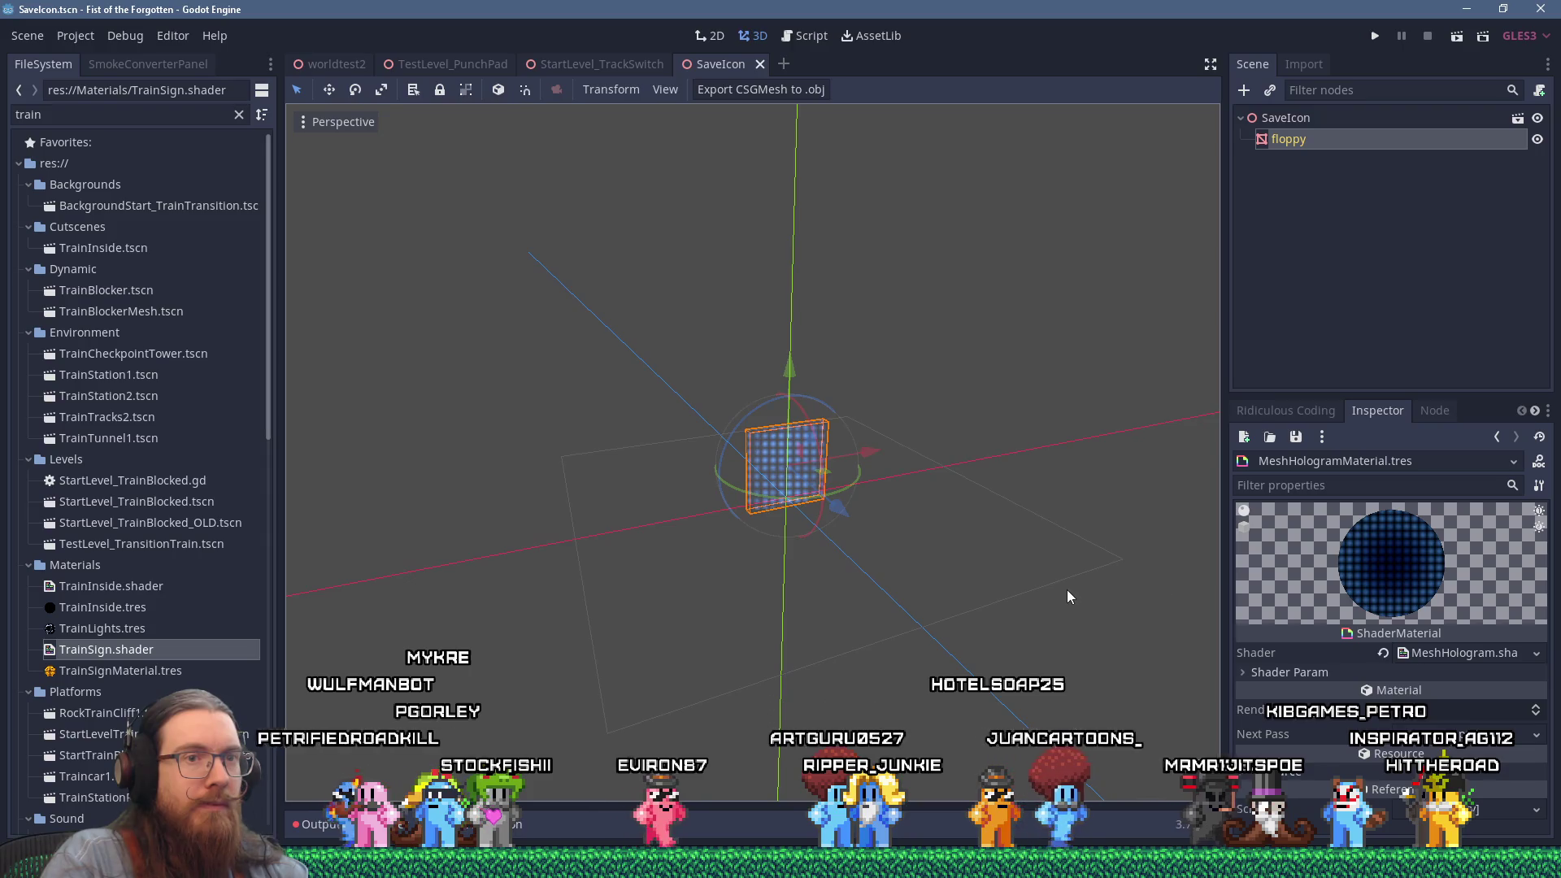
{"action": "left_click_drag", "start_coordinate": [1058, 585], "coordinate": [993, 559]}
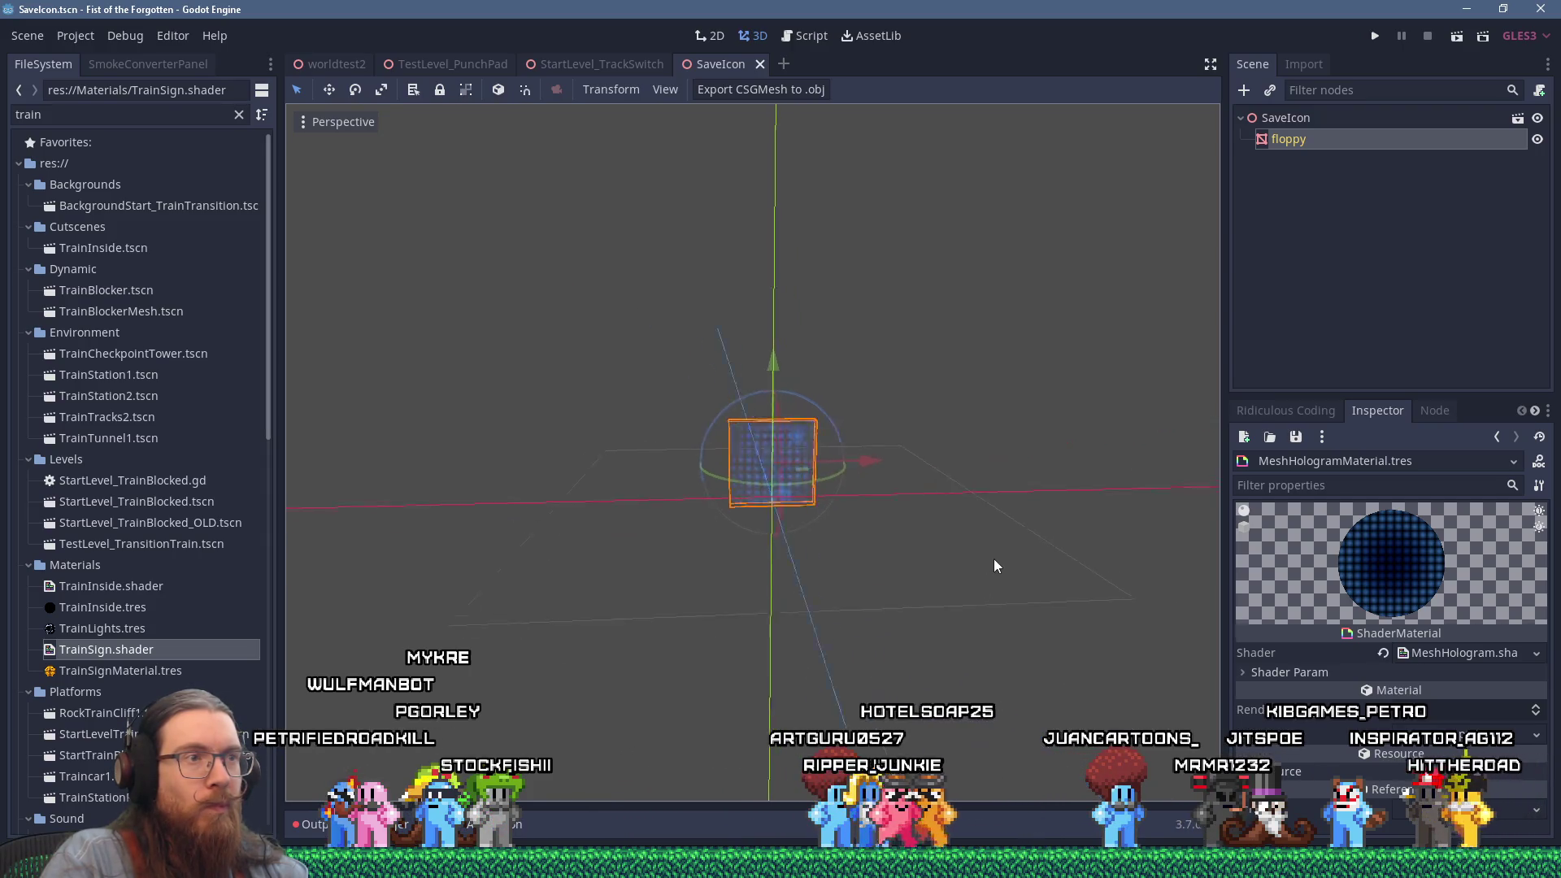
{"action": "scroll", "coordinate": [974, 538], "scroll_direction": "up", "scroll_amount": 5}
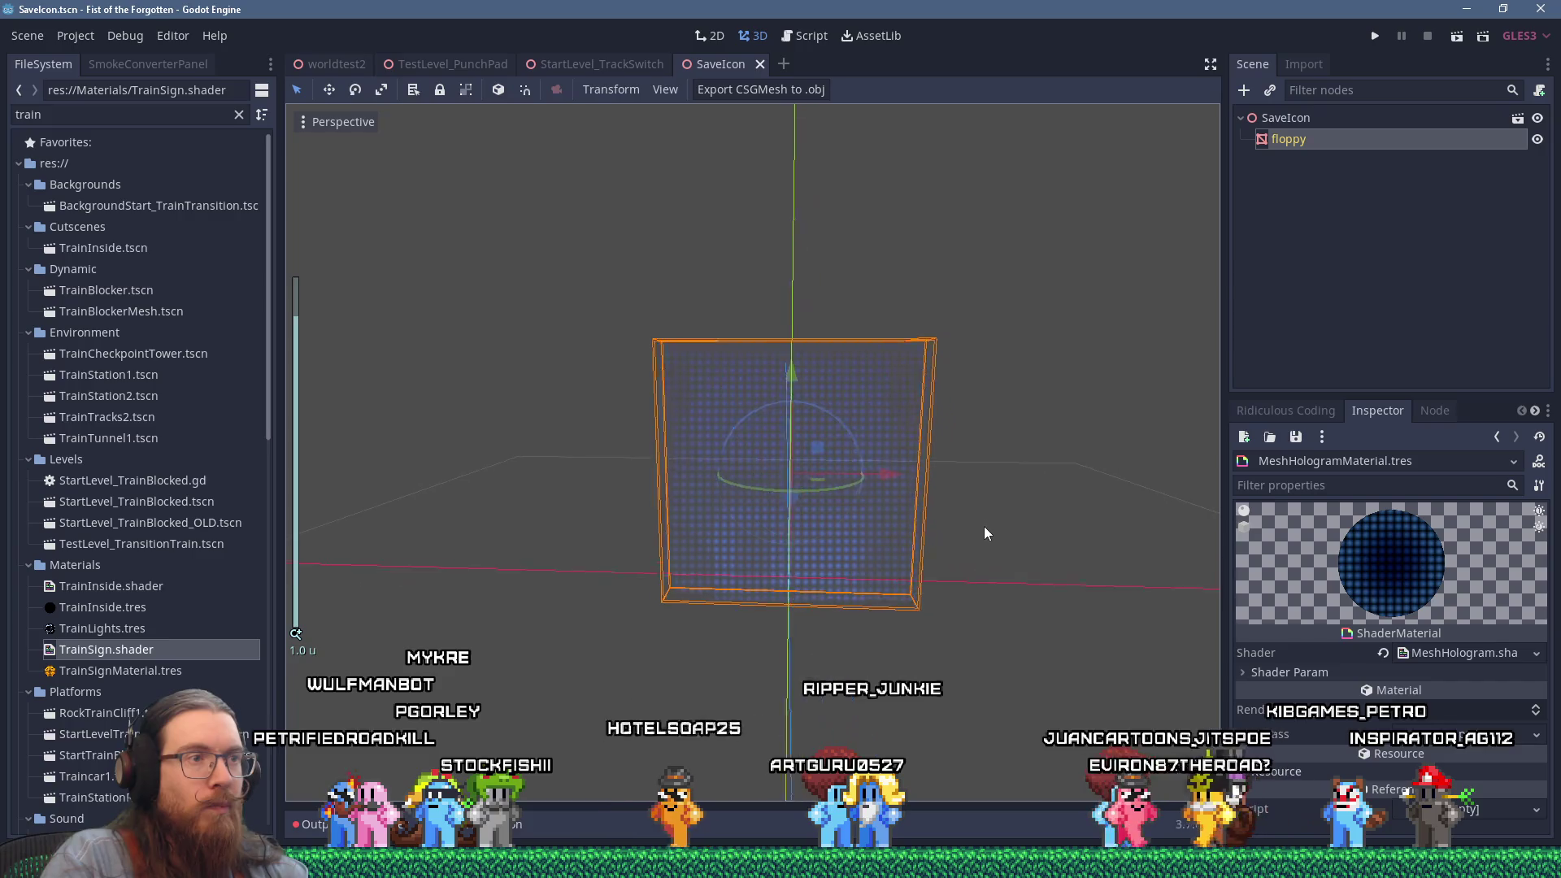
{"action": "scroll", "coordinate": [990, 518], "scroll_direction": "down", "scroll_amount": 3}
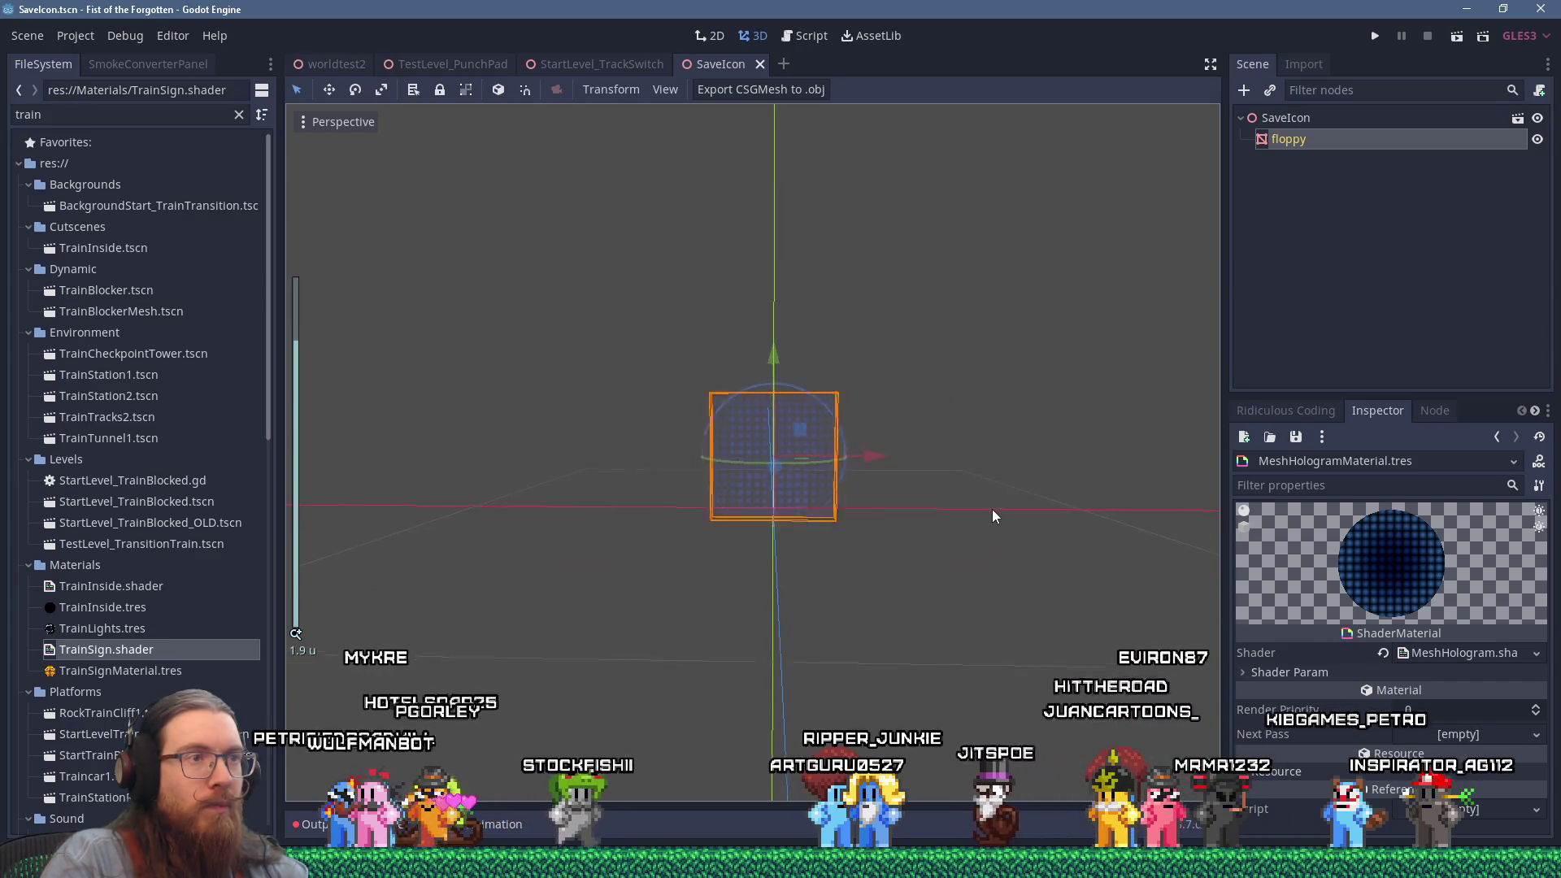
{"action": "scroll", "coordinate": [992, 509], "scroll_direction": "down", "scroll_amount": 2}
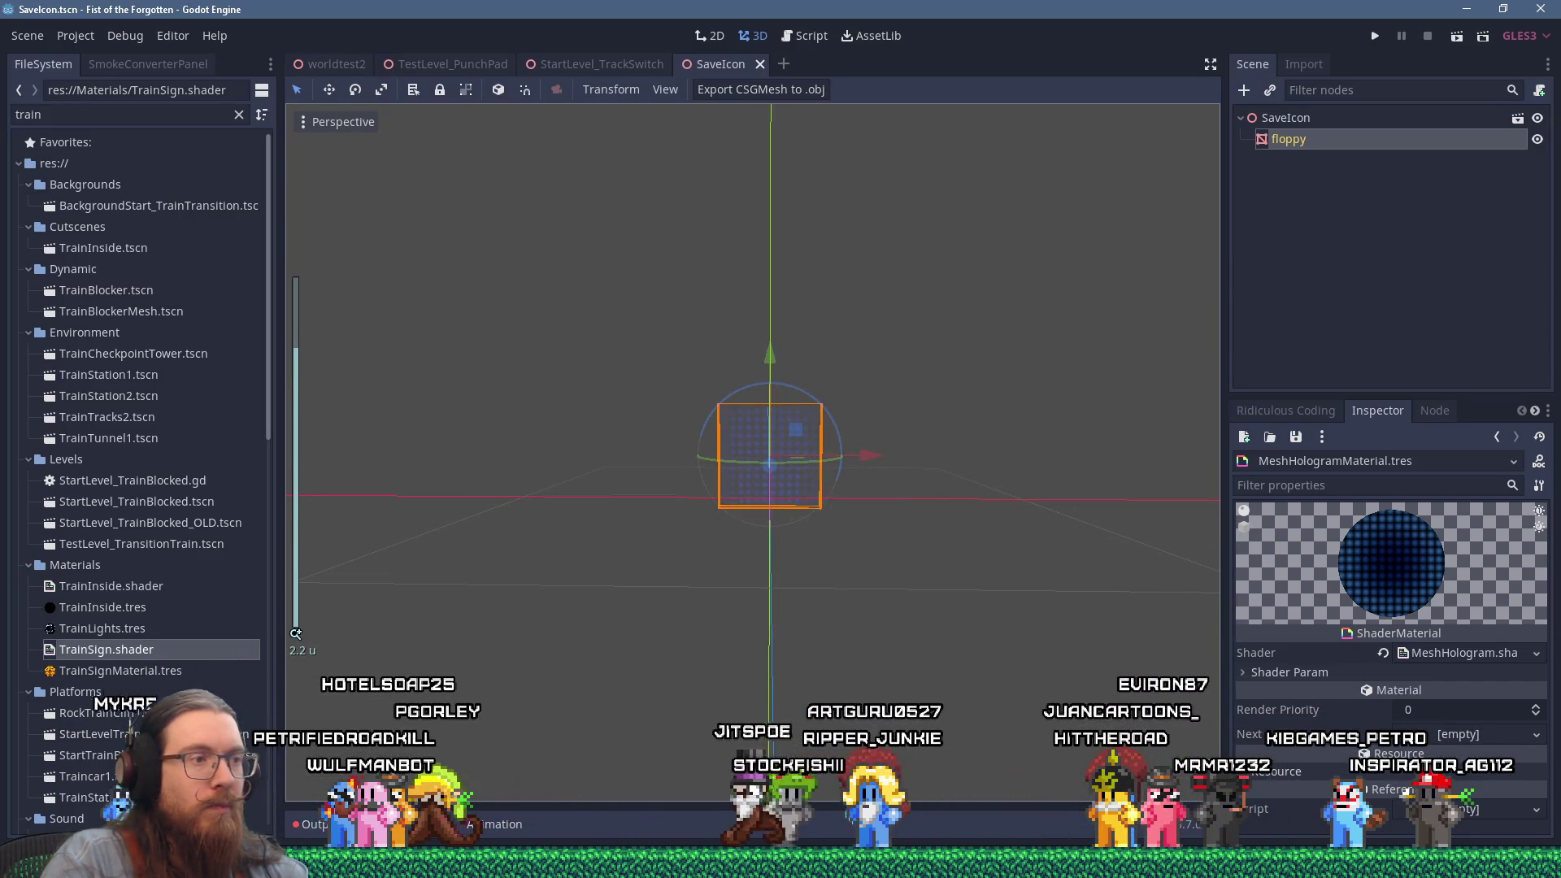
{"action": "left_click", "coordinate": [1445, 652]}
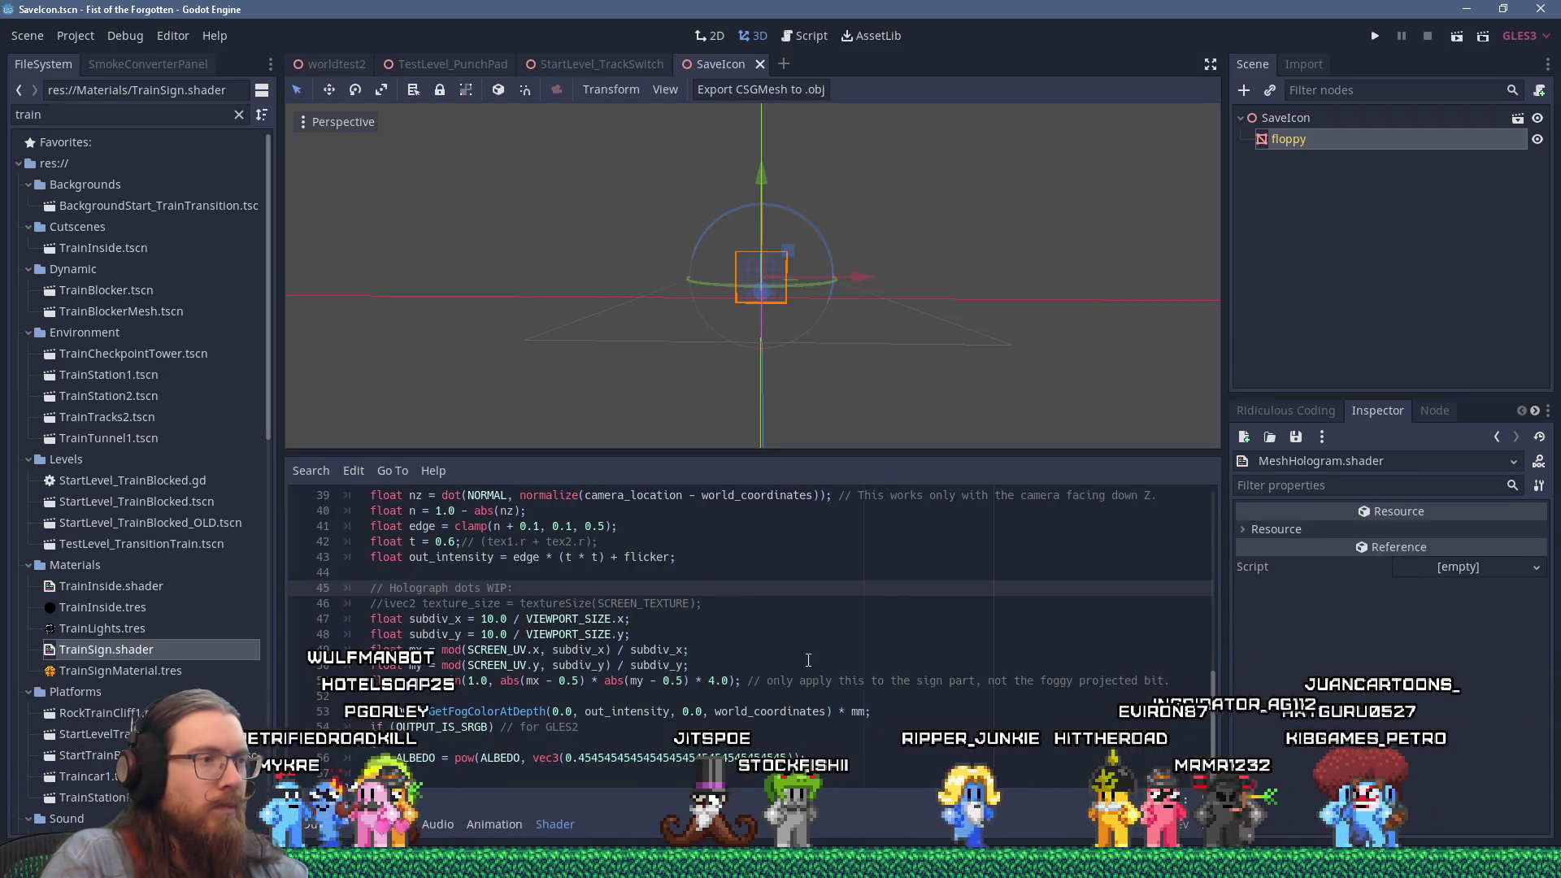
Insert line 47 'float aspect_ratio = VIEWPORT_SIZE.x / VIEWPORT_SIZE.y;', moving VIEWPORT_SIZE.x from line 48.
{"action": "left_click", "coordinate": [867, 606]}
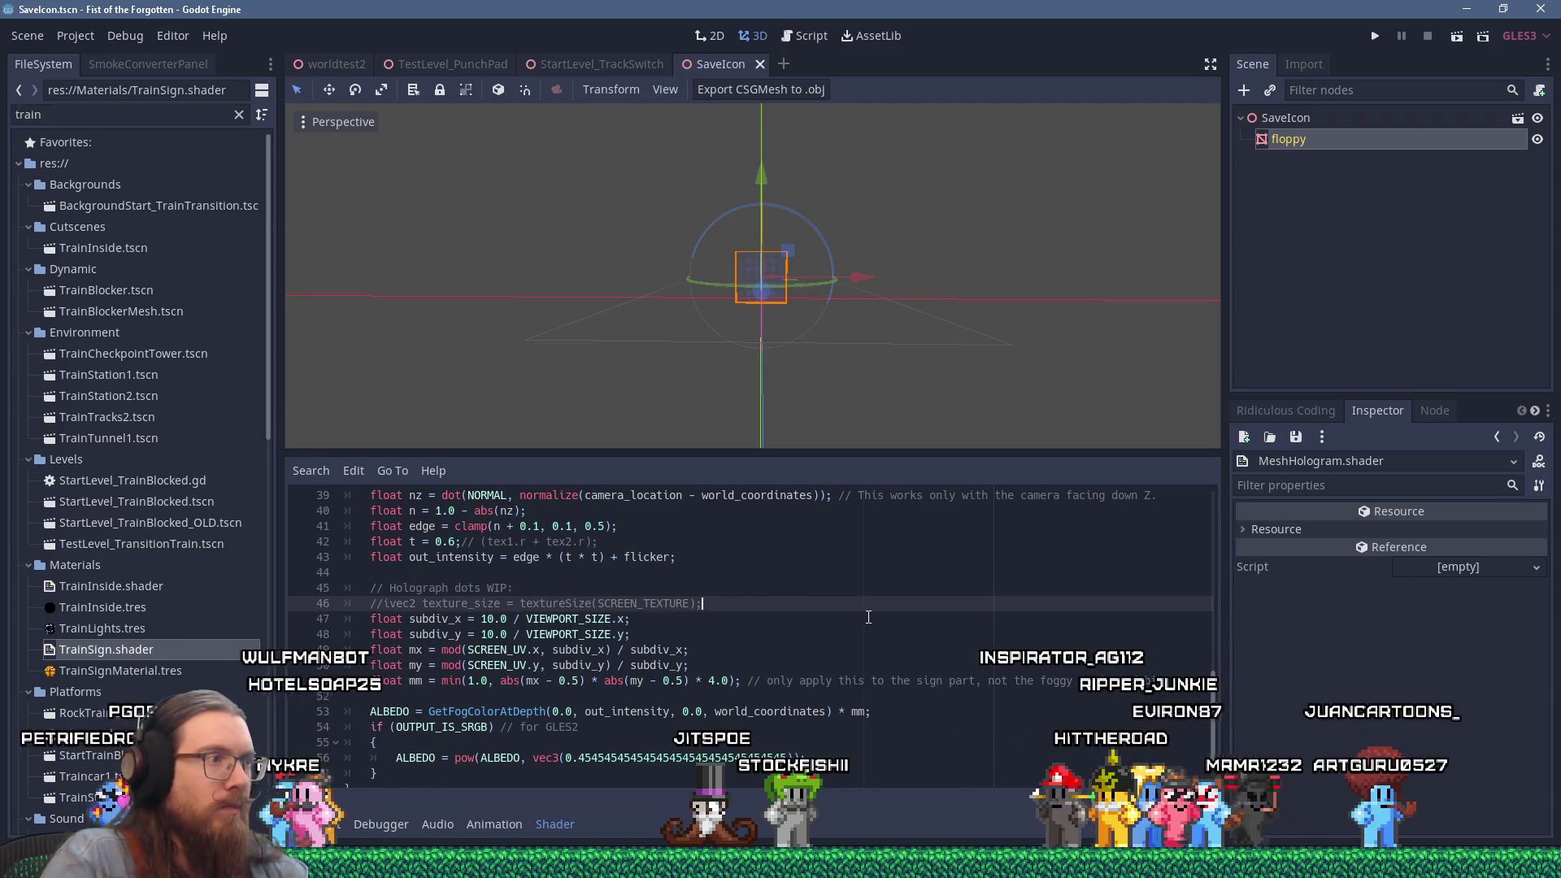
{"action": "key", "text": "Return"}
{"action": "type", "text": "var aspe"}
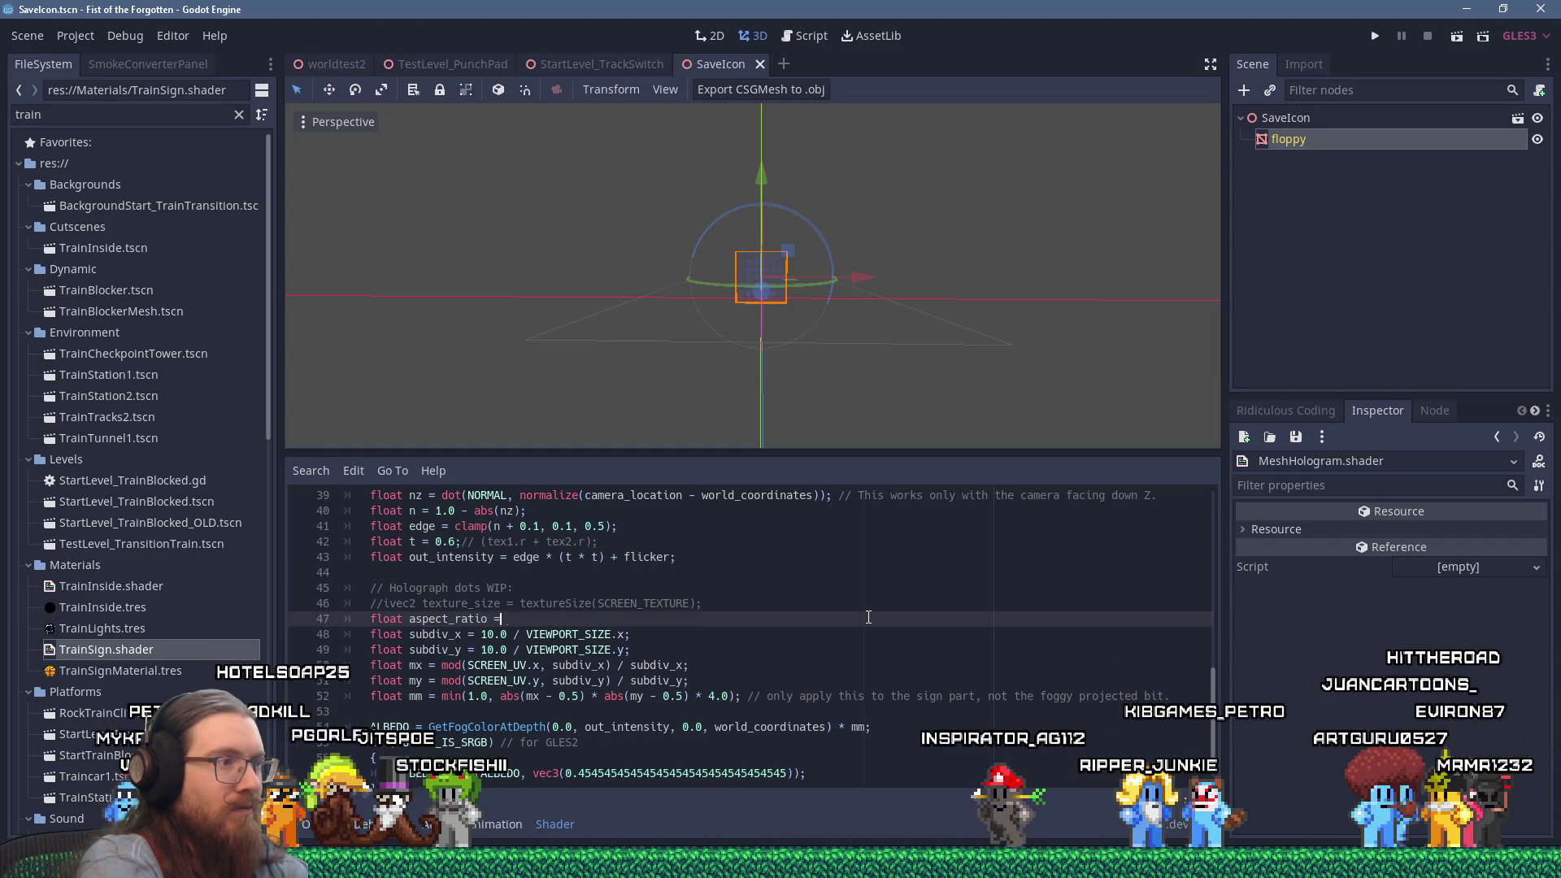
{"action": "key", "text": "Down"}
{"action": "key", "text": "ctrl+Right"}
{"action": "key", "text": "ctrl+Right"}
{"action": "key", "text": "ctrl+shift+Right"}
{"action": "key", "text": "ctrl+shift+Right"}
{"action": "key", "text": "ctrl+shift+Right"}
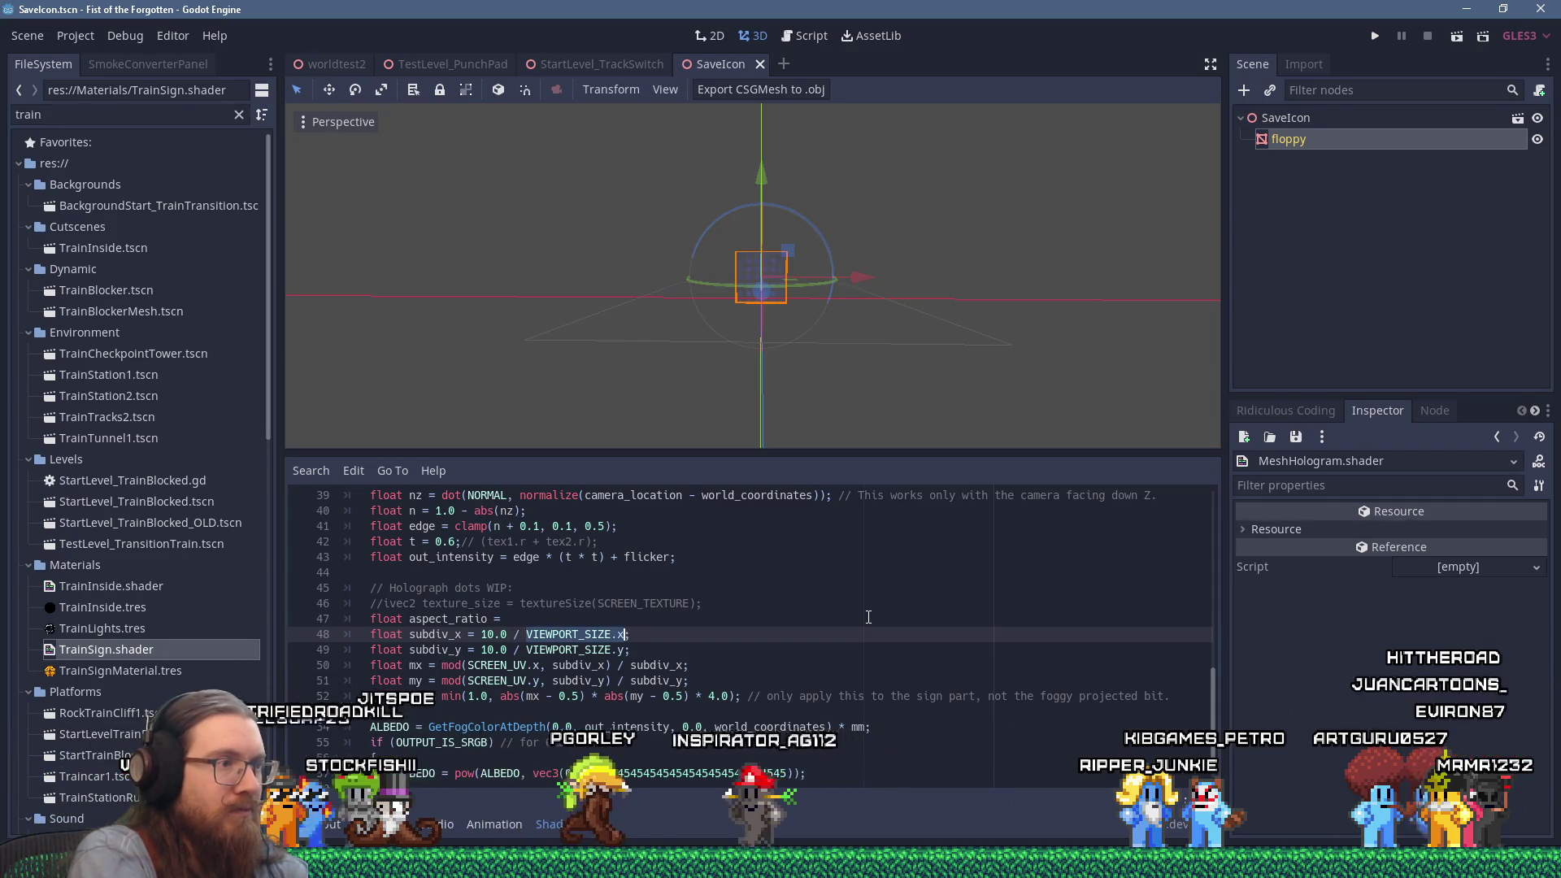
{"action": "key", "text": "ctrl+x"}
{"action": "key", "text": "Up"}
{"action": "key", "text": "End"}
{"action": "key", "text": "ctrl+v"}
{"action": "type", "text": "/ "}
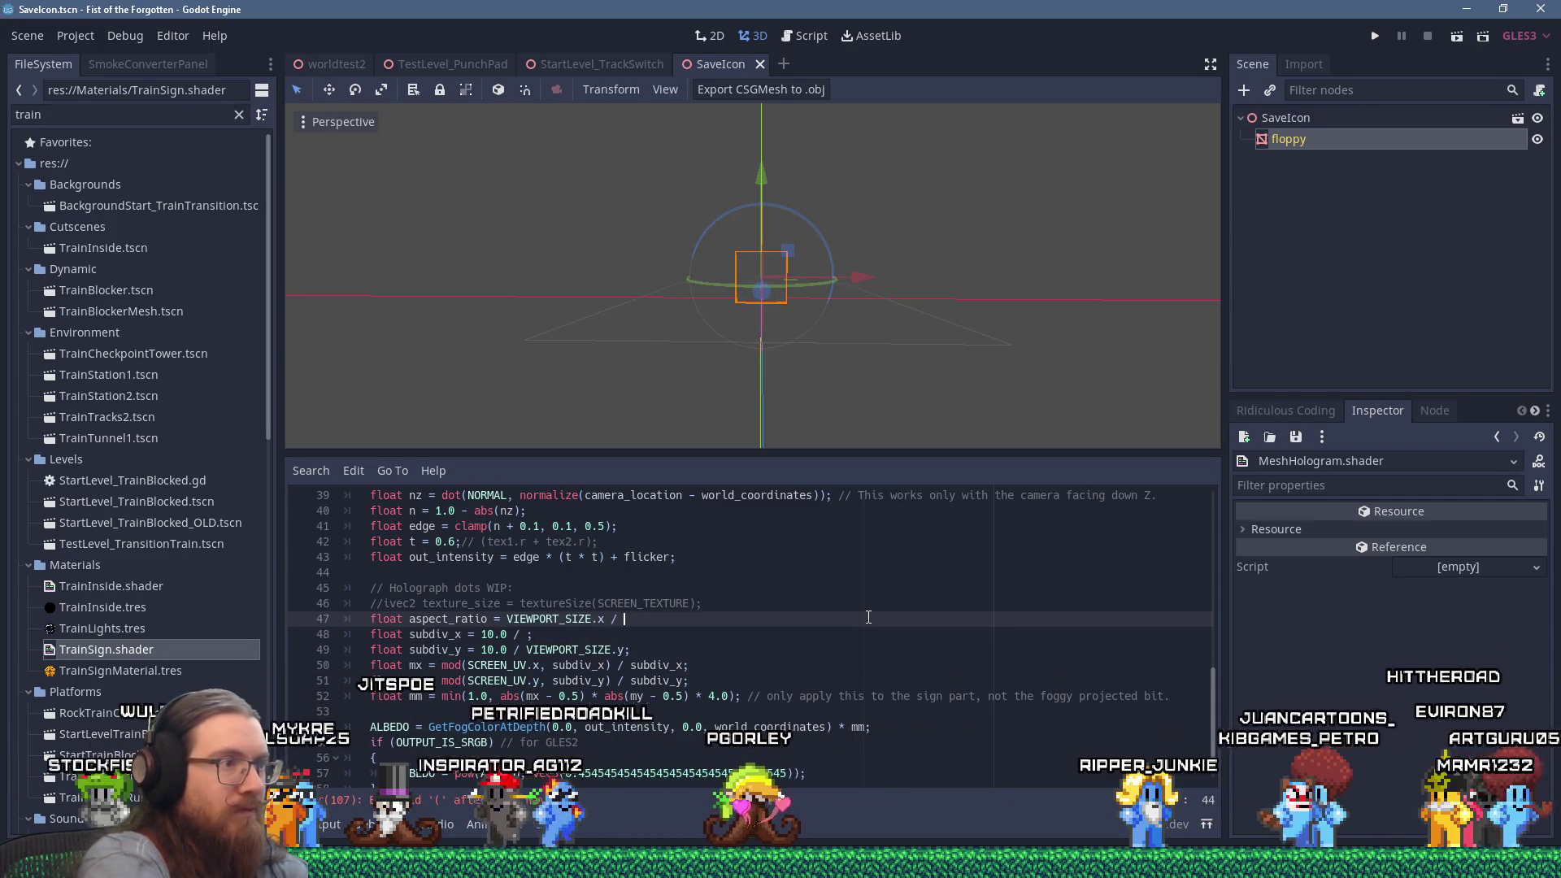
{"action": "type", "text": "VIEWPORT_SIZE.y;"}
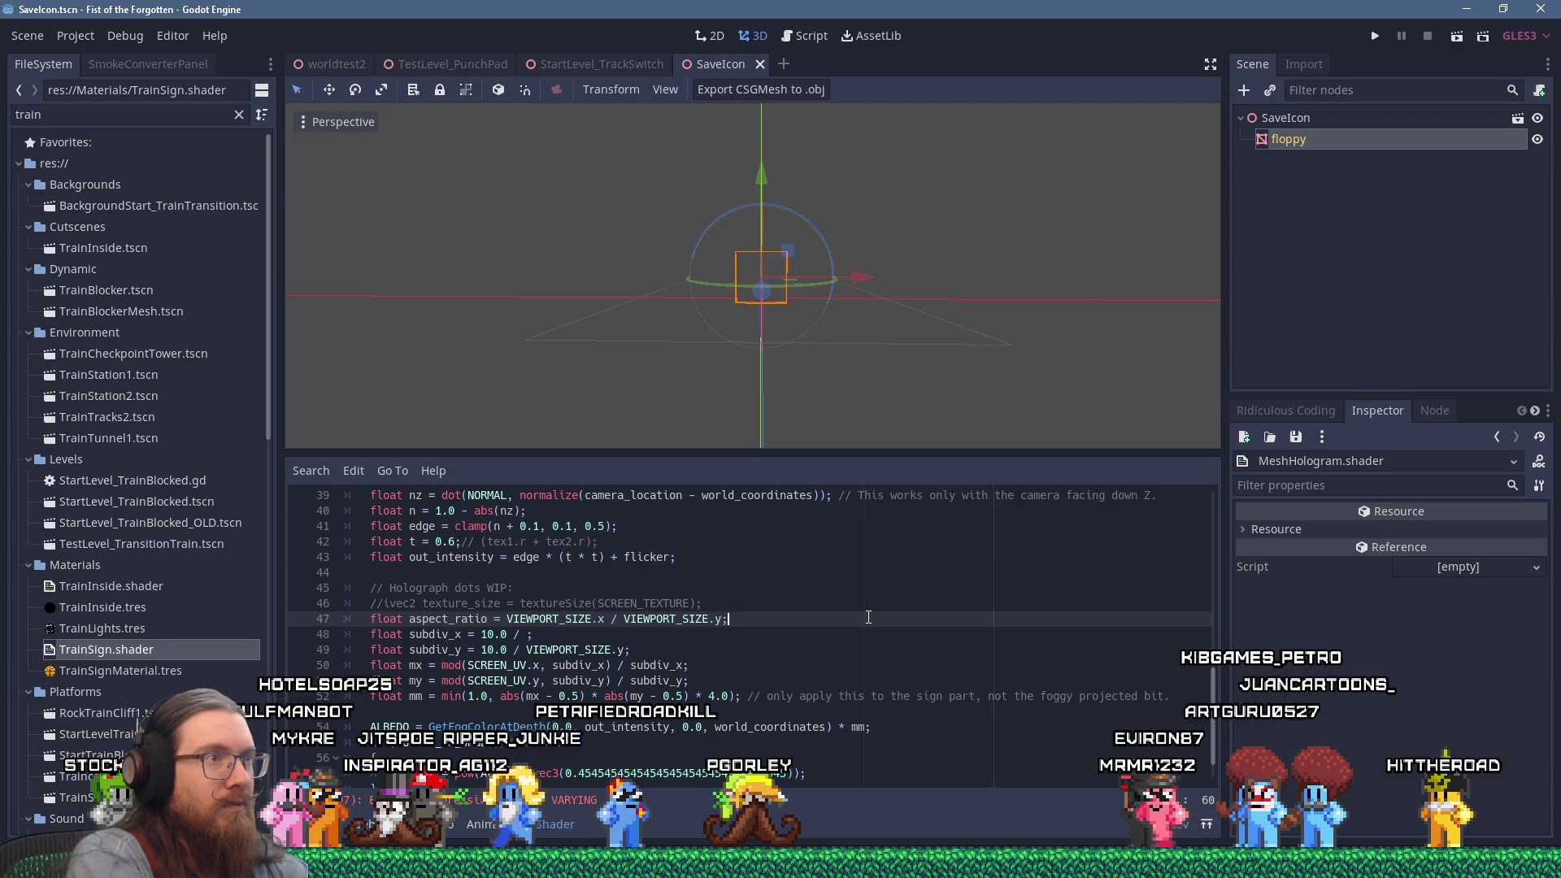
{"action": "key", "text": "Down"}
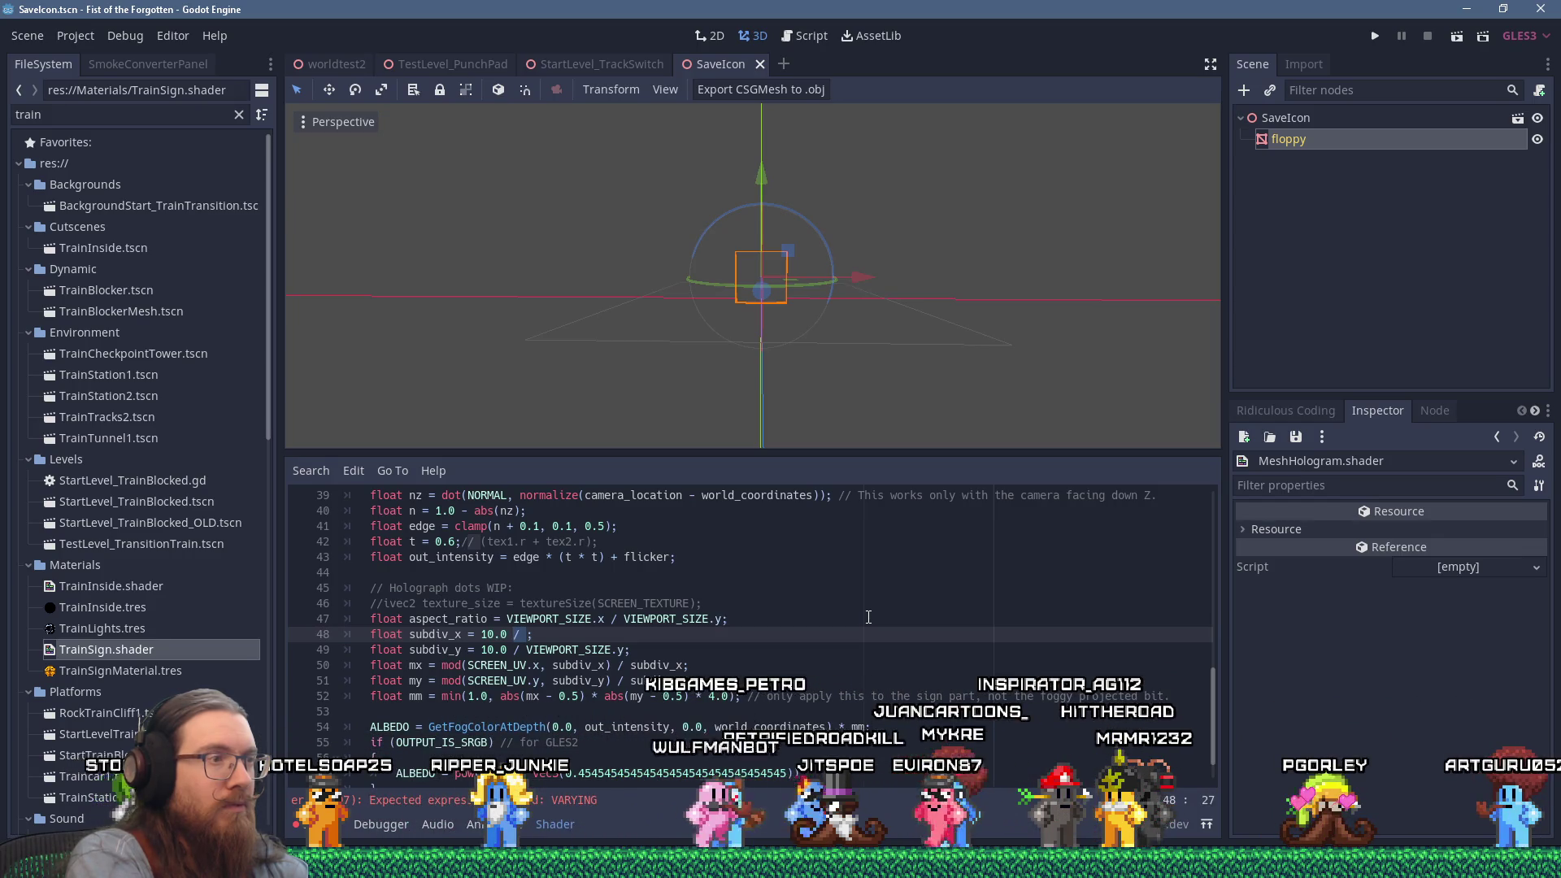
Change line 48 to 'float subdiv_x = 0.01 * aspect_ratio;'.
{"action": "key", "text": "Left"}
{"action": "key", "text": "Left"}
{"action": "key", "text": "Left"}
{"action": "key", "text": "Left"}
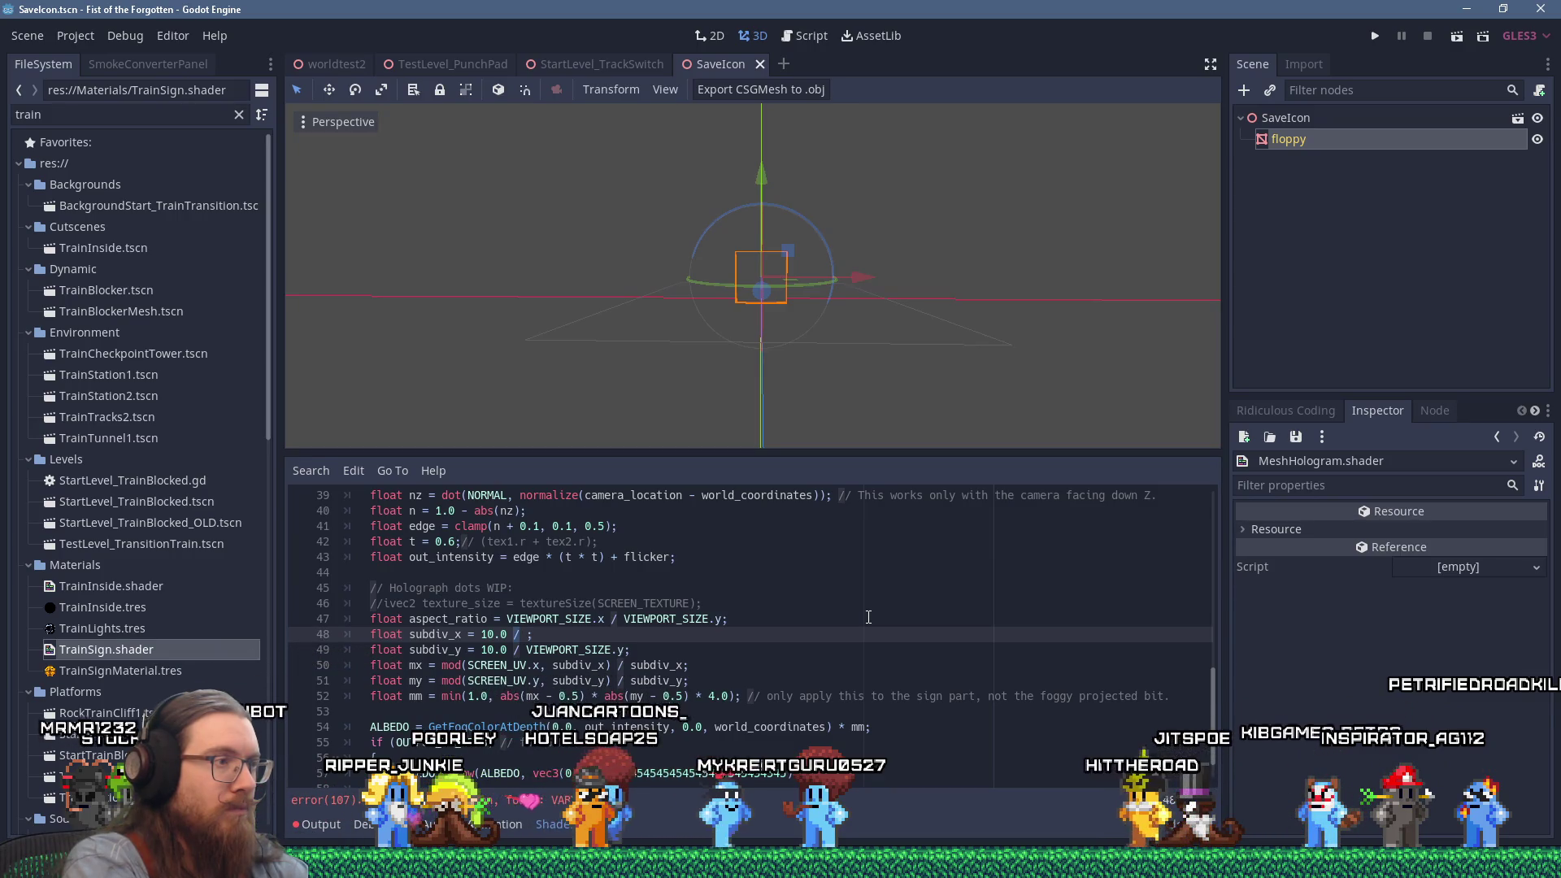
{"action": "key", "text": "BackSpace"}
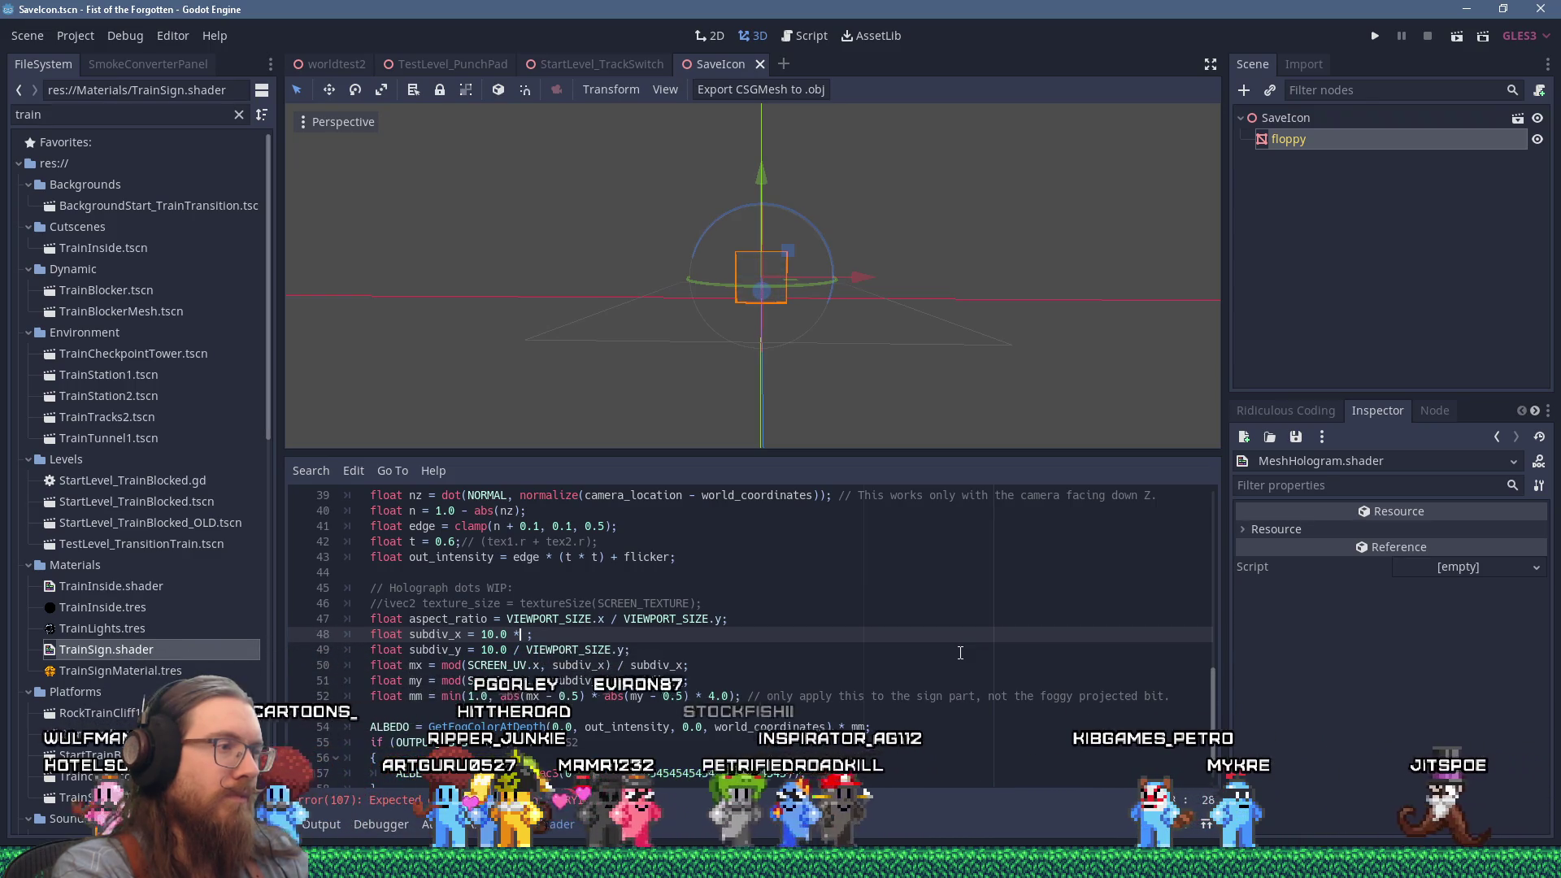
{"action": "key", "text": "Left"}
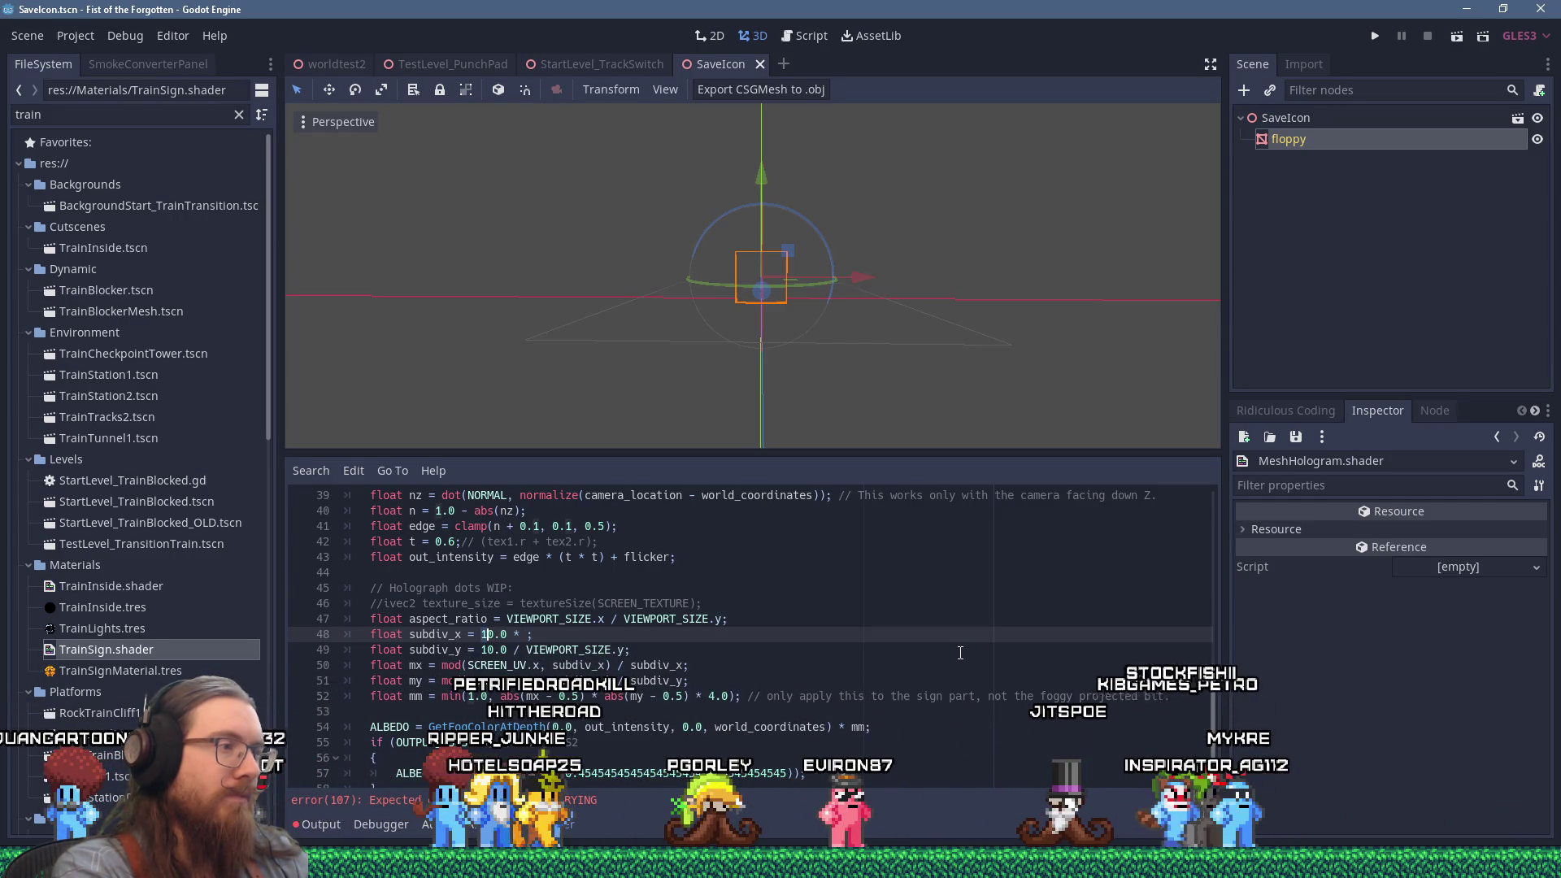
{"action": "key", "text": "shift+Right"}
{"action": "key", "text": "shift+Right"}
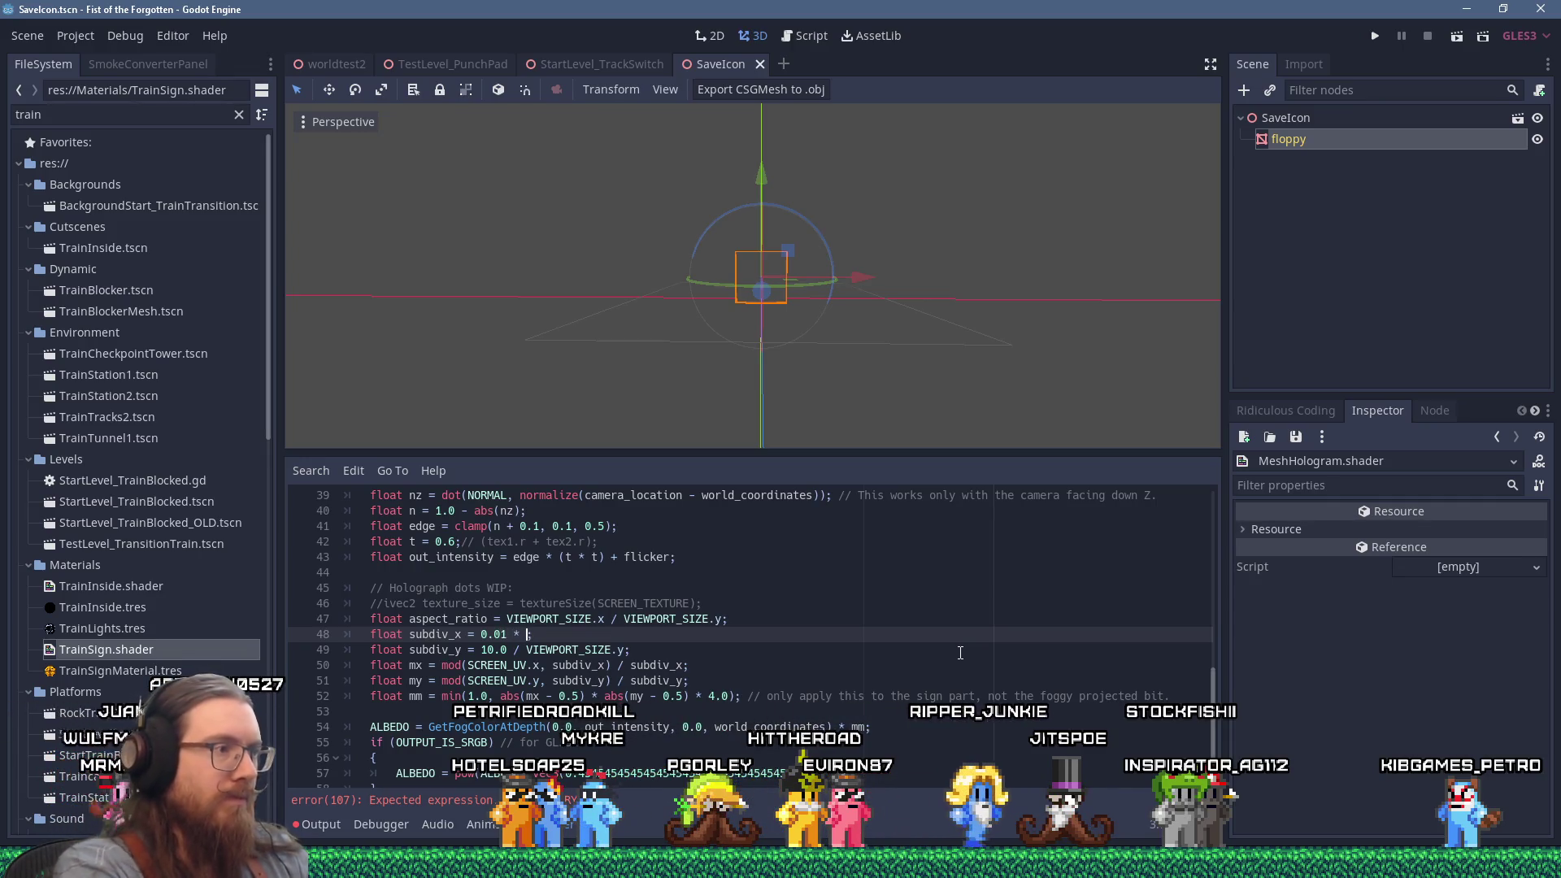
{"action": "type", "text": "aspect_"}
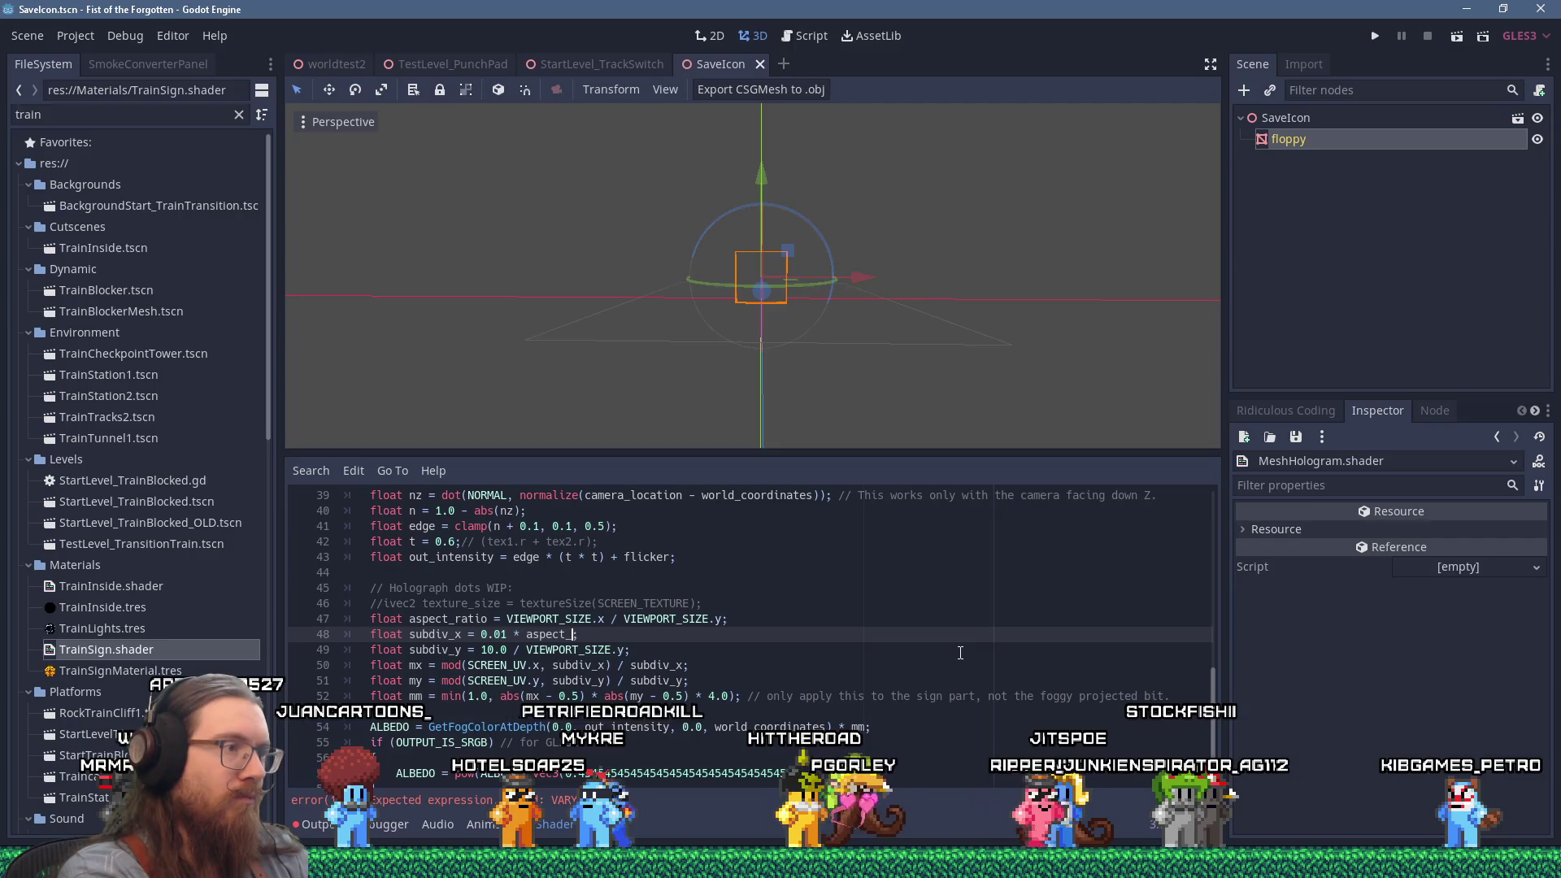
{"action": "type", "text": "ratio;"}
{"action": "left_click", "coordinate": [593, 649]}
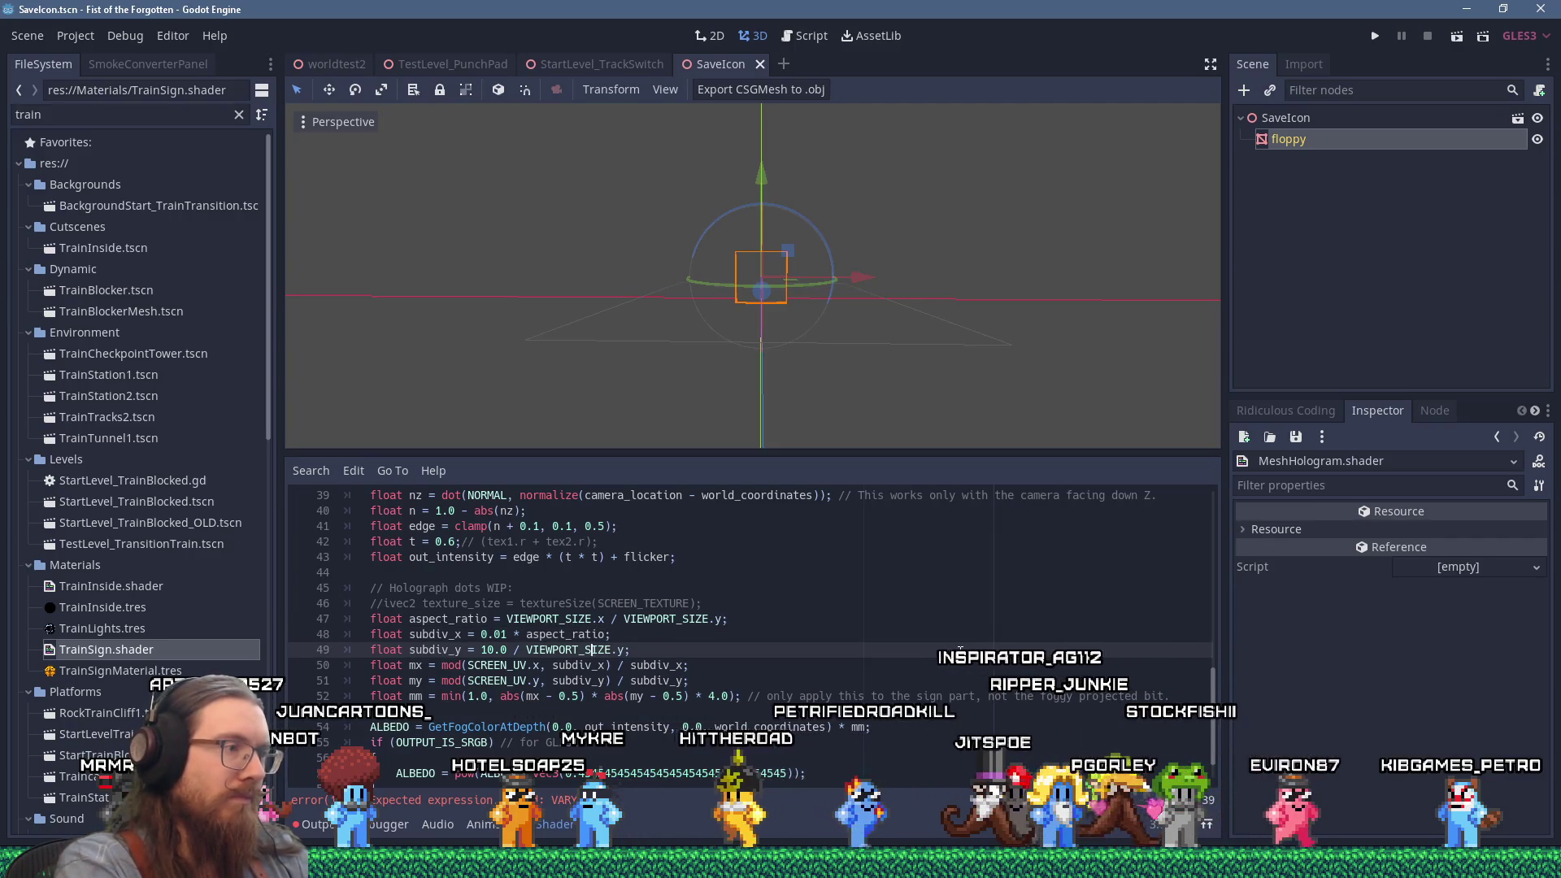
Replace subdiv_y's value on line 49 with a plain 0.01.
{"action": "left_click_drag", "start_coordinate": [481, 650], "coordinate": [618, 649]}
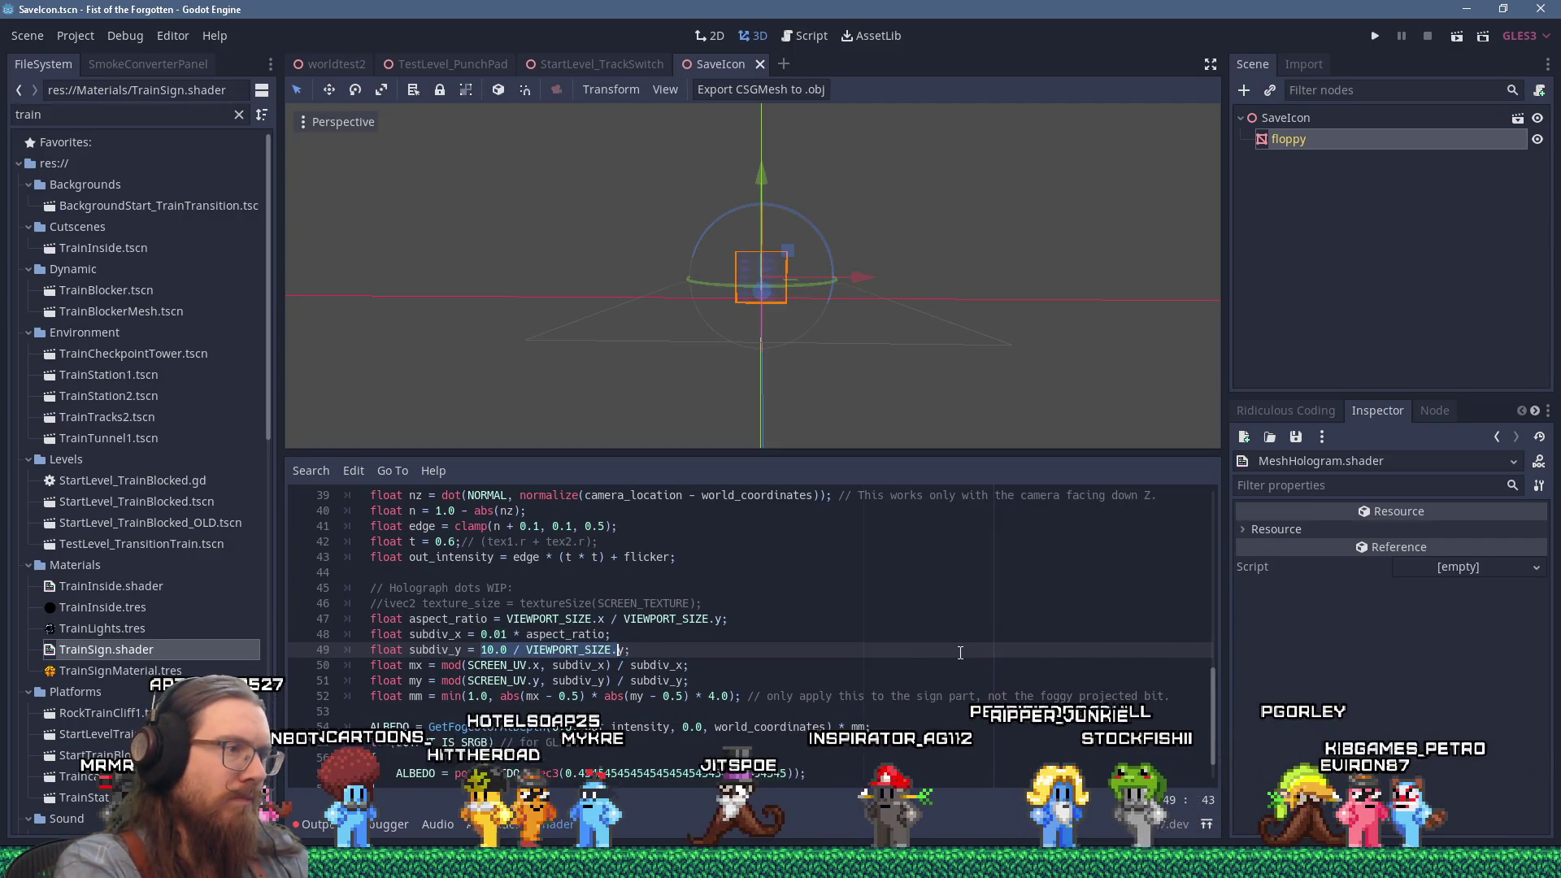
{"action": "type", "text": "0.01"}
{"action": "key", "text": "Delete"}
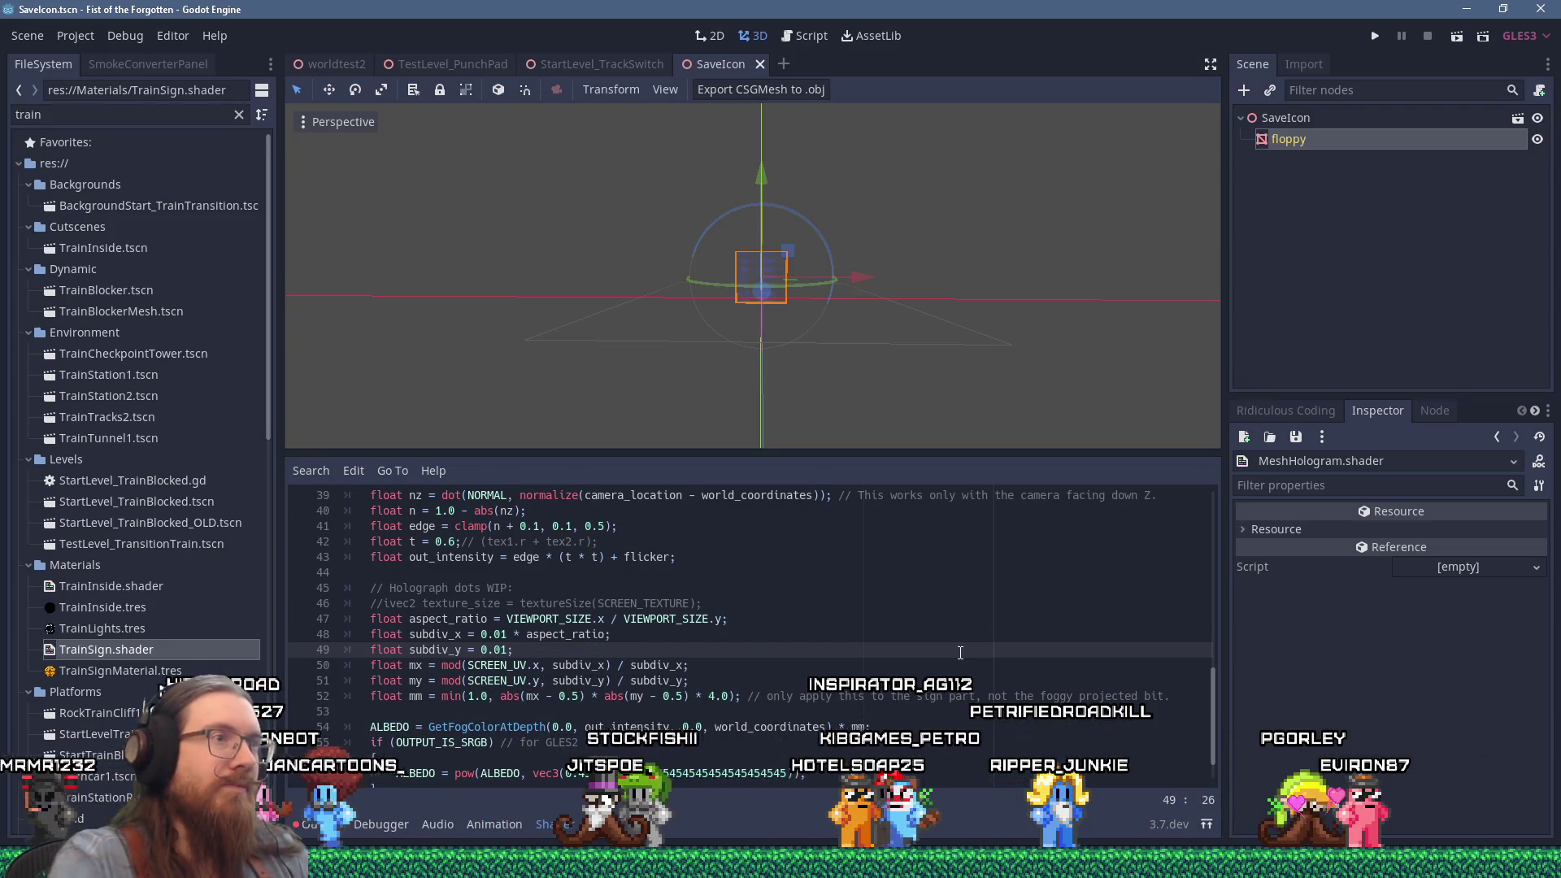
{"action": "scroll", "coordinate": [919, 310], "scroll_direction": "up", "scroll_amount": 3}
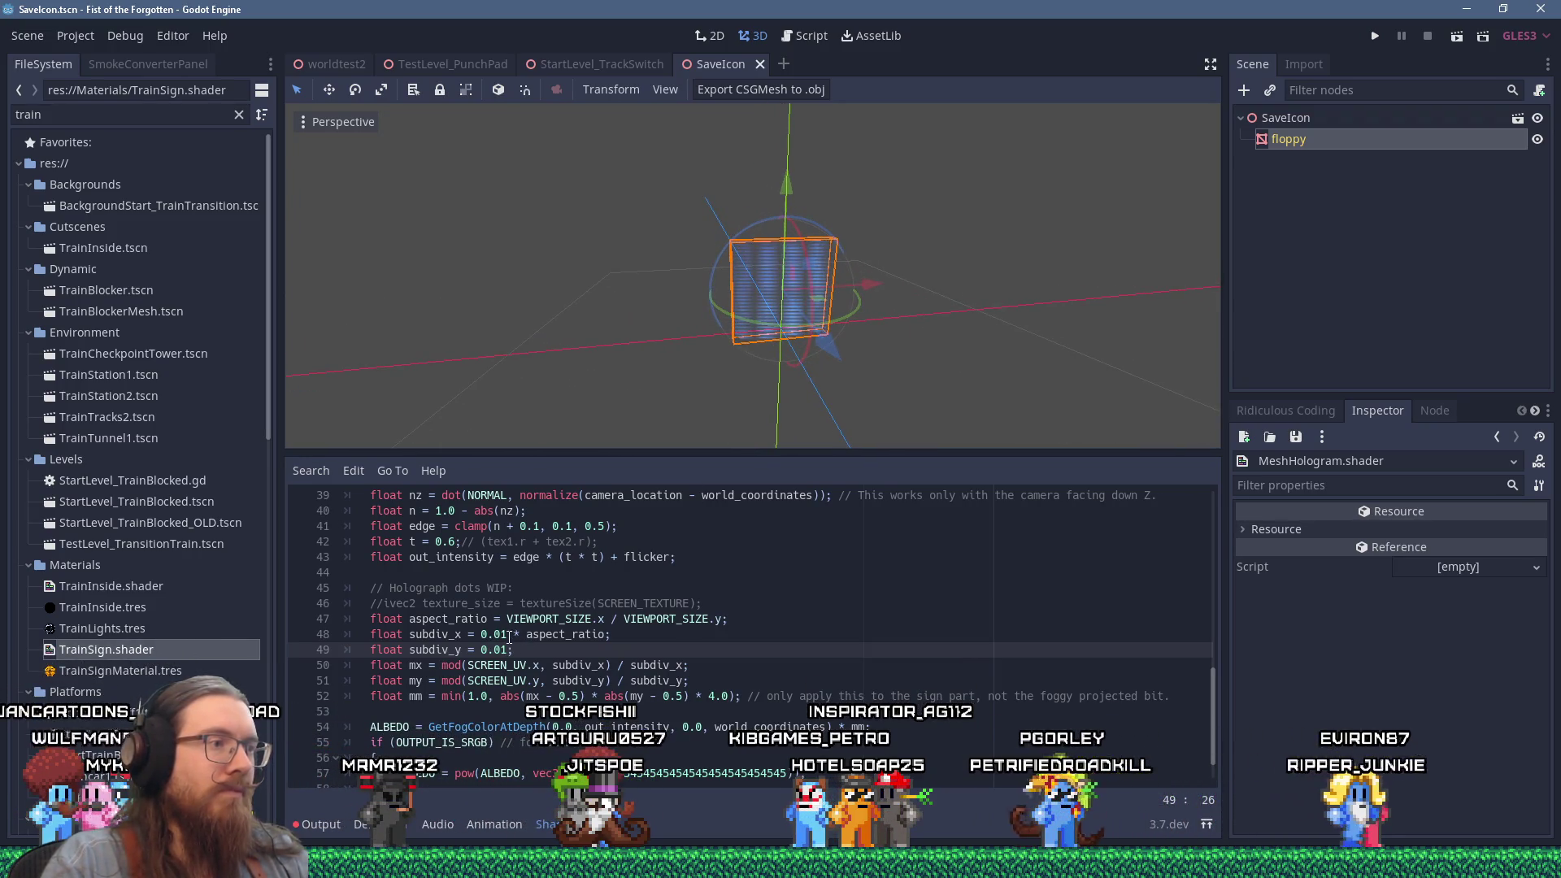
Invert aspect_ratio to VIEWPORT_SIZE.y / VIEWPORT_SIZE.x.
{"action": "key", "text": "Up"}
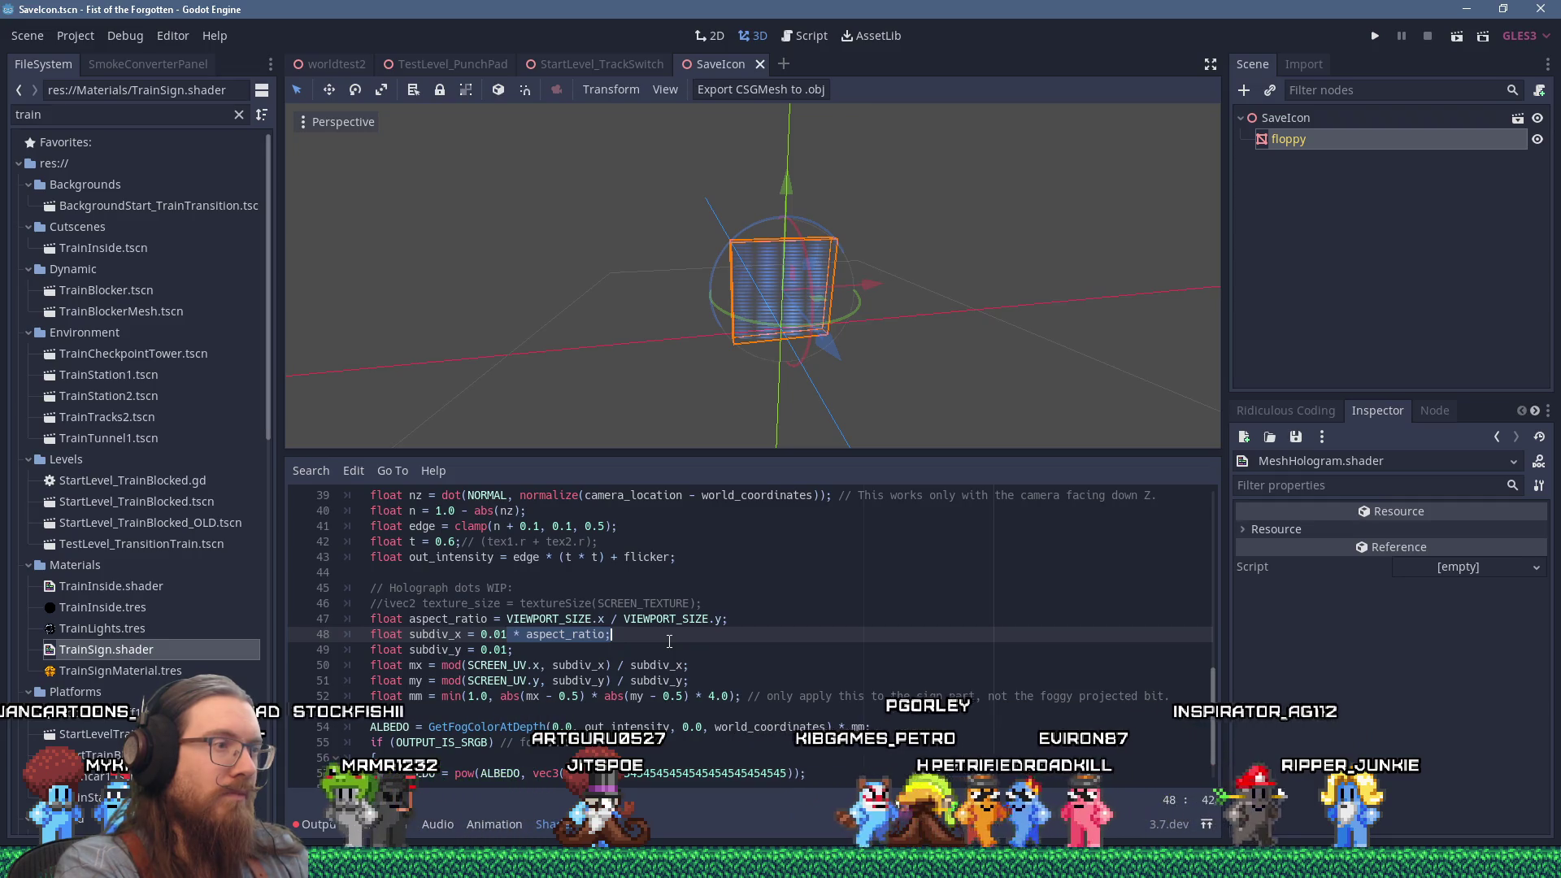
{"action": "key", "text": "Up"}
{"action": "key", "text": "Left"}
{"action": "key", "text": "BackSpace"}
{"action": "type", "text": "y"}
{"action": "key", "text": "End"}
{"action": "key", "text": "Left"}
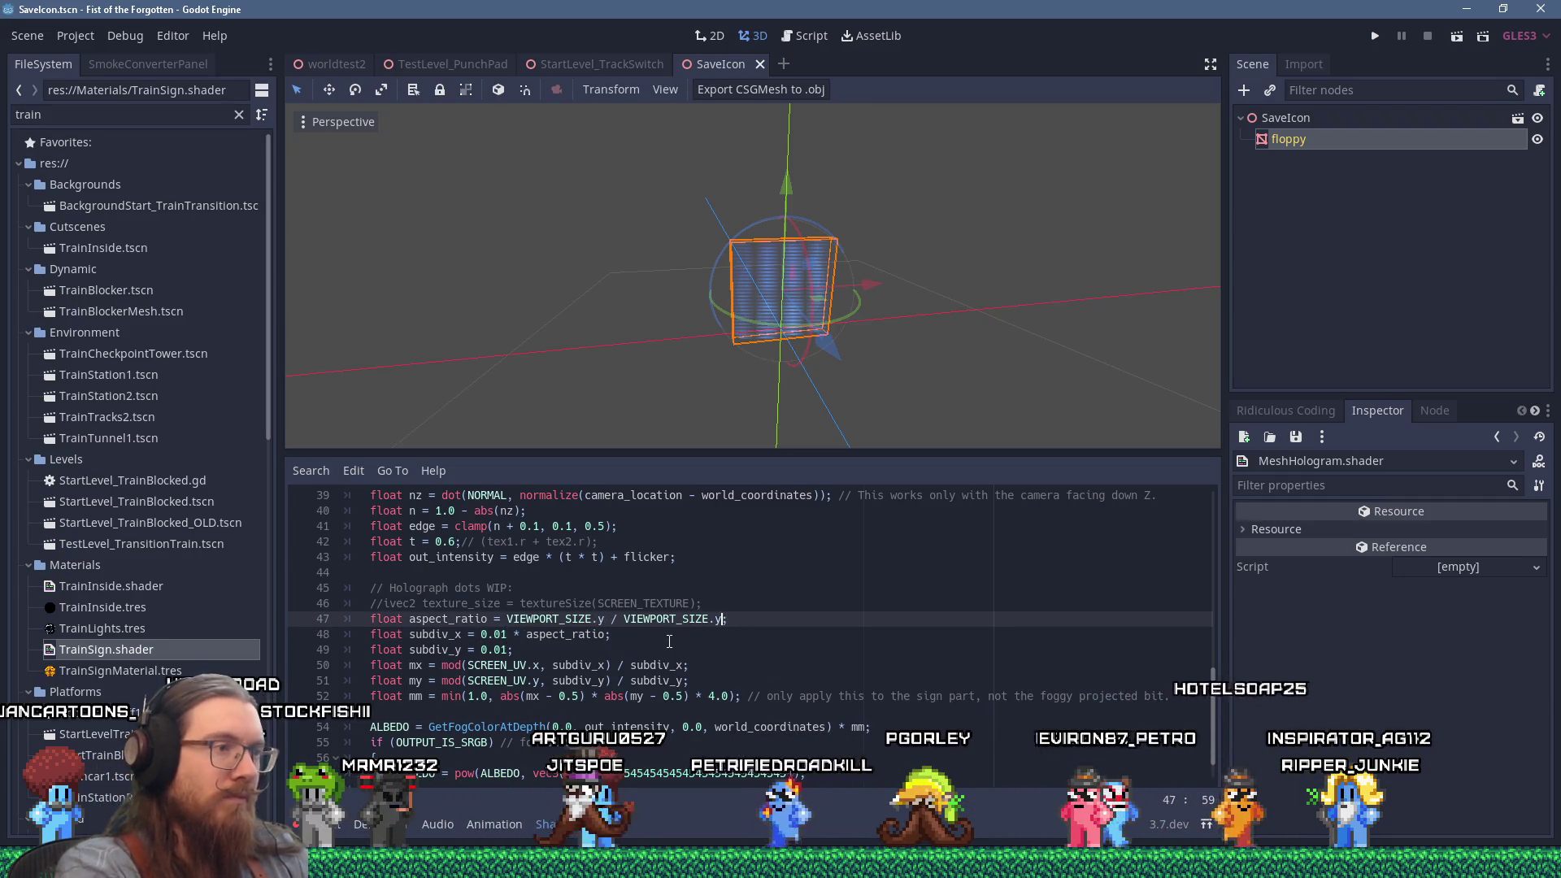
{"action": "key", "text": "BackSpace"}
{"action": "type", "text": "x"}
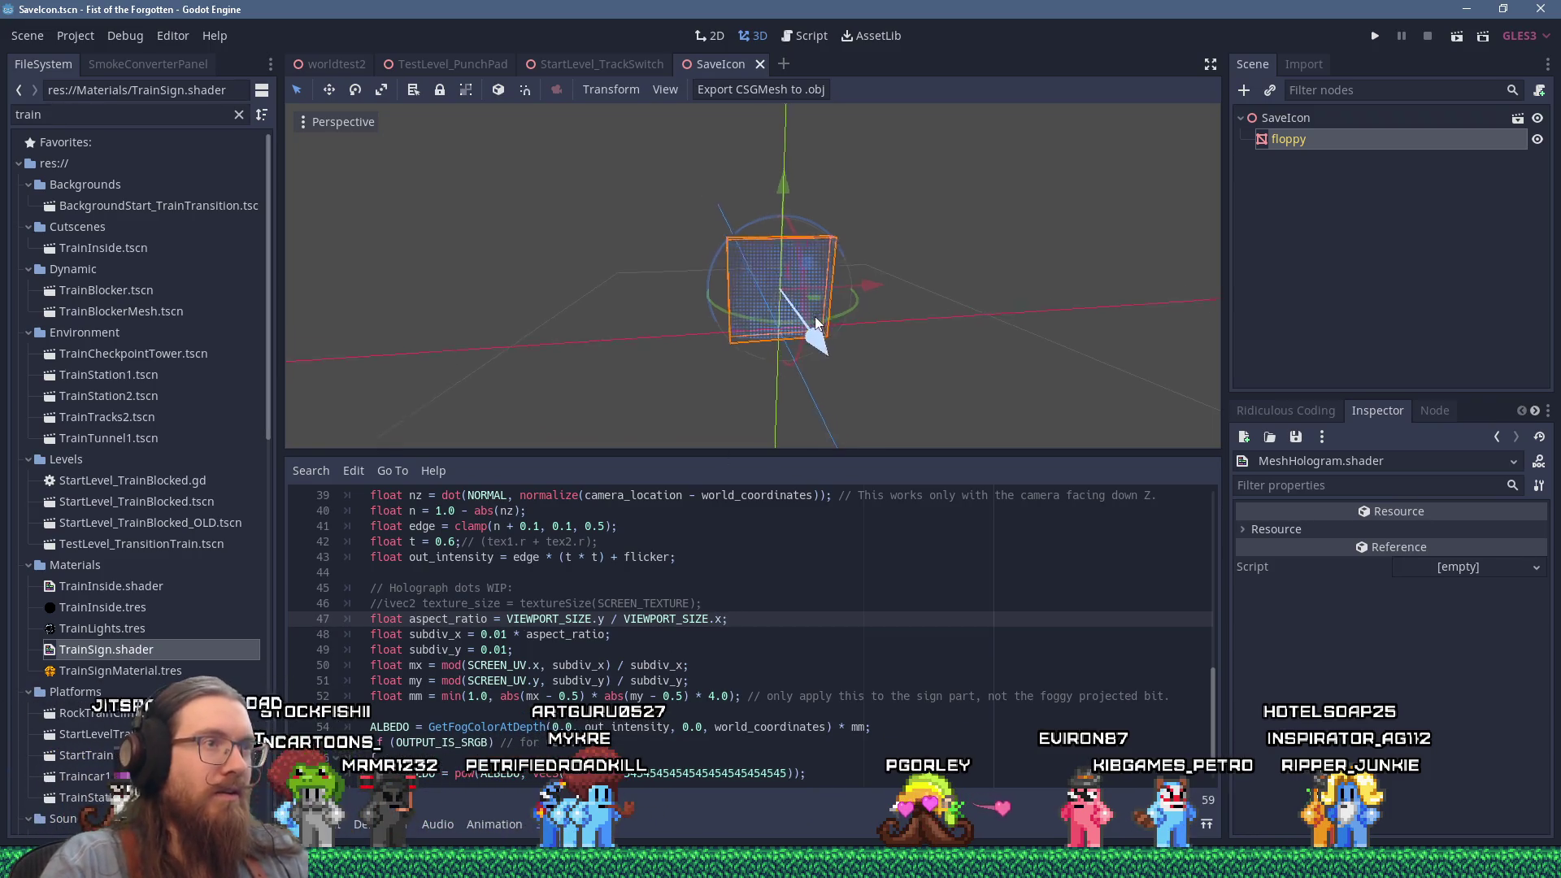
Zoom out, frame, and orbit around the floppy box to inspect its hologram dots.
{"action": "left_click_drag", "start_coordinate": [721, 301], "coordinate": [725, 280]}
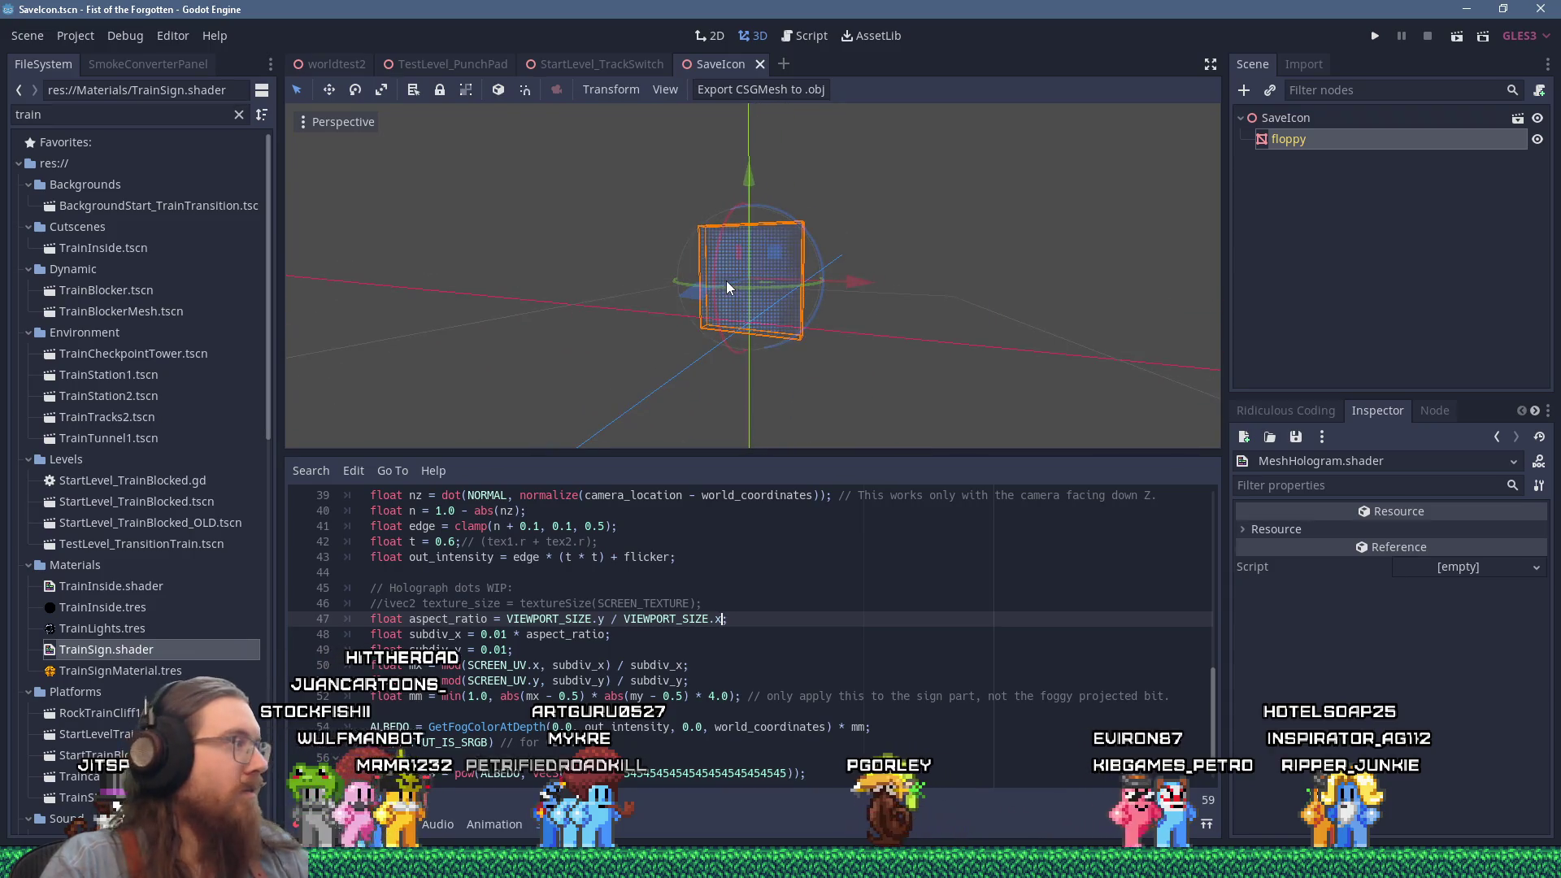
{"action": "scroll", "coordinate": [827, 301], "scroll_direction": "up", "scroll_amount": 1}
{"action": "mouse_move", "coordinate": [828, 301]}
{"action": "left_mouse_down"}
{"action": "mouse_move", "coordinate": [920, 314]}
{"action": "mouse_move", "coordinate": [906, 306]}
{"action": "mouse_move", "coordinate": [933, 329]}
{"action": "mouse_move", "coordinate": [891, 366]}
{"action": "mouse_move", "coordinate": [930, 363]}
{"action": "left_mouse_up"}
{"action": "scroll", "coordinate": [907, 309], "scroll_direction": "up", "scroll_amount": 1}
{"action": "scroll", "coordinate": [907, 306], "scroll_direction": "down", "scroll_amount": 1}
{"action": "scroll", "coordinate": [930, 362], "scroll_direction": "down", "scroll_amount": 4}
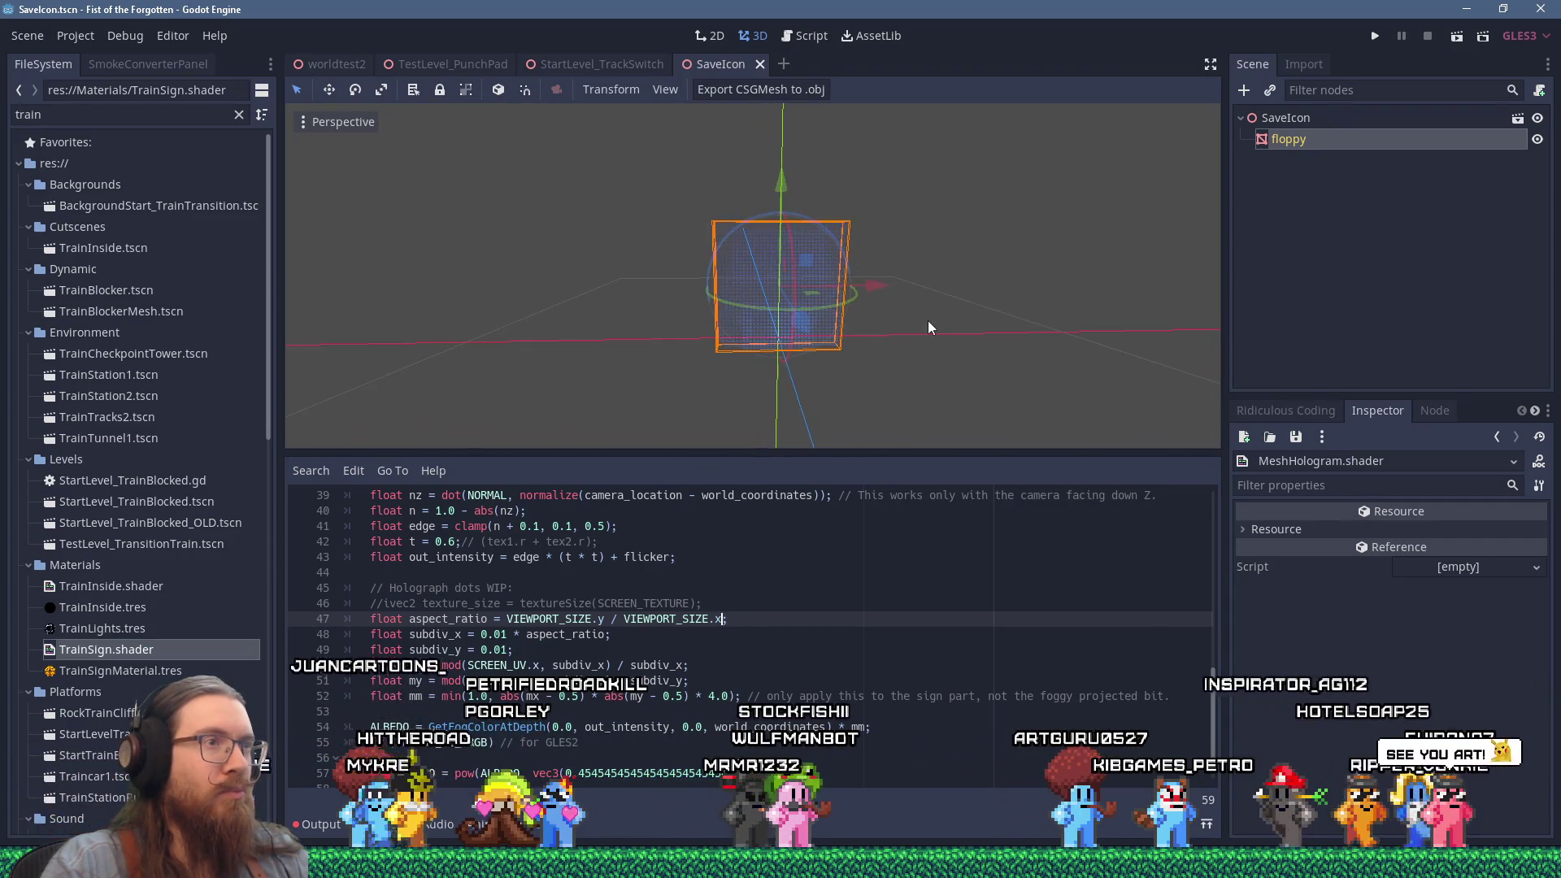
{"action": "key", "text": "f"}
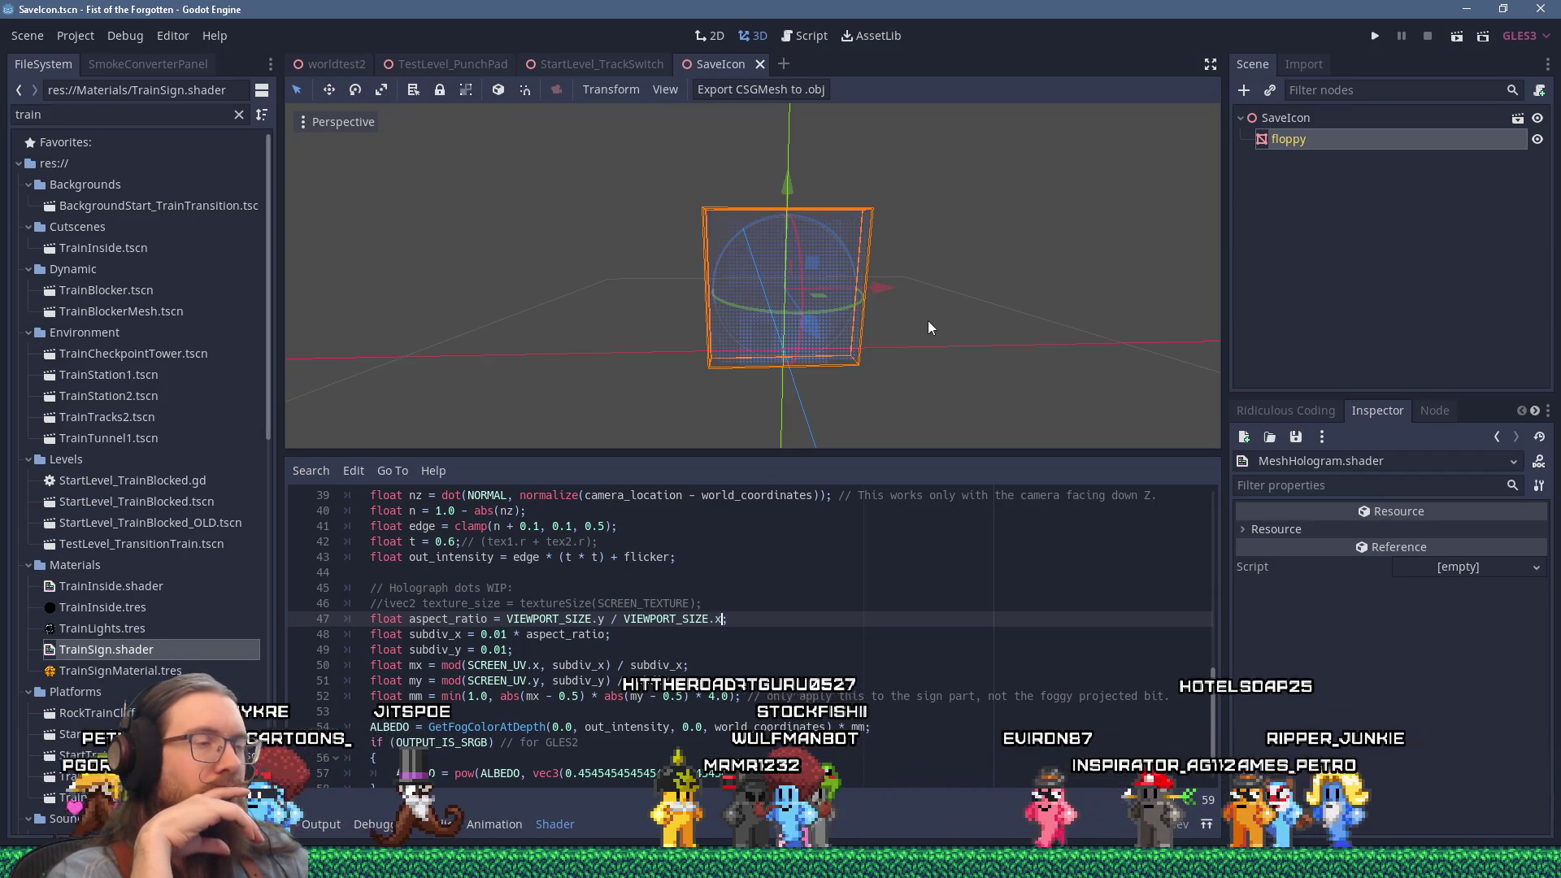
{"action": "scroll", "coordinate": [906, 296], "scroll_direction": "down", "scroll_amount": 5}
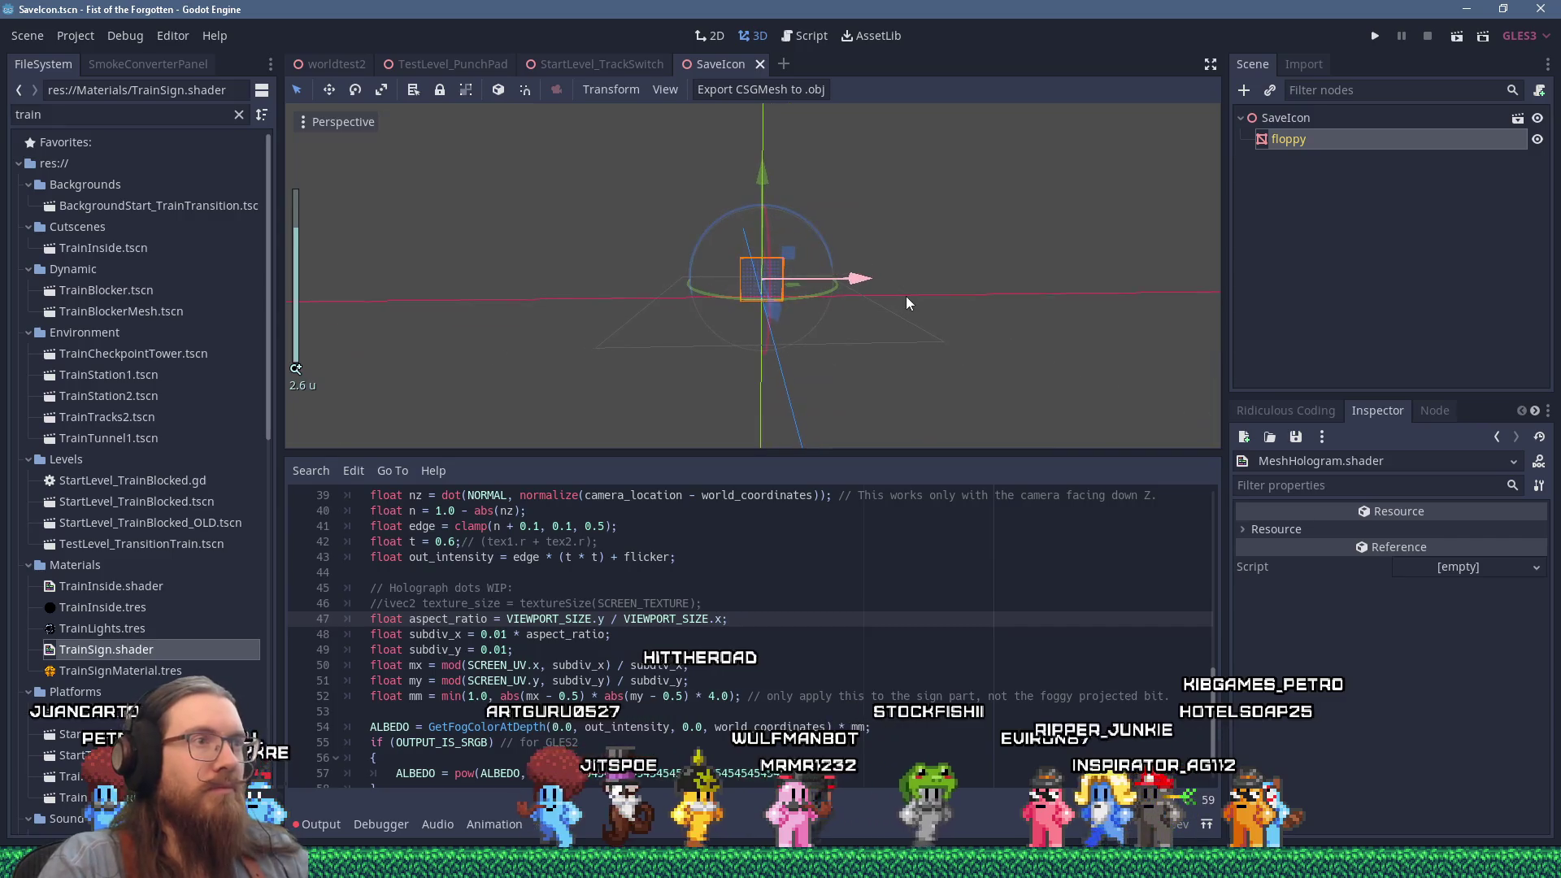
{"action": "mouse_move", "coordinate": [914, 294]}
{"action": "left_mouse_down"}
{"action": "mouse_move", "coordinate": [1041, 275]}
{"action": "mouse_move", "coordinate": [553, 285]}
{"action": "mouse_move", "coordinate": [909, 276]}
{"action": "mouse_move", "coordinate": [1001, 301]}
{"action": "mouse_move", "coordinate": [1029, 286]}
{"action": "left_mouse_up"}
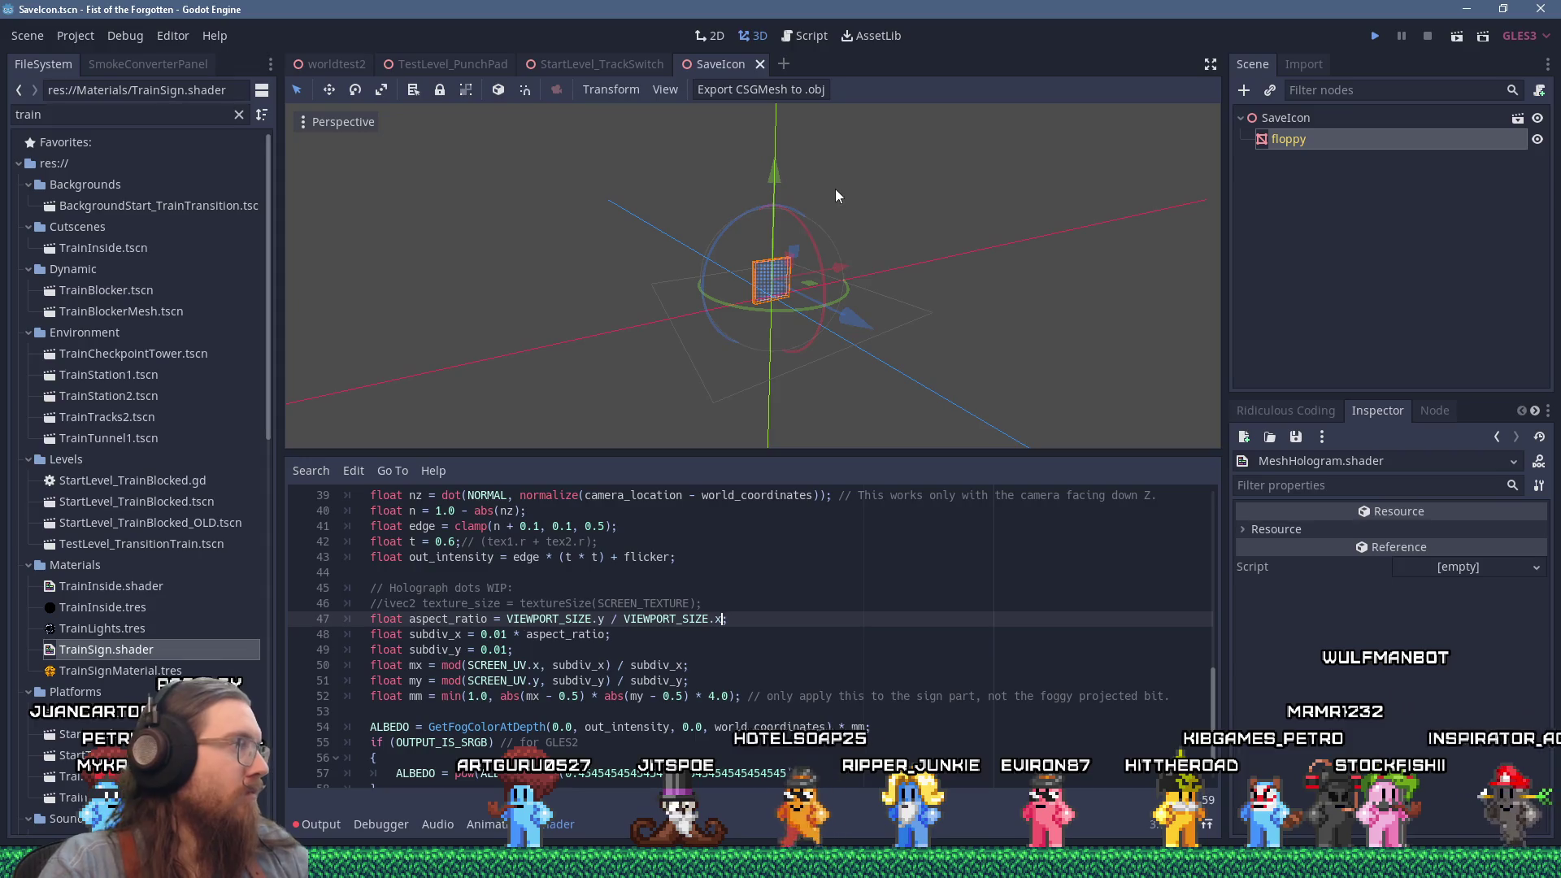
Save and test-run the game, walking right along the platform and jumping onto the crate.
{"action": "key", "text": "ctrl+s"}
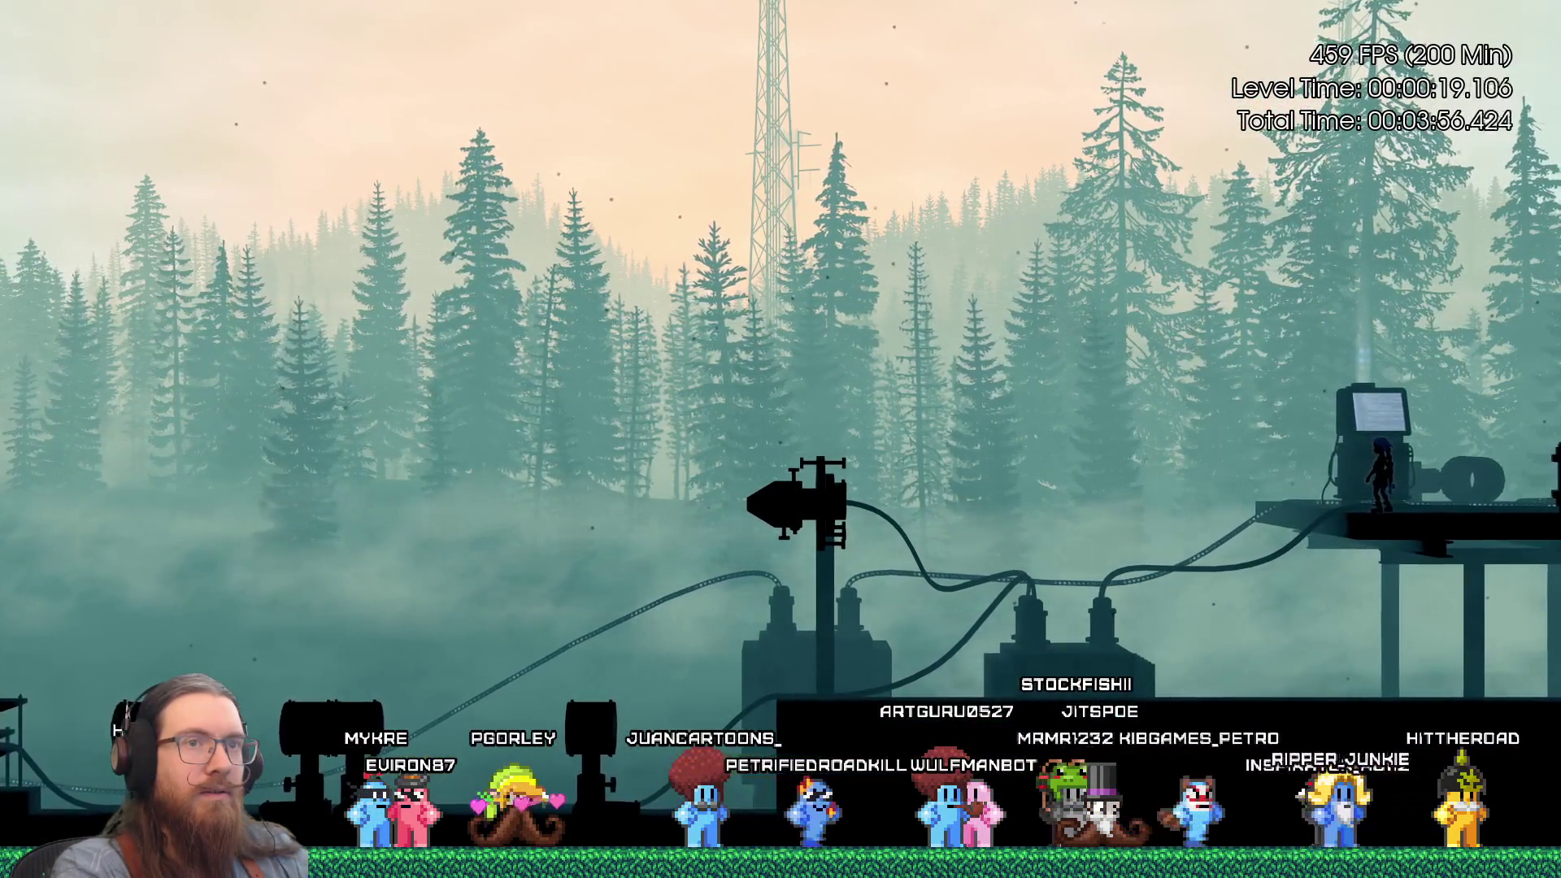
{"action": "key", "text": "Right"}
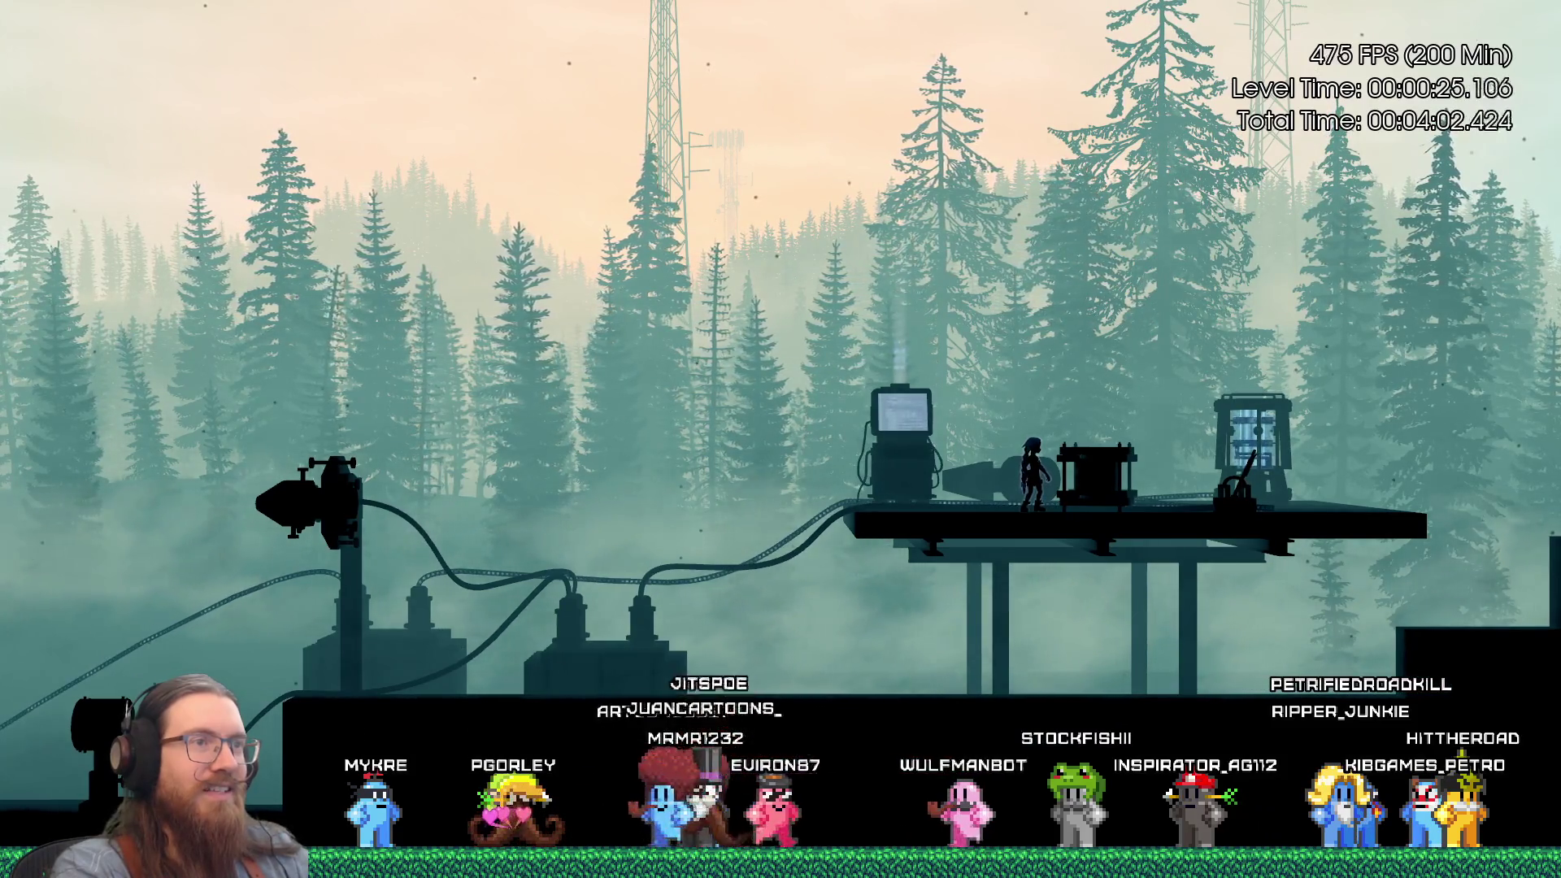
{"action": "key", "text": "space"}
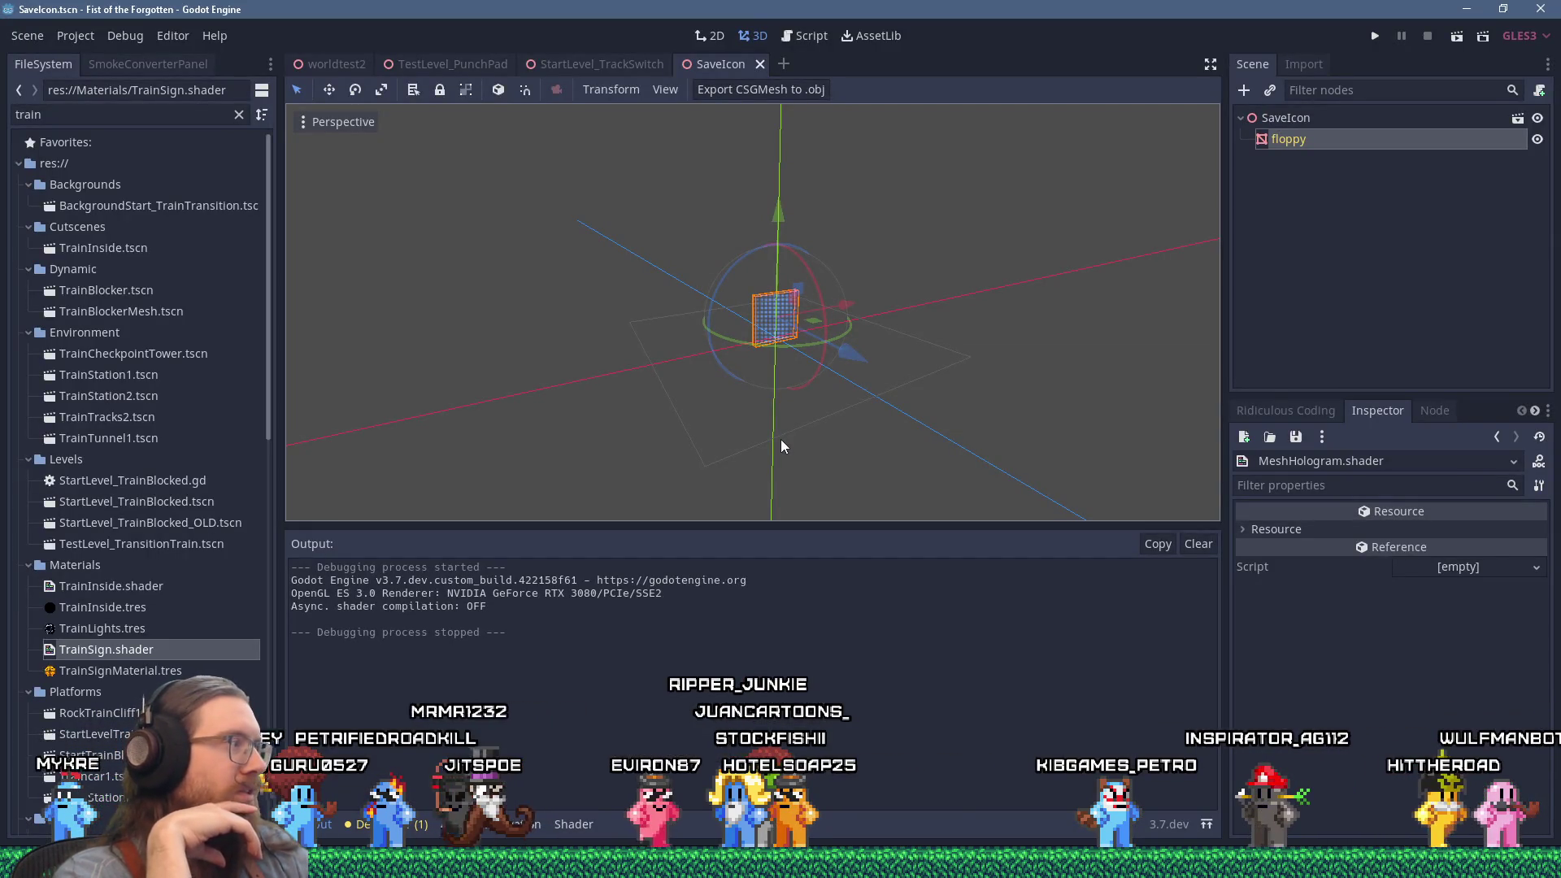
Show the MeshHologram shader code again and put the caret at the end of line 47.
{"action": "left_click", "coordinate": [573, 823]}
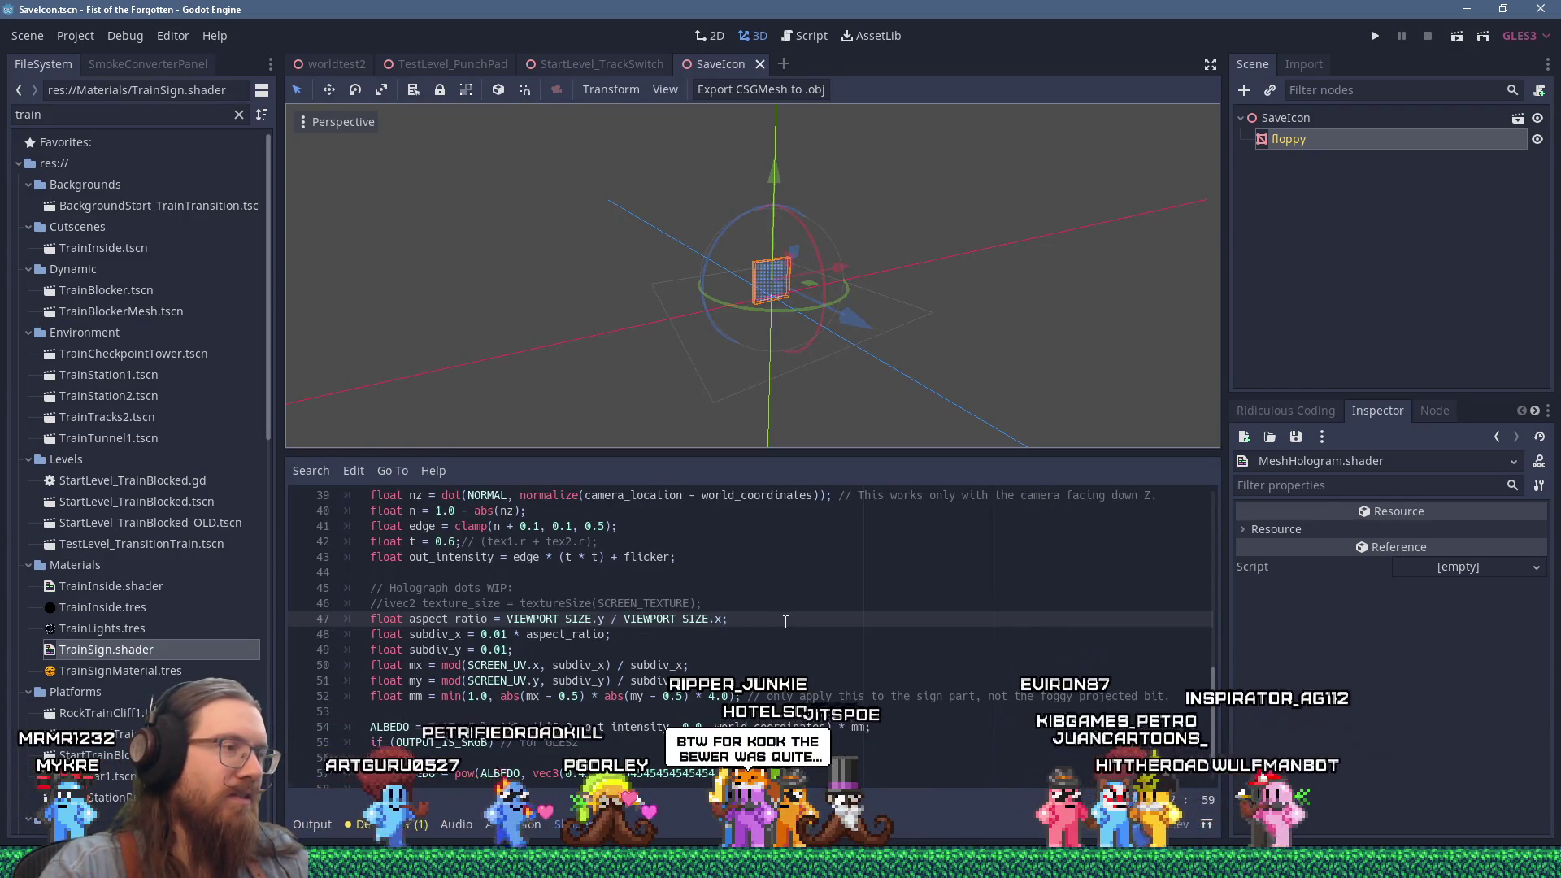
{"action": "scroll", "coordinate": [844, 343], "scroll_direction": "up", "scroll_amount": 2}
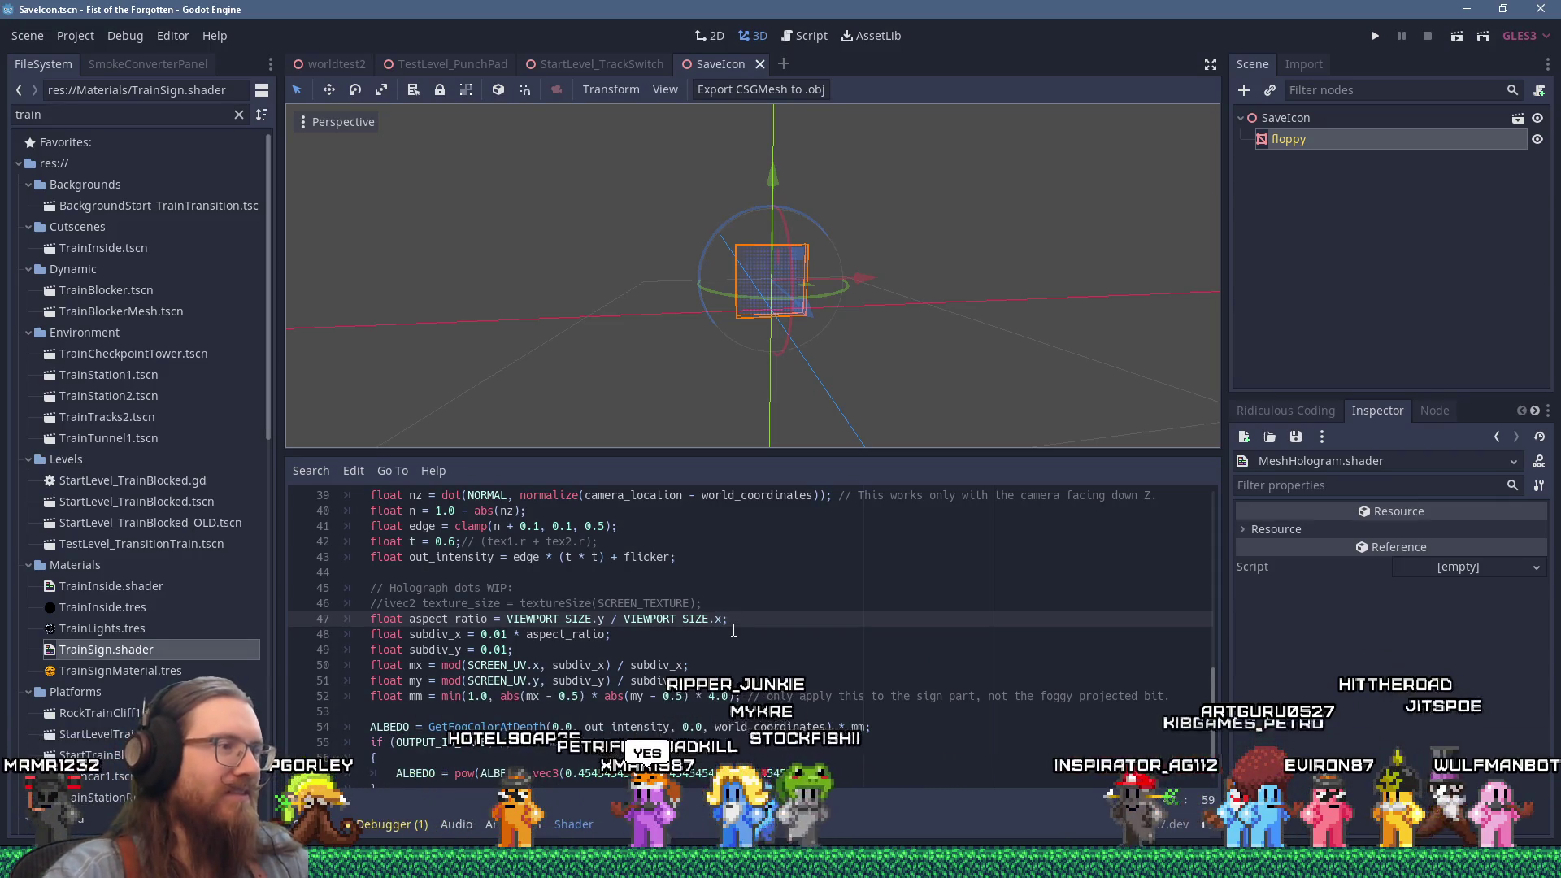
{"action": "left_click", "coordinate": [744, 619]}
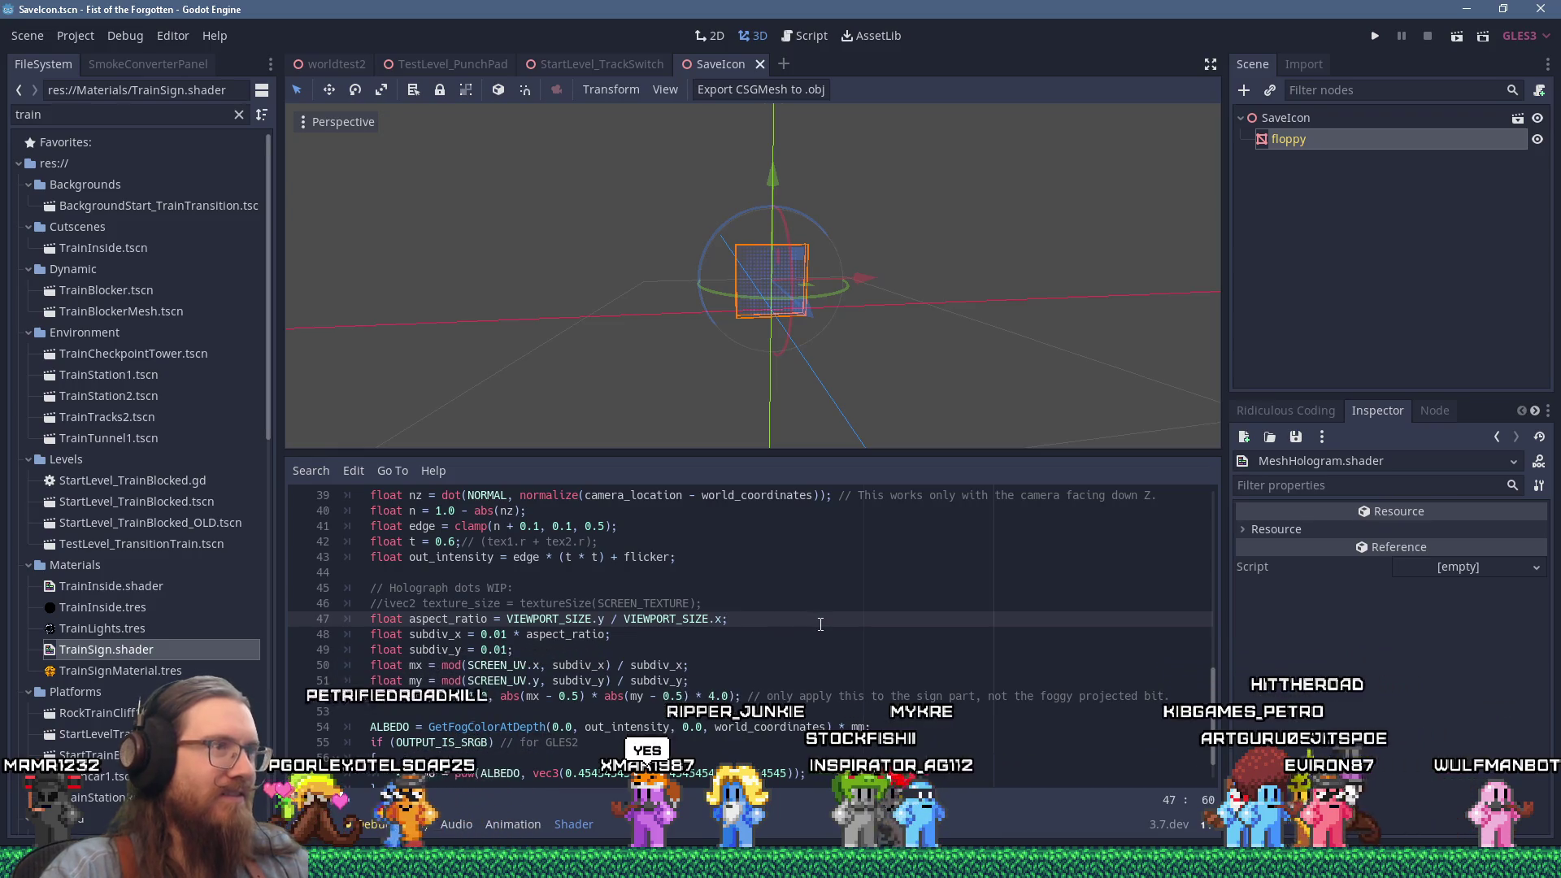
{"action": "scroll", "coordinate": [514, 642], "scroll_direction": "down", "scroll_amount": 1}
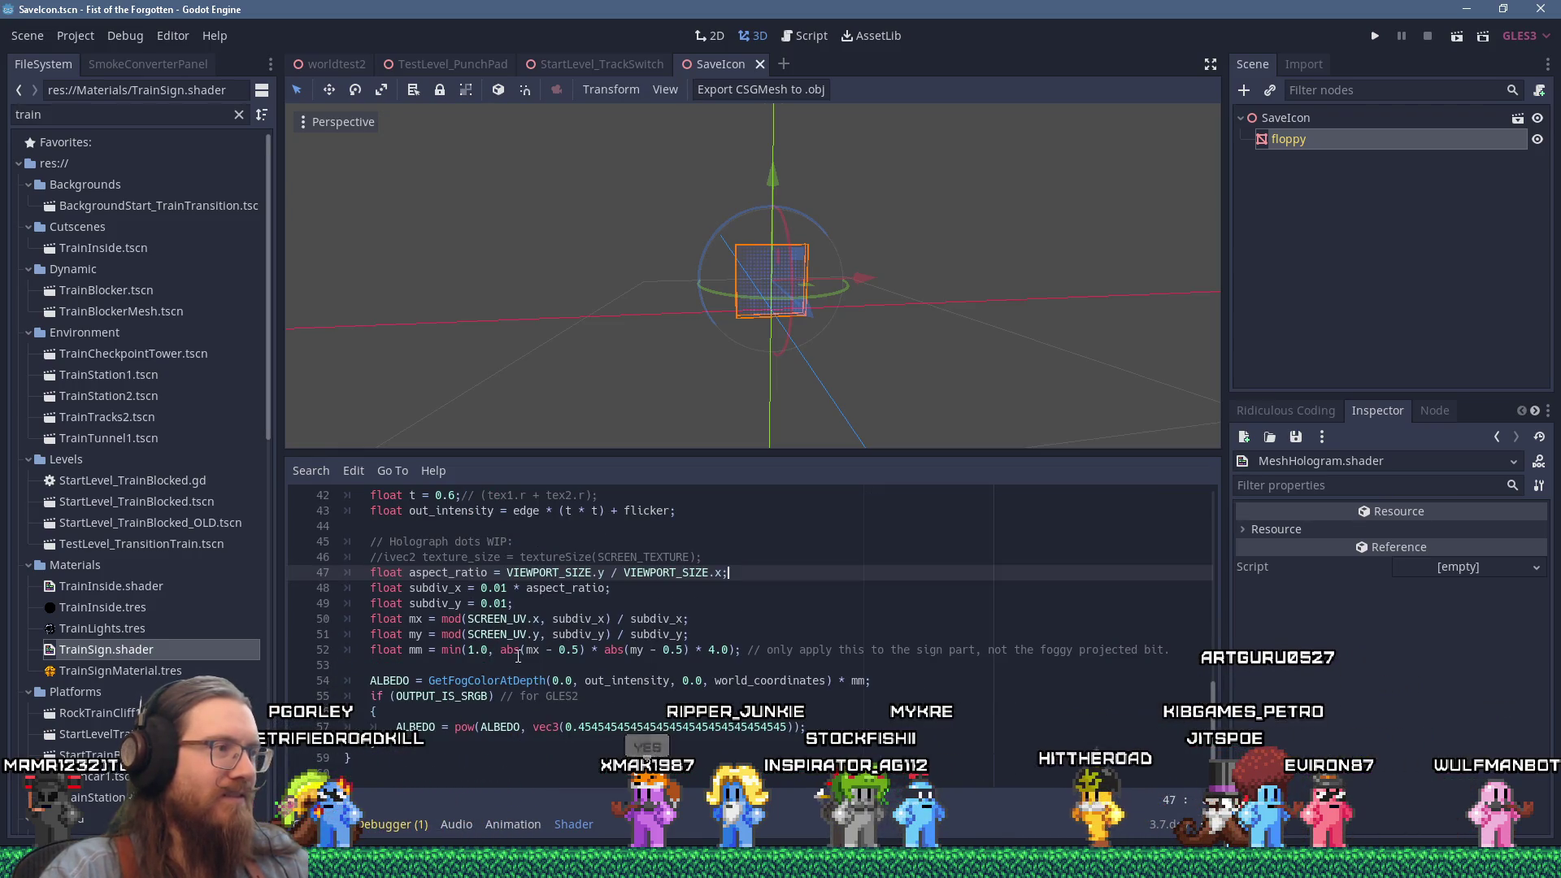
{"action": "scroll", "coordinate": [518, 655], "scroll_direction": "up", "scroll_amount": 2}
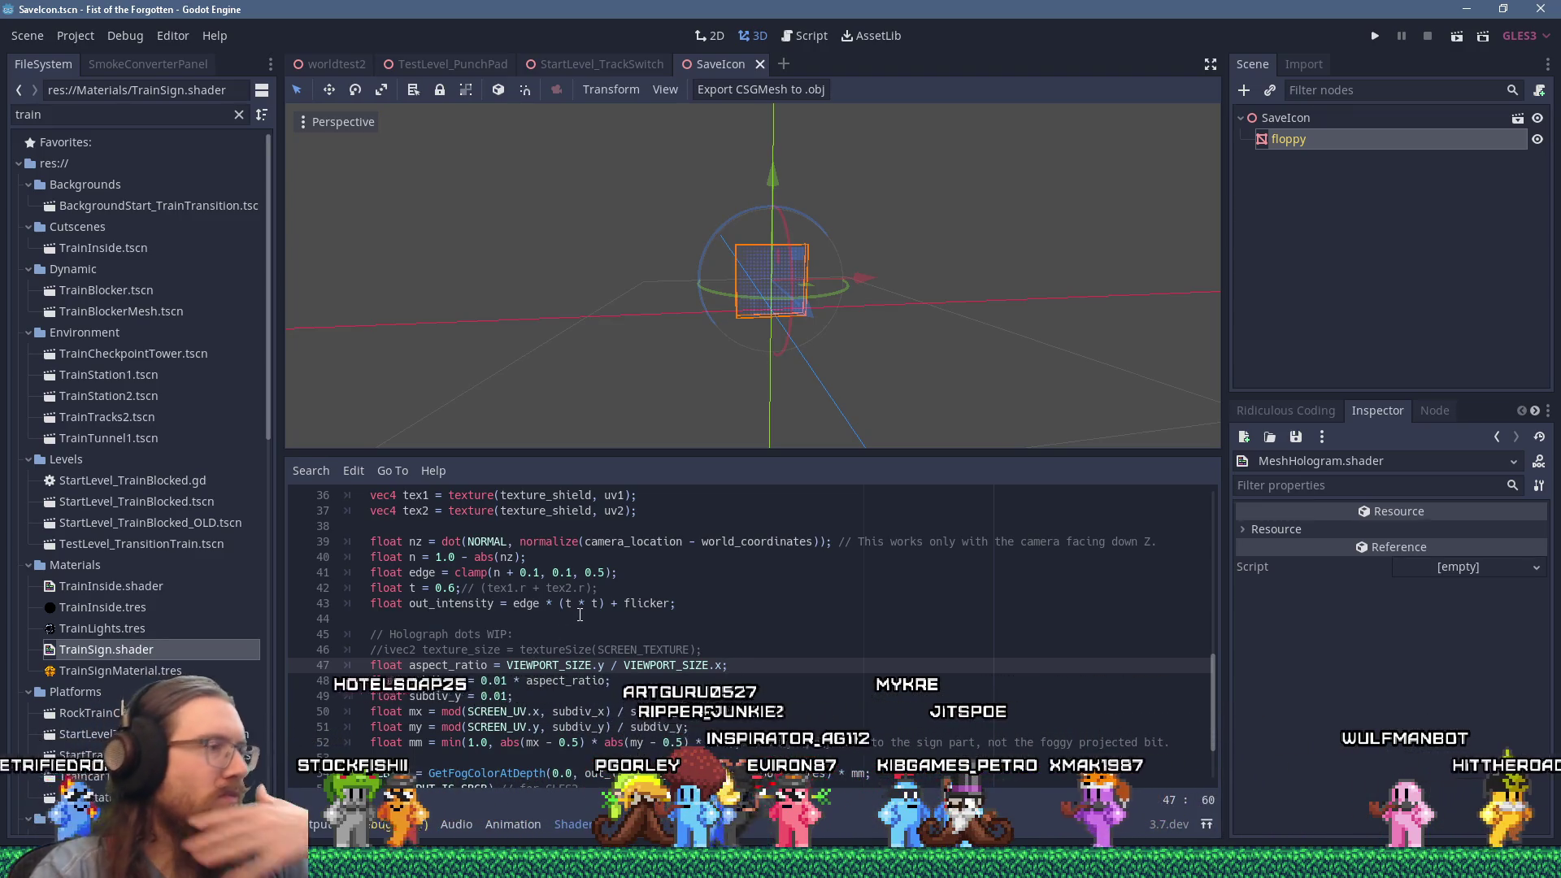
{"action": "scroll", "coordinate": [589, 613], "scroll_direction": "down", "scroll_amount": 1}
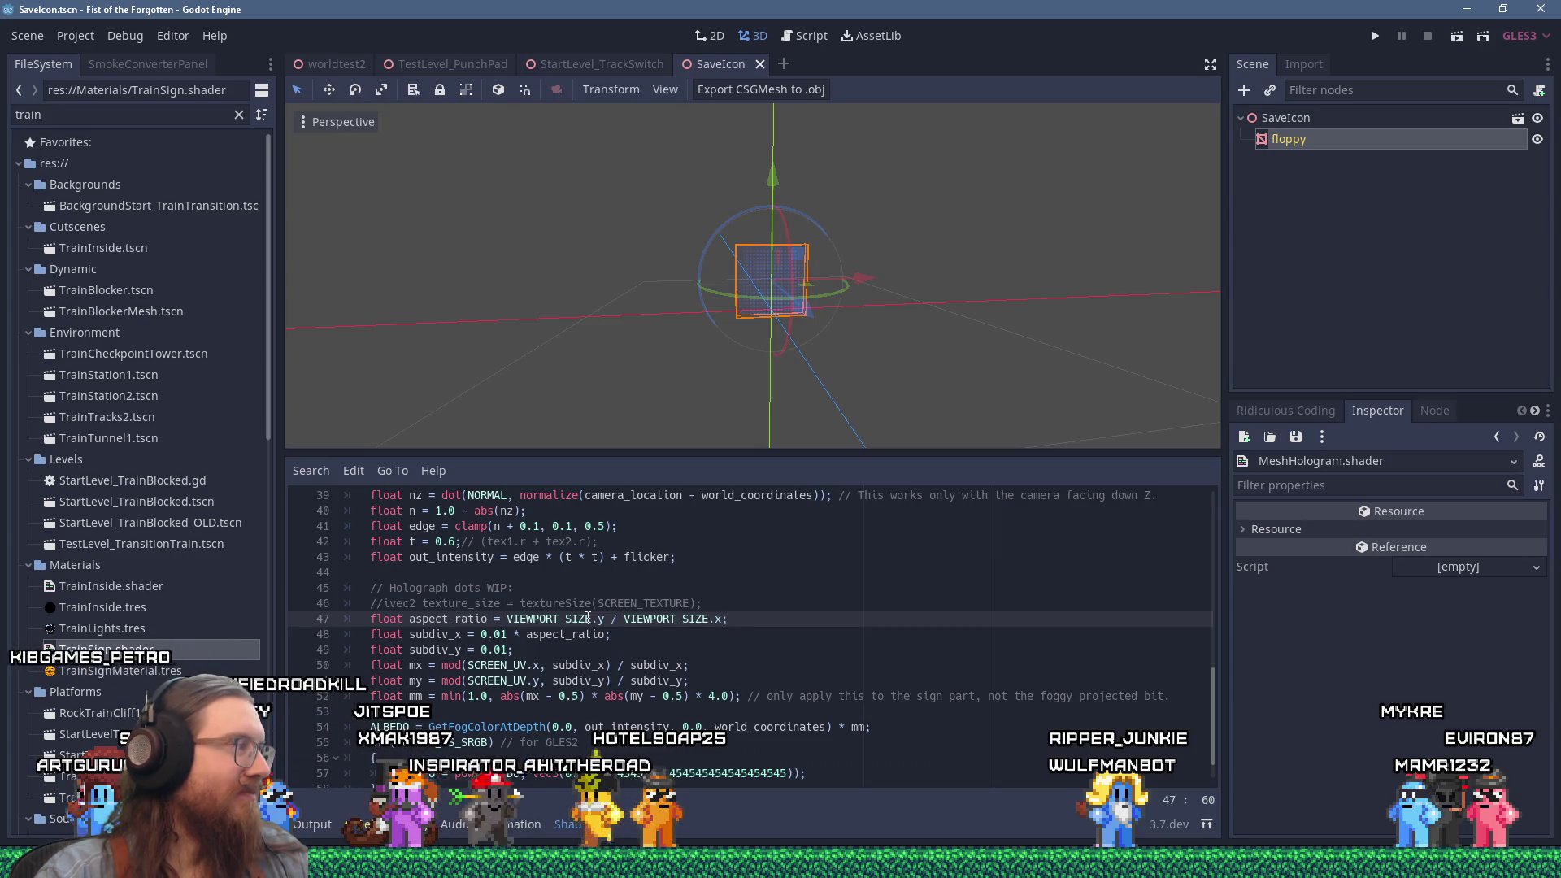
Insert 'mx = mod(world_coordinates.x, subdiv_x) / subdiv_x;' above the mm line.
{"action": "left_click", "coordinate": [533, 650]}
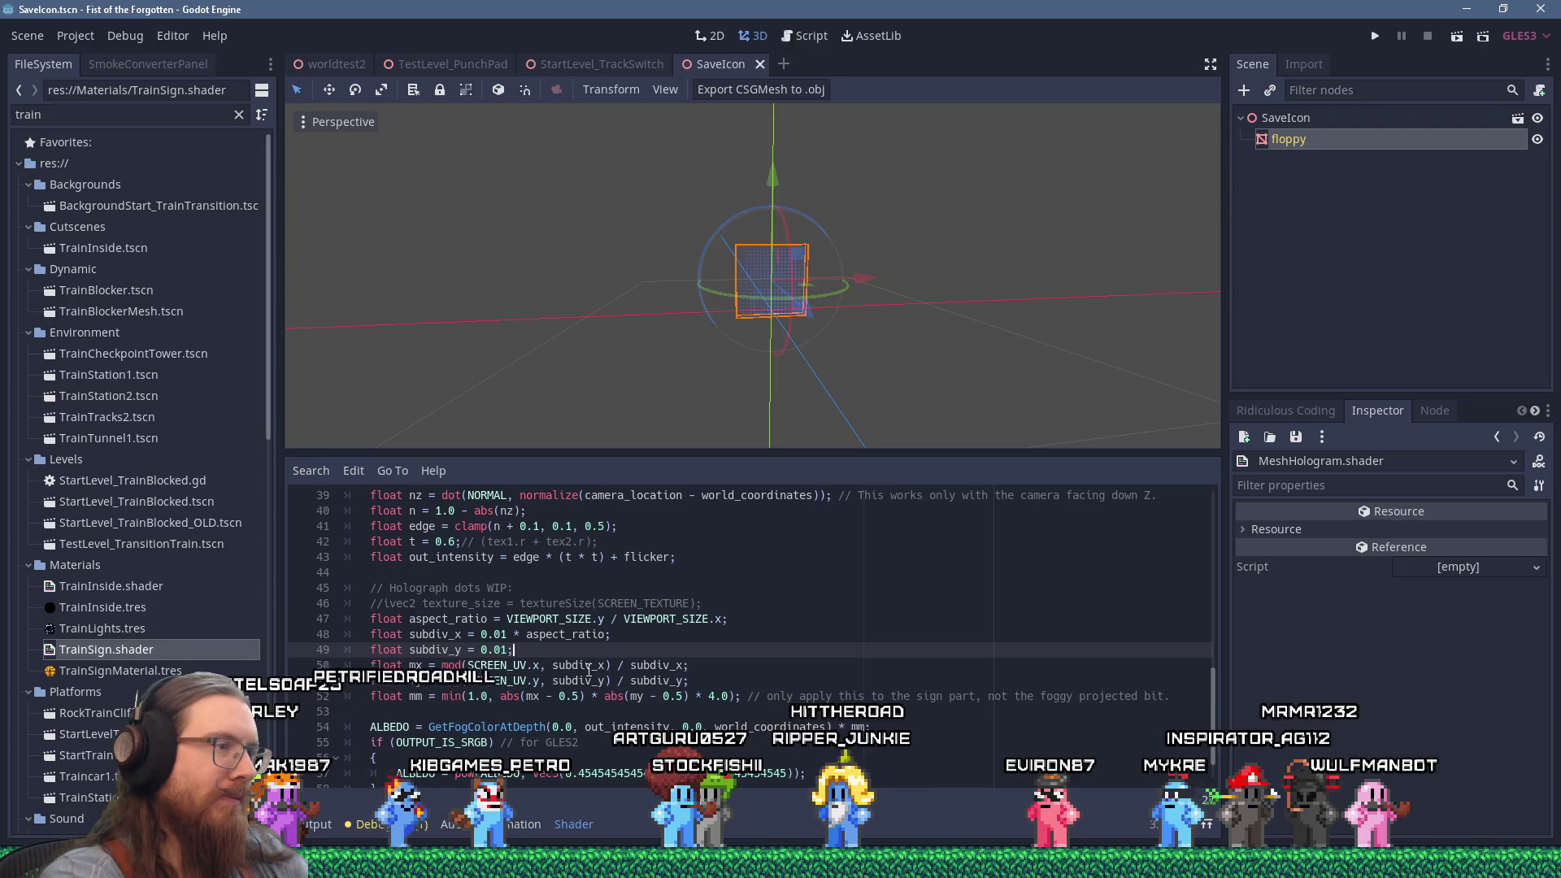
{"action": "key", "text": "Down"}
{"action": "key", "text": "Down"}
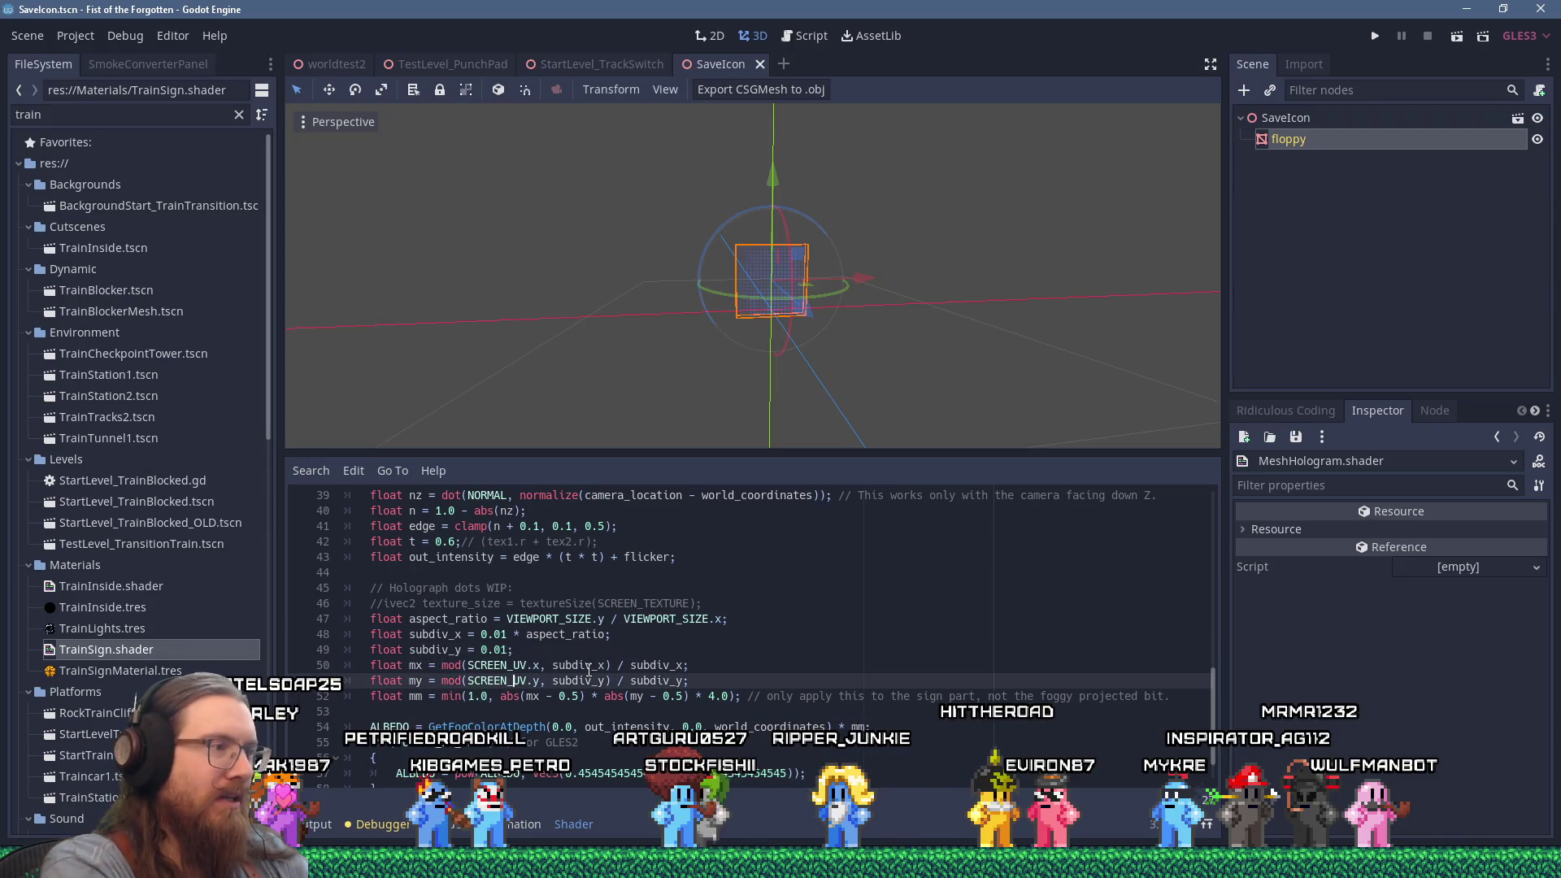
{"action": "key", "text": "Down"}
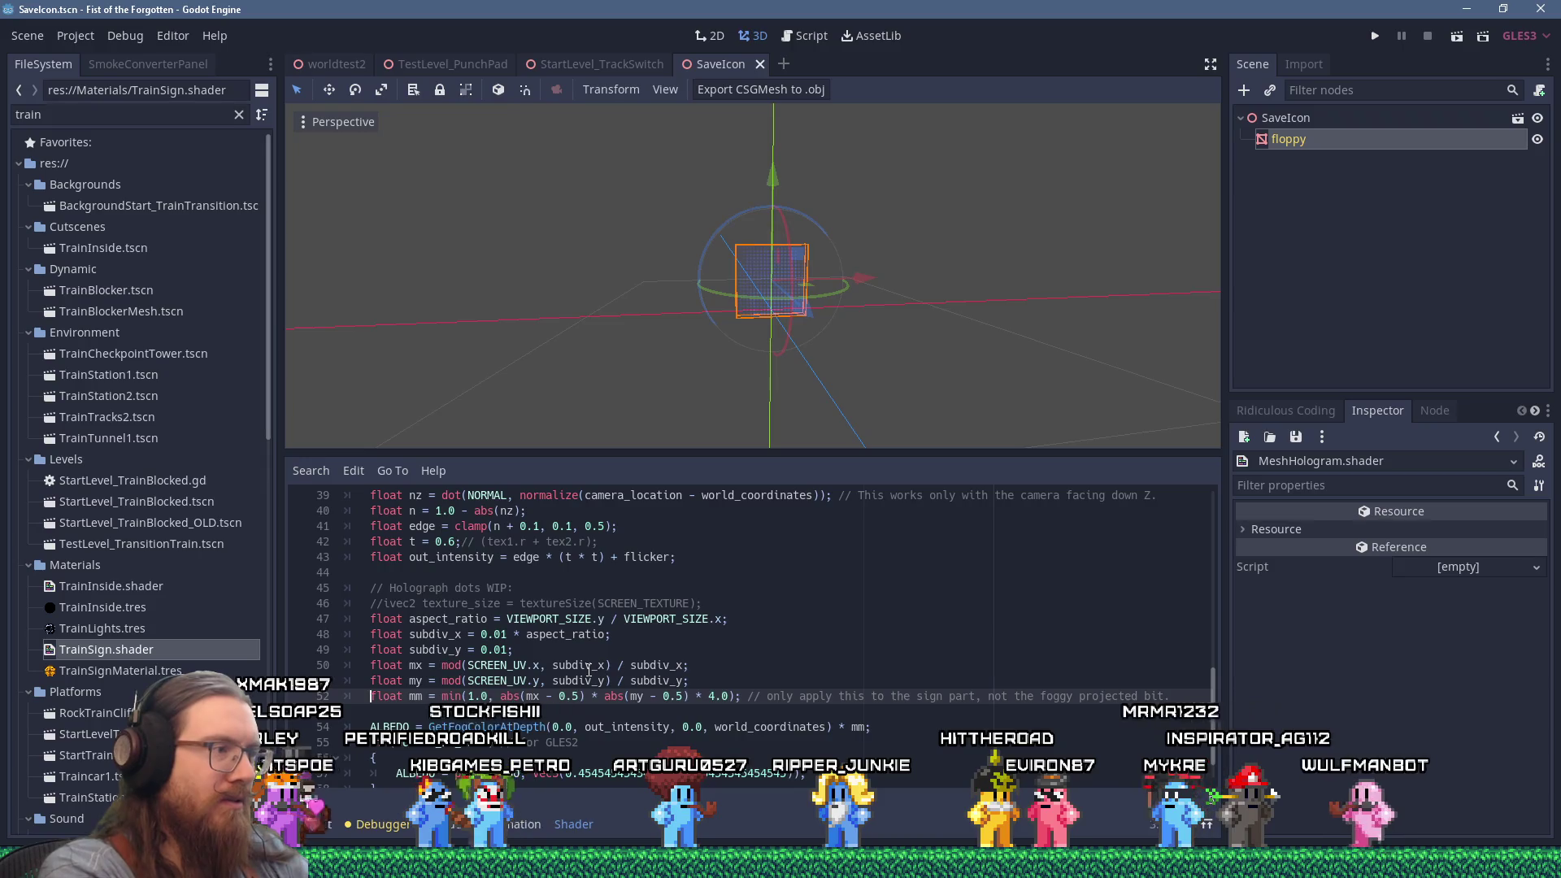
{"action": "key", "text": "Return"}
{"action": "key", "text": "Up"}
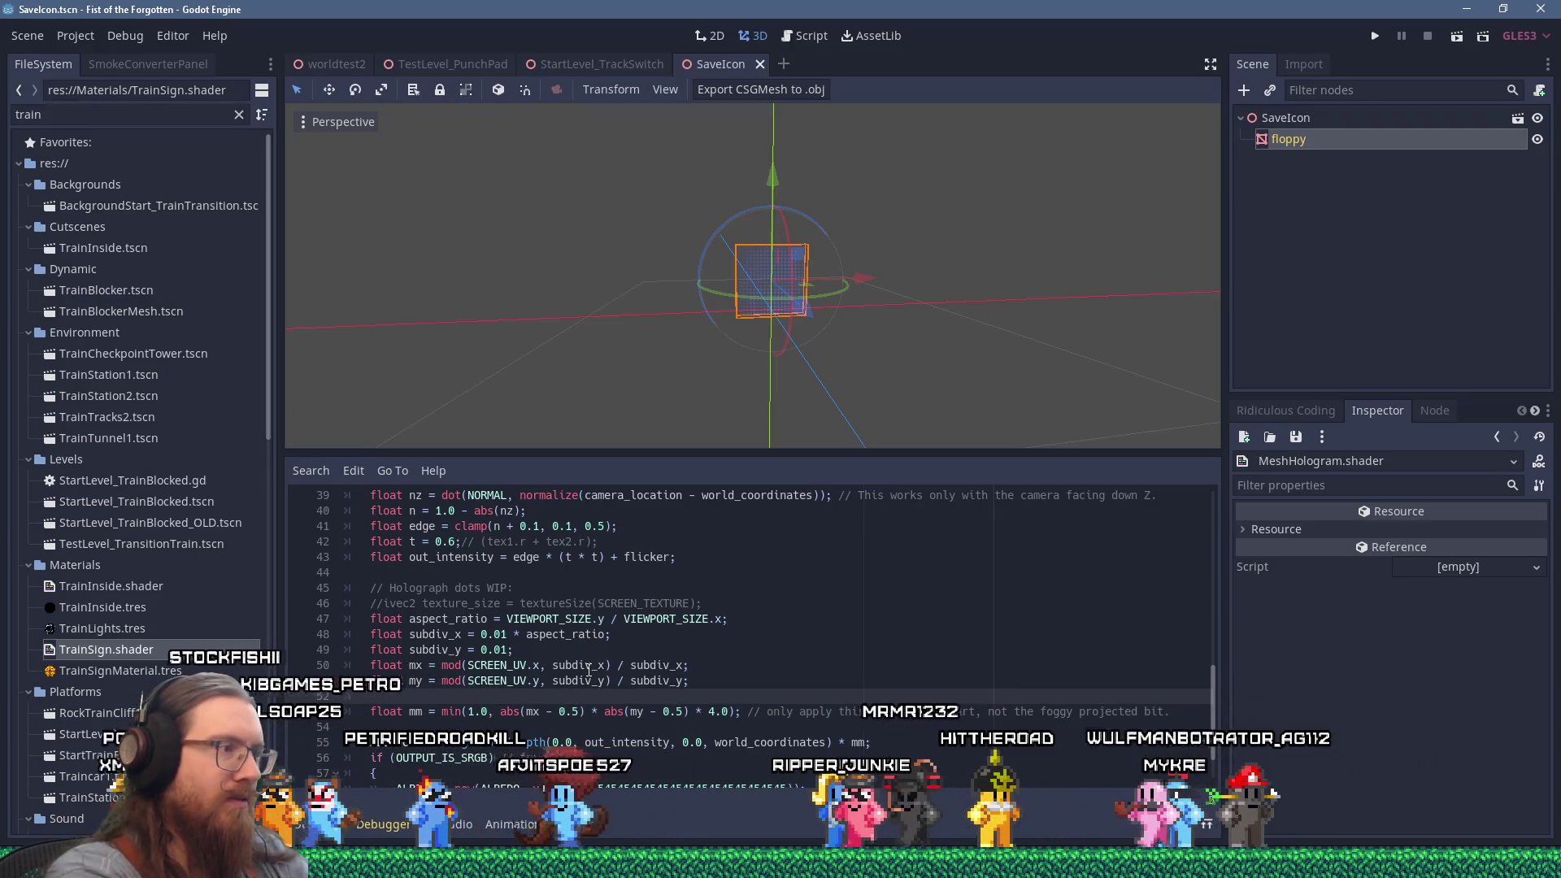
{"action": "type", "text": "mx ="}
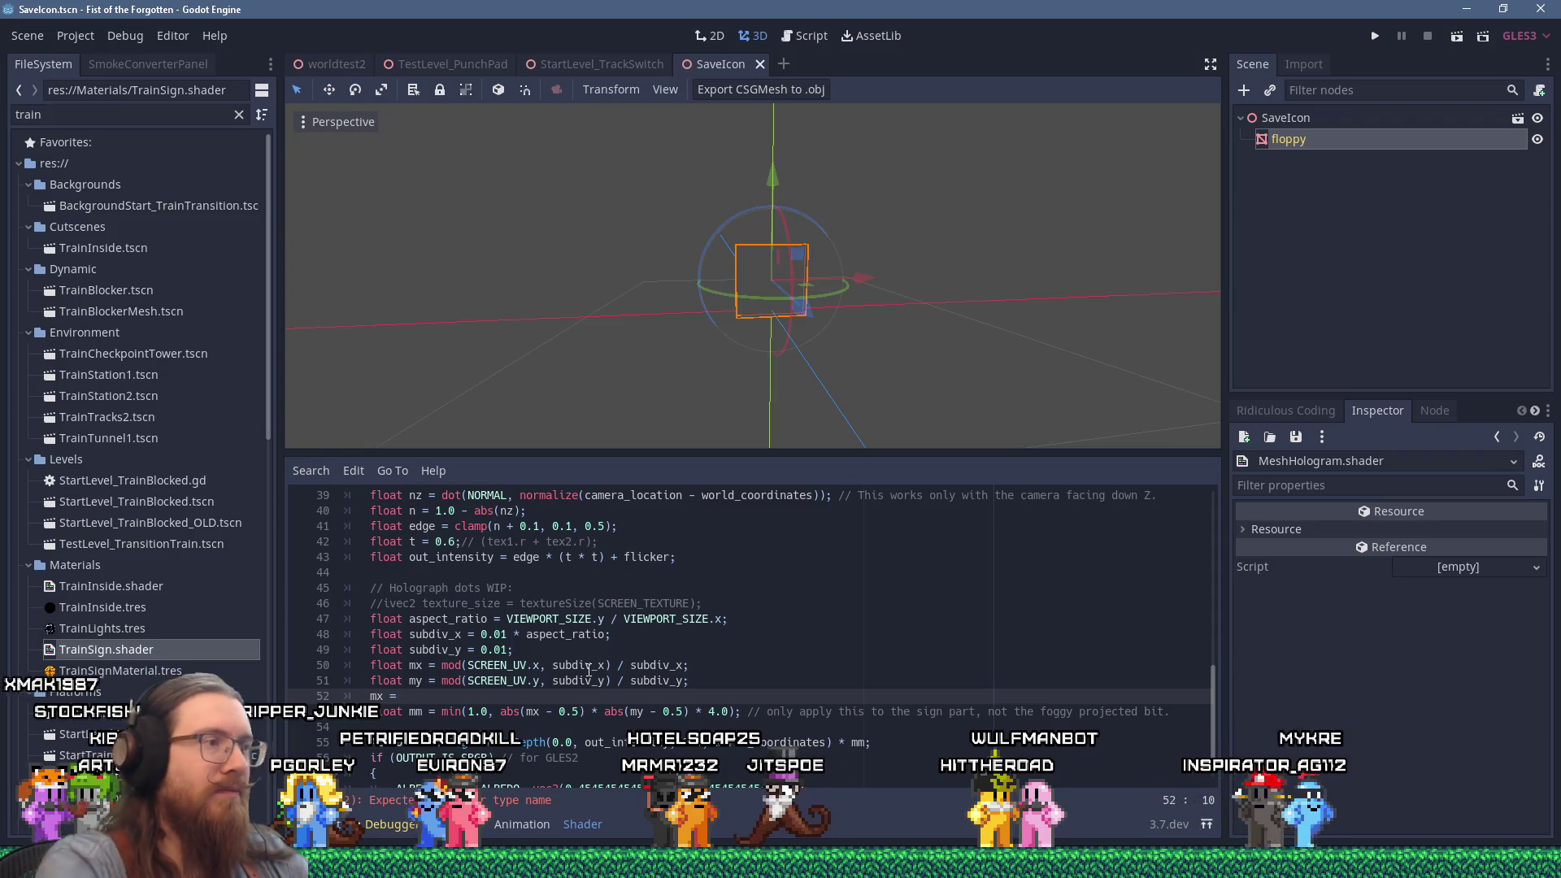
{"action": "scroll", "coordinate": [589, 669], "scroll_direction": "up", "scroll_amount": 12}
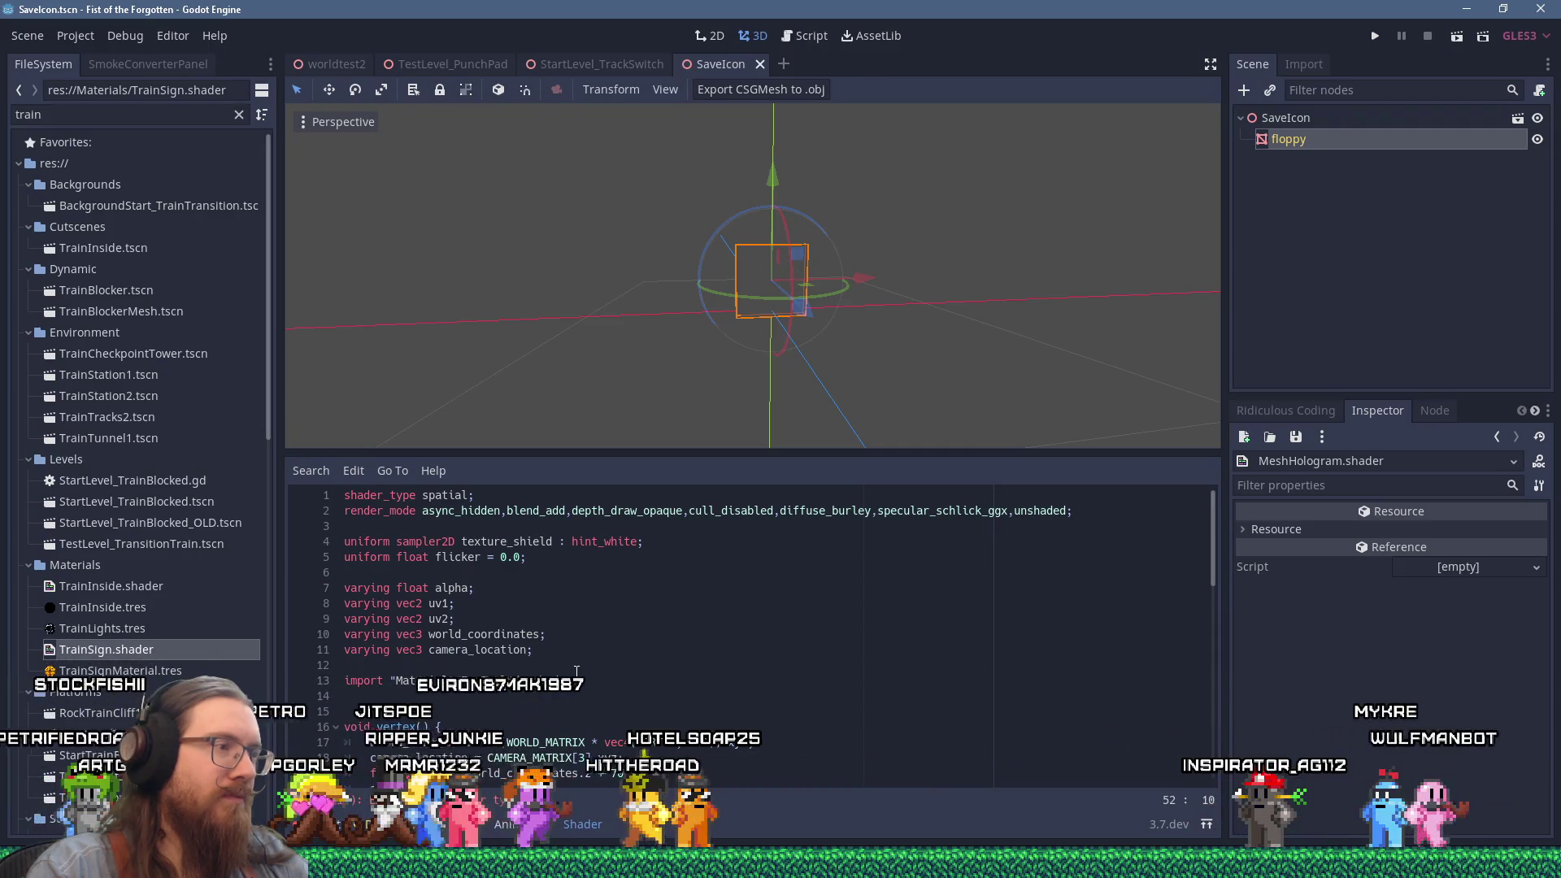
{"action": "scroll", "coordinate": [576, 671], "scroll_direction": "down", "scroll_amount": 5}
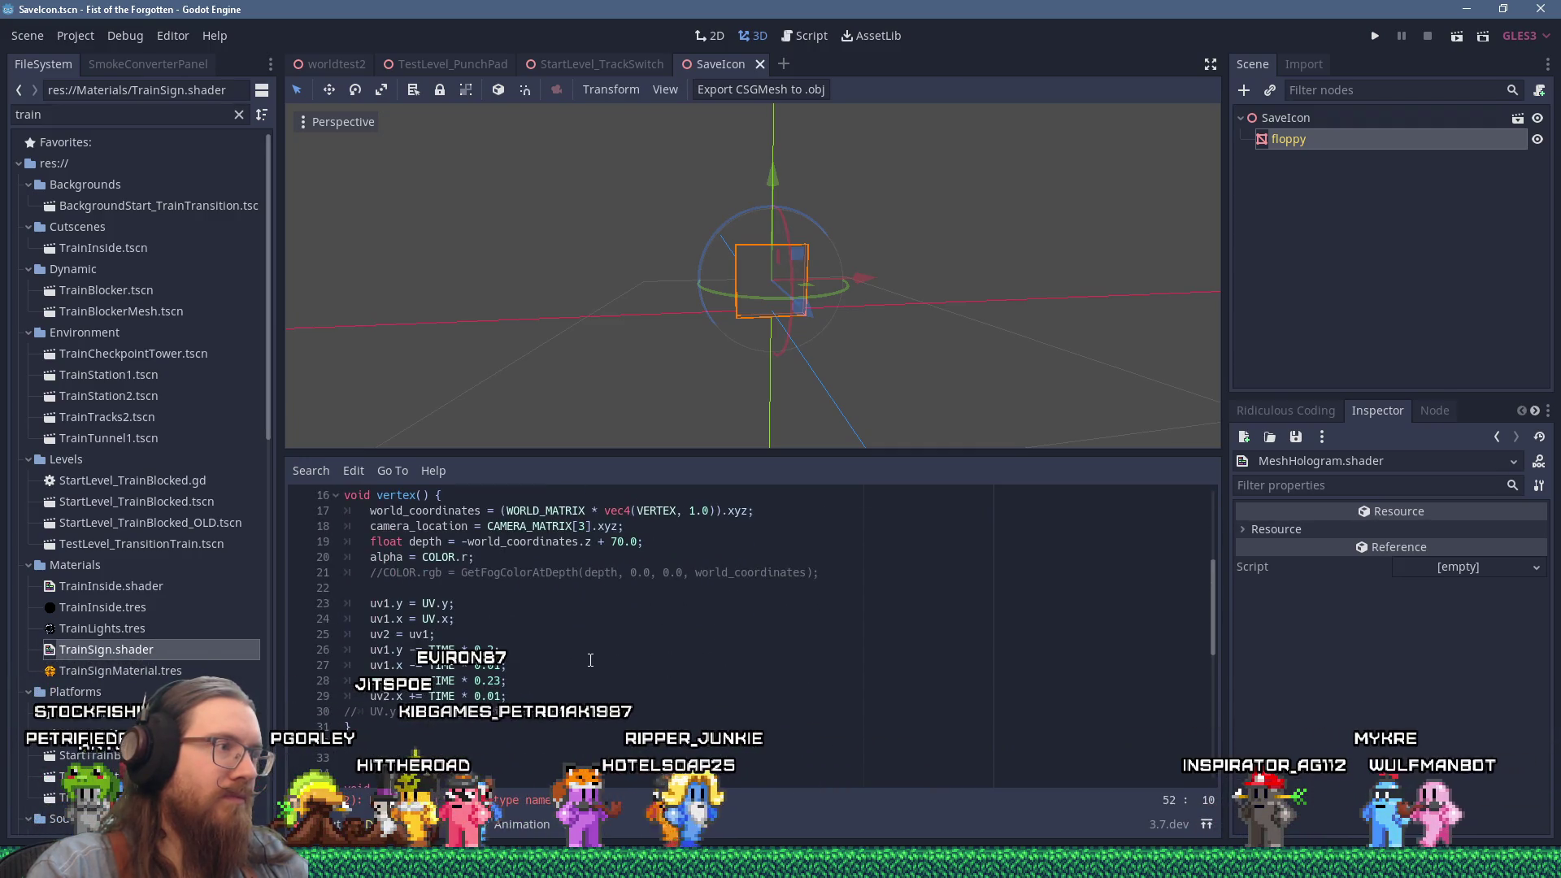
{"action": "key", "text": "Right"}
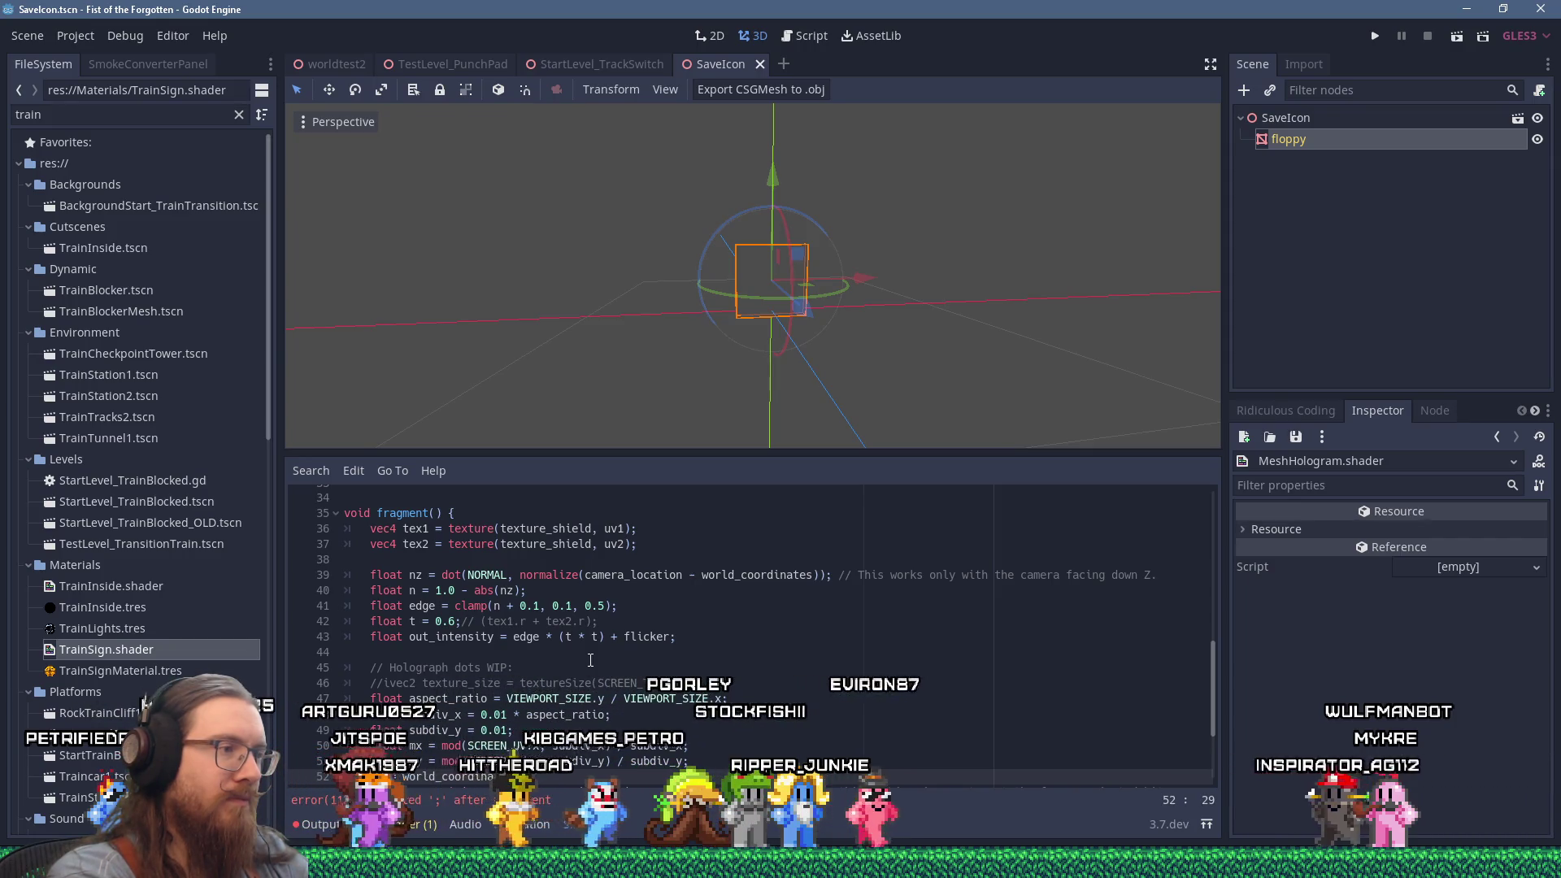
{"action": "type", "text": "mod("}
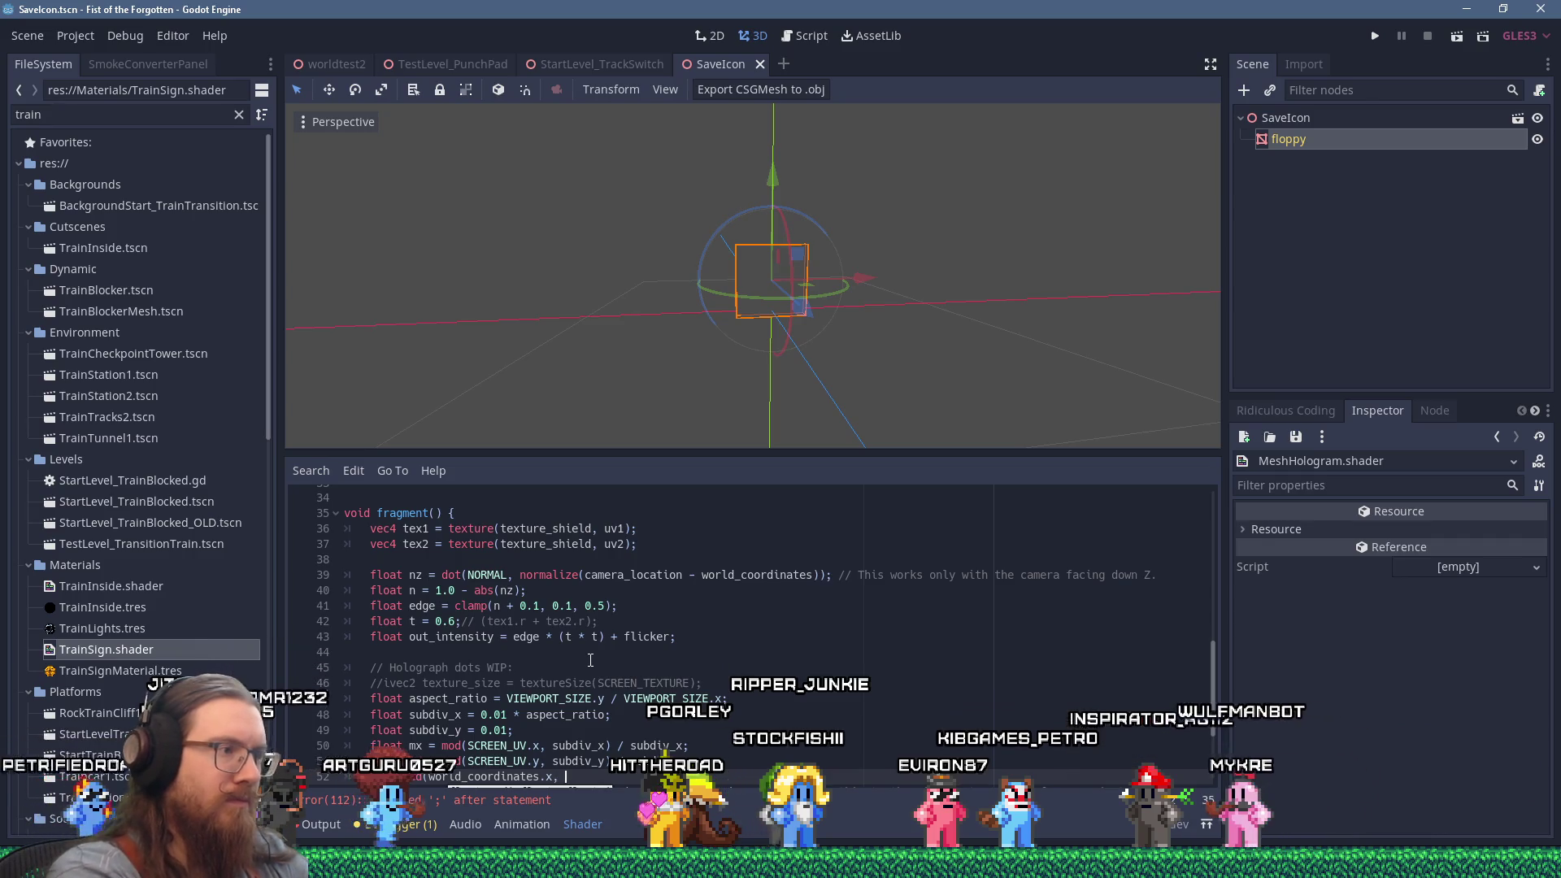
{"action": "type", "text": ", sub"}
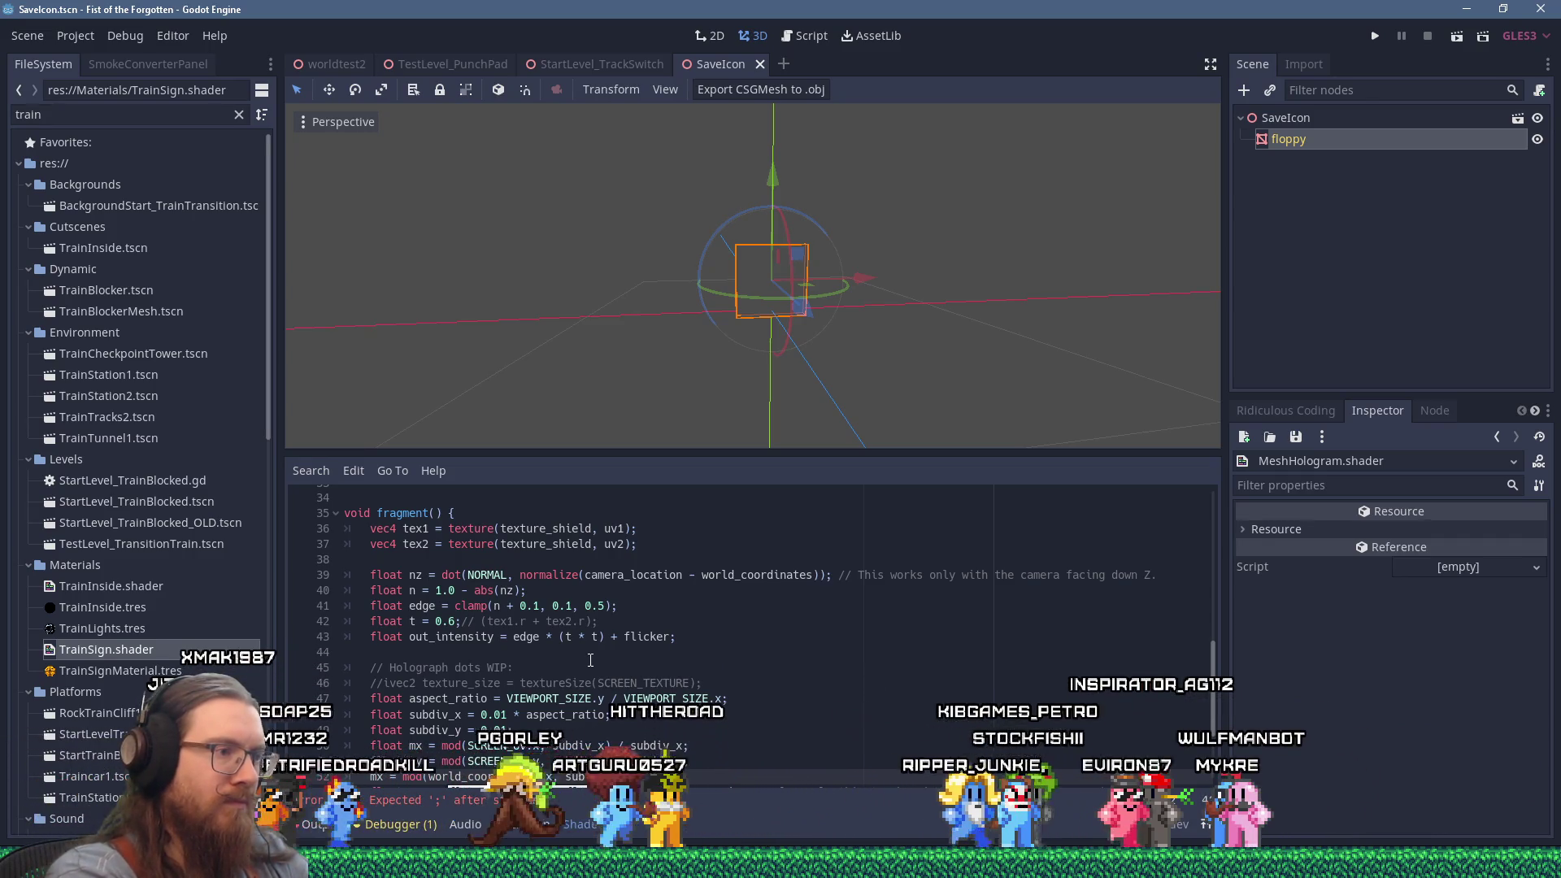
{"action": "type", "text": "div_x) / subdiv_x;"}
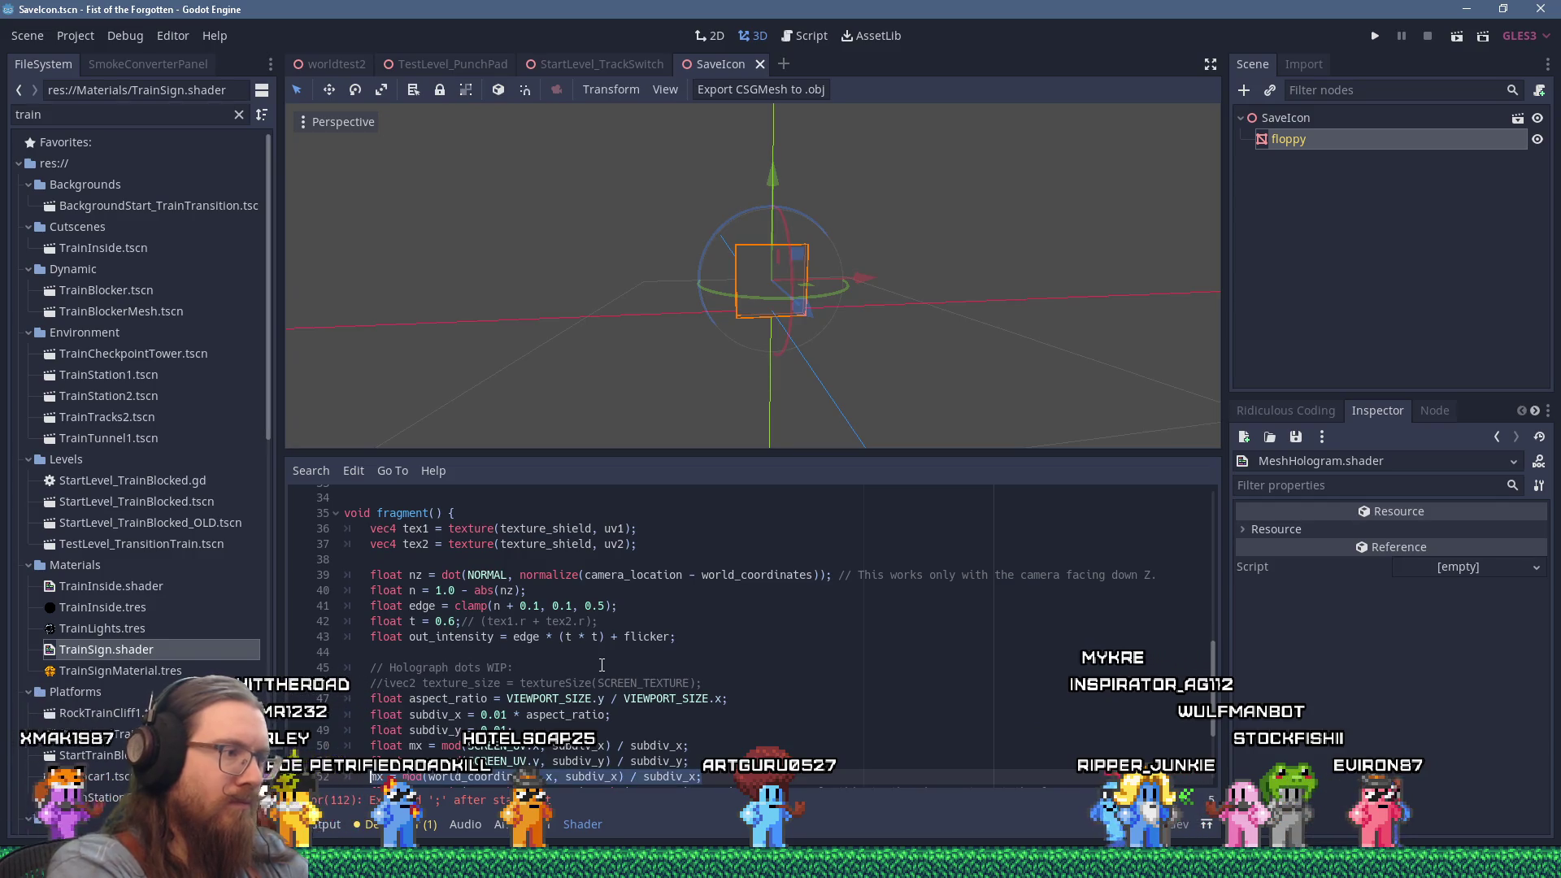
Duplicate the mx line into a my line using world_coordinates.y and subdiv_y.
{"action": "key", "text": "ctrl+b"}
{"action": "type", "text": "y"}
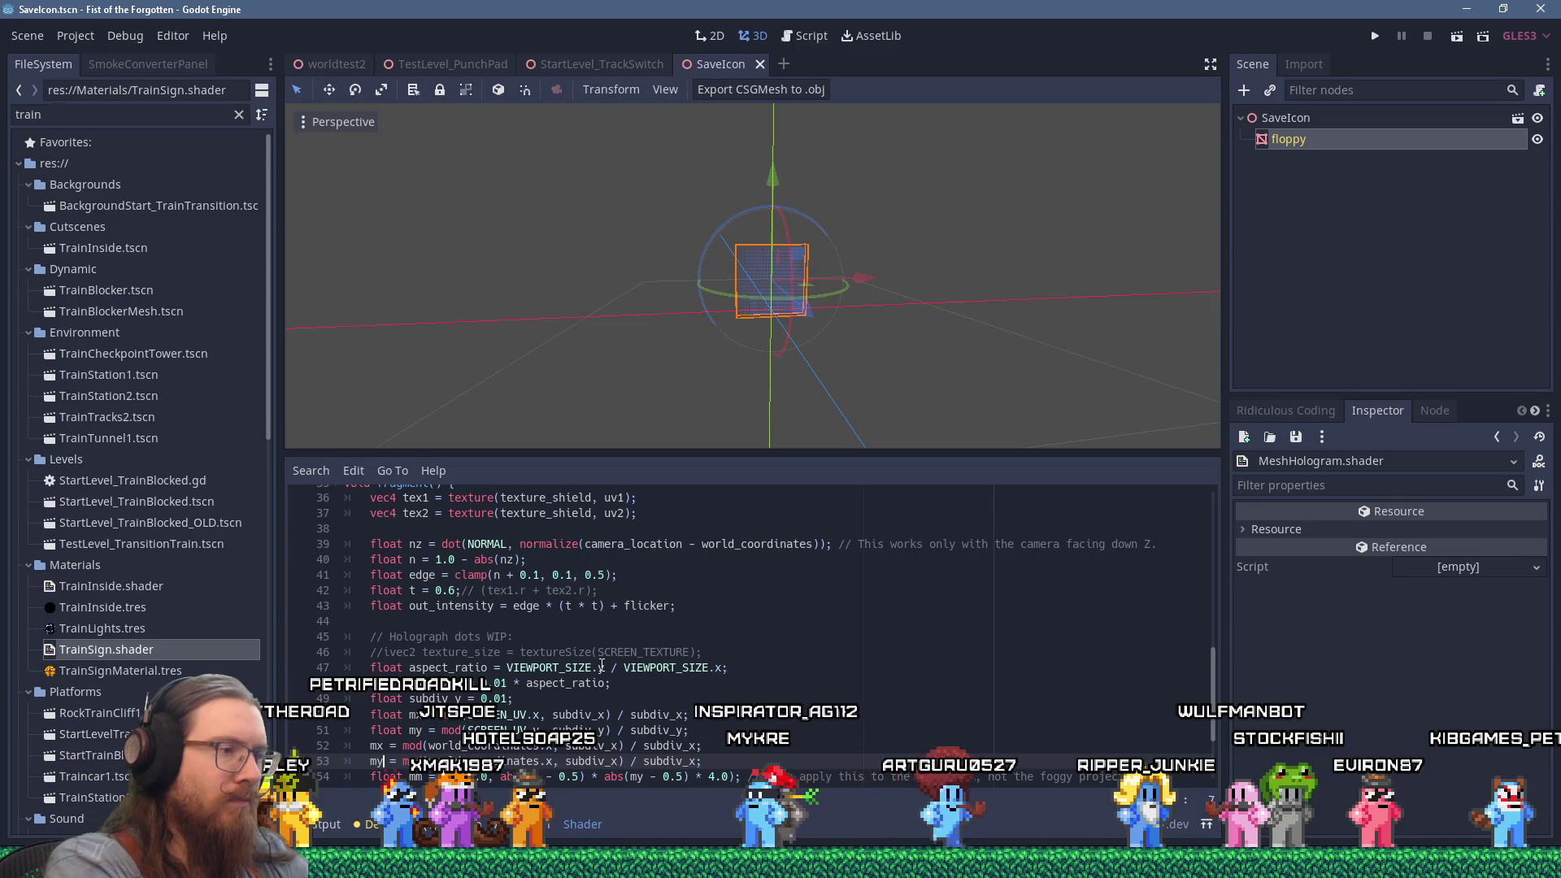
{"action": "key", "text": "Left"}
{"action": "key", "text": "Left"}
{"action": "key", "text": "Left"}
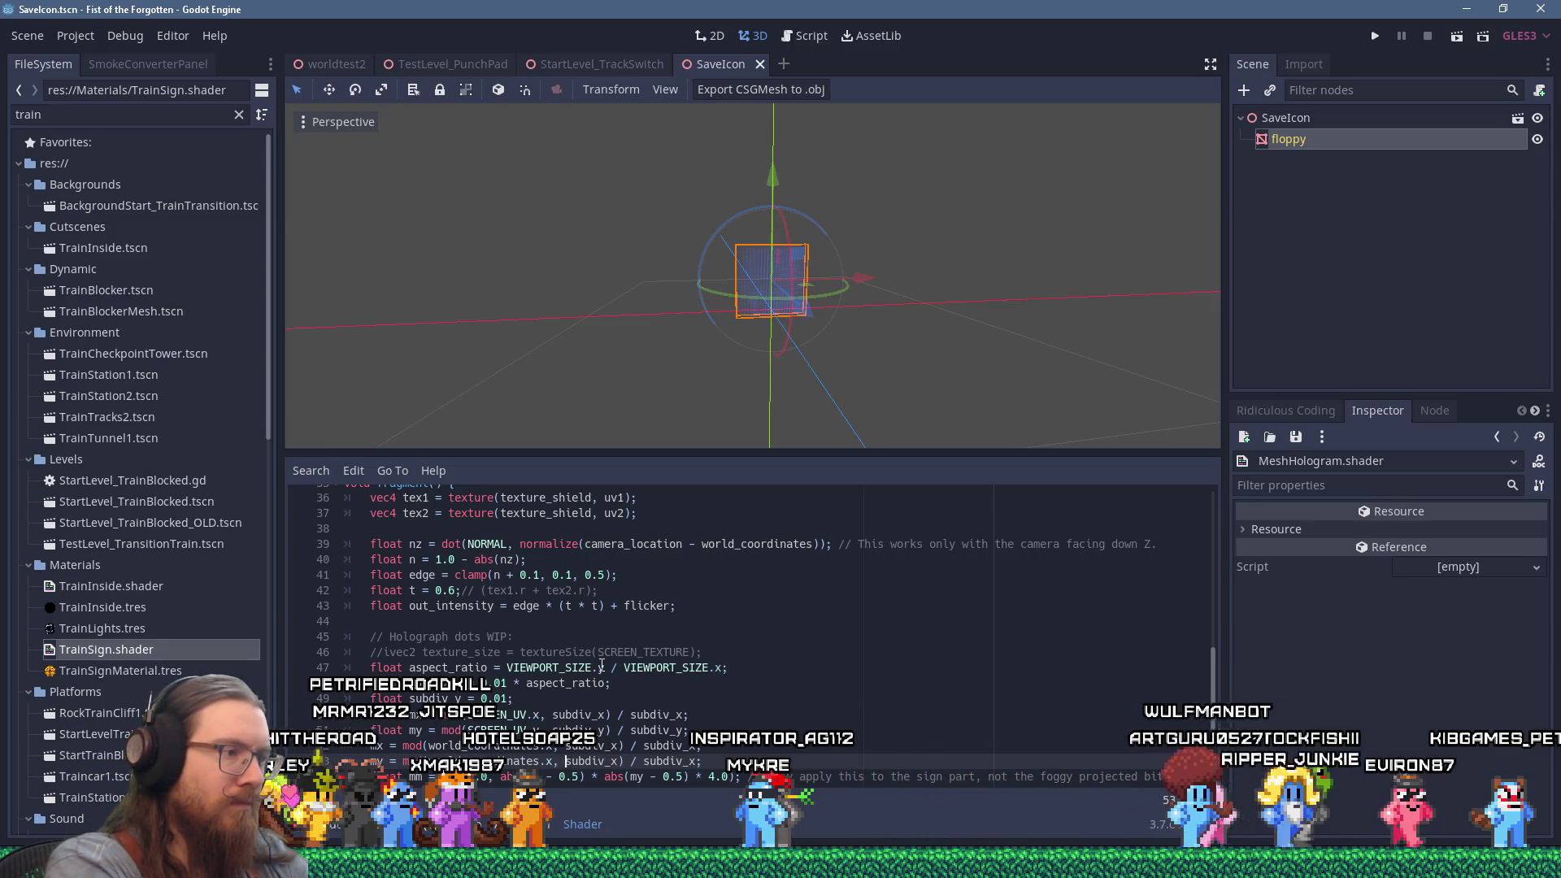
{"action": "key", "text": "BackSpace"}
{"action": "type", "text": "y"}
{"action": "key", "text": "Right"}
{"action": "key", "text": "Right"}
{"action": "key", "text": "Right"}
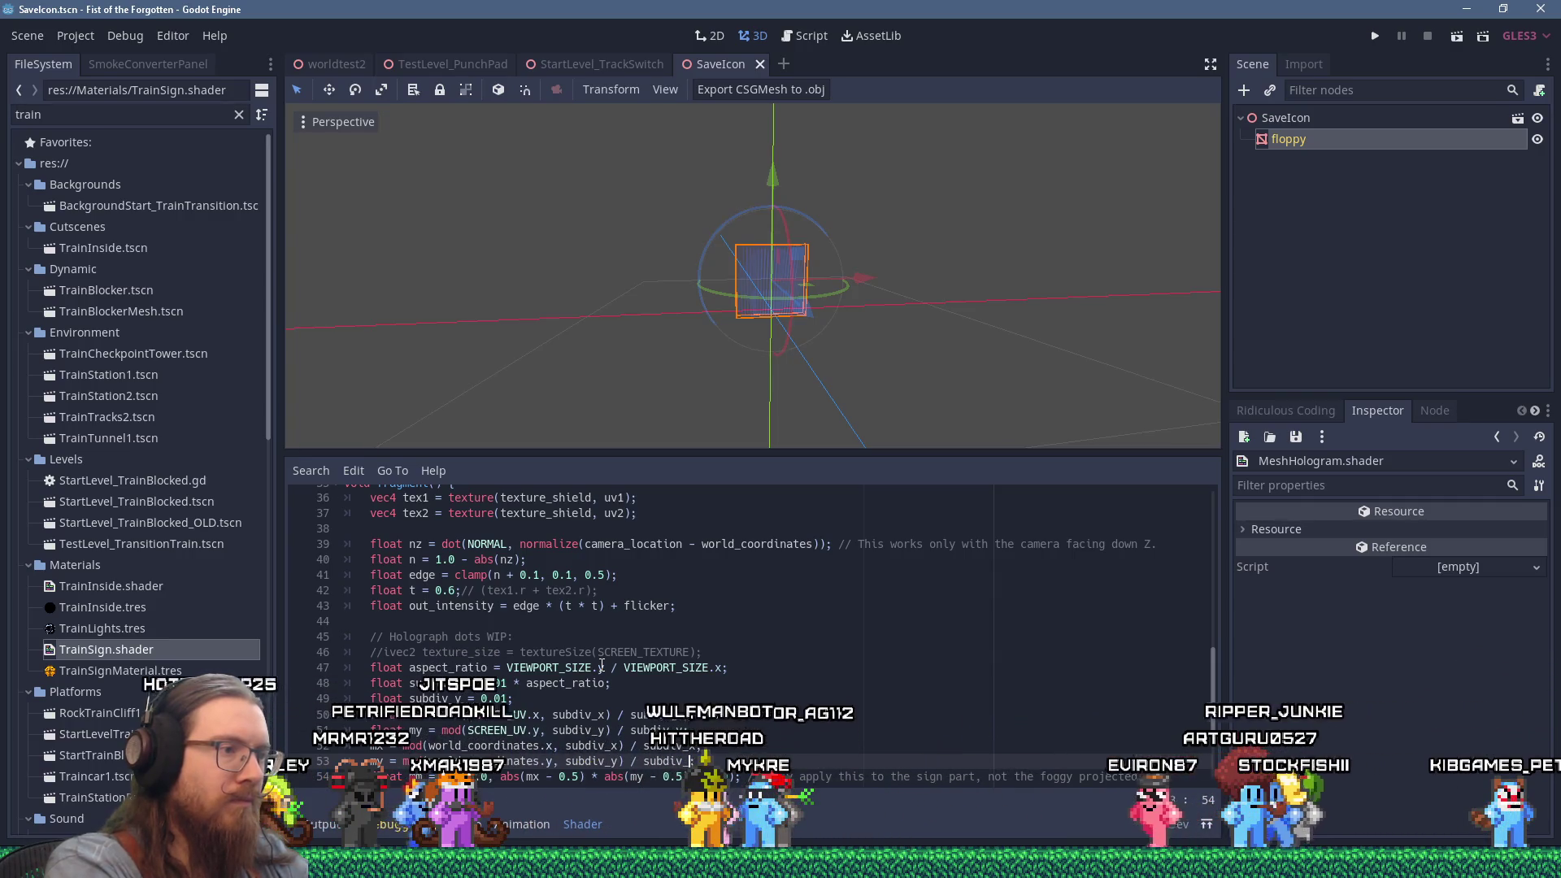
{"action": "key", "text": "Up"}
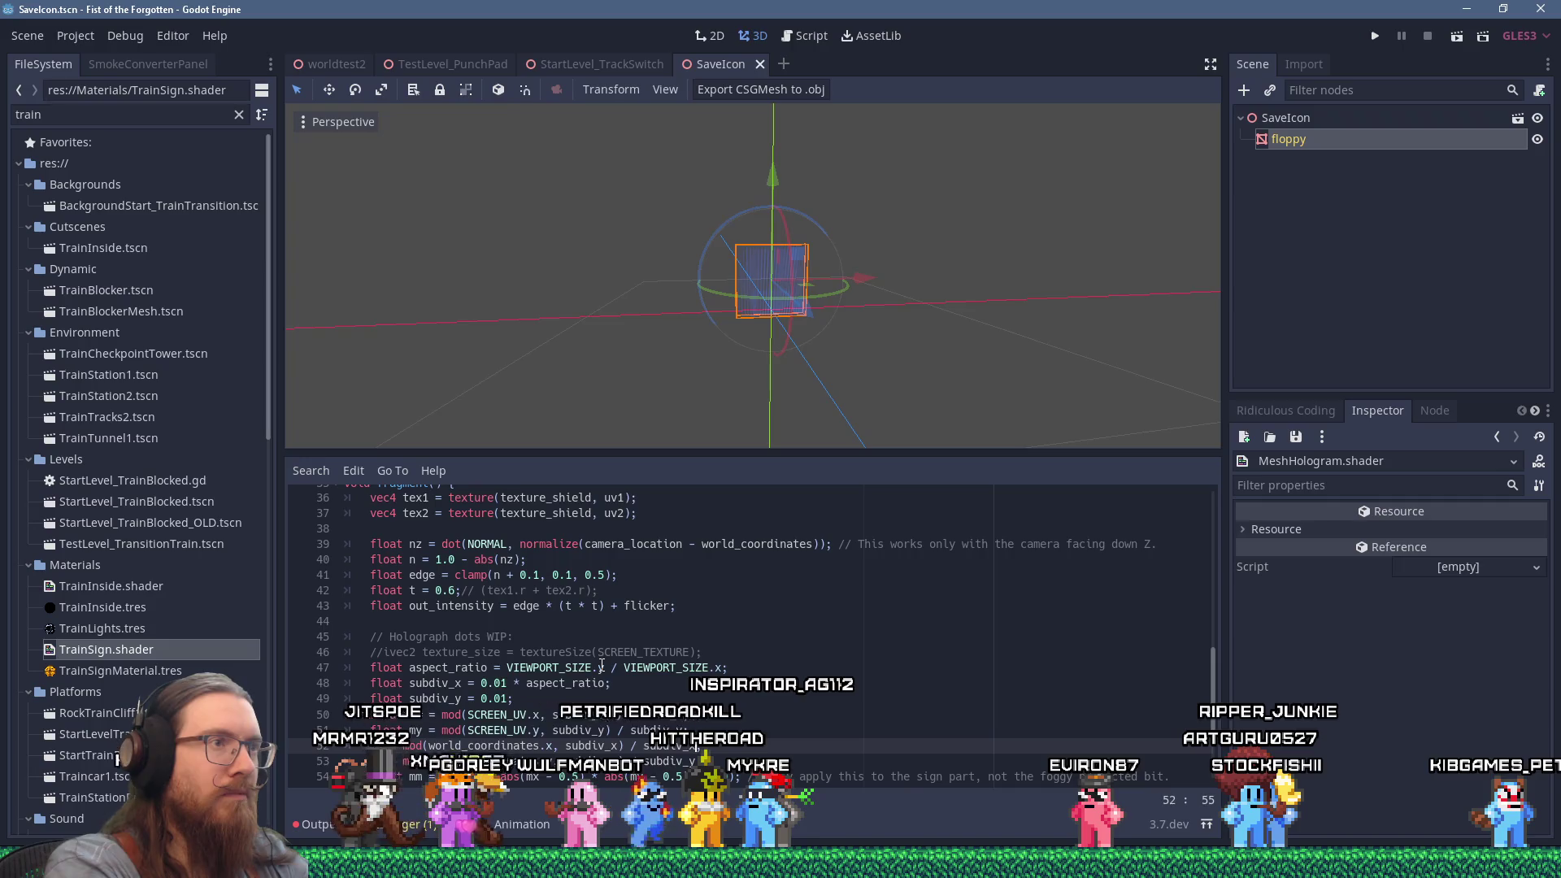
{"action": "scroll", "coordinate": [890, 330], "scroll_direction": "up", "scroll_amount": 5}
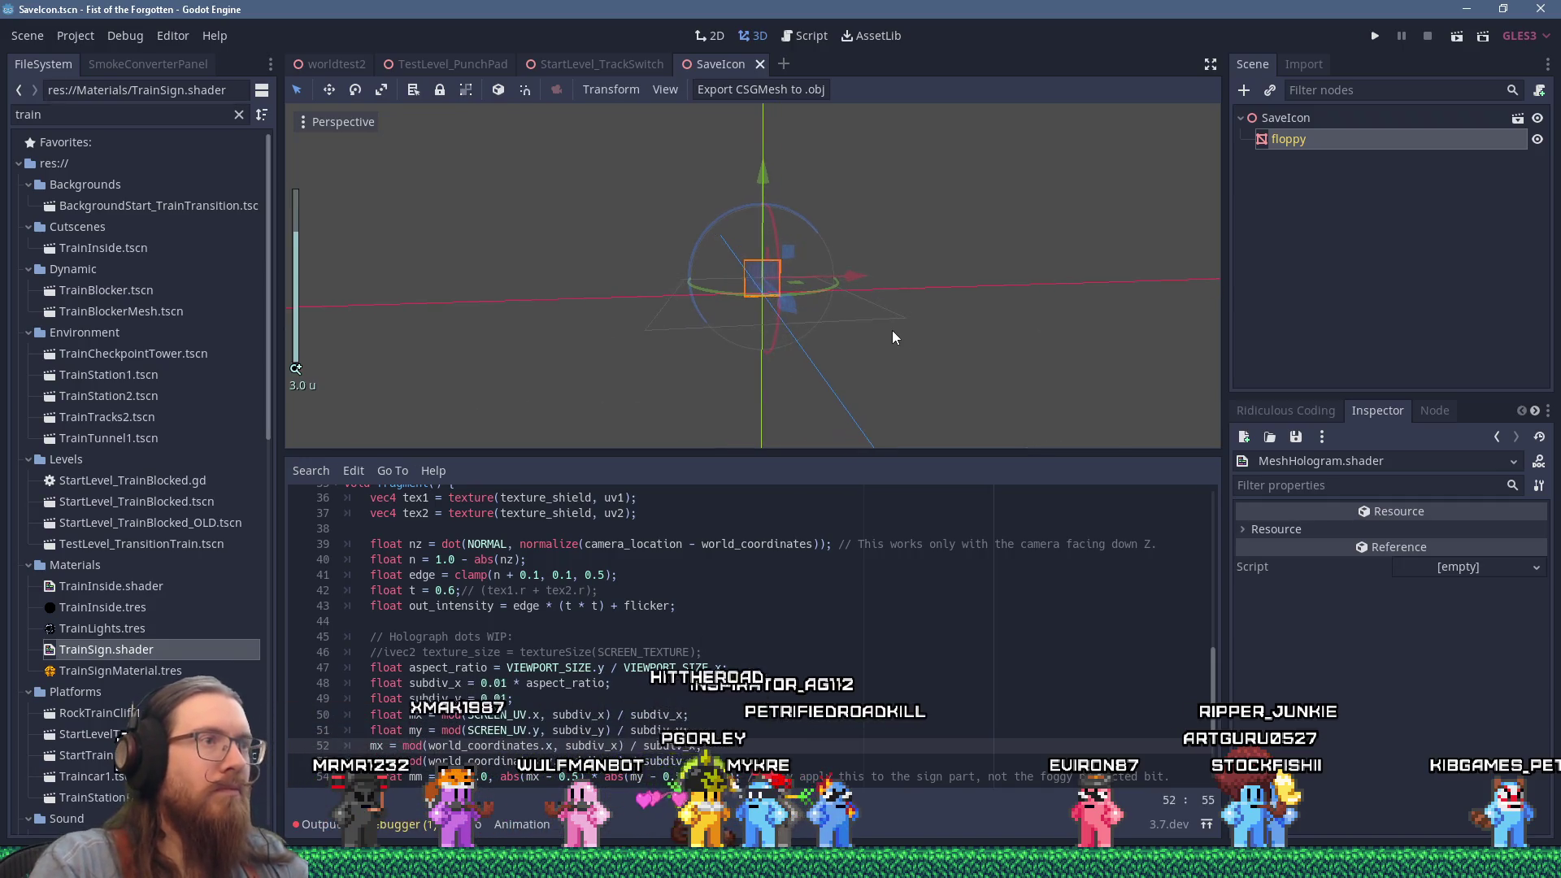
Delete the ' * aspect_ratio' multiplier from subdiv_x on line 48.
{"action": "scroll", "coordinate": [948, 327], "scroll_direction": "up", "scroll_amount": 6}
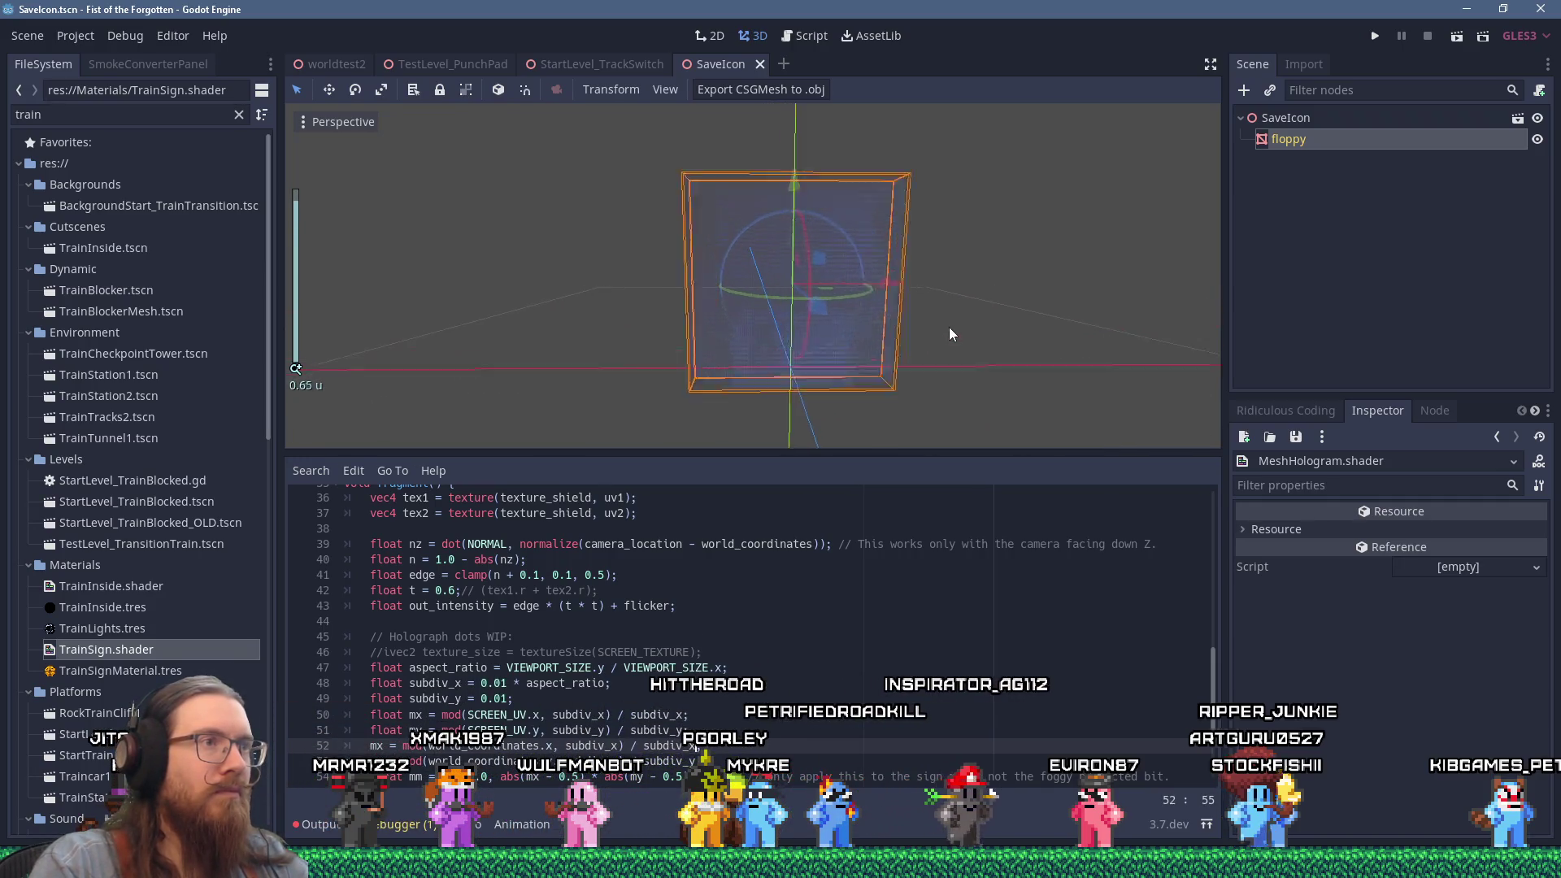
{"action": "scroll", "coordinate": [976, 317], "scroll_direction": "up", "scroll_amount": 4}
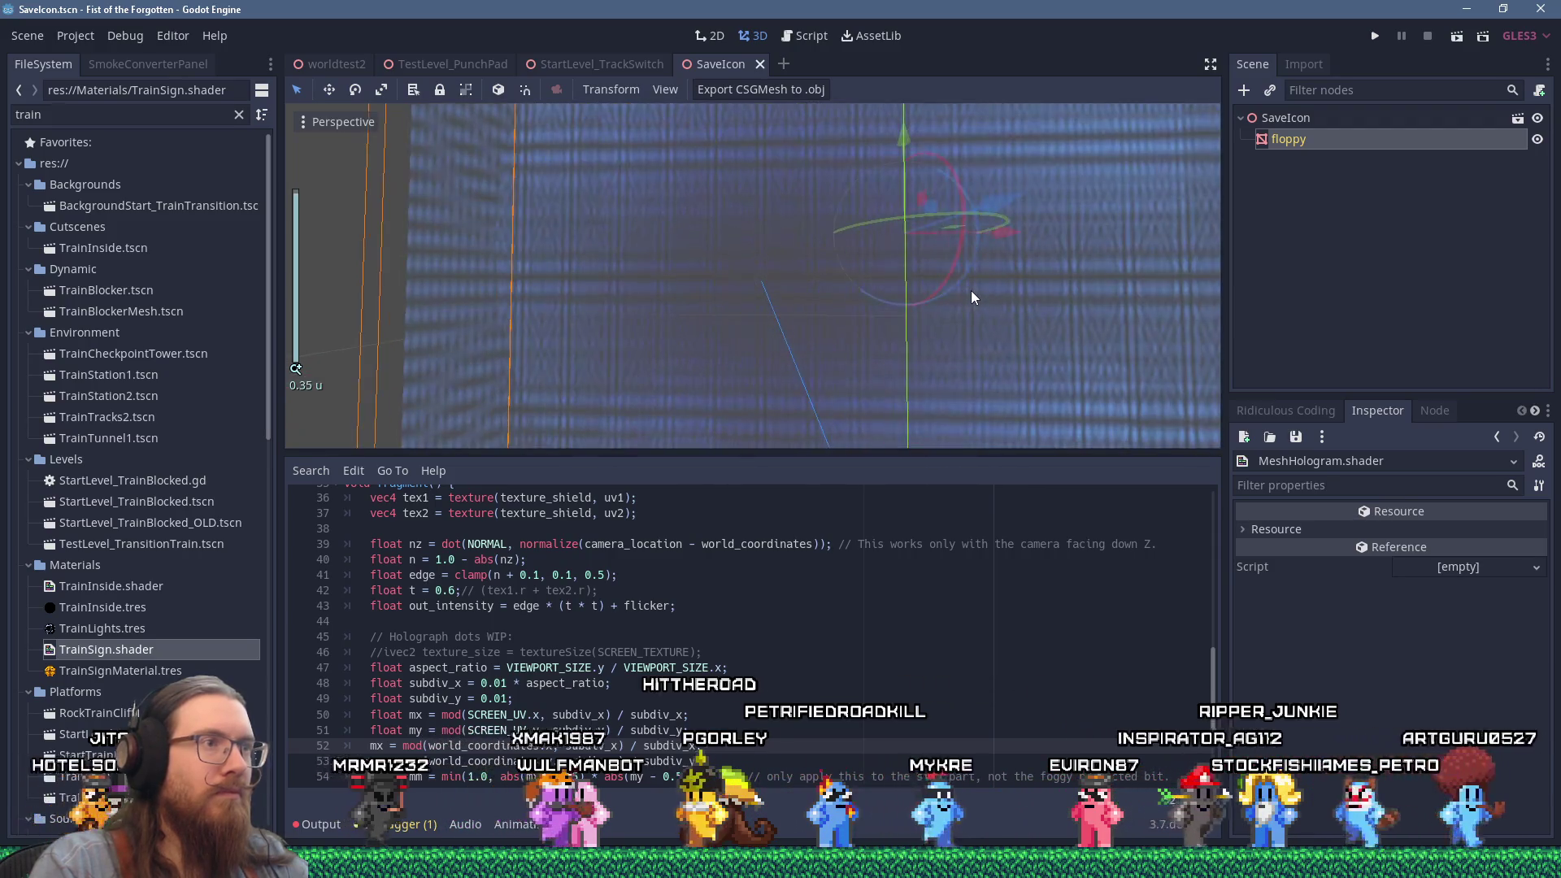
{"action": "mouse_move", "coordinate": [635, 265]}
{"action": "left_mouse_down"}
{"action": "mouse_move", "coordinate": [719, 306]}
{"action": "mouse_move", "coordinate": [691, 312]}
{"action": "mouse_move", "coordinate": [682, 279]}
{"action": "mouse_move", "coordinate": [644, 265]}
{"action": "left_mouse_up"}
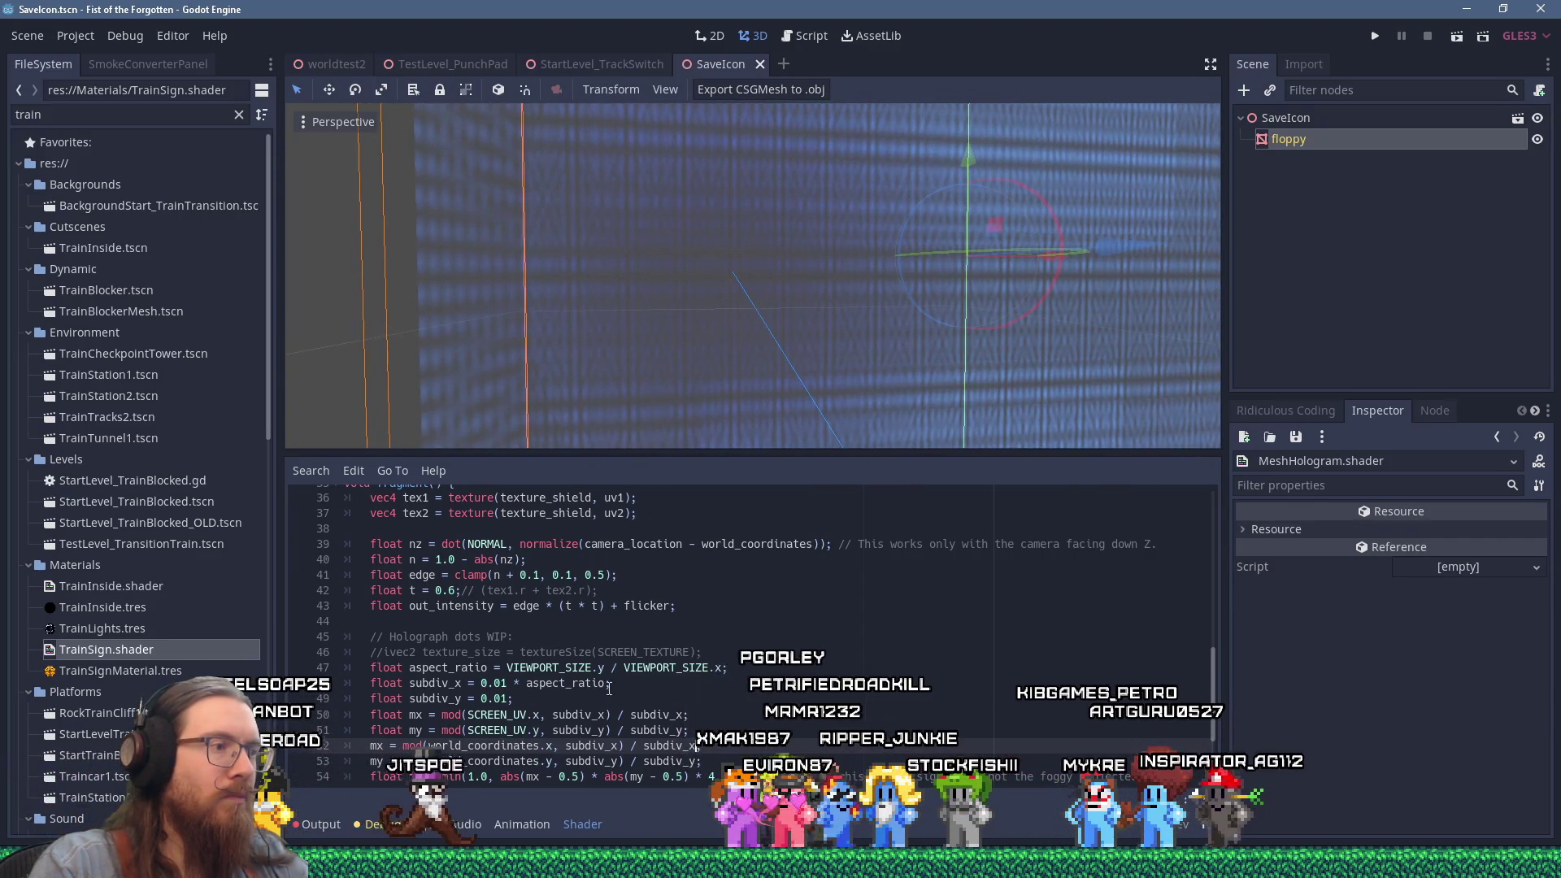
{"action": "left_click", "coordinate": [504, 683]}
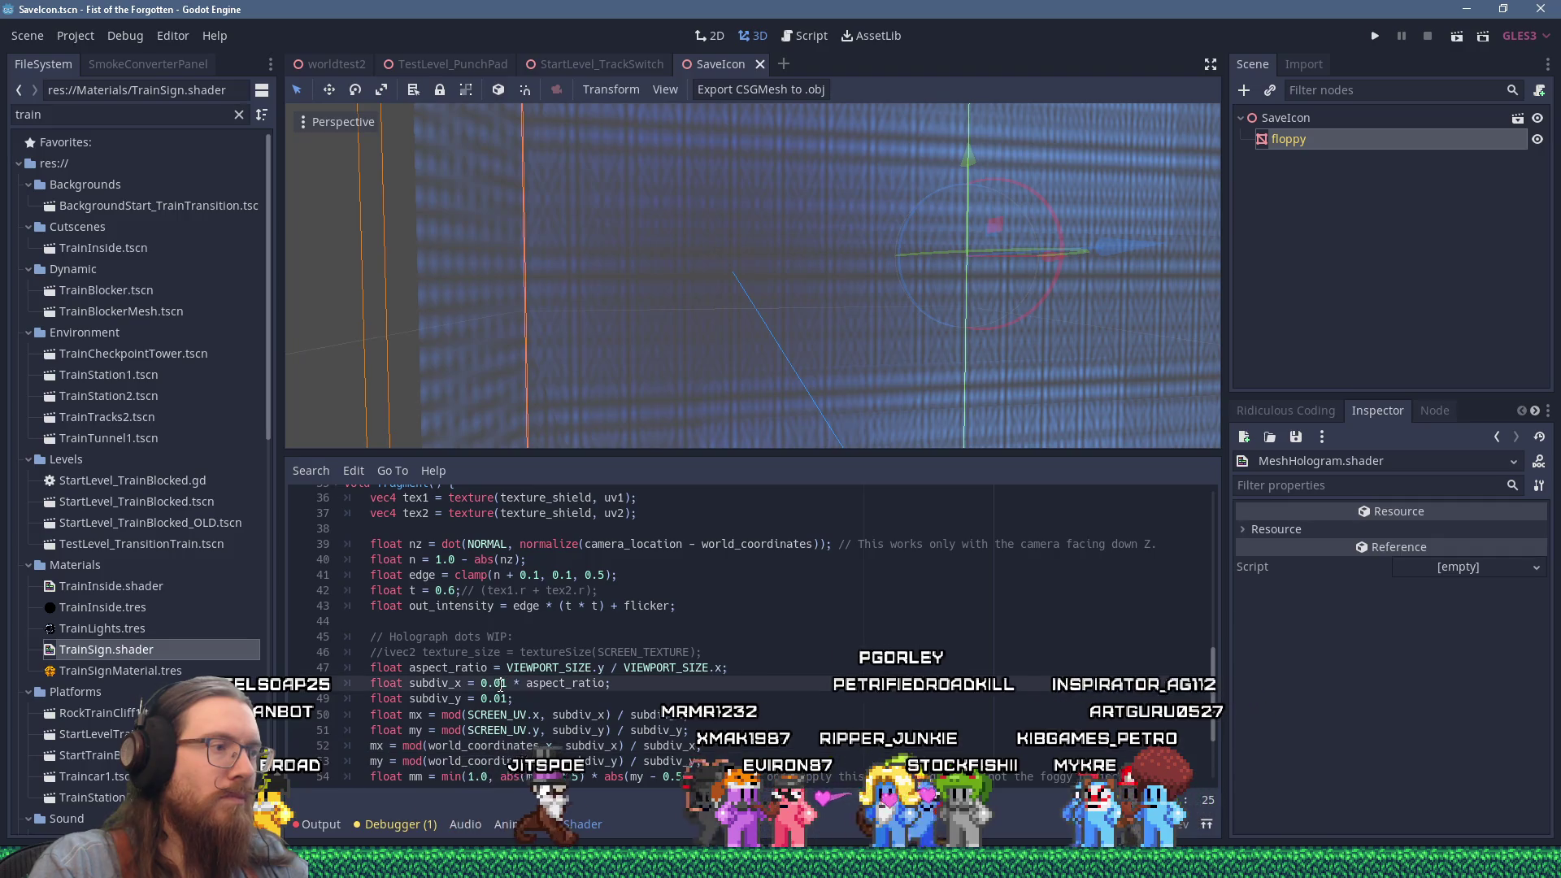
{"action": "left_click", "coordinate": [605, 687], "text": "shift"}
{"action": "key", "text": "BackSpace"}
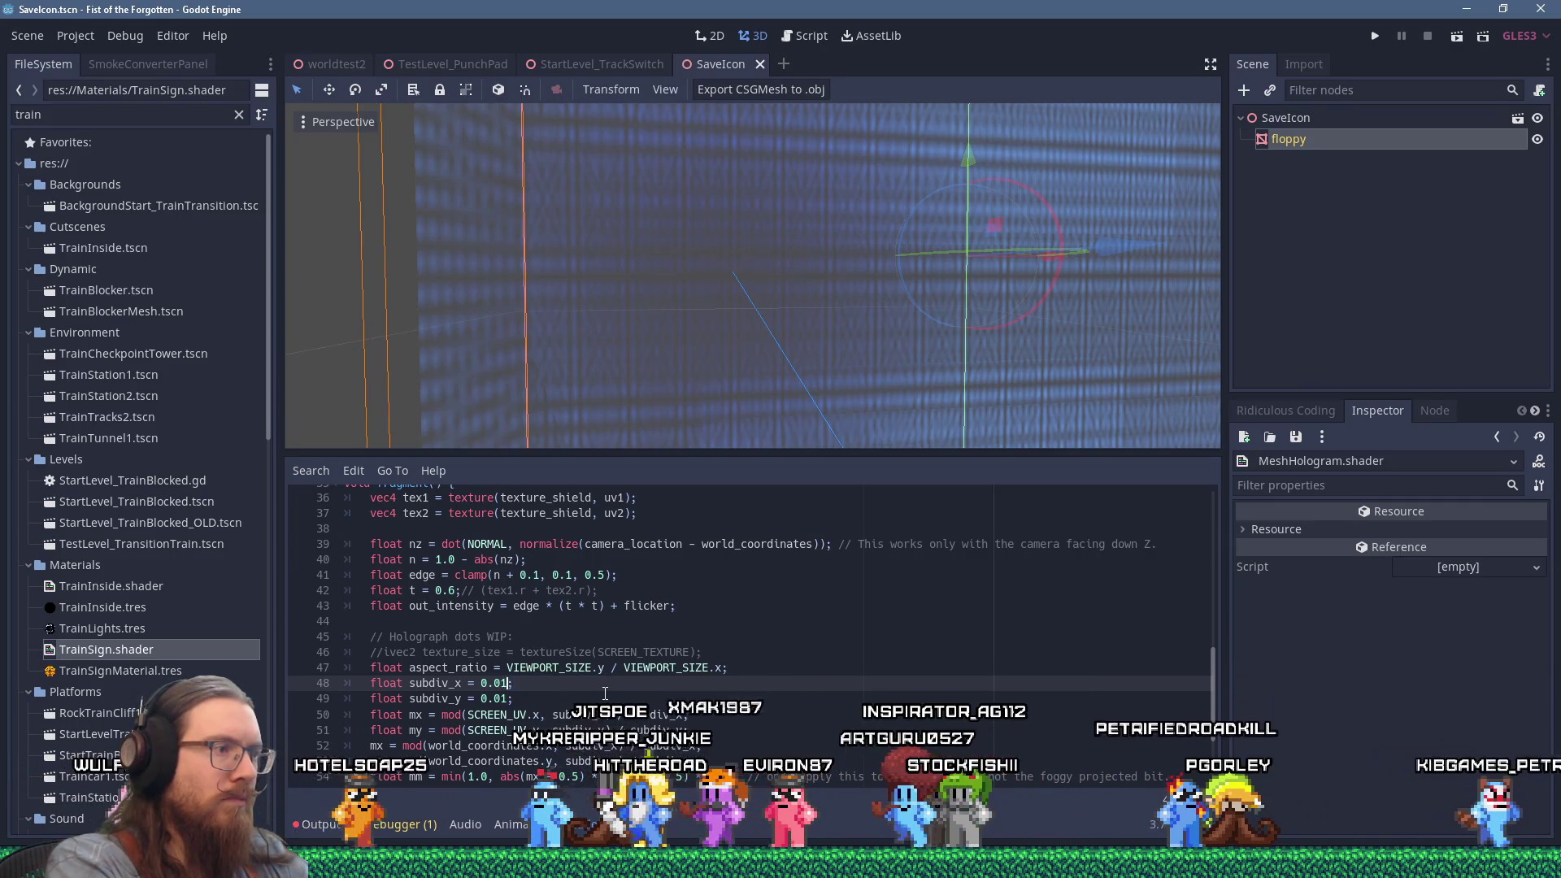
Set subdiv_x and subdiv_y both to 0.02 and orbit to view the finer dot grid.
{"action": "key", "text": "Left"}
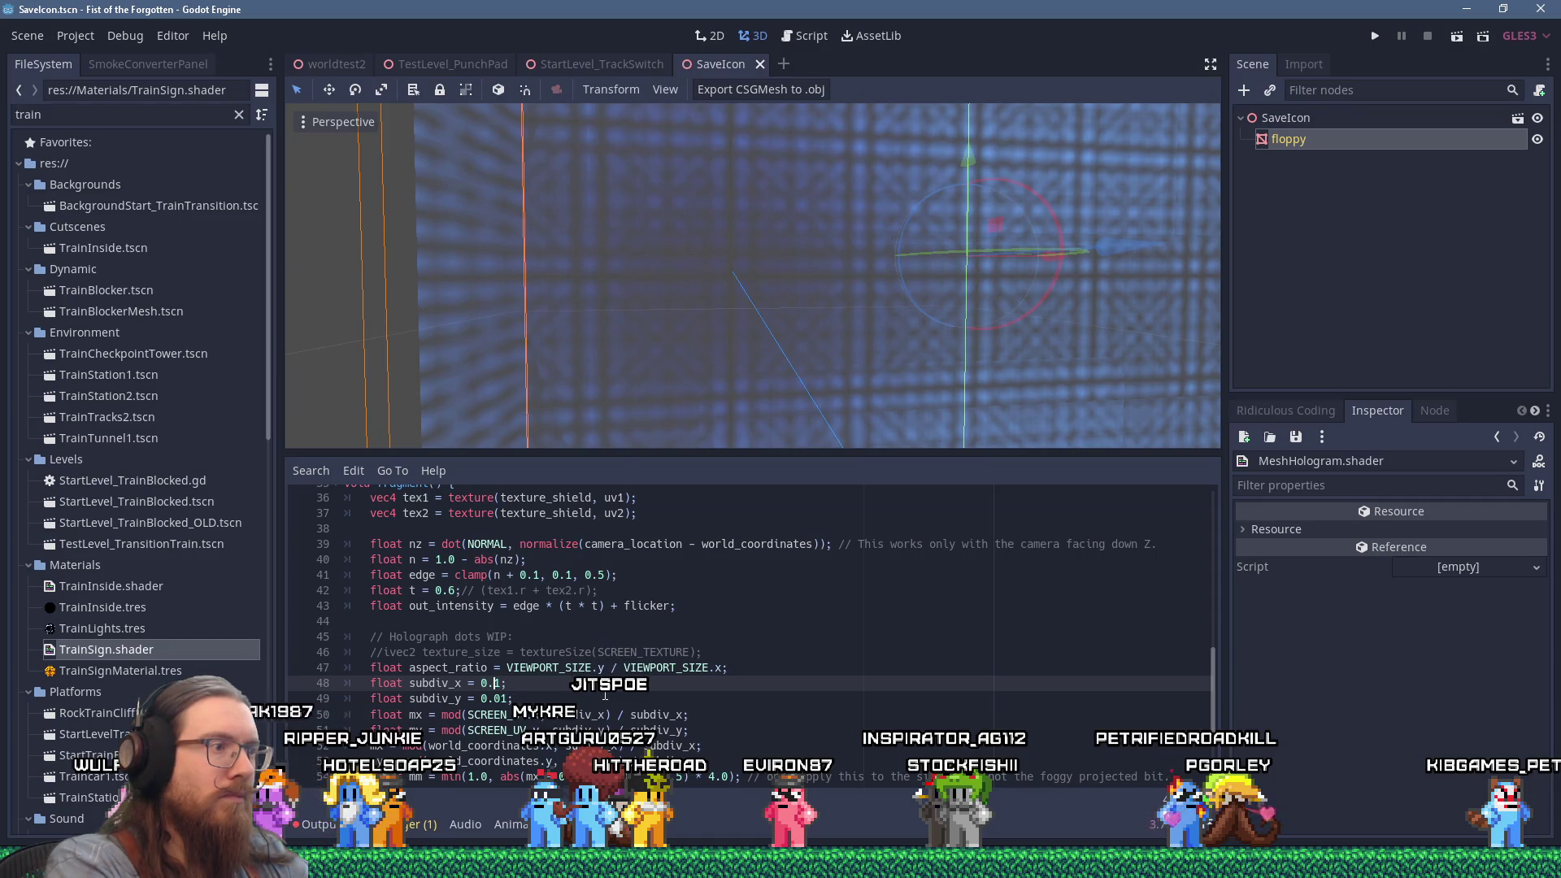
{"action": "key", "text": "Down"}
{"action": "key", "text": "Delete"}
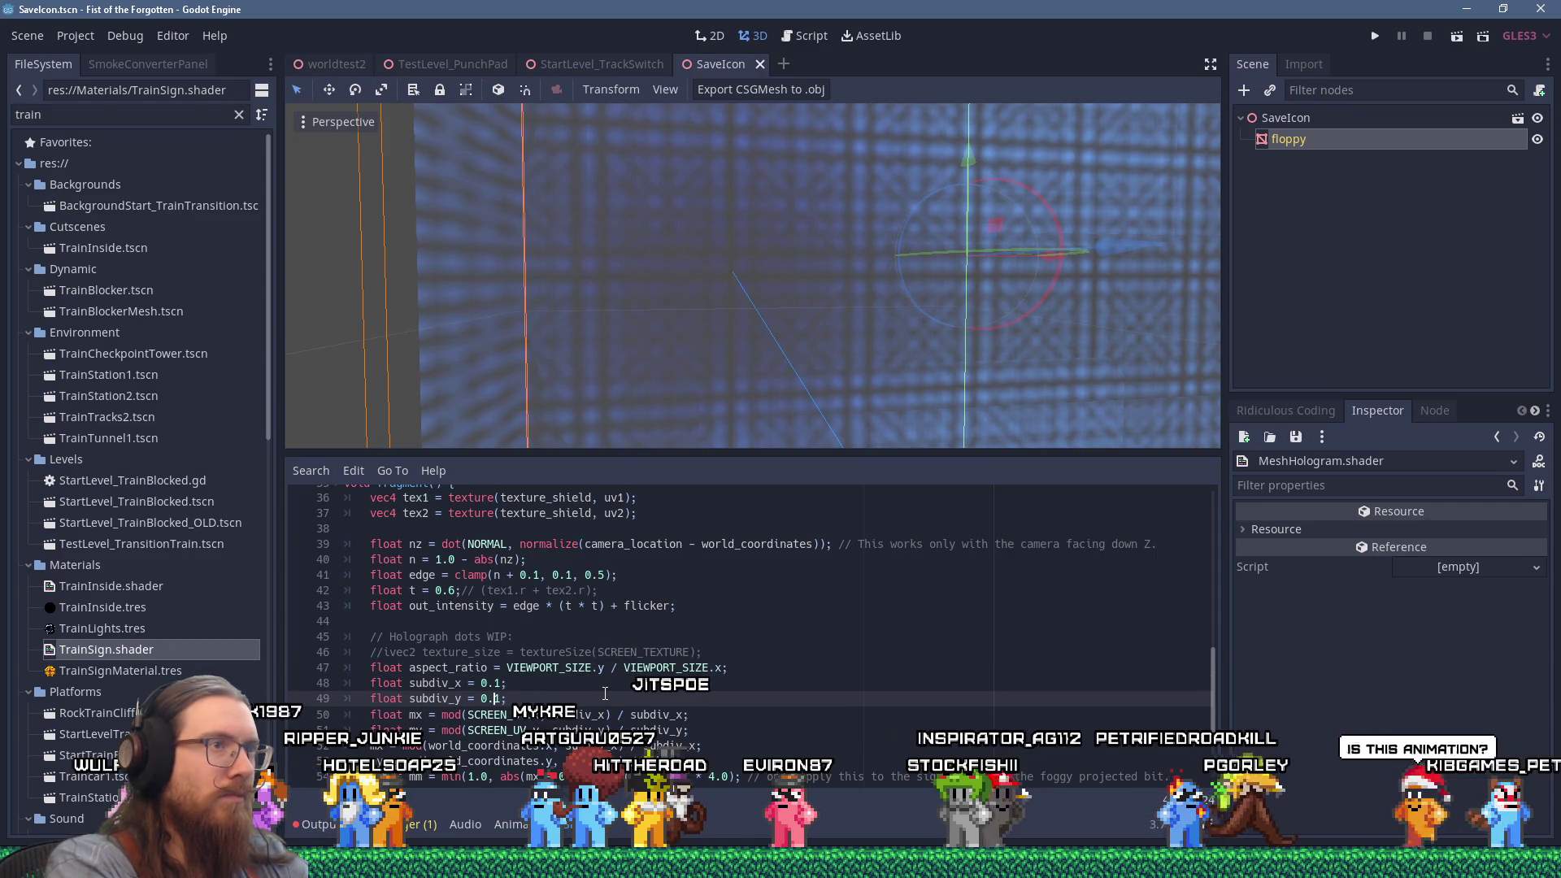
{"action": "scroll", "coordinate": [811, 346], "scroll_direction": "down", "scroll_amount": 5}
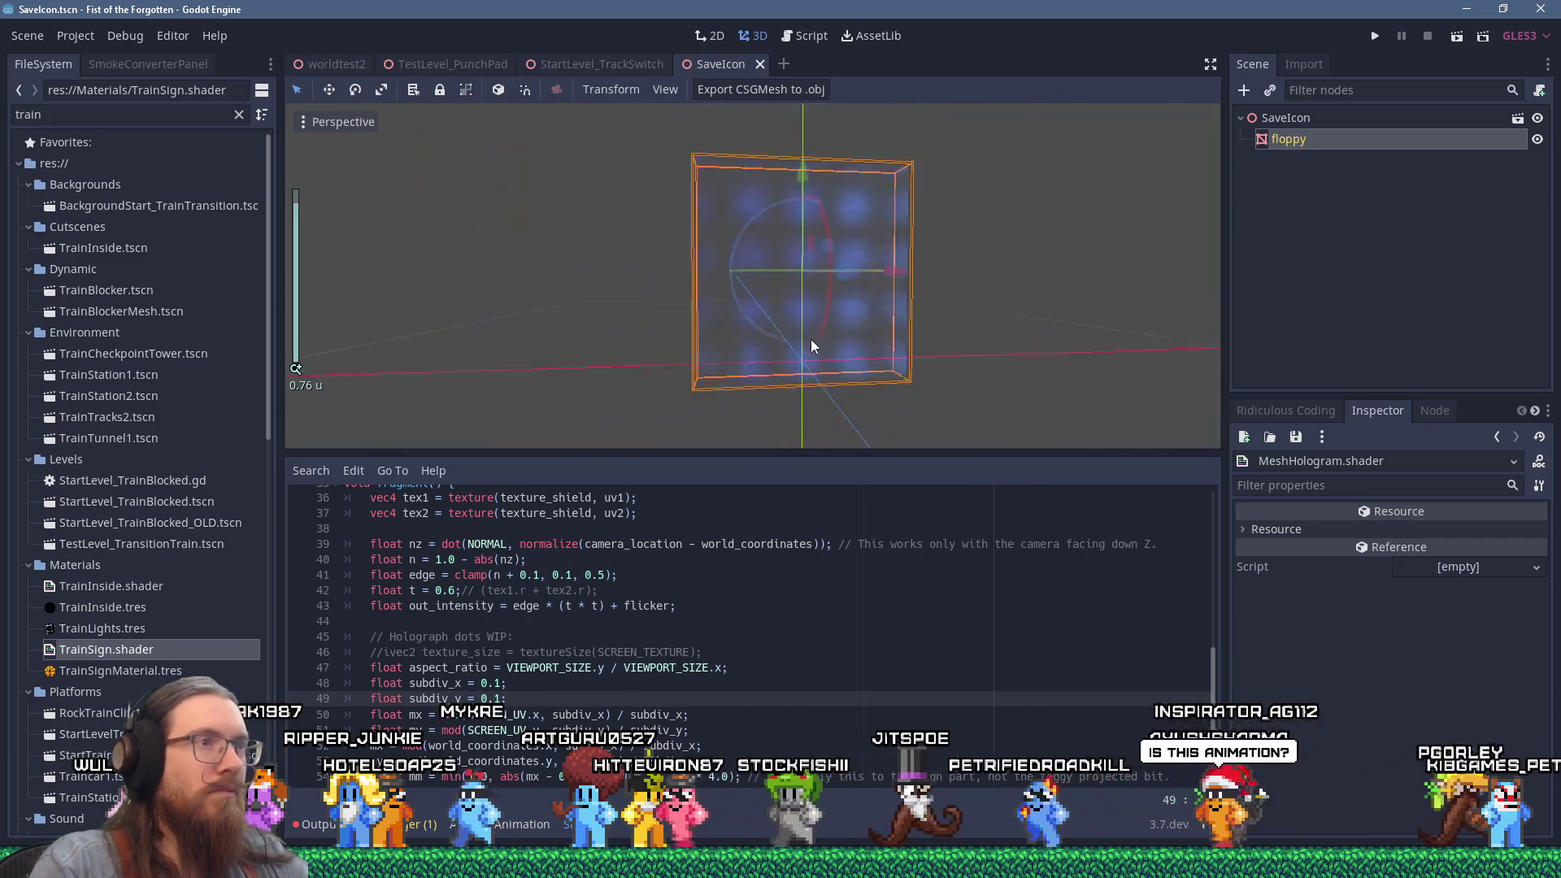
{"action": "mouse_move", "coordinate": [794, 340]}
{"action": "left_mouse_down"}
{"action": "mouse_move", "coordinate": [816, 358]}
{"action": "mouse_move", "coordinate": [965, 357]}
{"action": "mouse_move", "coordinate": [745, 360]}
{"action": "left_mouse_up"}
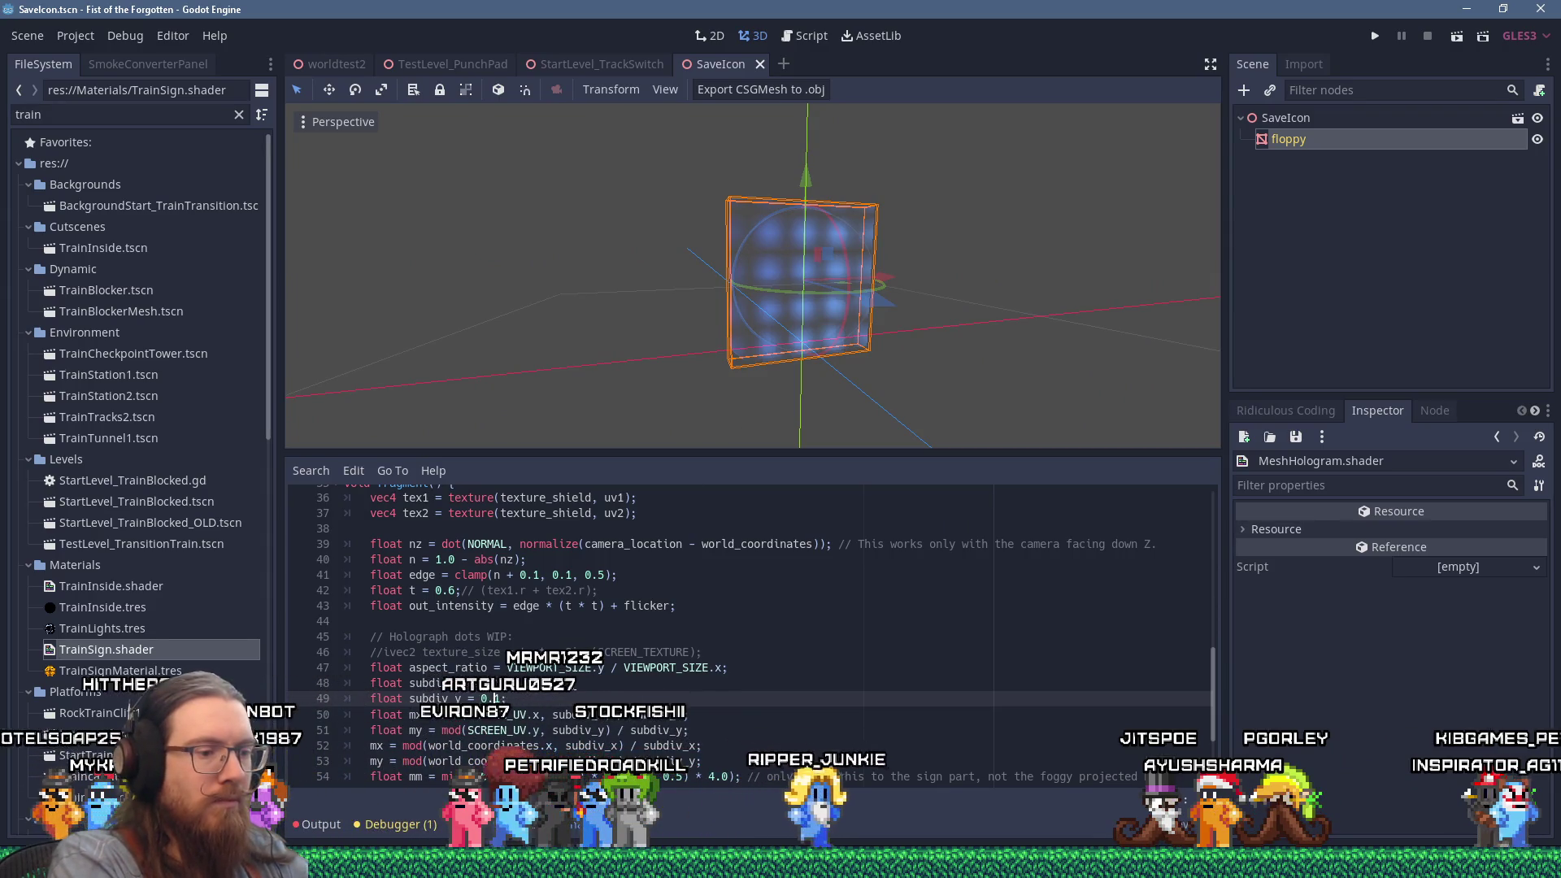
{"action": "type", "text": "02"}
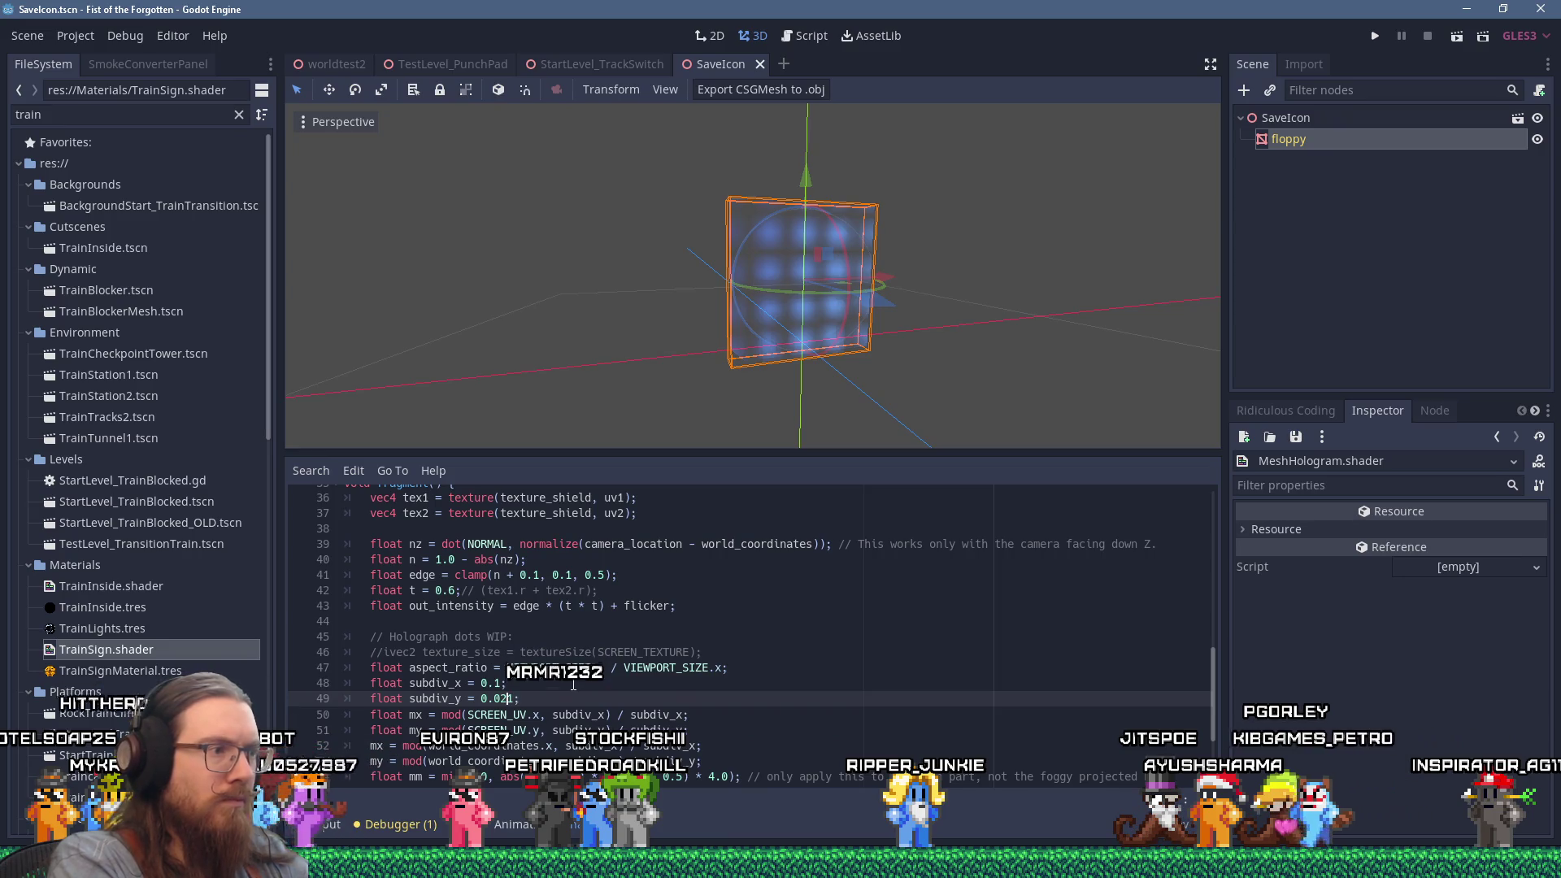
{"action": "key", "text": "Up"}
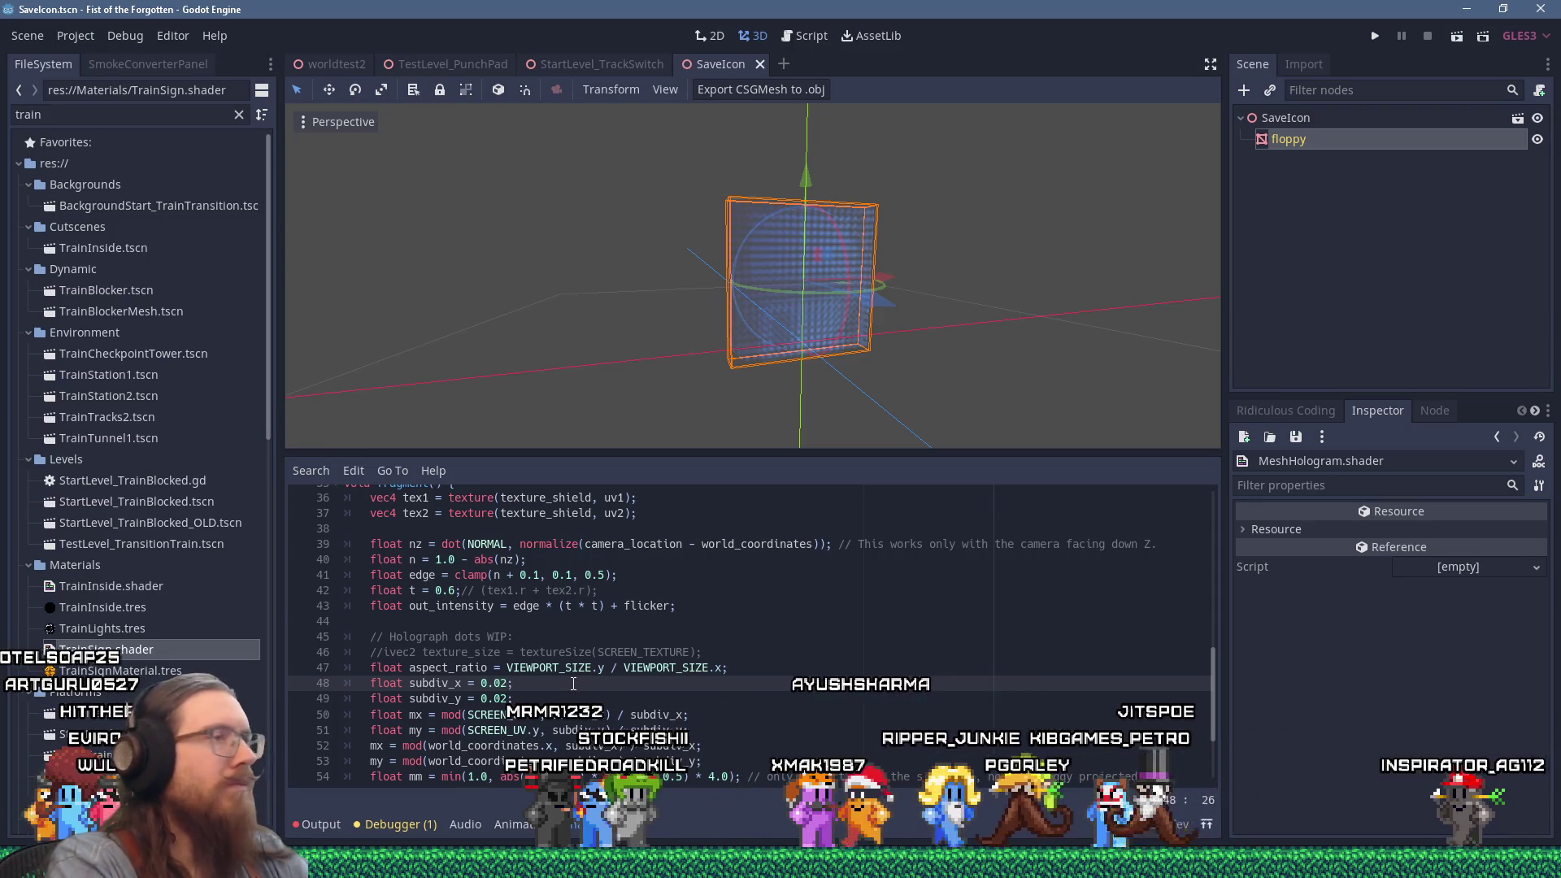
{"action": "mouse_move", "coordinate": [1065, 236]}
{"action": "left_mouse_down"}
{"action": "mouse_move", "coordinate": [1058, 219]}
{"action": "mouse_move", "coordinate": [964, 211]}
{"action": "mouse_move", "coordinate": [1089, 207]}
{"action": "mouse_move", "coordinate": [1065, 209]}
{"action": "mouse_move", "coordinate": [1061, 193]}
{"action": "mouse_move", "coordinate": [1039, 213]}
{"action": "mouse_move", "coordinate": [635, 225]}
{"action": "mouse_move", "coordinate": [1131, 236]}
{"action": "mouse_move", "coordinate": [889, 223]}
{"action": "left_mouse_up"}
{"action": "scroll", "coordinate": [1059, 195], "scroll_direction": "down", "scroll_amount": 1}
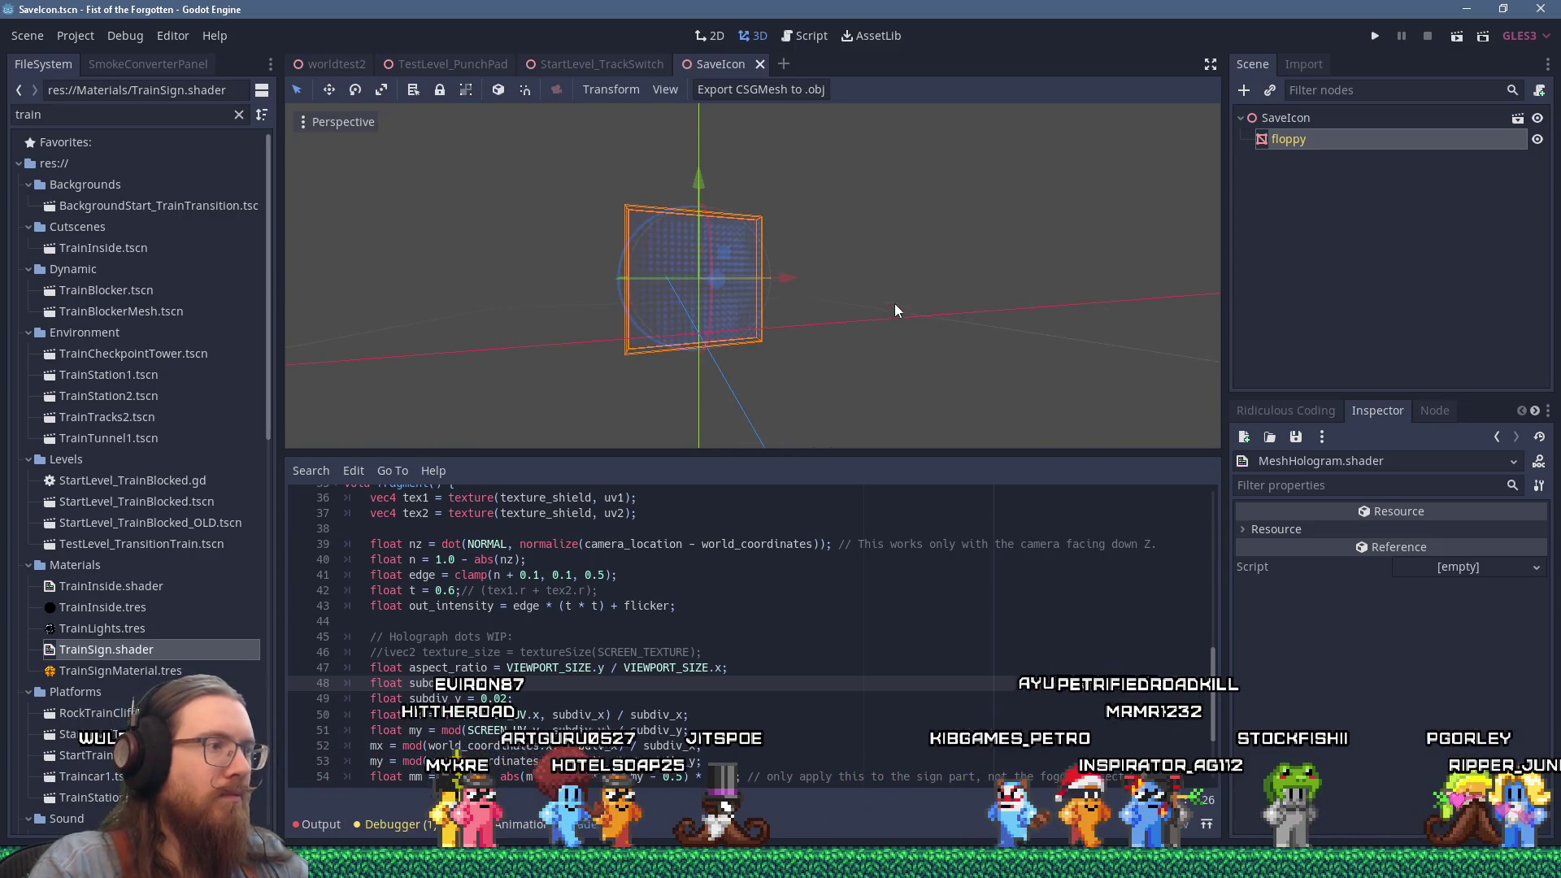
{"action": "scroll", "coordinate": [898, 325], "scroll_direction": "down", "scroll_amount": 2}
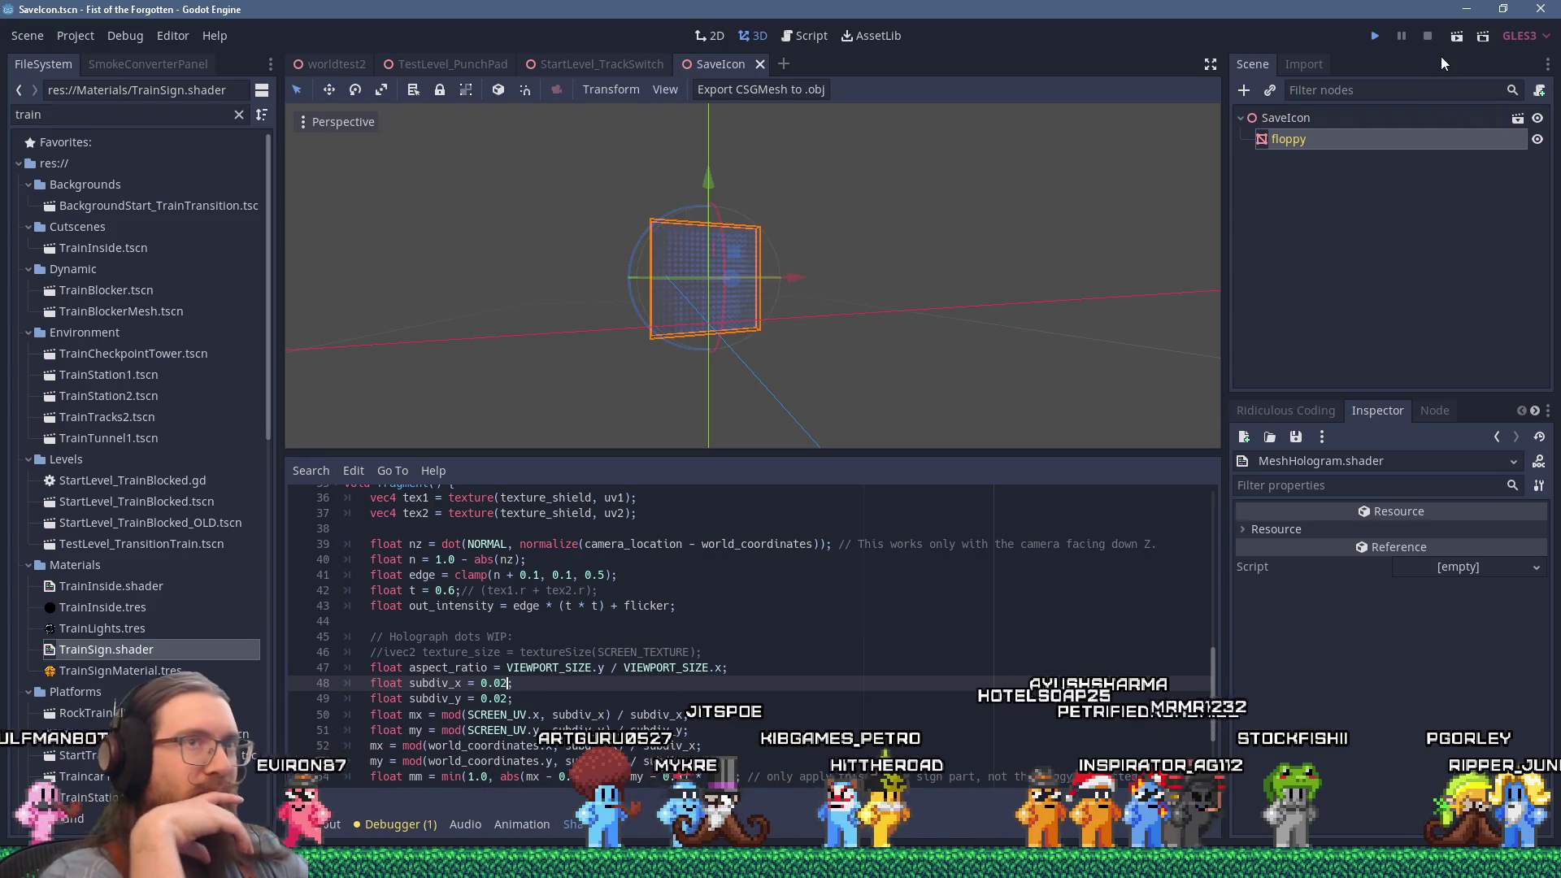
Save and run the game, walk onto the crate, step off and back, then open the dev console.
{"action": "key", "text": "ctrl+s"}
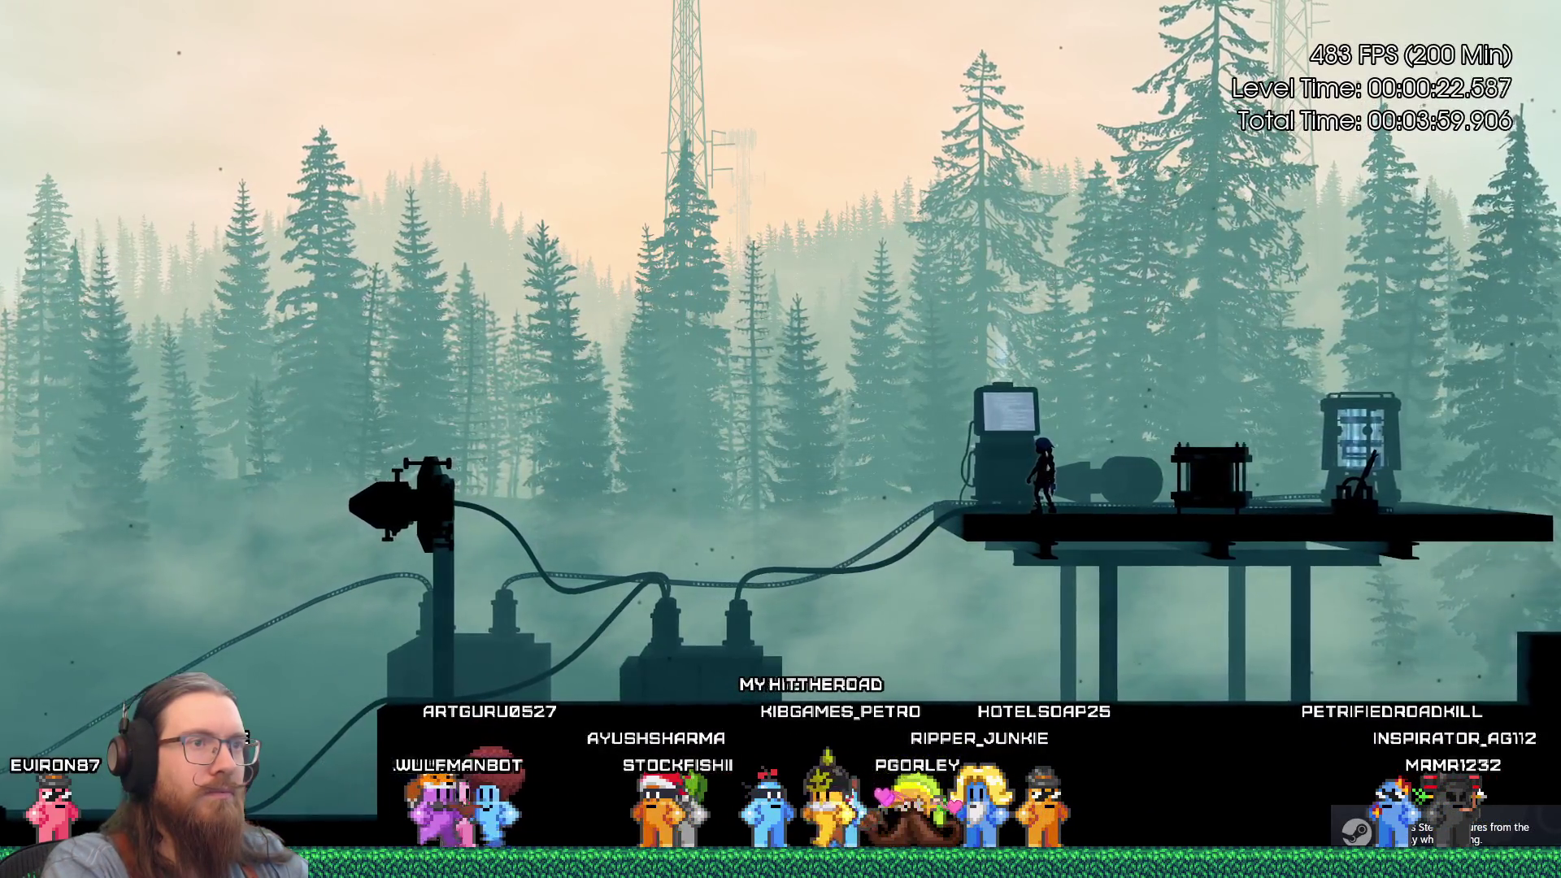
{"action": "key", "text": "Right"}
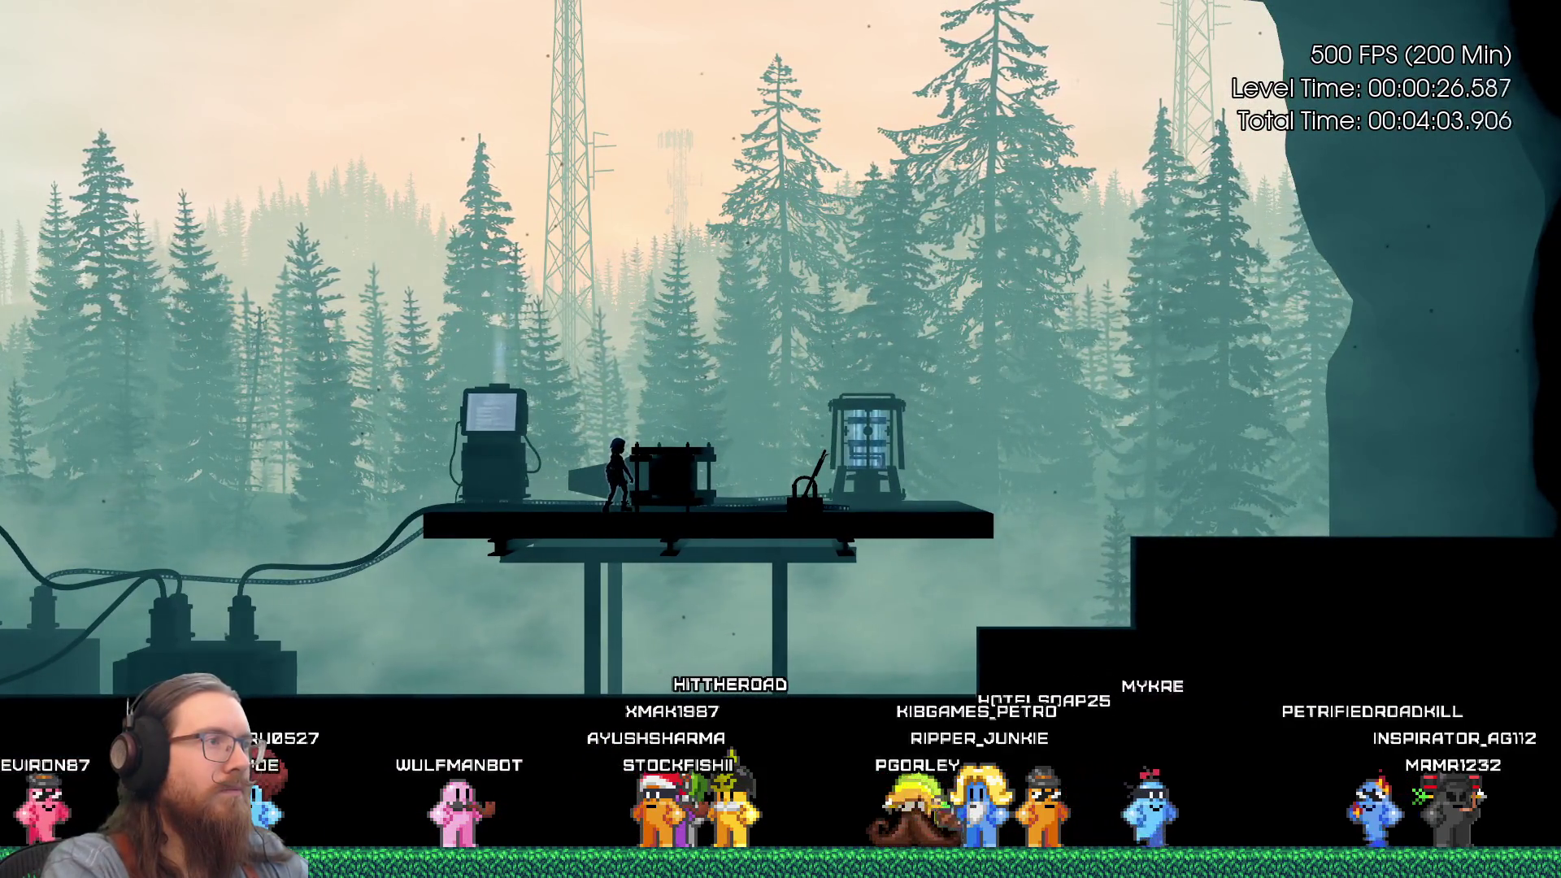
{"action": "key", "text": "space"}
{"action": "key", "text": "Right"}
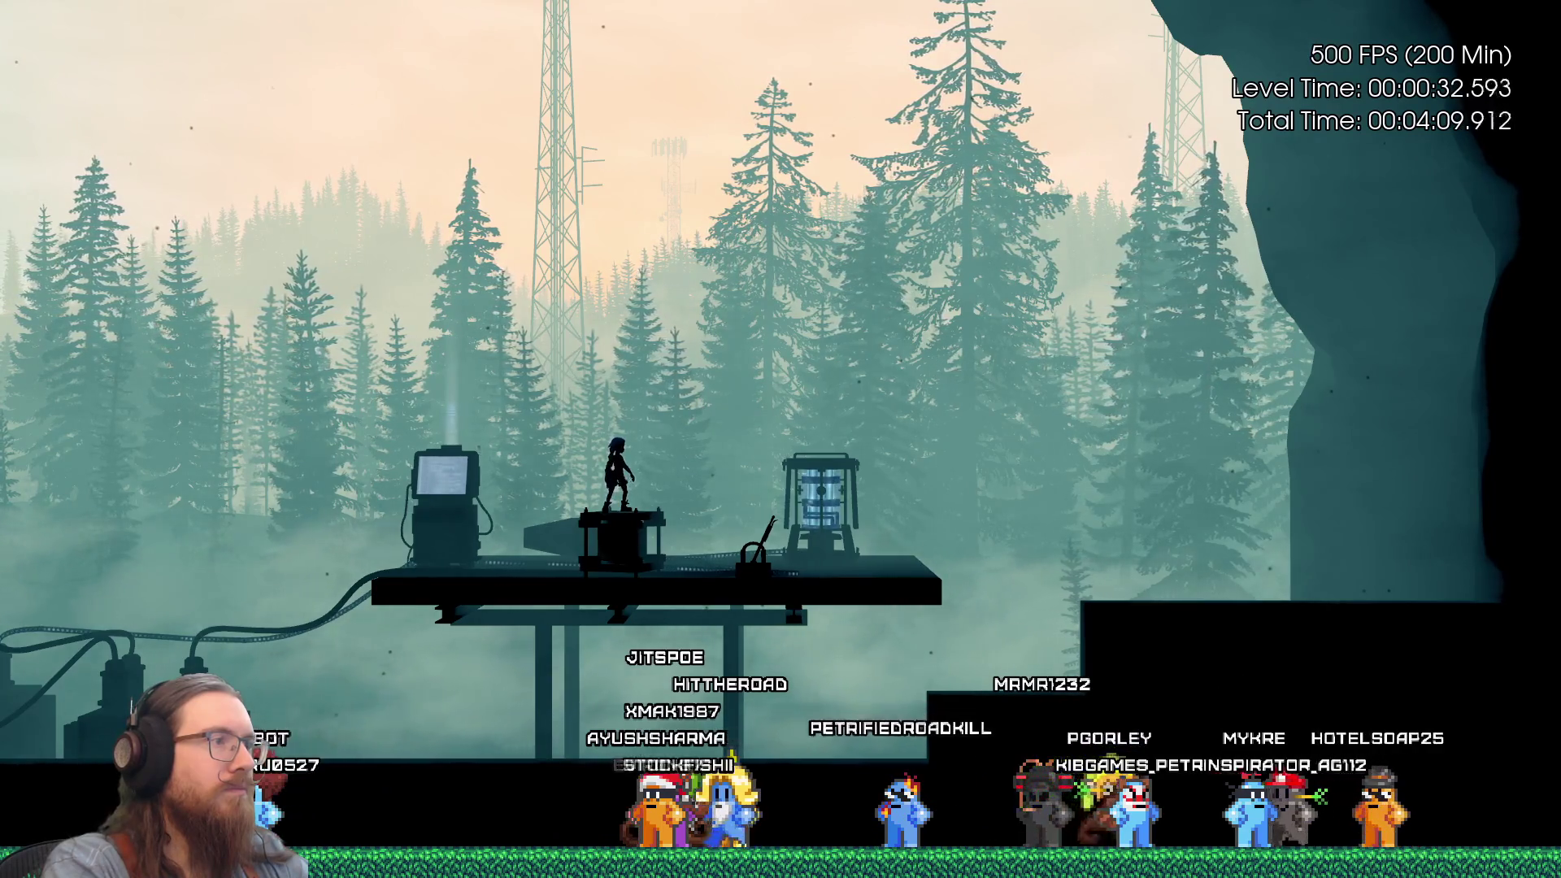
{"action": "key", "text": "Left"}
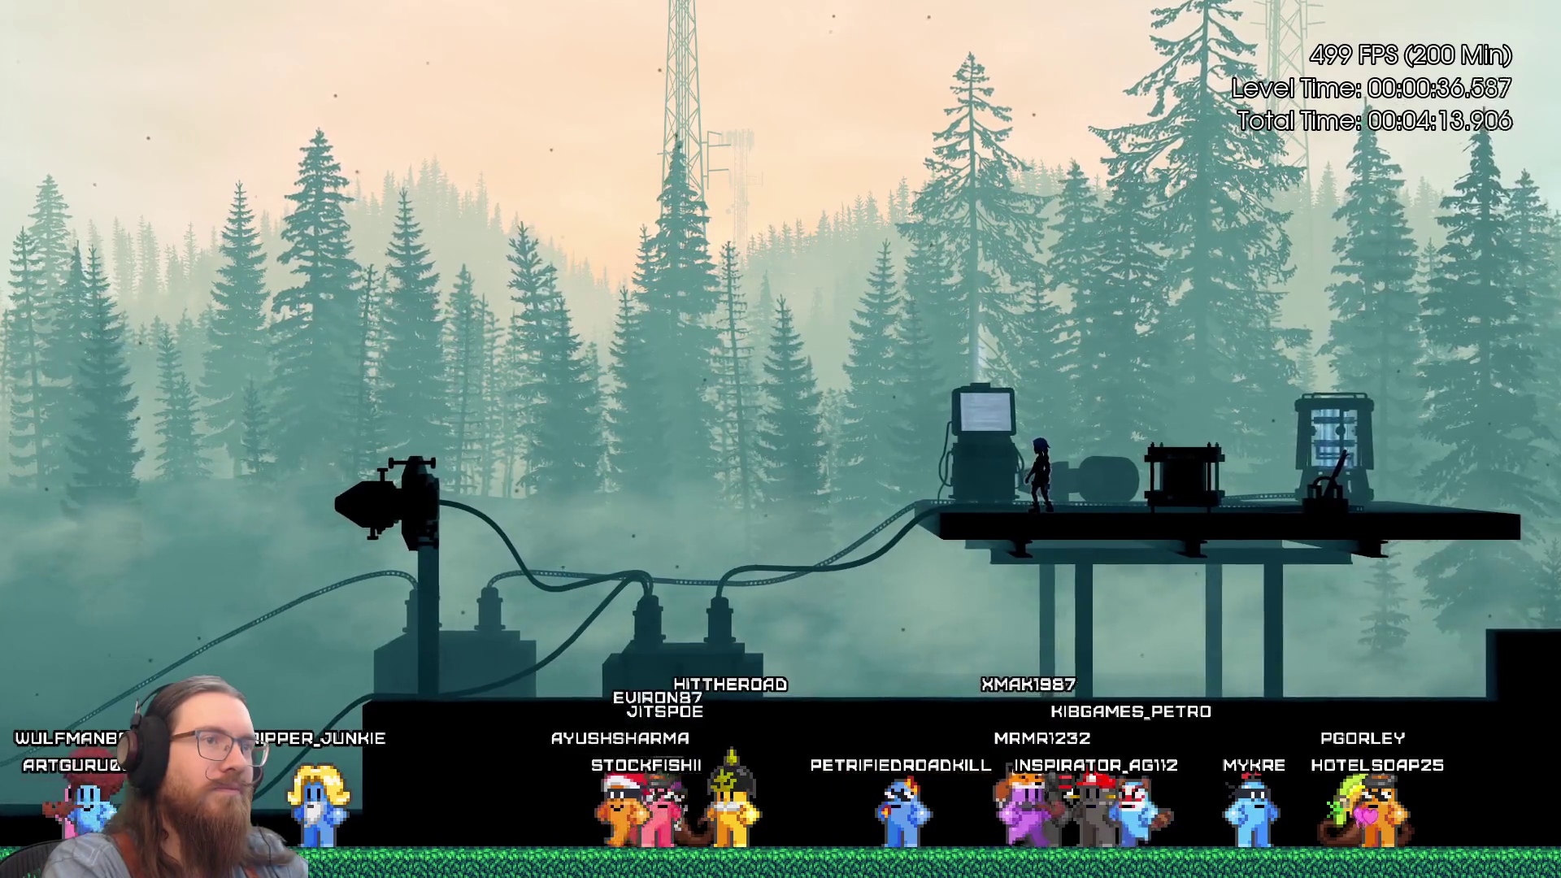
{"action": "key", "text": "Right"}
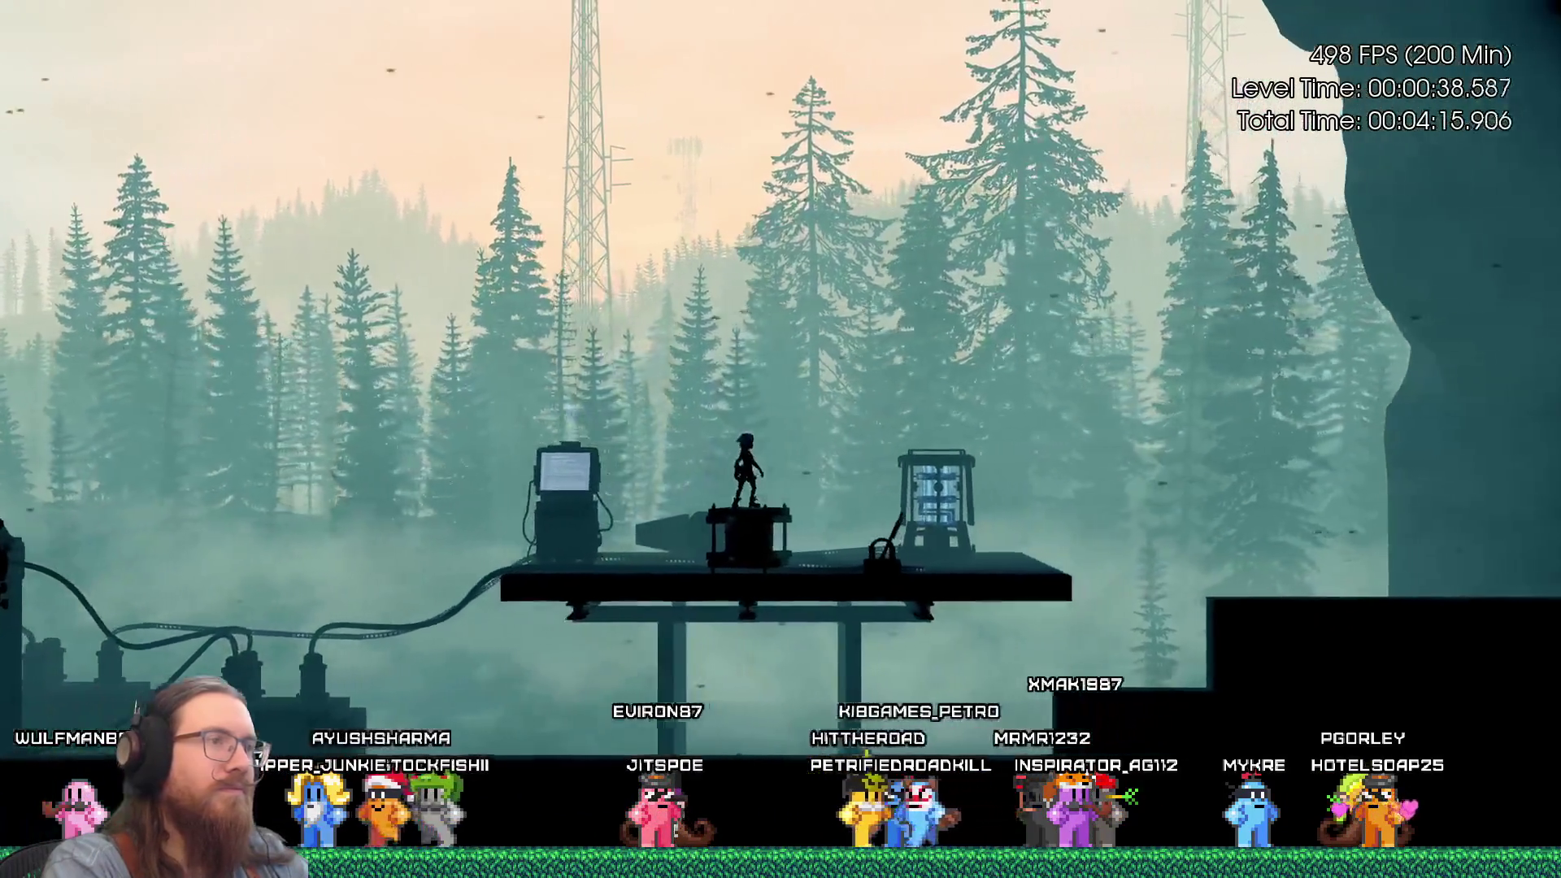
{"action": "key", "text": "grave"}
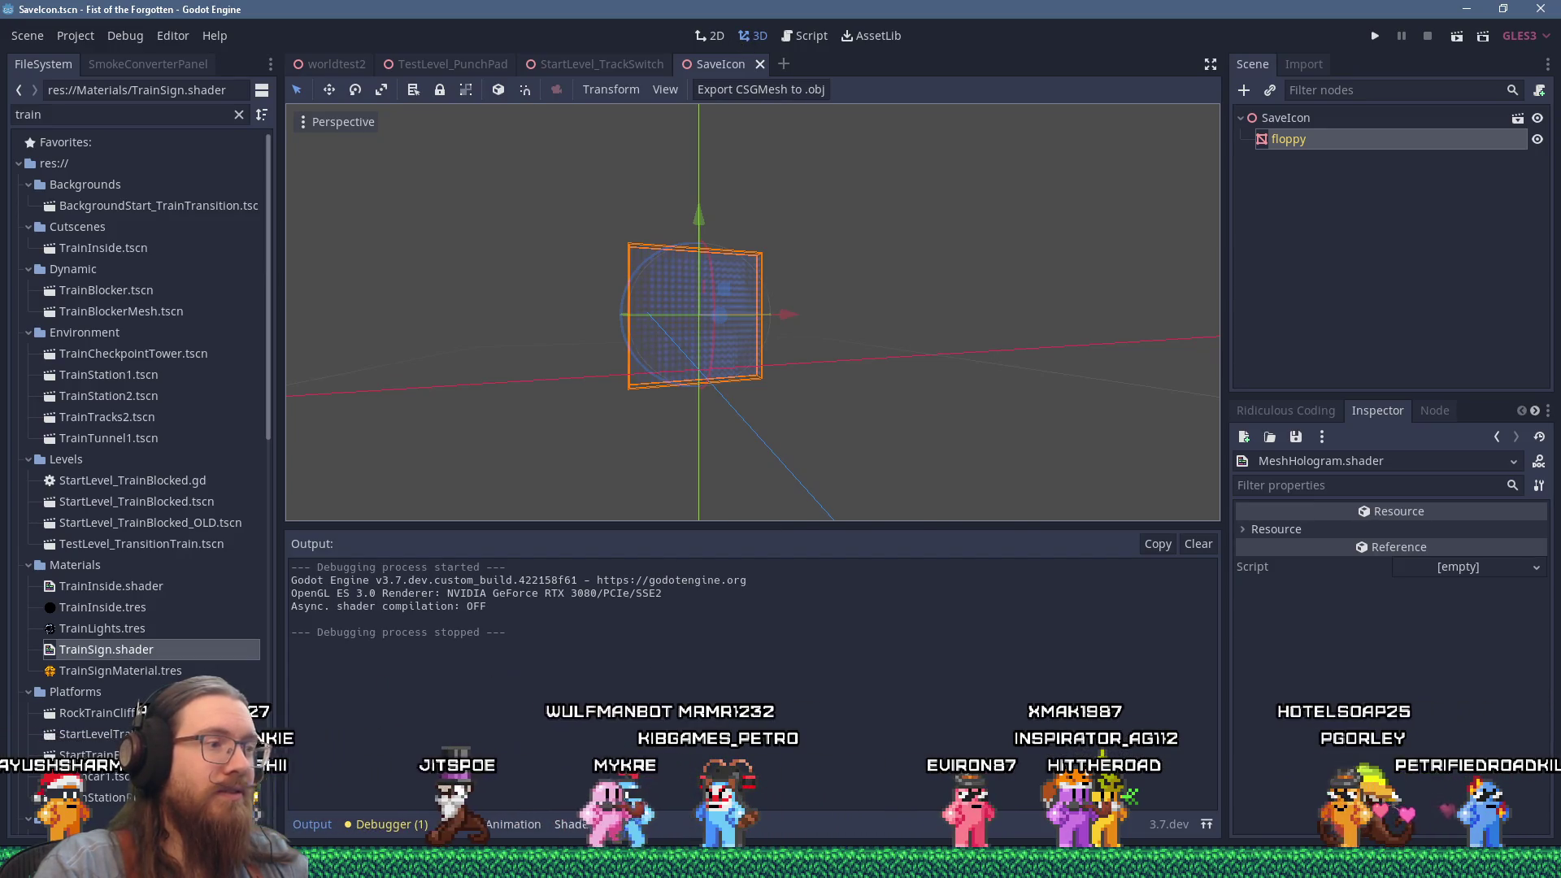
Reopen the shader code and change the mm line's factor from 2.0 to 4.0.
{"action": "left_click", "coordinate": [574, 824]}
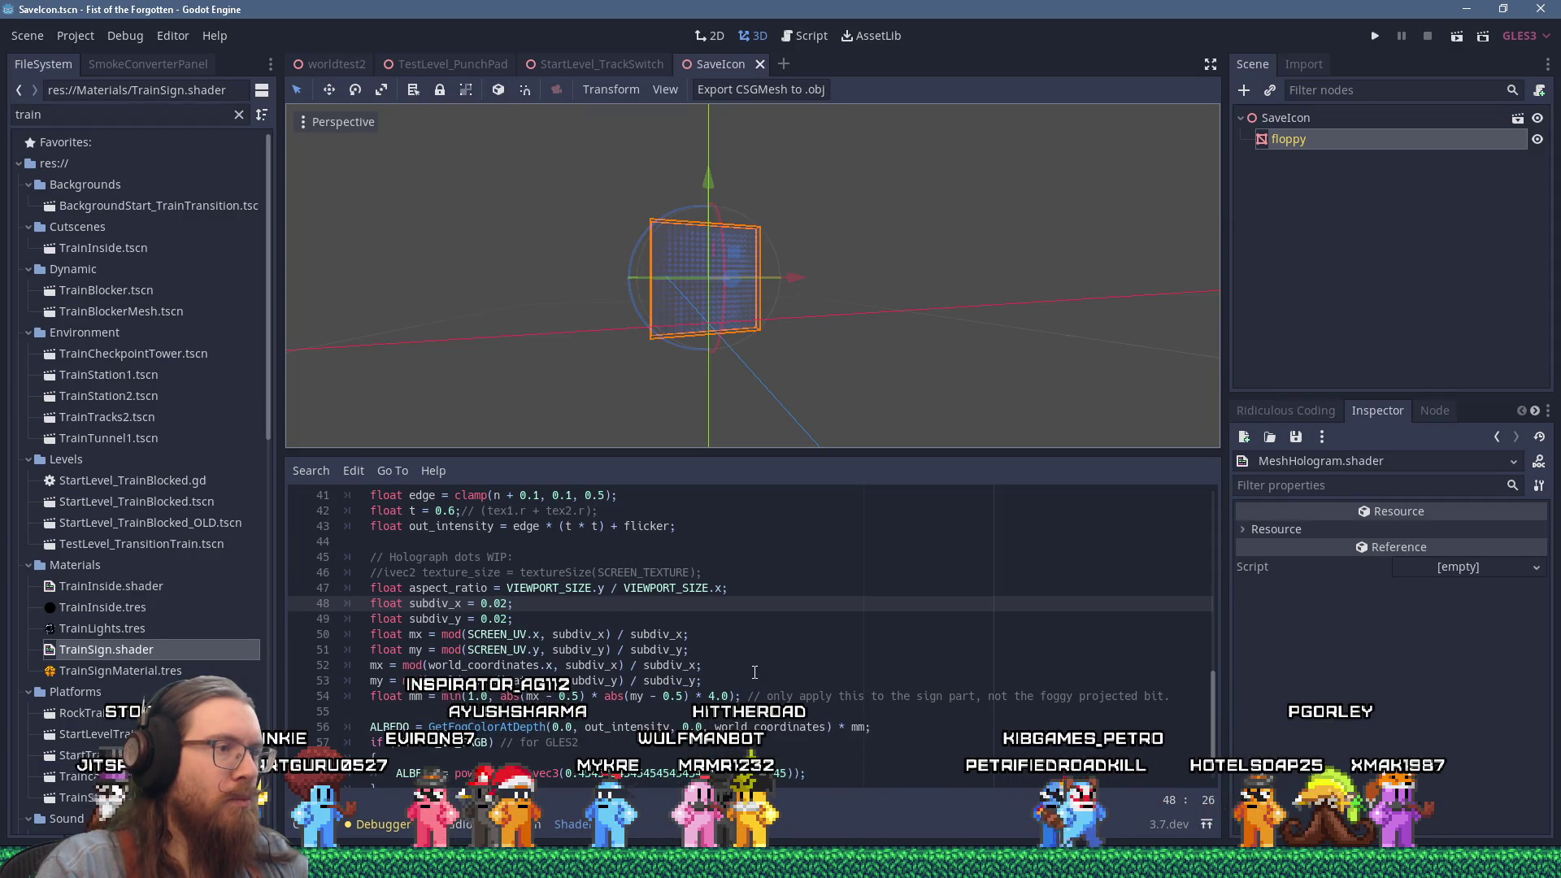
{"action": "left_click", "coordinate": [712, 695]}
{"action": "key", "text": "BackSpace"}
{"action": "type", "text": "4"}
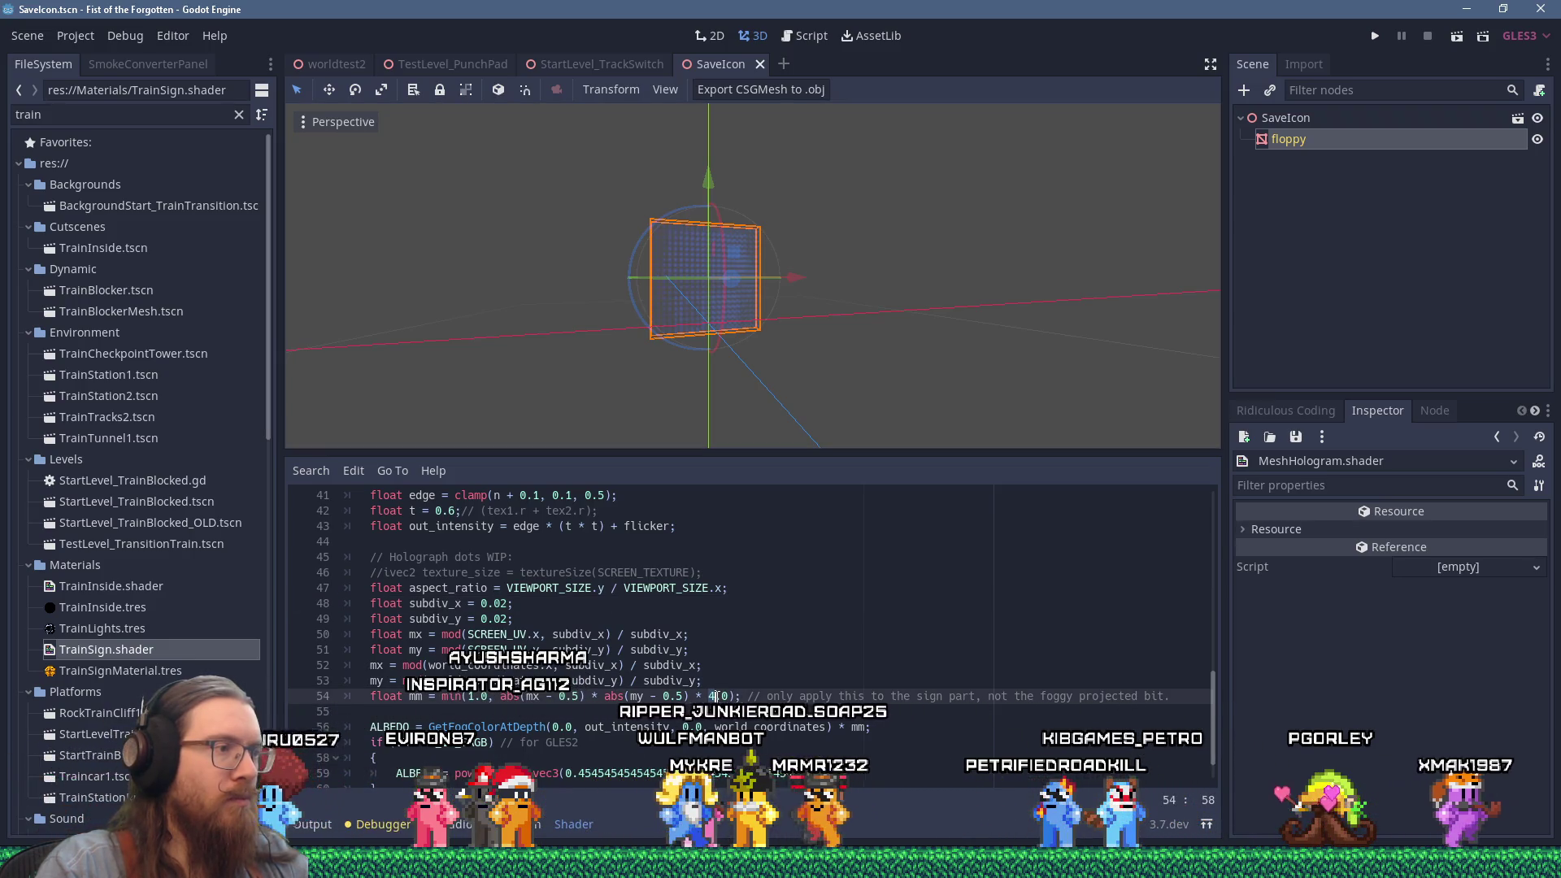
Delete the screen-space mx/my and aspect_ratio lines, and declare mx and my as float.
{"action": "left_click_drag", "start_coordinate": [719, 649], "coordinate": [739, 616]}
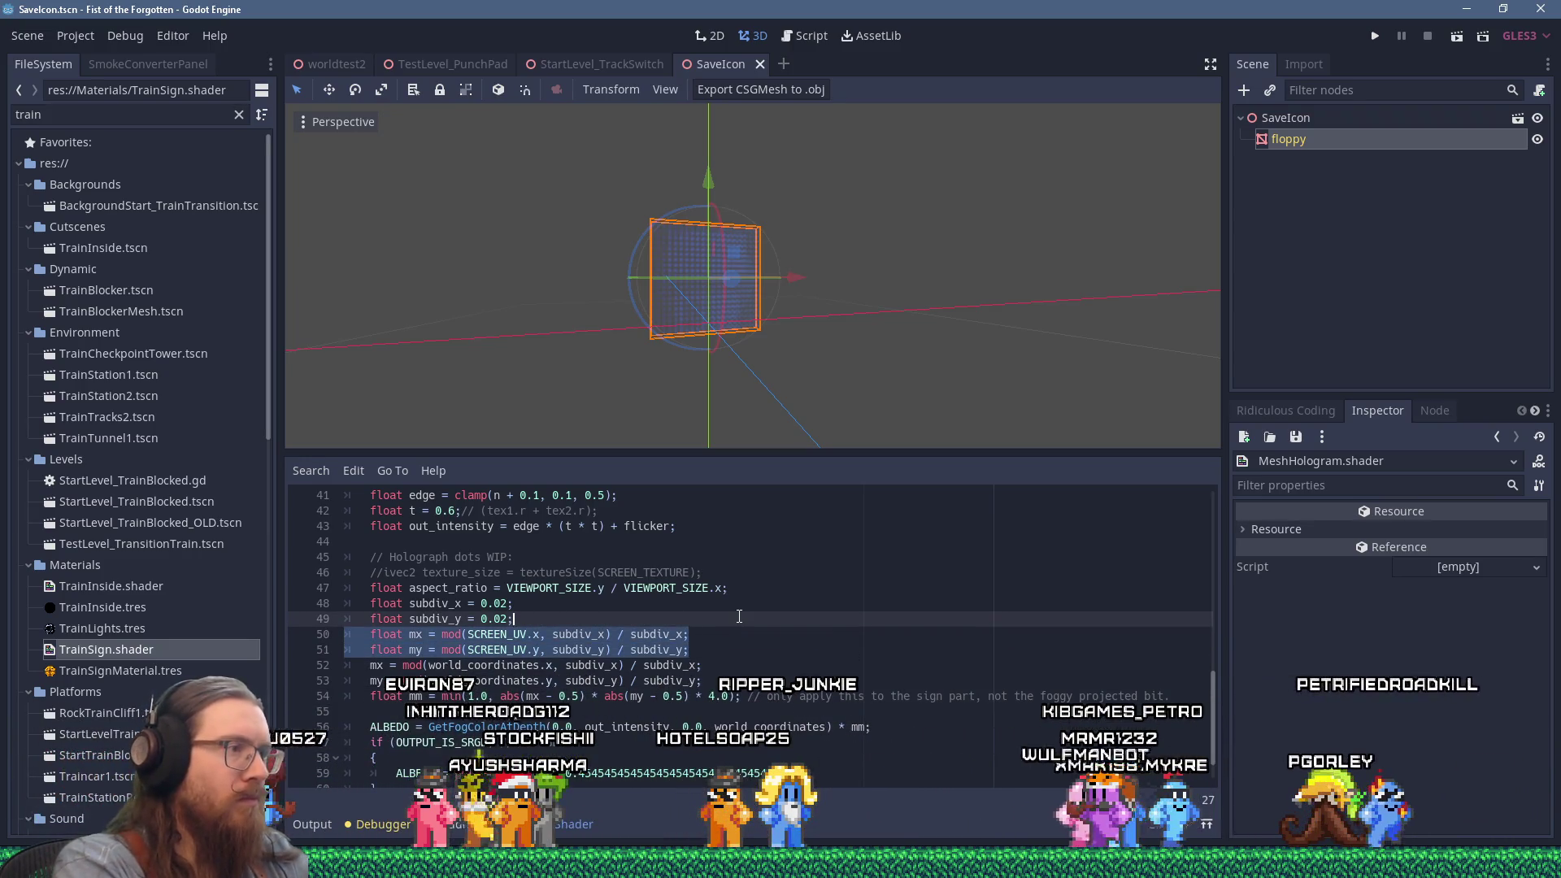
{"action": "key", "text": "BackSpace"}
{"action": "key", "text": "Up"}
{"action": "key", "text": "Up"}
{"action": "key", "text": "End"}
{"action": "key", "text": "shift+Up"}
{"action": "key", "text": "shift+Up"}
{"action": "key", "text": "BackSpace"}
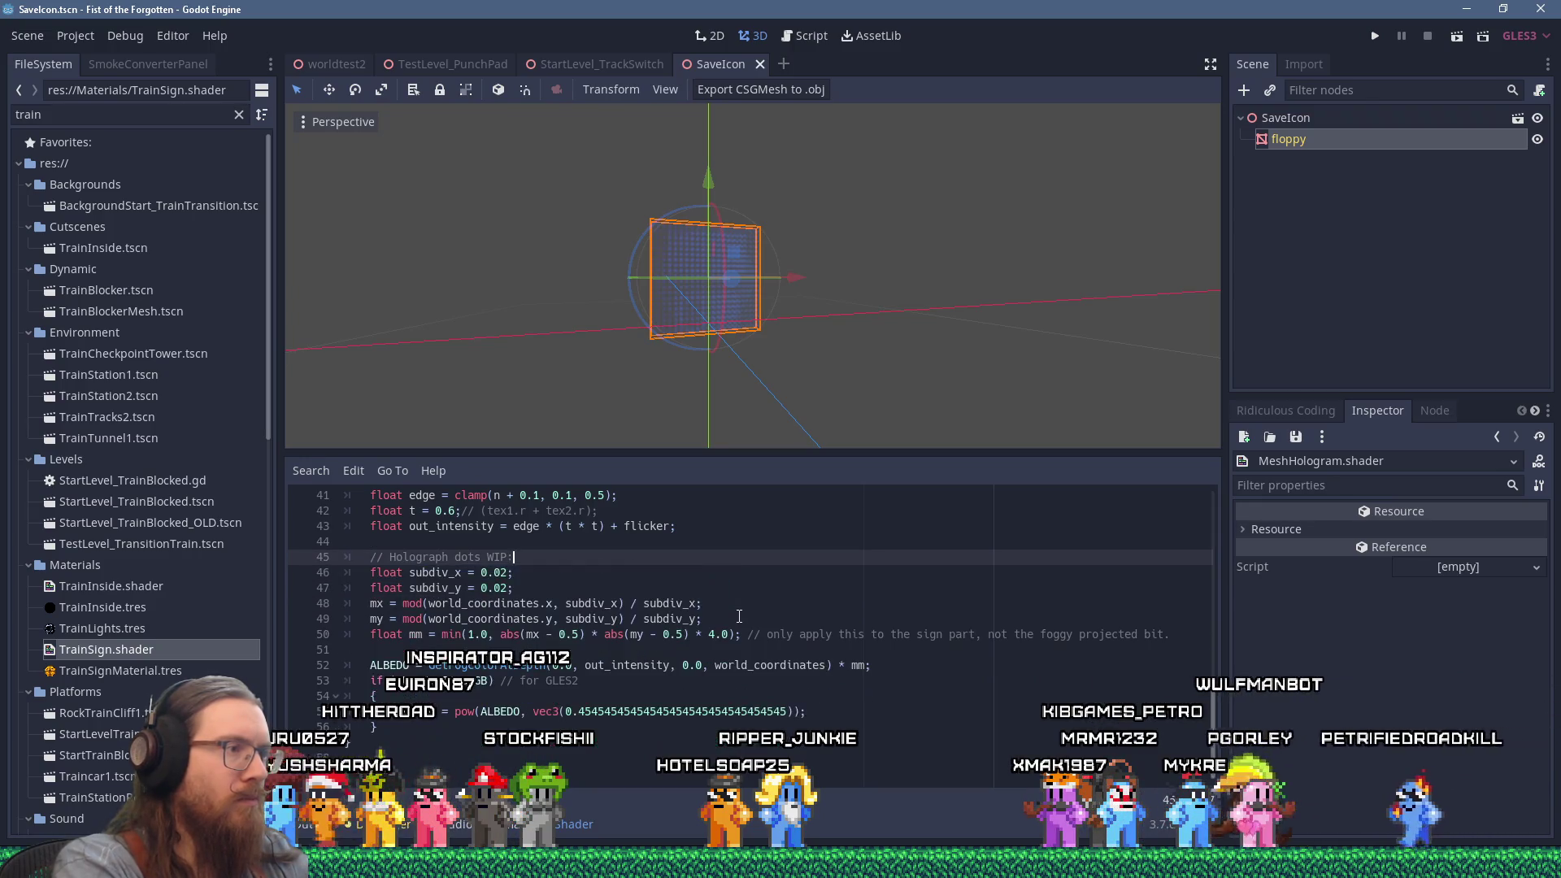
{"action": "key", "text": "Down"}
{"action": "key", "text": "Down"}
{"action": "key", "text": "Down"}
{"action": "key", "text": "Home"}
{"action": "type", "text": "float"}
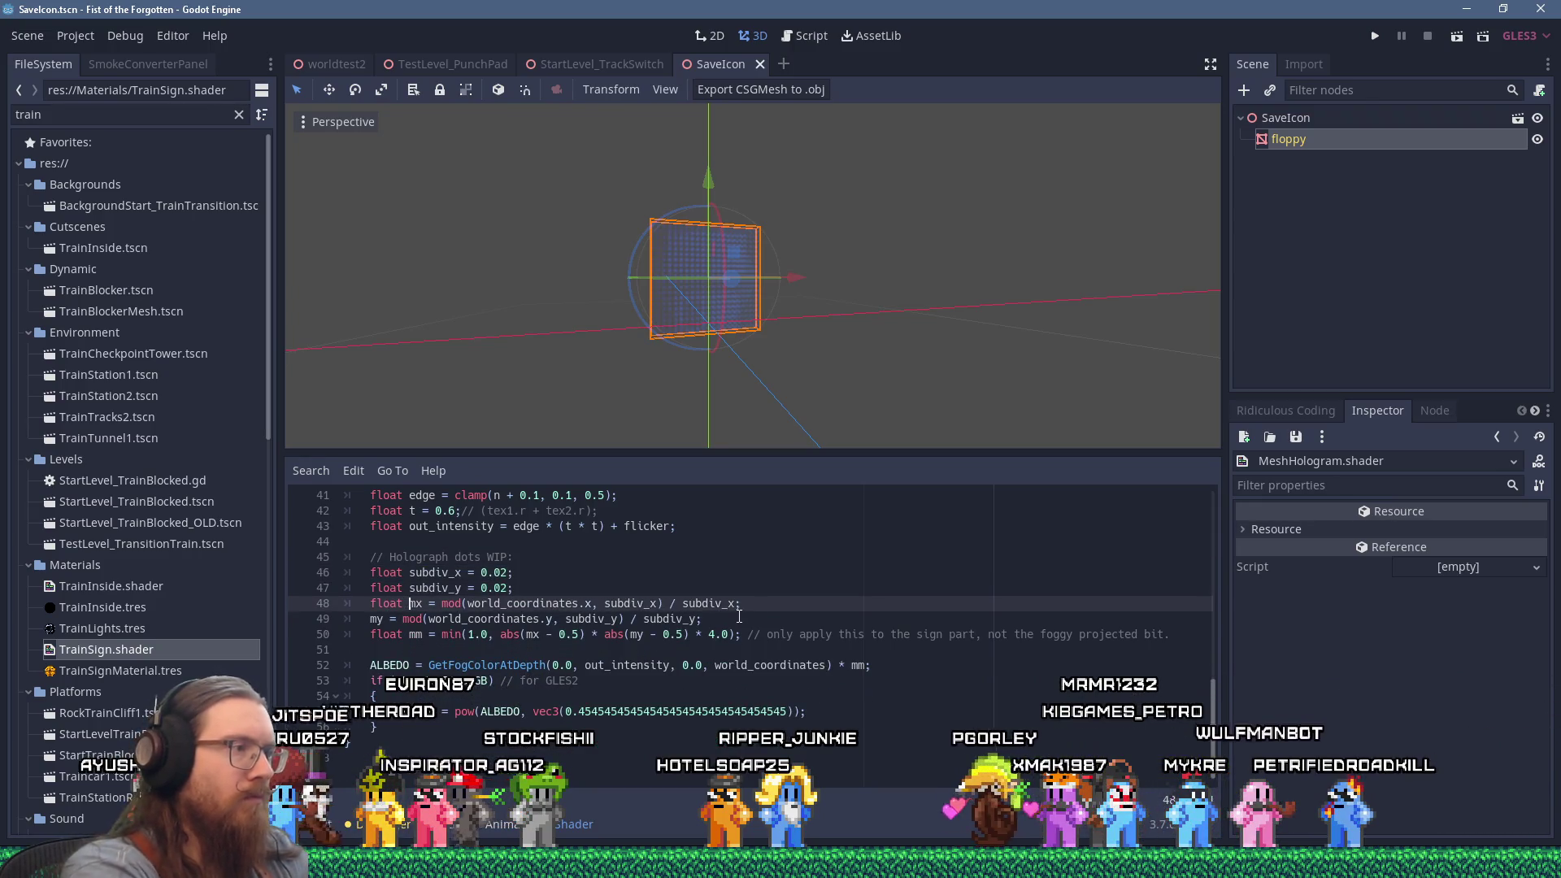
{"action": "key", "text": "Down"}
{"action": "key", "text": "Home"}
{"action": "type", "text": "float"}
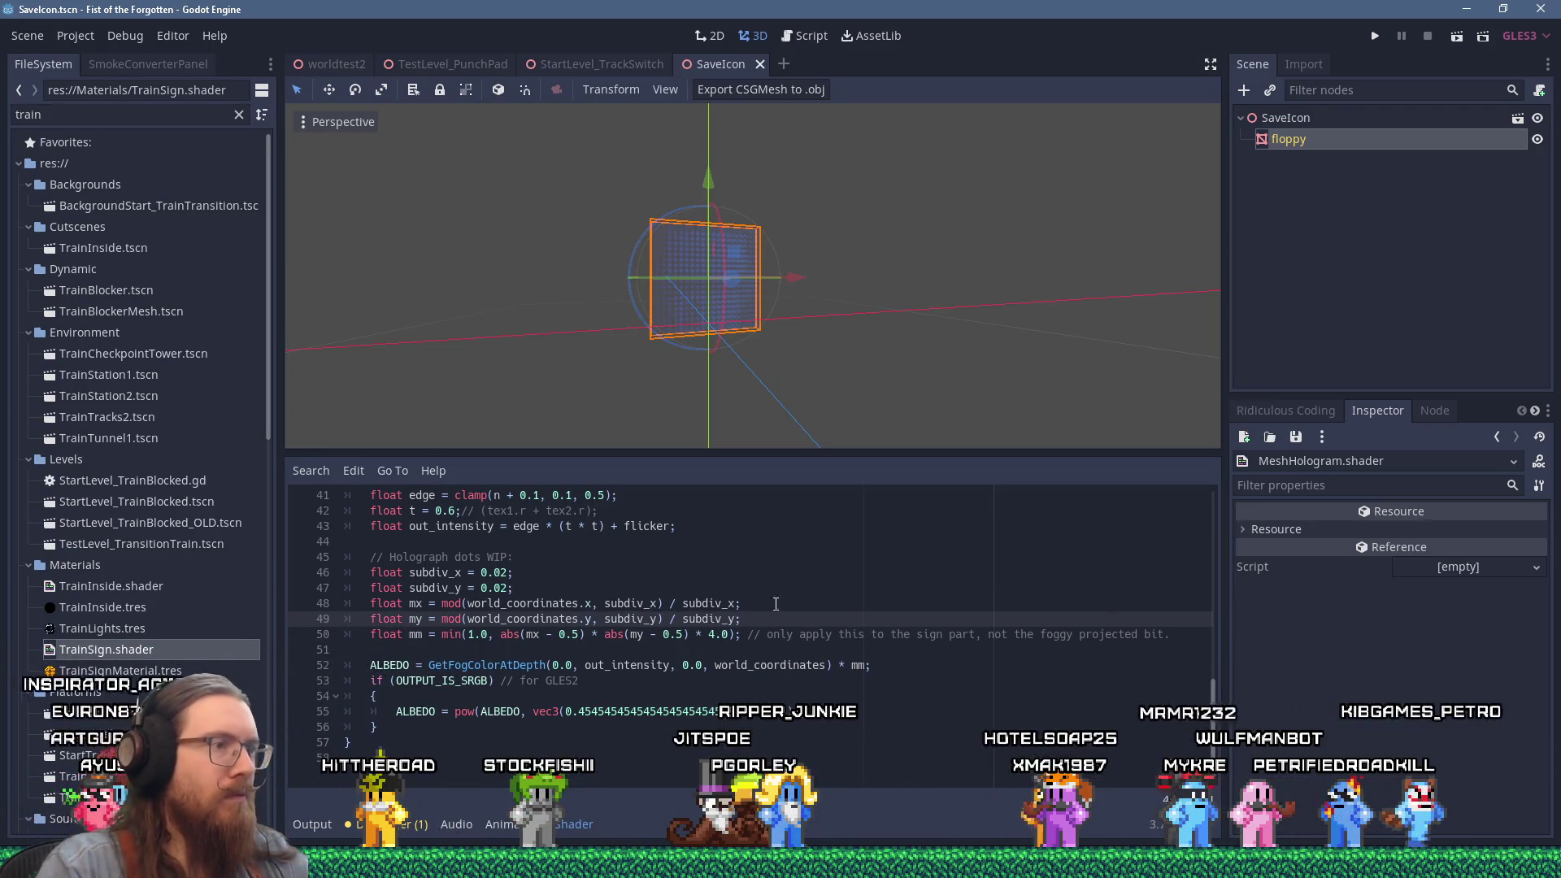
Raise the mm multiplier to 16.0 and orbit to inspect the denser hologram dots.
{"action": "left_click", "coordinate": [710, 634]}
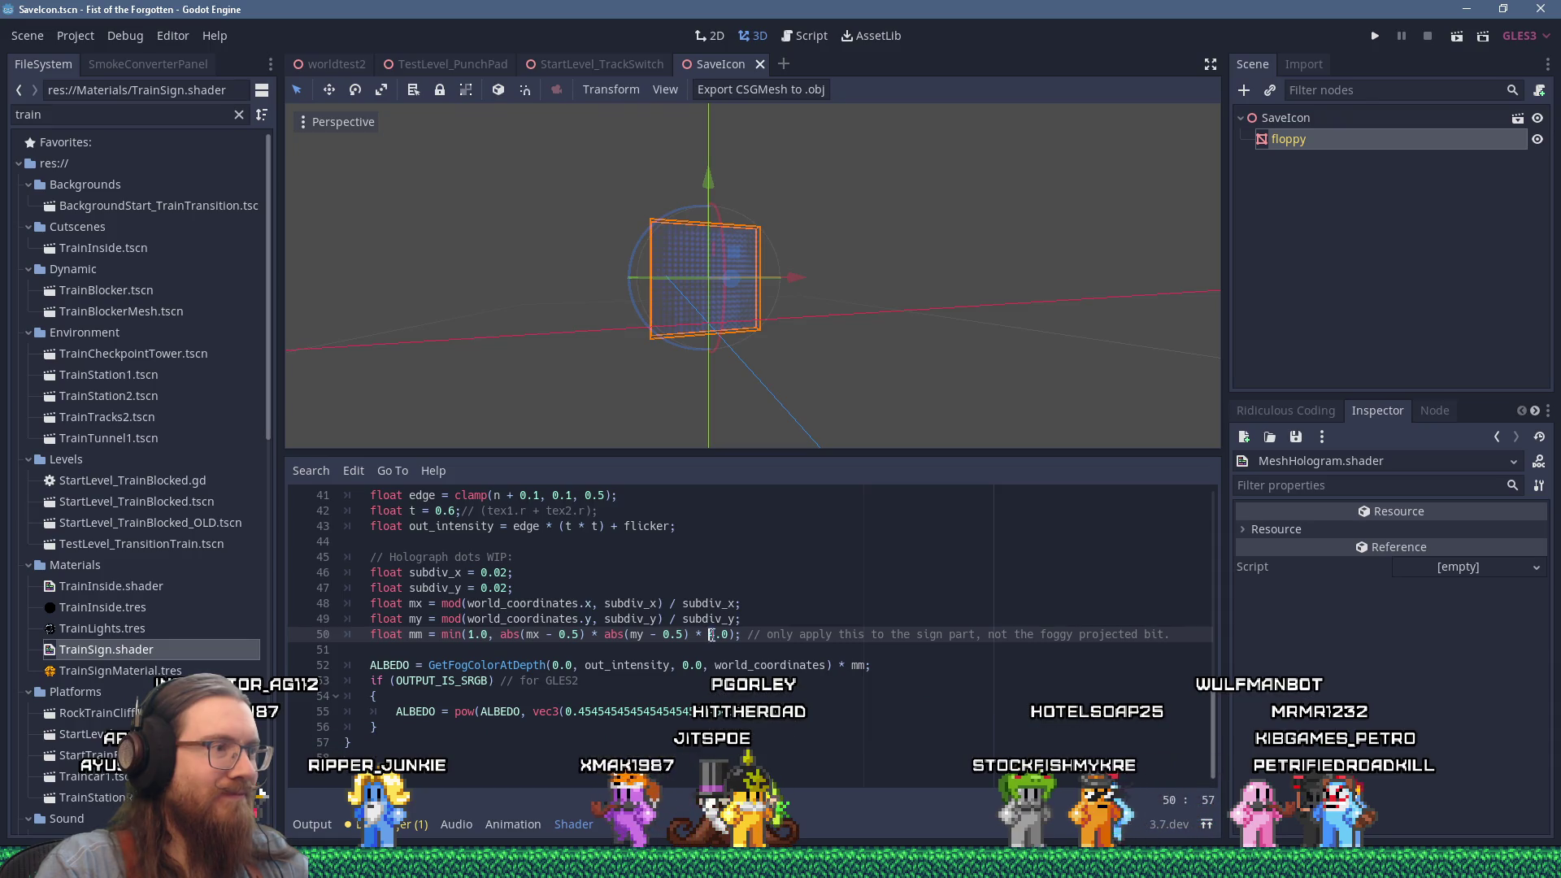
{"action": "key", "text": "Delete"}
{"action": "type", "text": "8"}
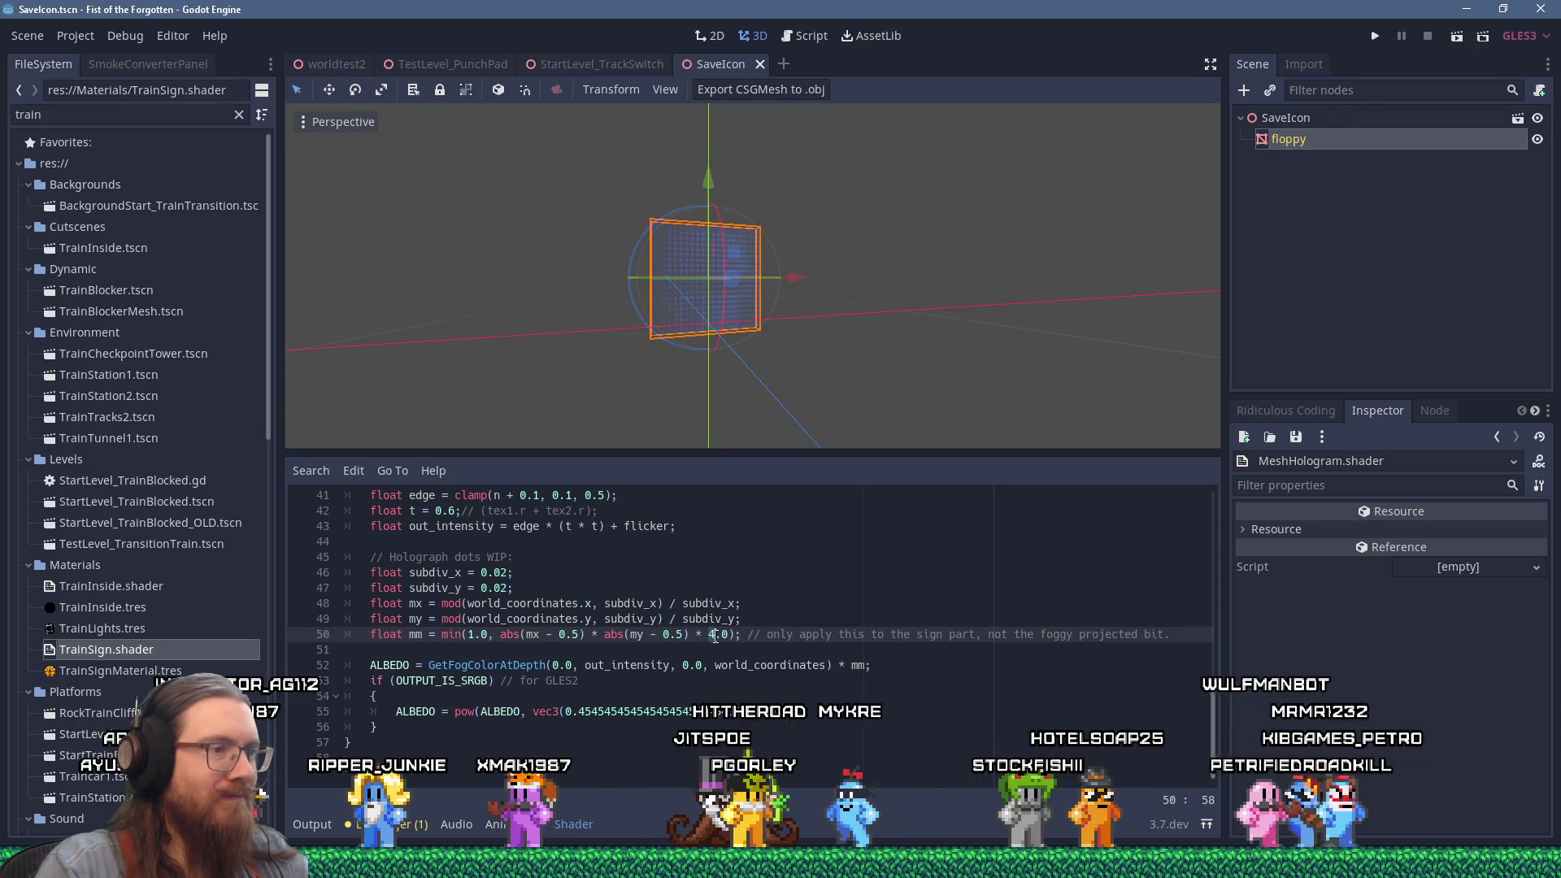
{"action": "left_click", "coordinate": [754, 582]}
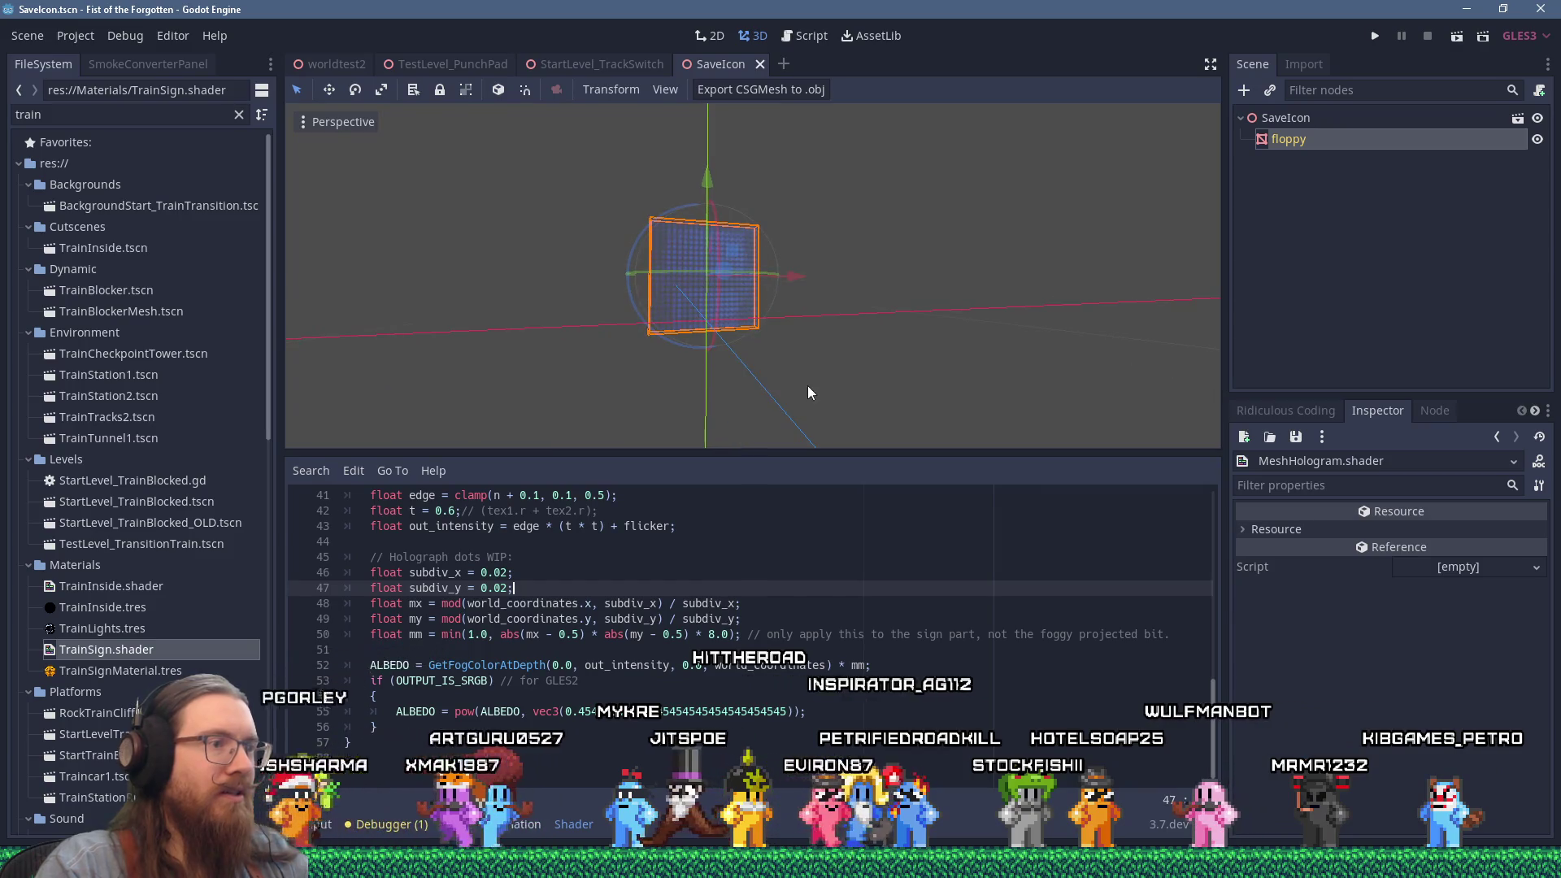
{"action": "left_click", "coordinate": [707, 634]}
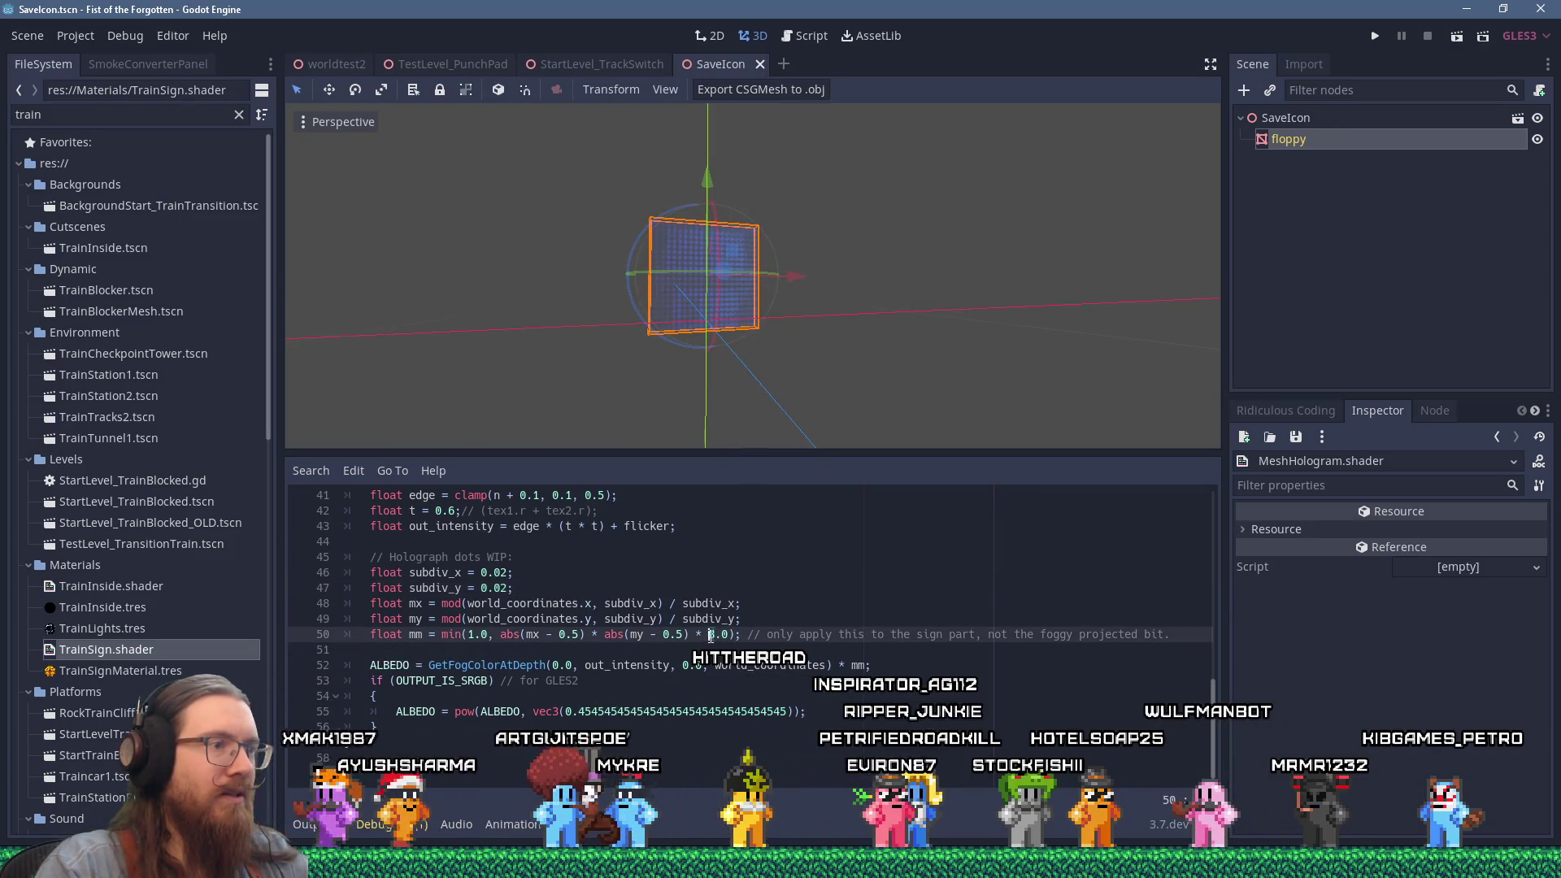
{"action": "key", "text": "Delete"}
{"action": "type", "text": "16"}
{"action": "left_click", "coordinate": [783, 620]}
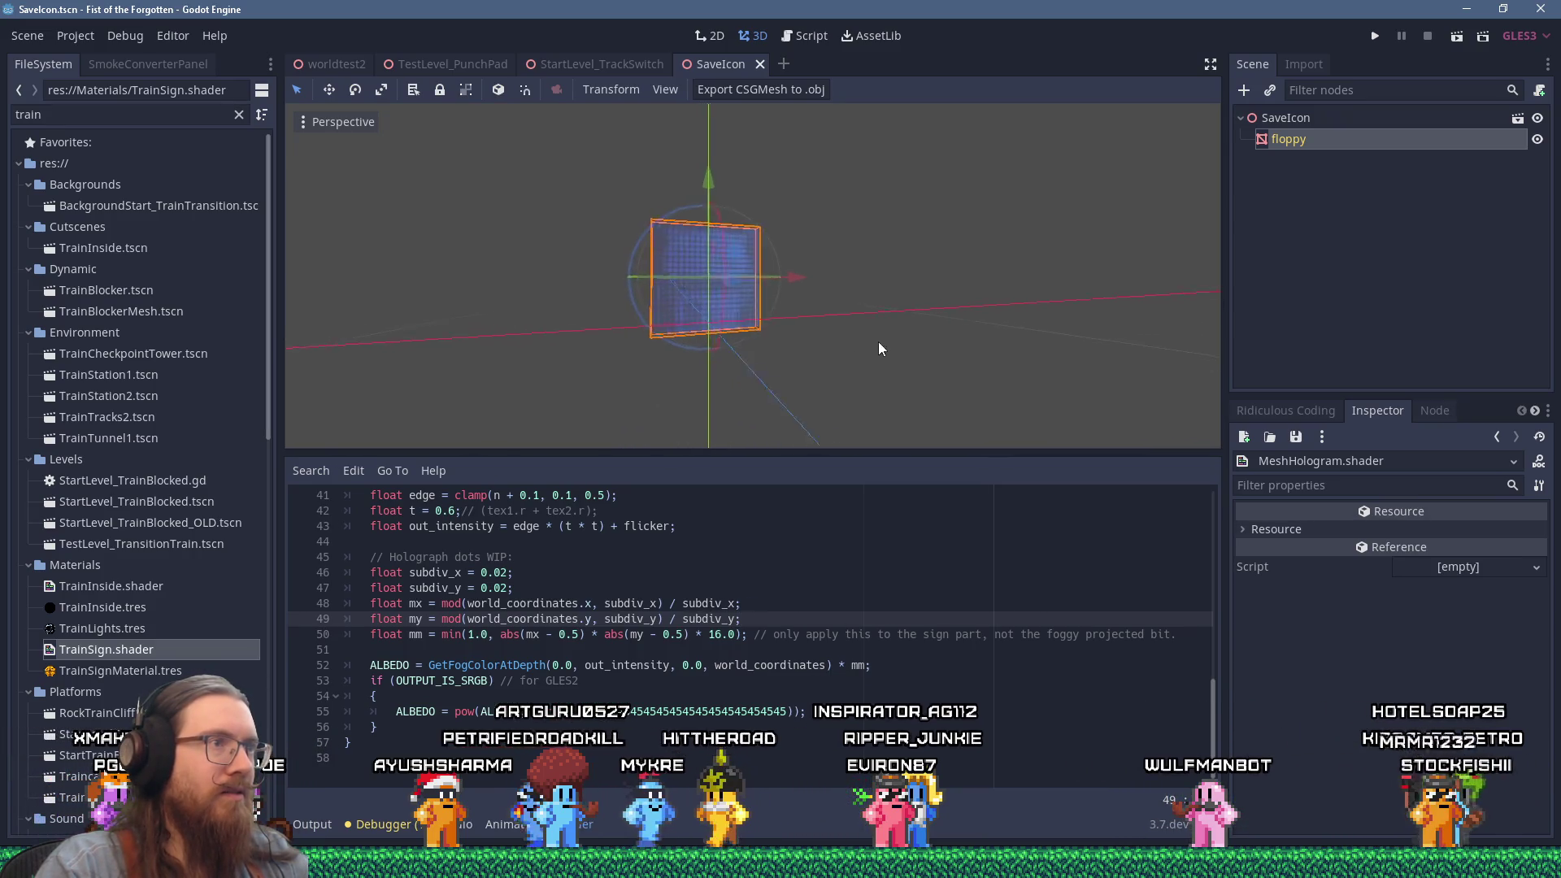
{"action": "mouse_move", "coordinate": [904, 345]}
{"action": "left_mouse_down"}
{"action": "mouse_move", "coordinate": [939, 349]}
{"action": "mouse_move", "coordinate": [941, 371]}
{"action": "mouse_move", "coordinate": [907, 382]}
{"action": "mouse_move", "coordinate": [923, 338]}
{"action": "mouse_move", "coordinate": [877, 343]}
{"action": "left_mouse_up"}
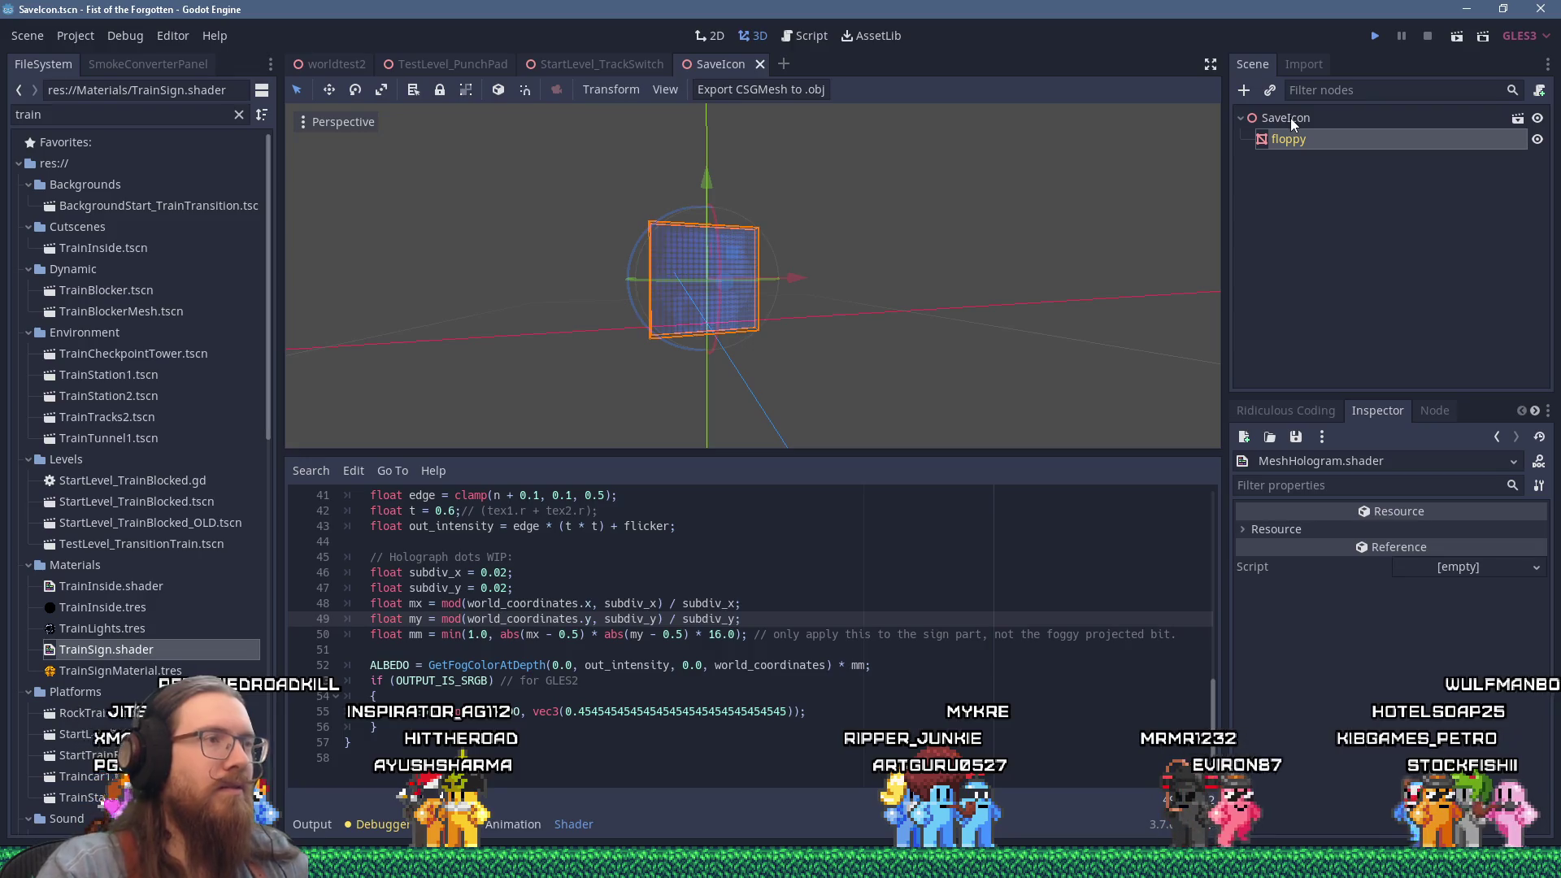
Launch the game, jump the character over the crate and platform, then quit via the console.
{"action": "key", "text": "F5"}
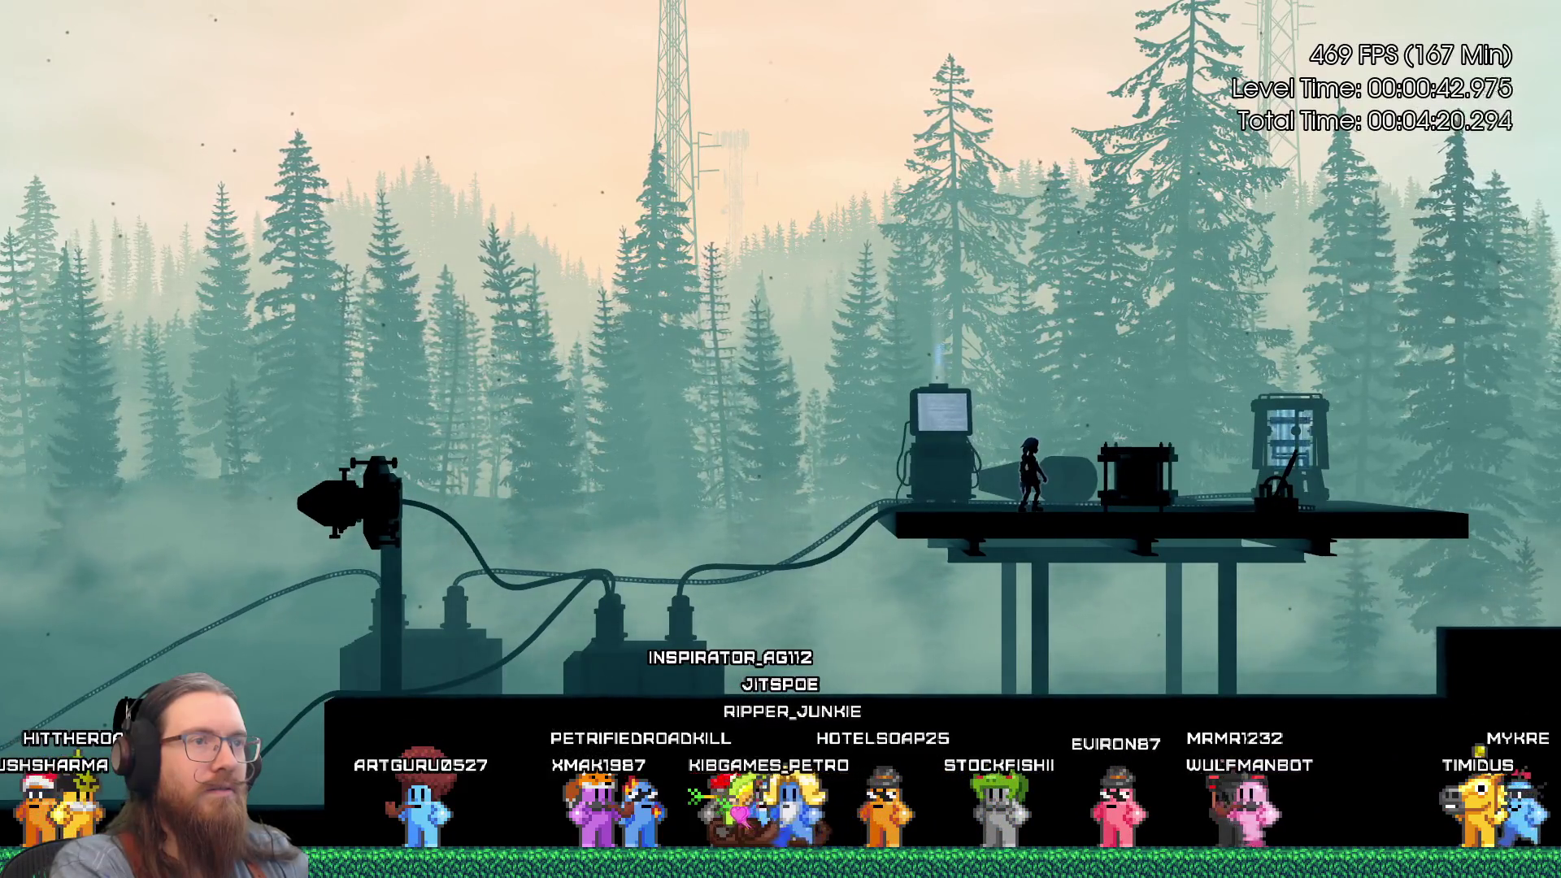
{"action": "key", "text": "space"}
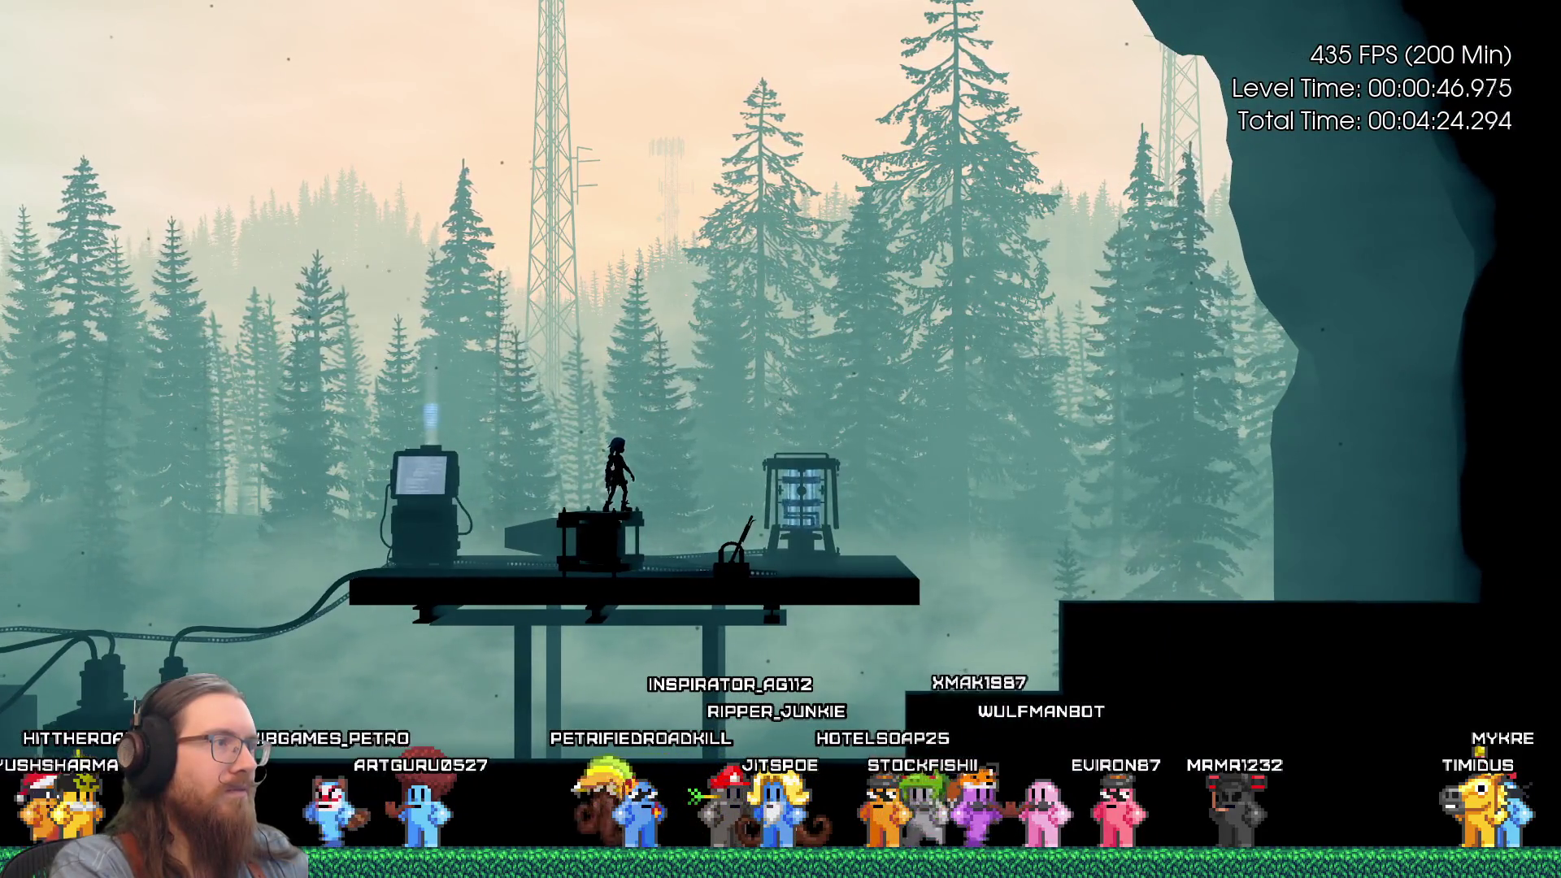
{"action": "key", "text": "space"}
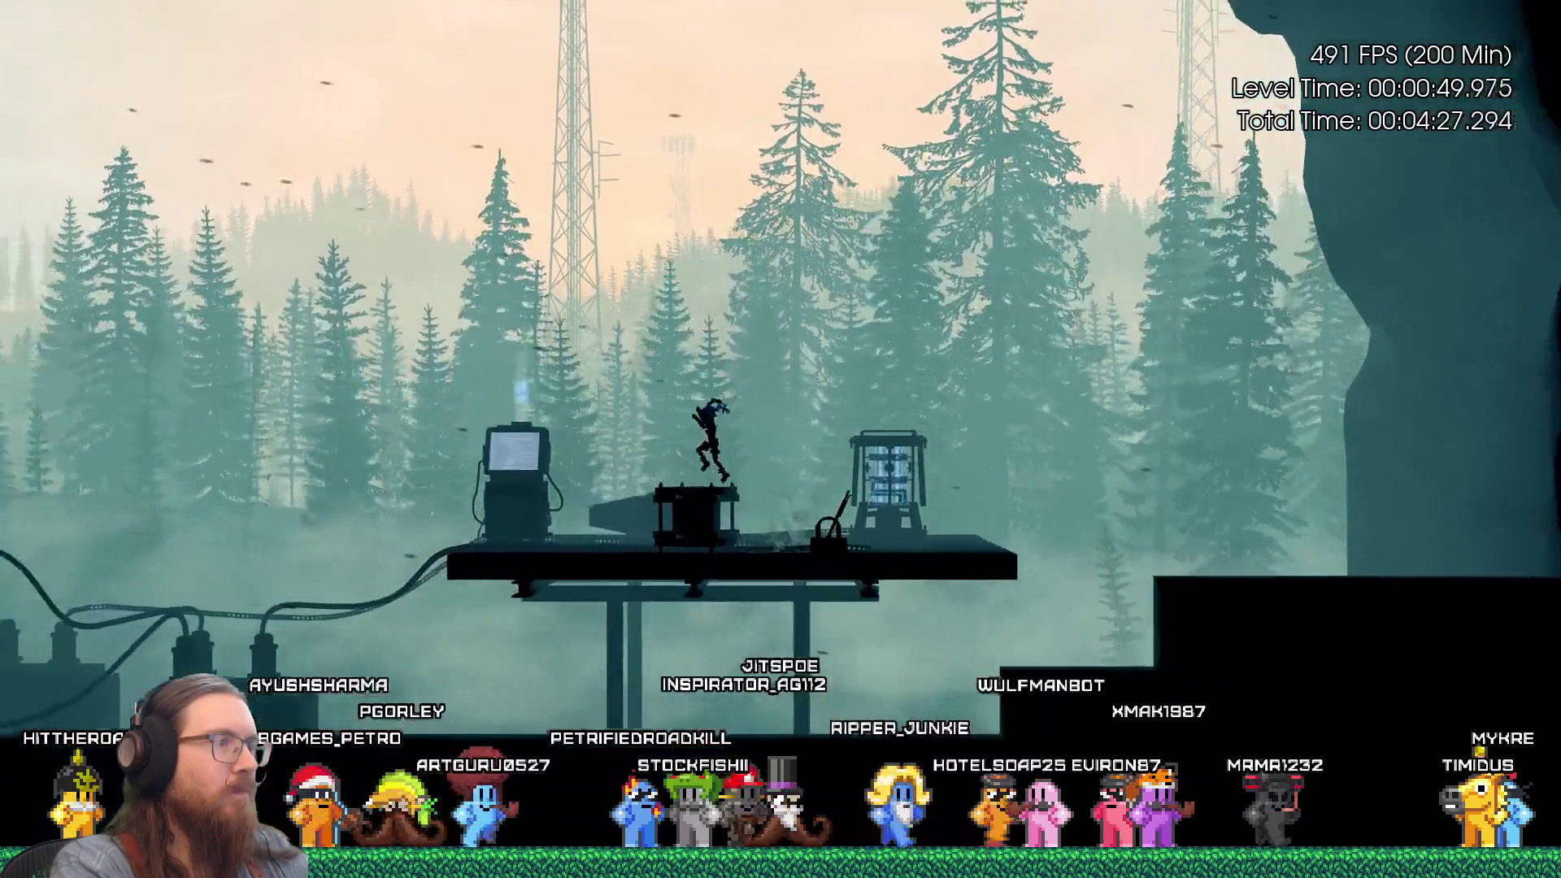
{"action": "key", "text": "space"}
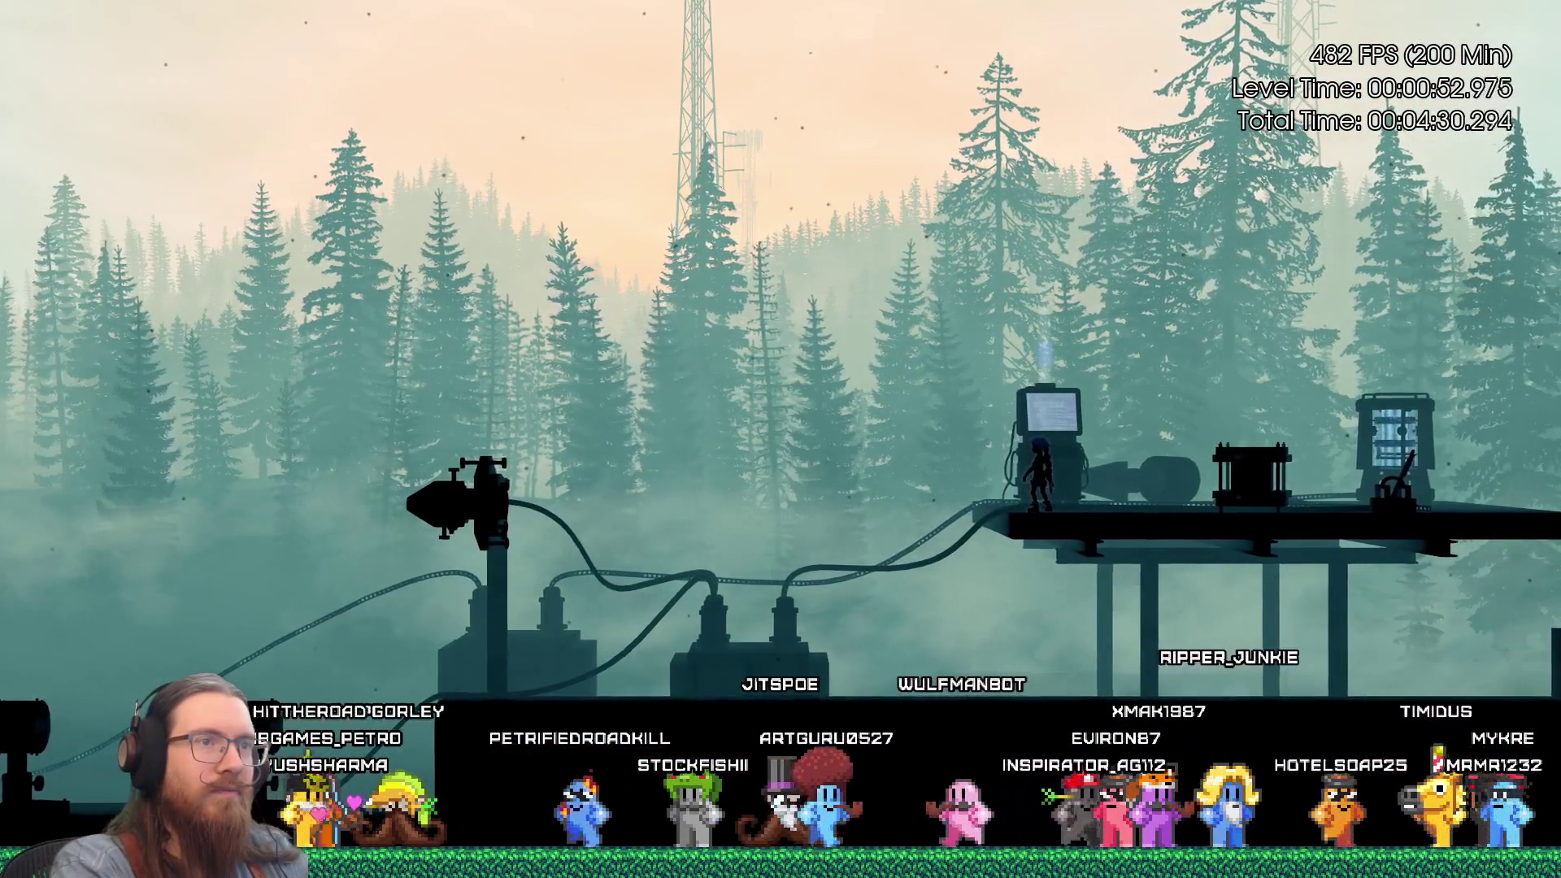
{"action": "key", "text": "a"}
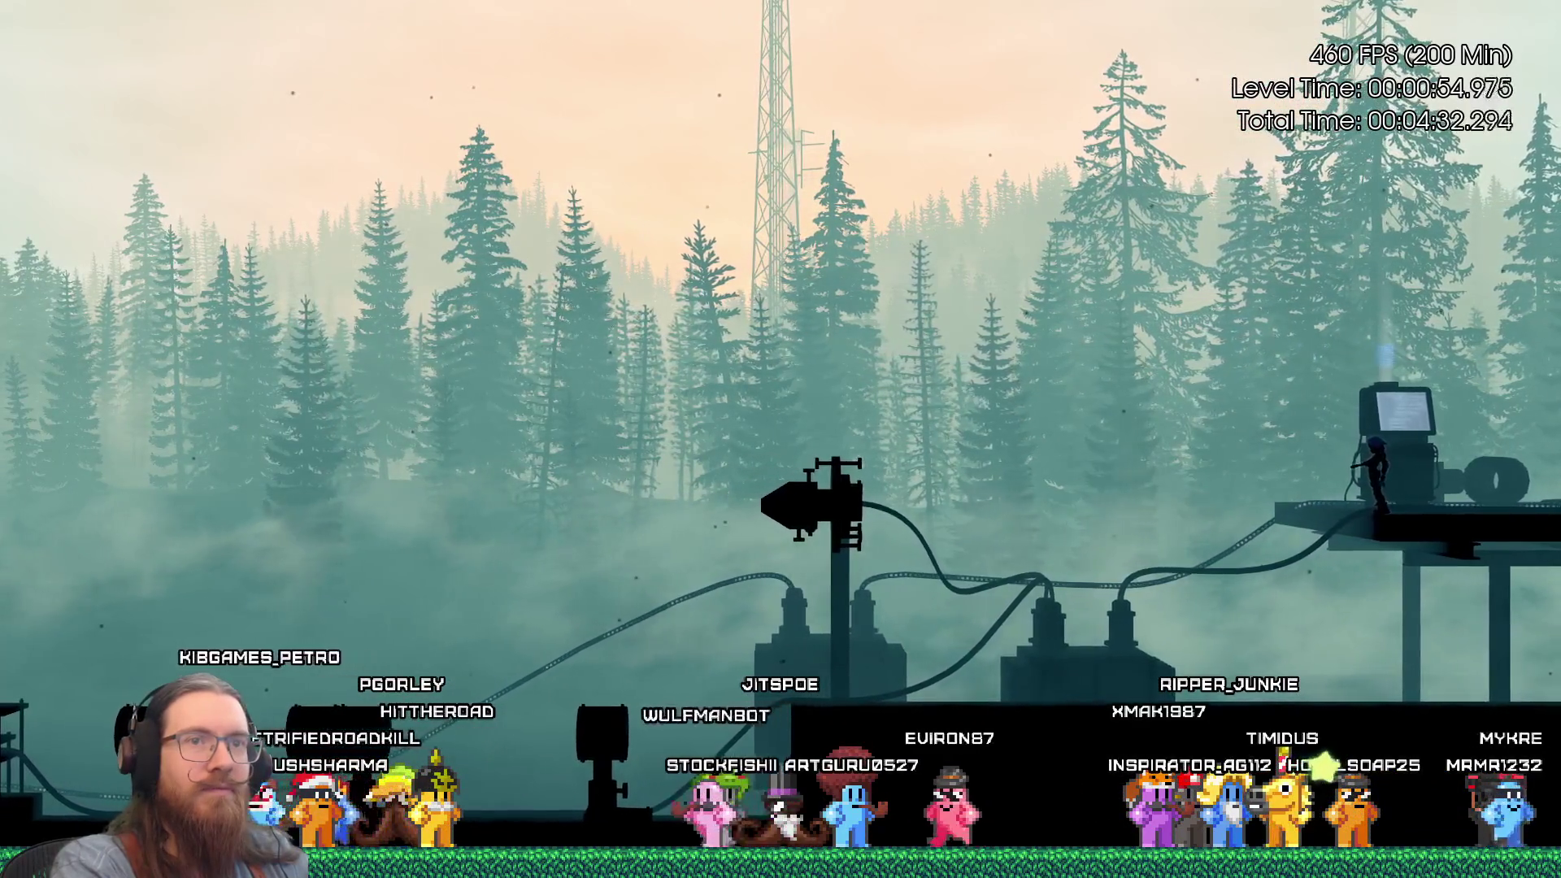
{"action": "key", "text": "grave"}
{"action": "type", "text": "q"}
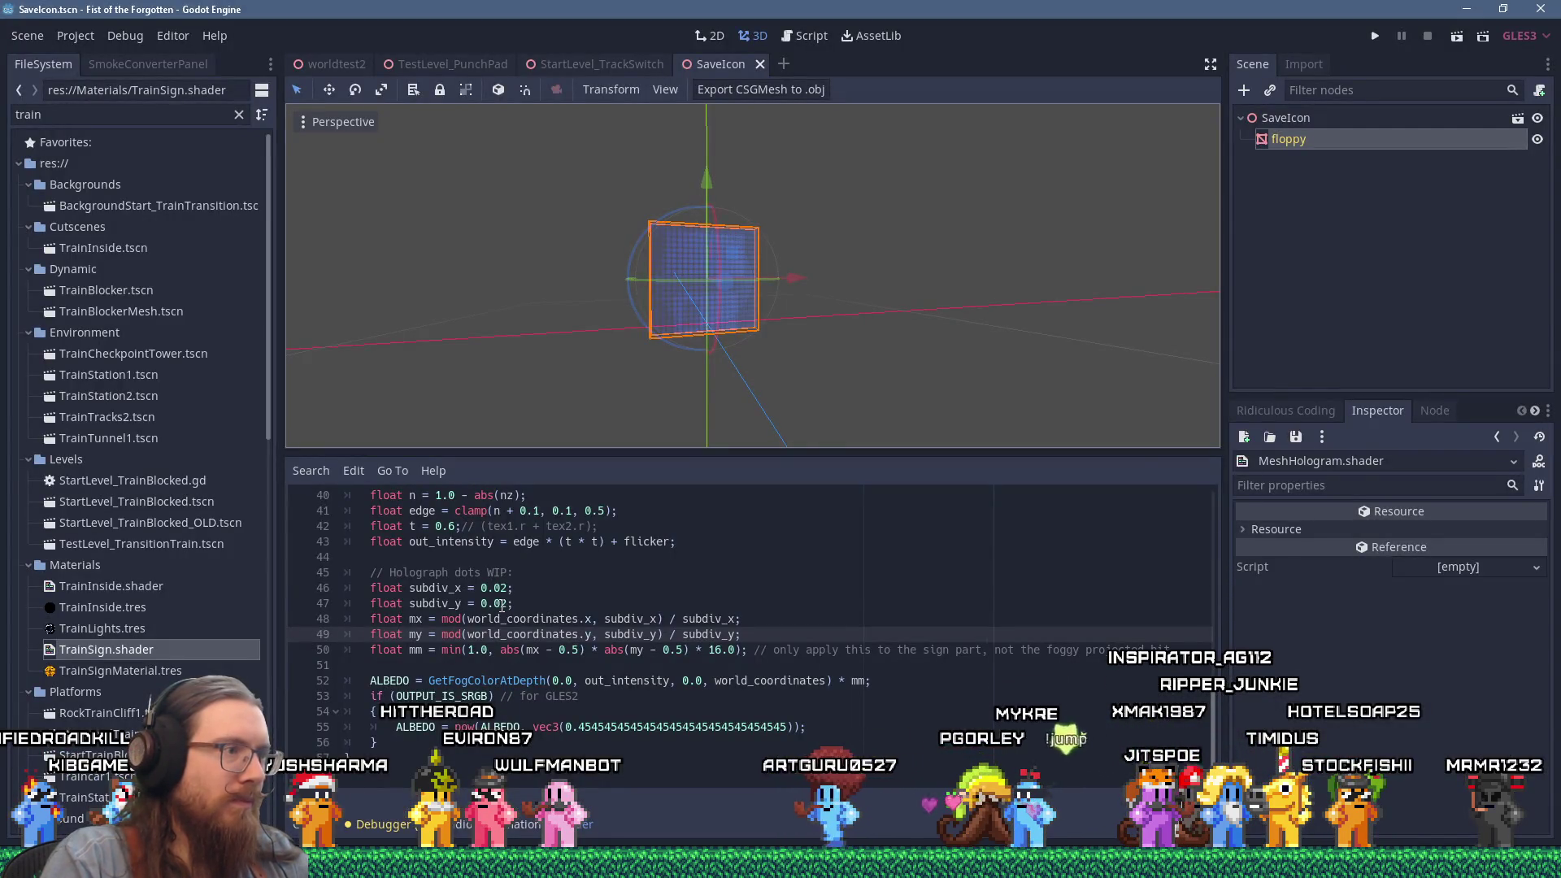
Change subdiv_x and subdiv_y on lines 46–47 to 0.01, then save and run the game.
{"action": "left_click", "coordinate": [504, 604]}
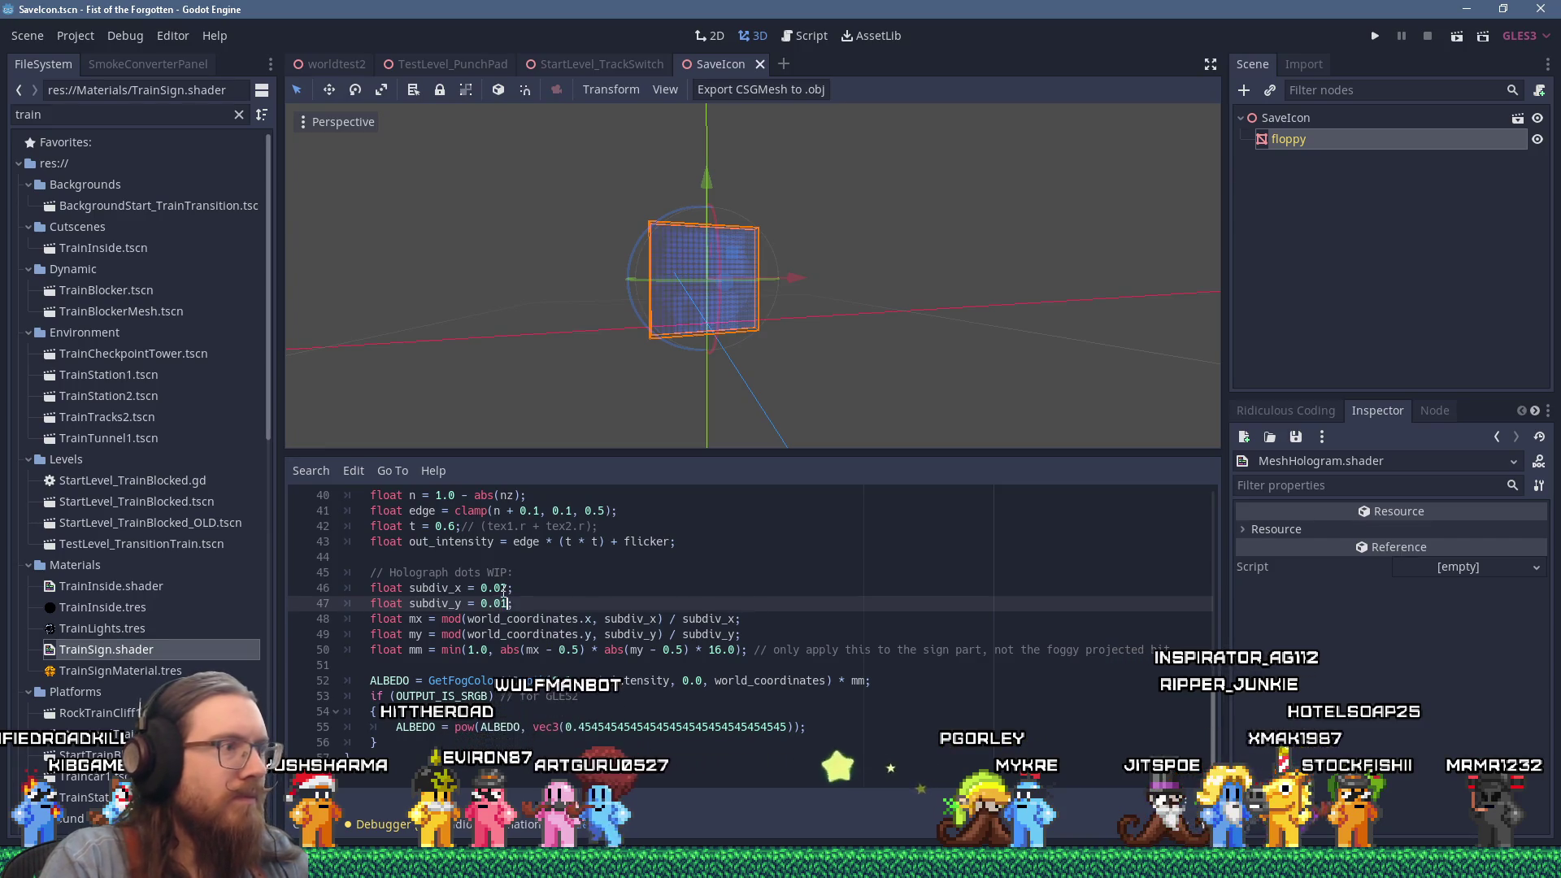
{"action": "left_click", "coordinate": [504, 588]}
{"action": "left_click", "coordinate": [603, 558]}
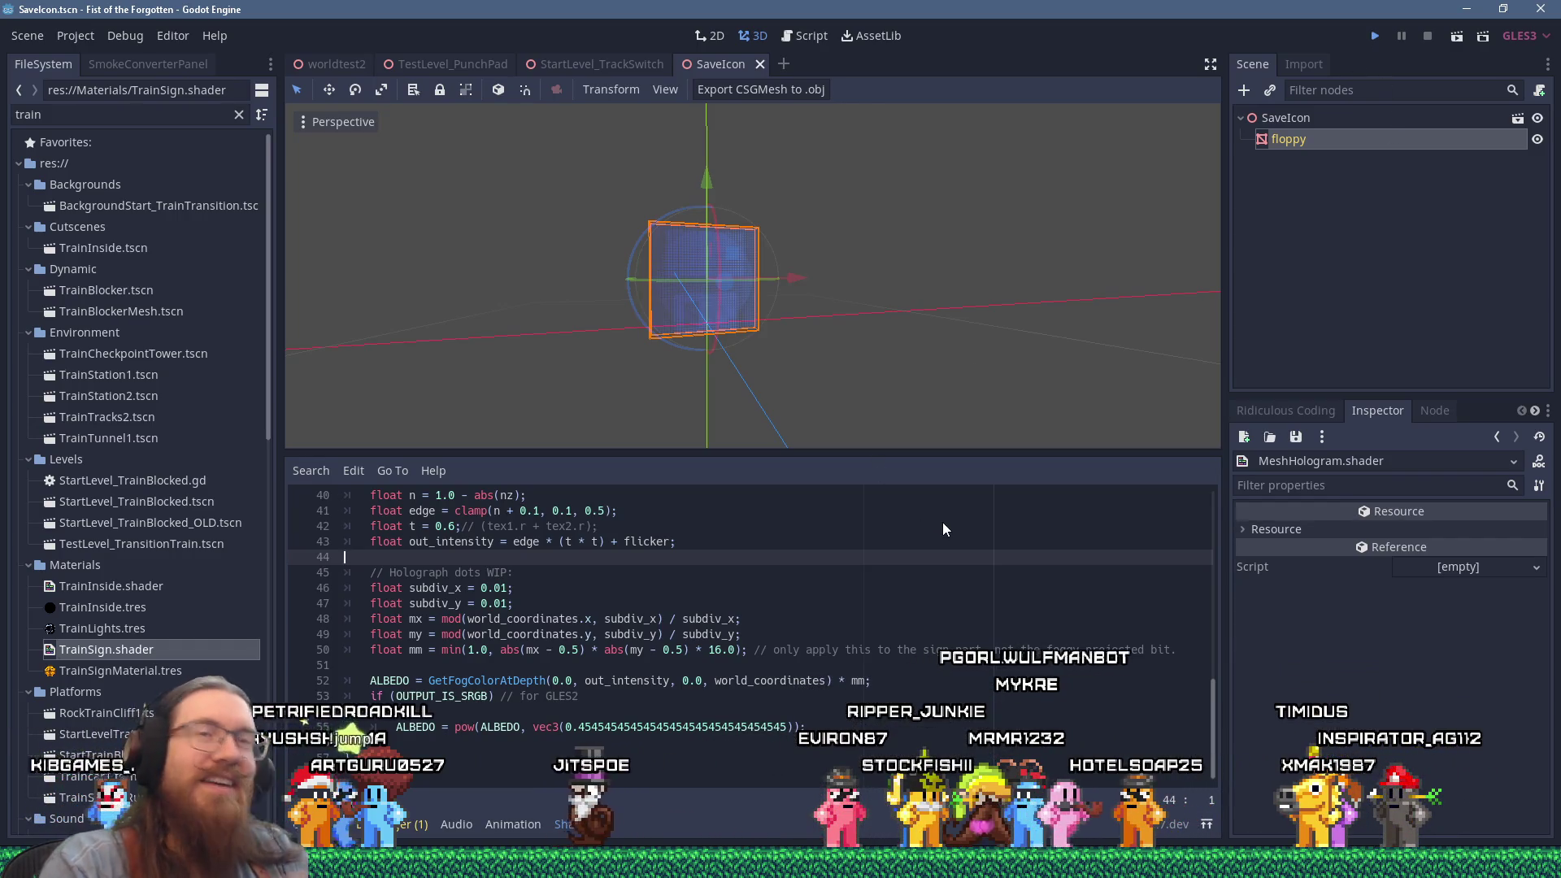
{"action": "key", "text": "ctrl+s"}
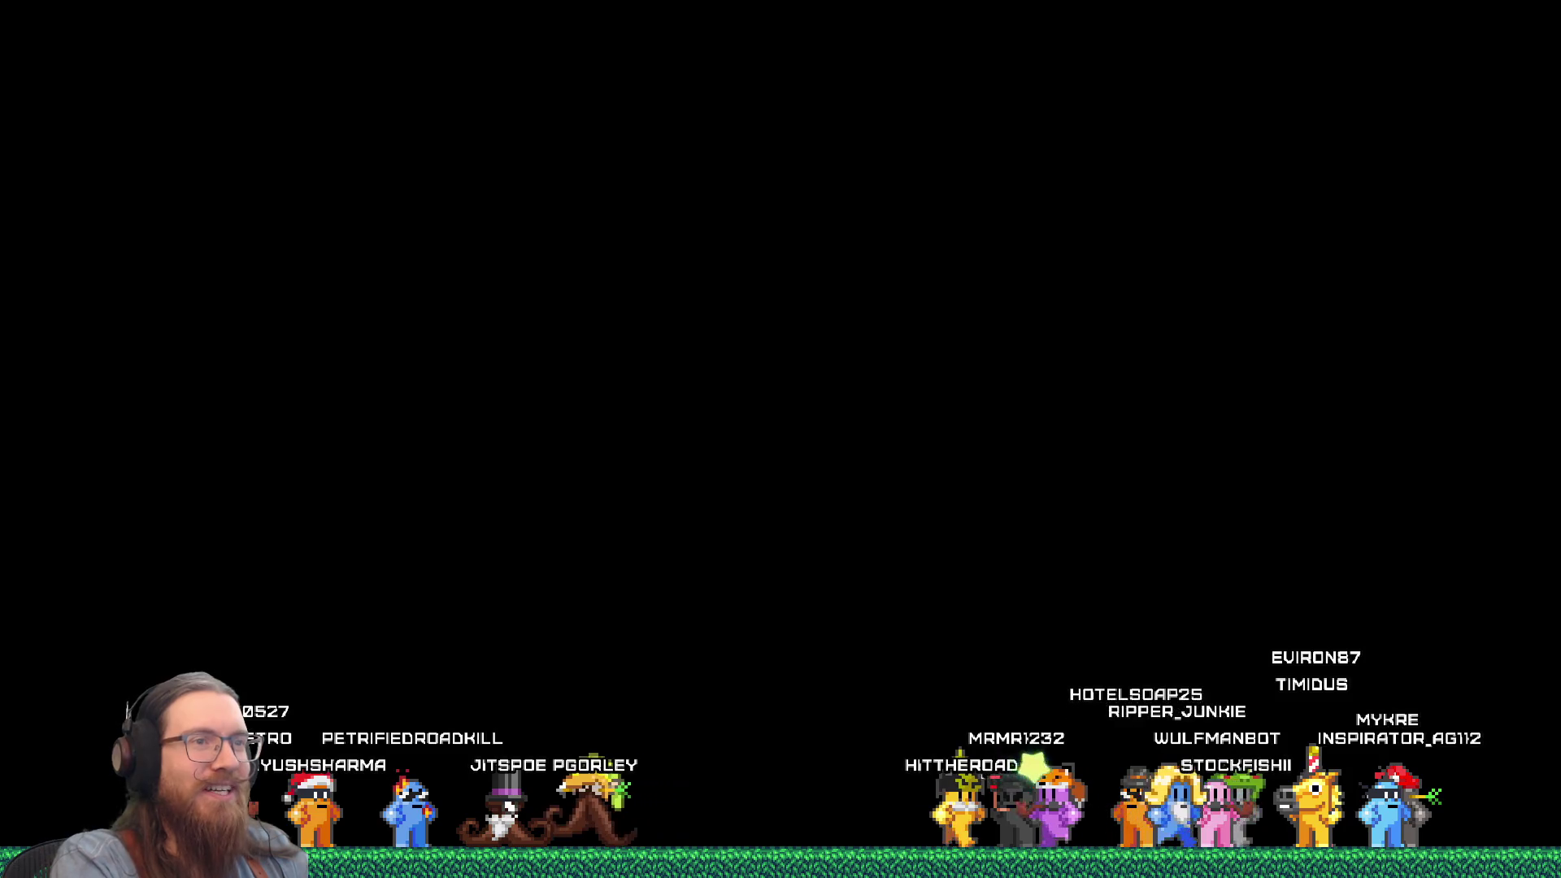
Walk the character right across the forest platform, then quit from the developer console.
{"action": "key", "text": "Right"}
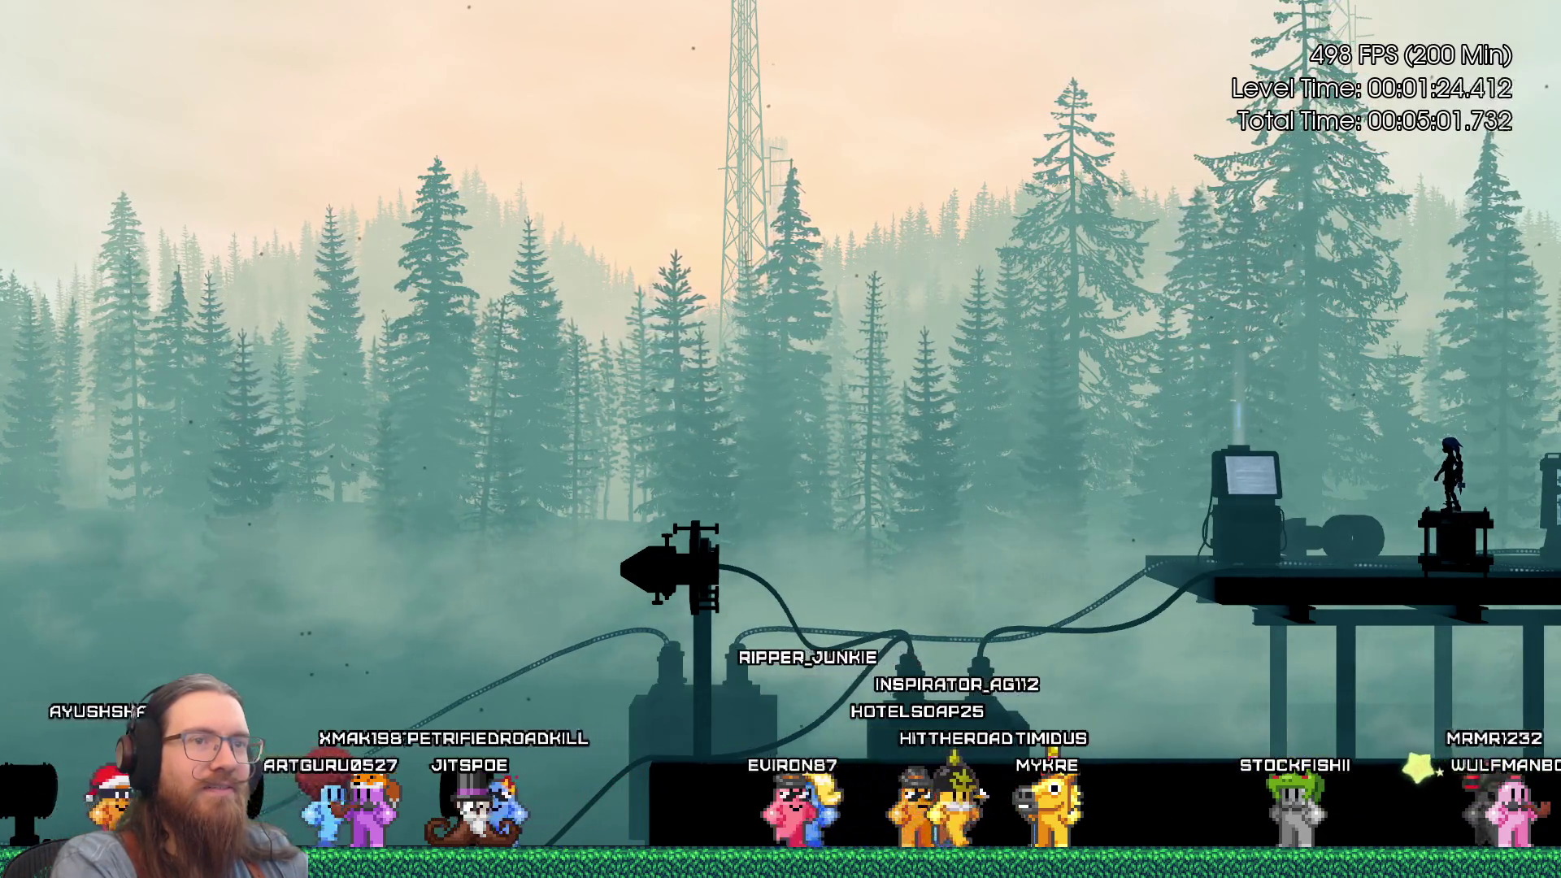
{"action": "key", "text": "grave"}
{"action": "key", "text": "Return"}
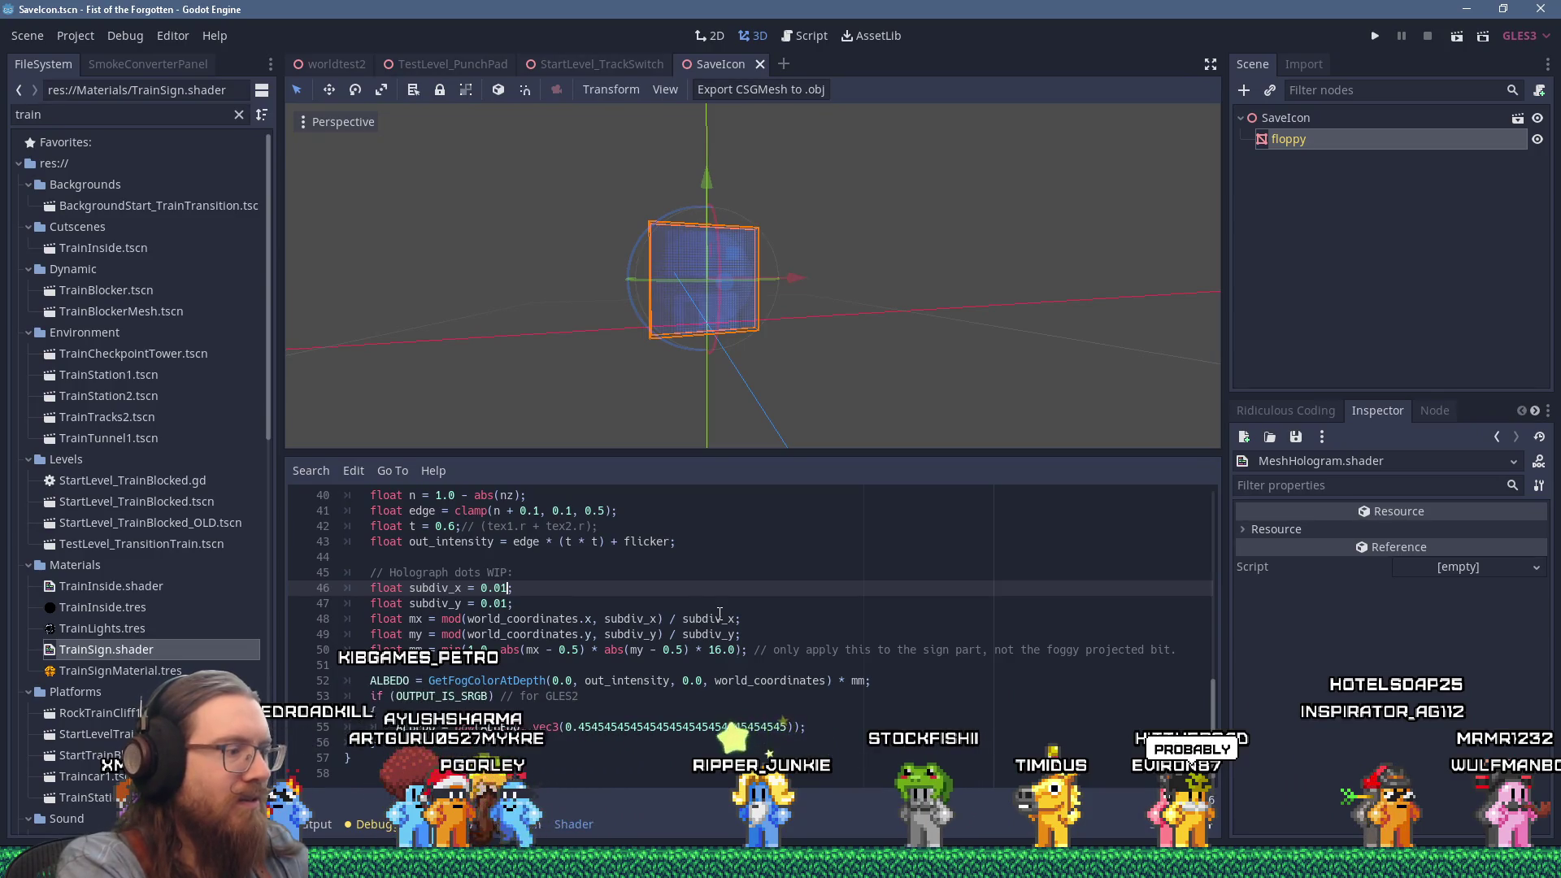
Set subdiv_x and subdiv_y to 0.015, edit the falloff on line 50, and save.
{"action": "type", "text": "5"}
{"action": "key", "text": "Down"}
{"action": "key", "text": "Down"}
{"action": "key", "text": "Down"}
{"action": "key", "text": "Down"}
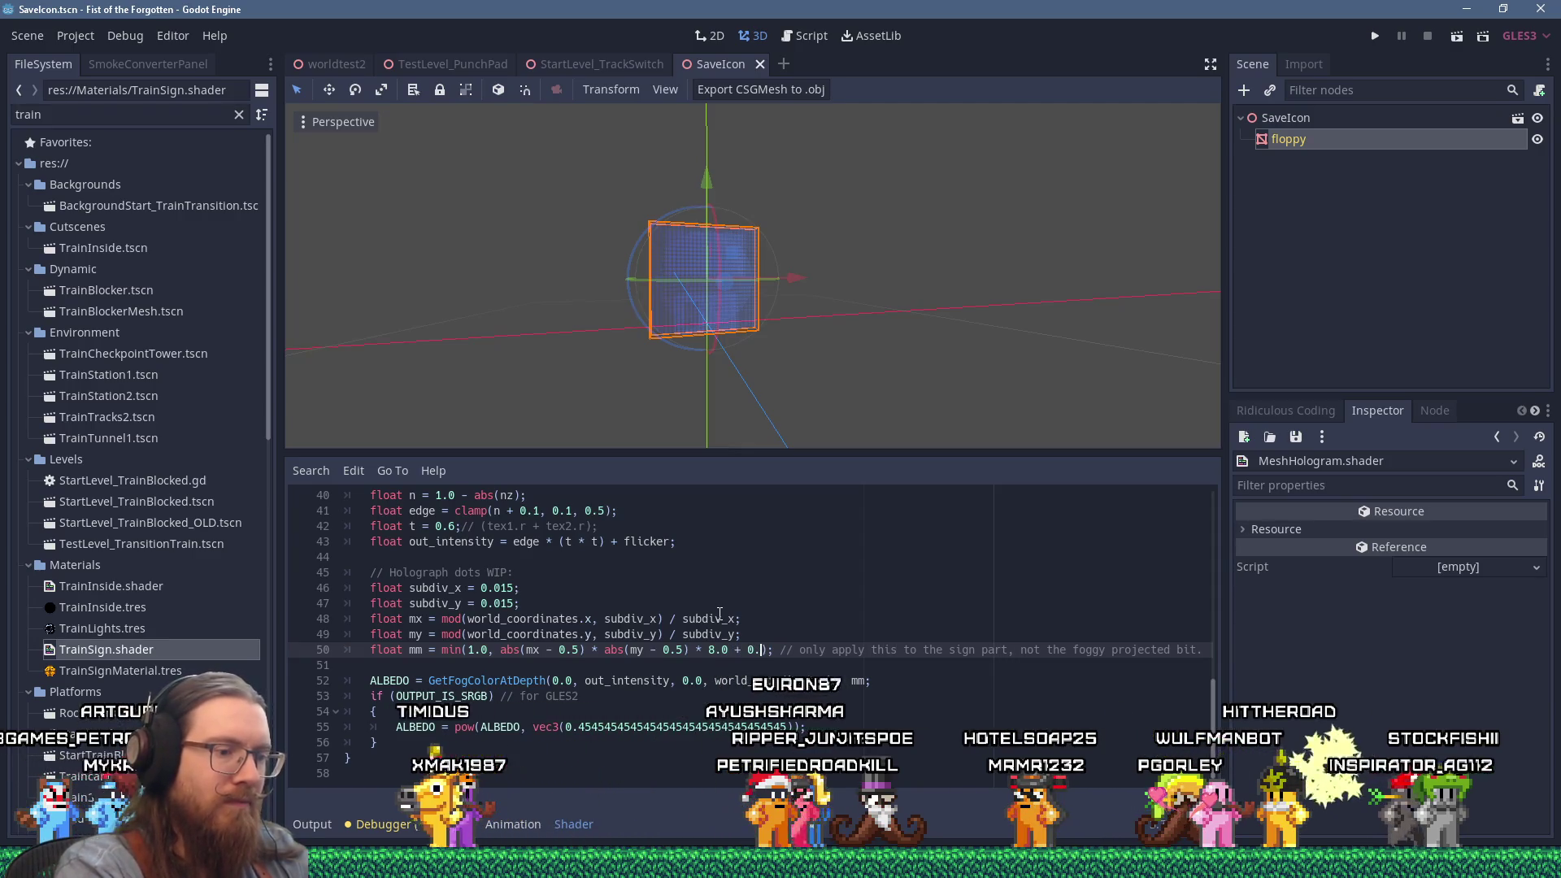
{"action": "type", "text": "2"}
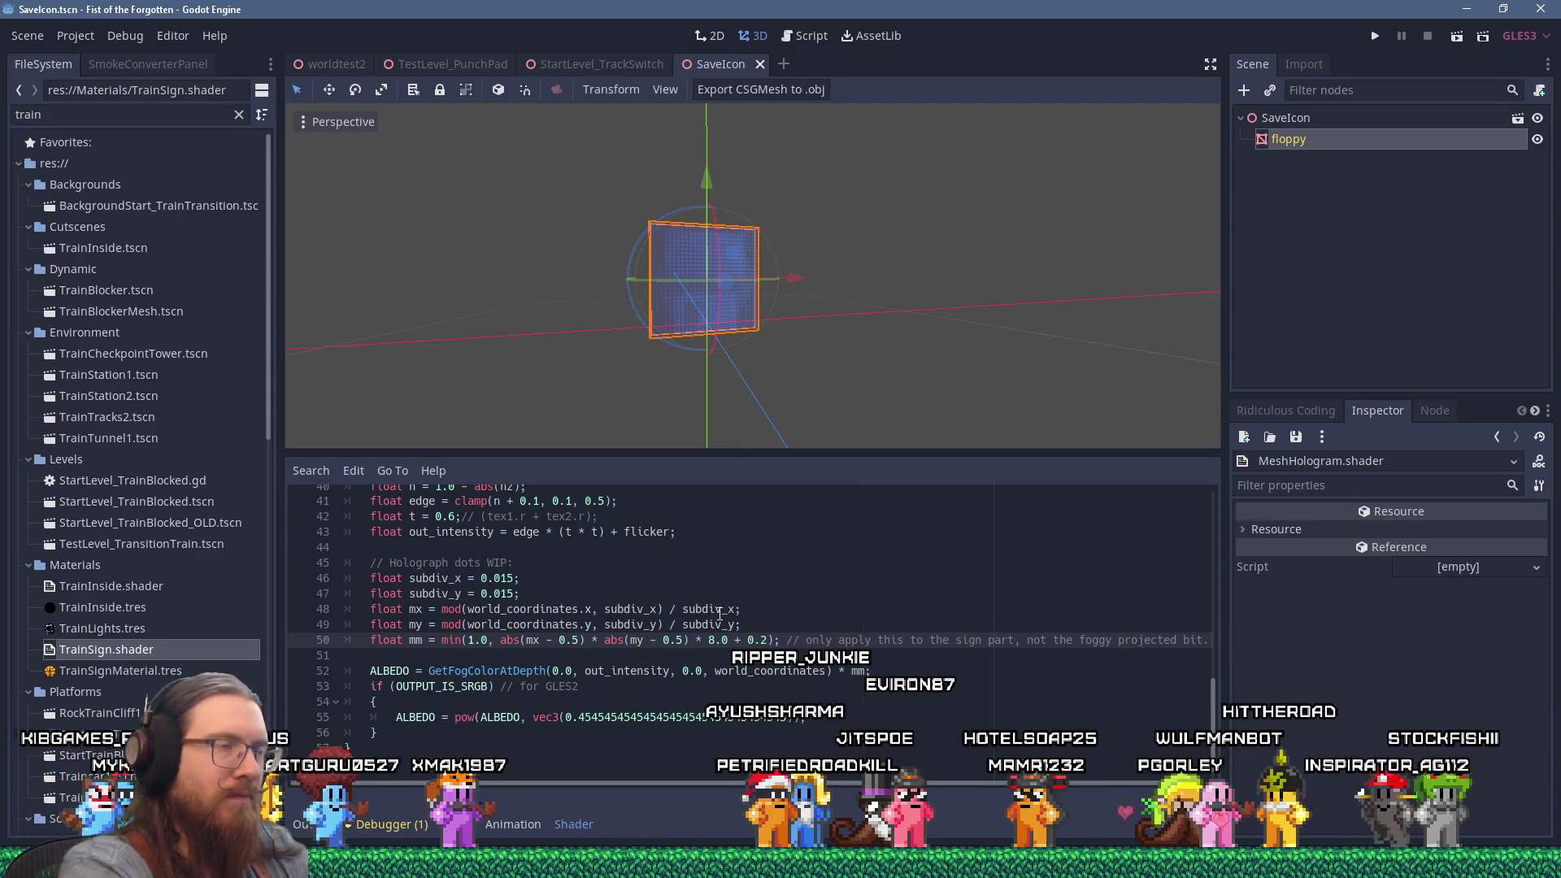
{"action": "key", "text": "ctrl+s"}
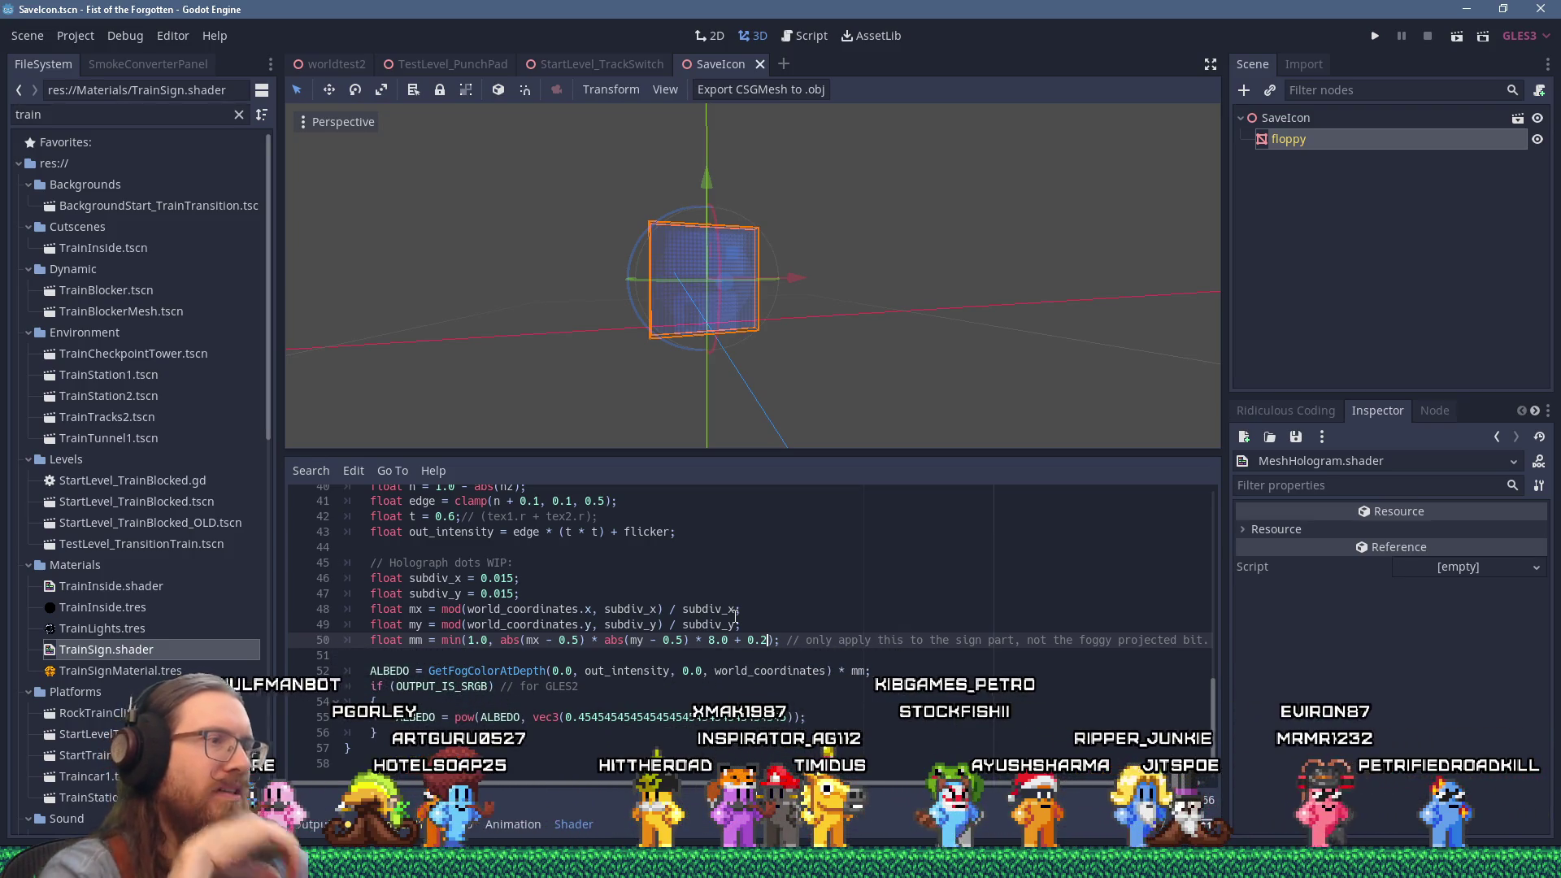
Restore the falloff to 8.0 + 0.5, orbit around the floppy mesh, and run the game.
{"action": "scroll", "coordinate": [870, 339], "scroll_direction": "up", "scroll_amount": 3}
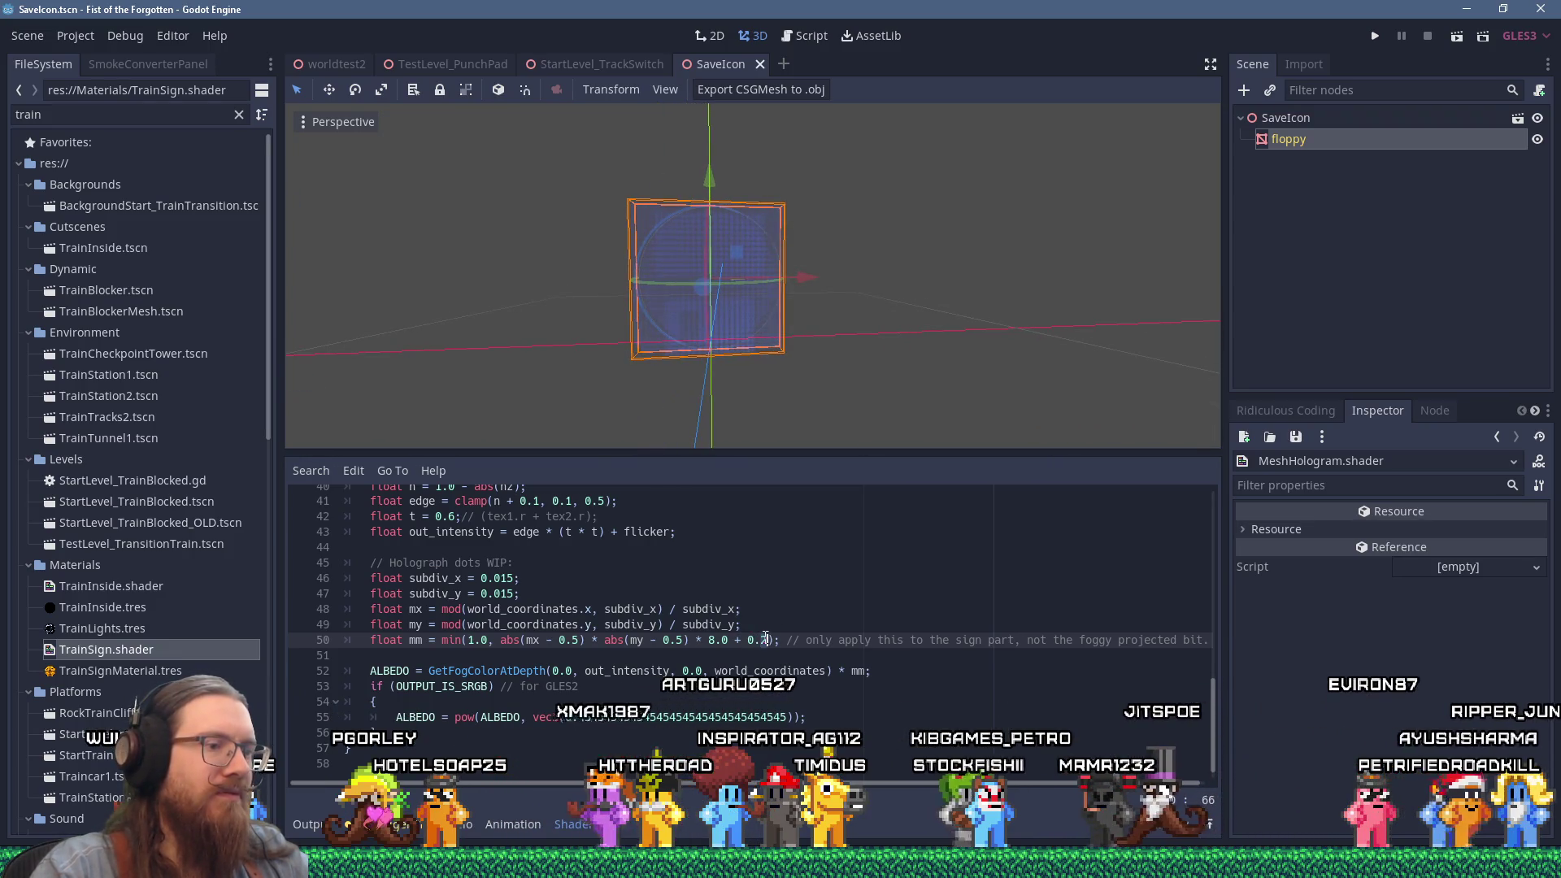
{"action": "key", "text": "ctrl+z"}
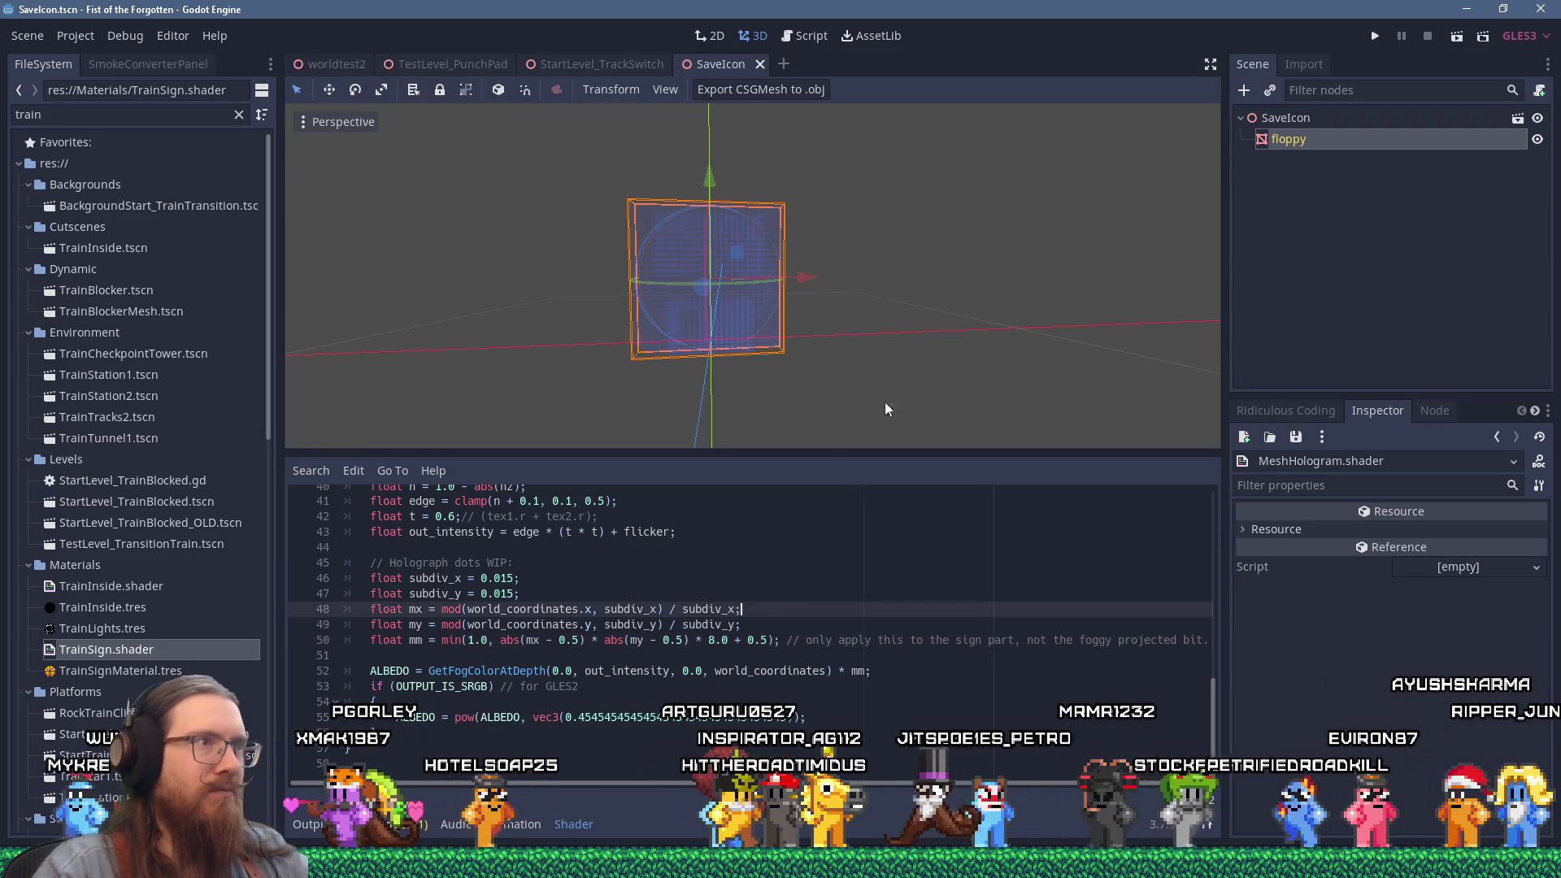
{"action": "mouse_move", "coordinate": [934, 319]}
{"action": "left_mouse_down"}
{"action": "mouse_move", "coordinate": [999, 314]}
{"action": "mouse_move", "coordinate": [862, 319]}
{"action": "mouse_move", "coordinate": [1024, 328]}
{"action": "mouse_move", "coordinate": [1005, 370]}
{"action": "mouse_move", "coordinate": [939, 318]}
{"action": "mouse_move", "coordinate": [963, 330]}
{"action": "left_mouse_up"}
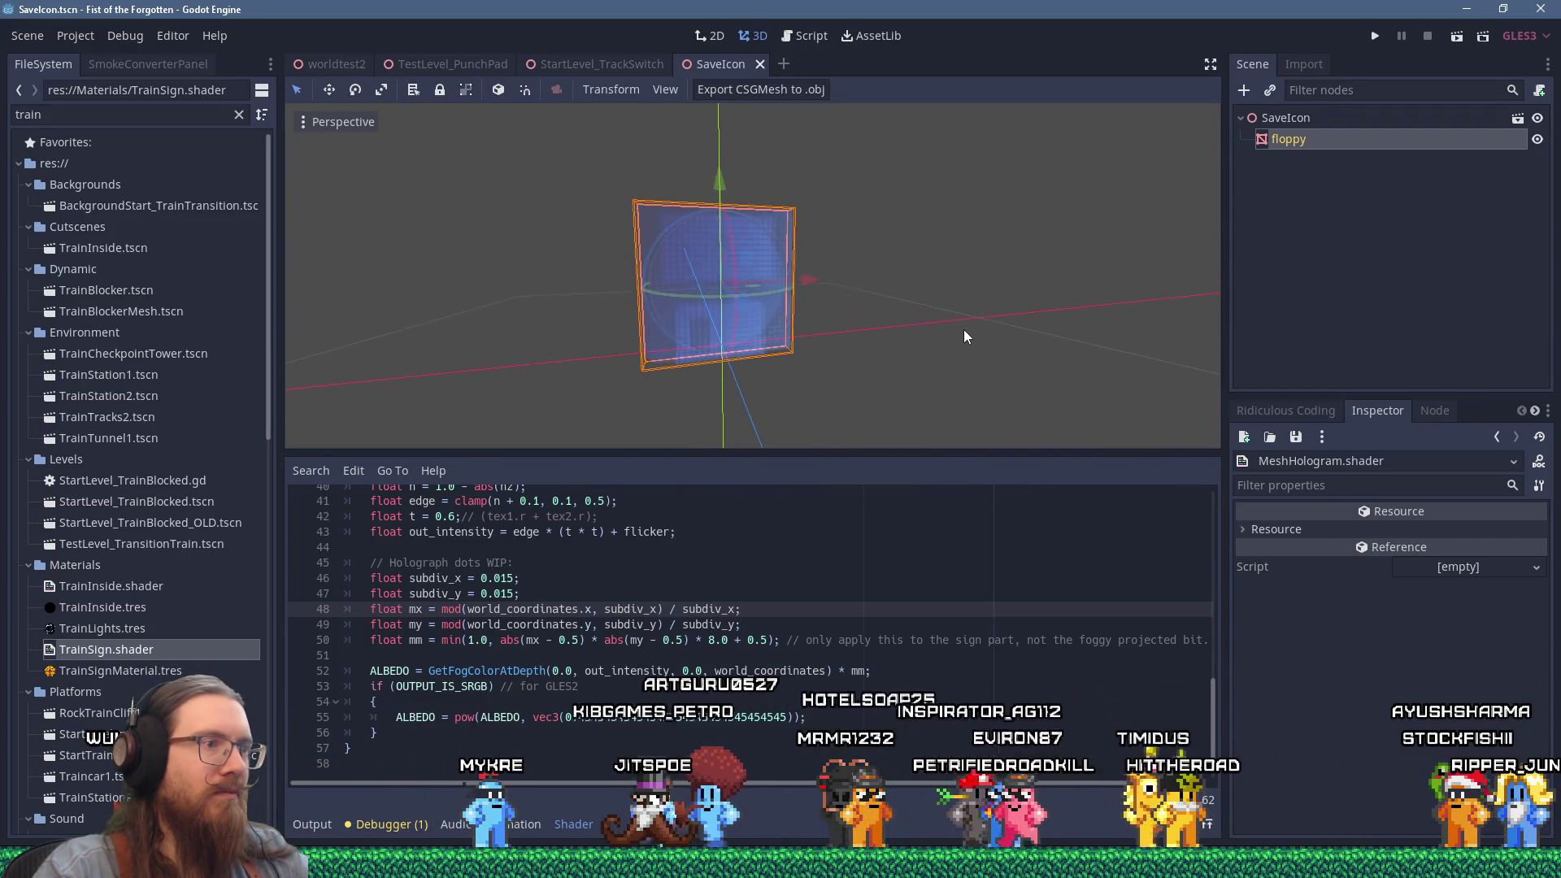
{"action": "left_click", "coordinate": [1374, 36]}
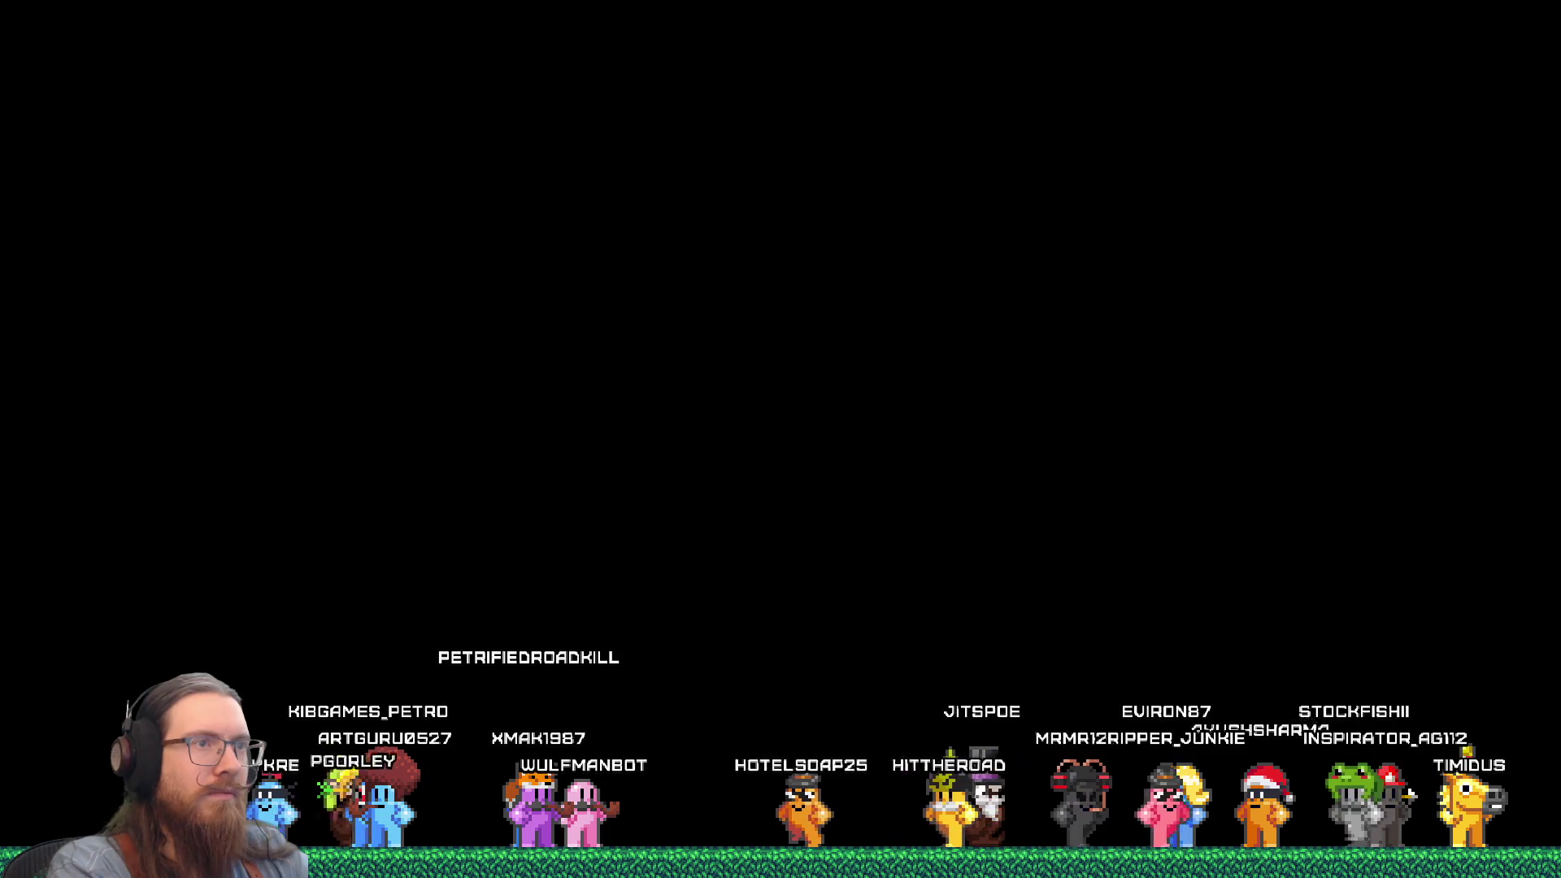
Make the falloff offset 0.25, delete line 50's trailing comment, and relaunch the game.
{"action": "key", "text": "Right"}
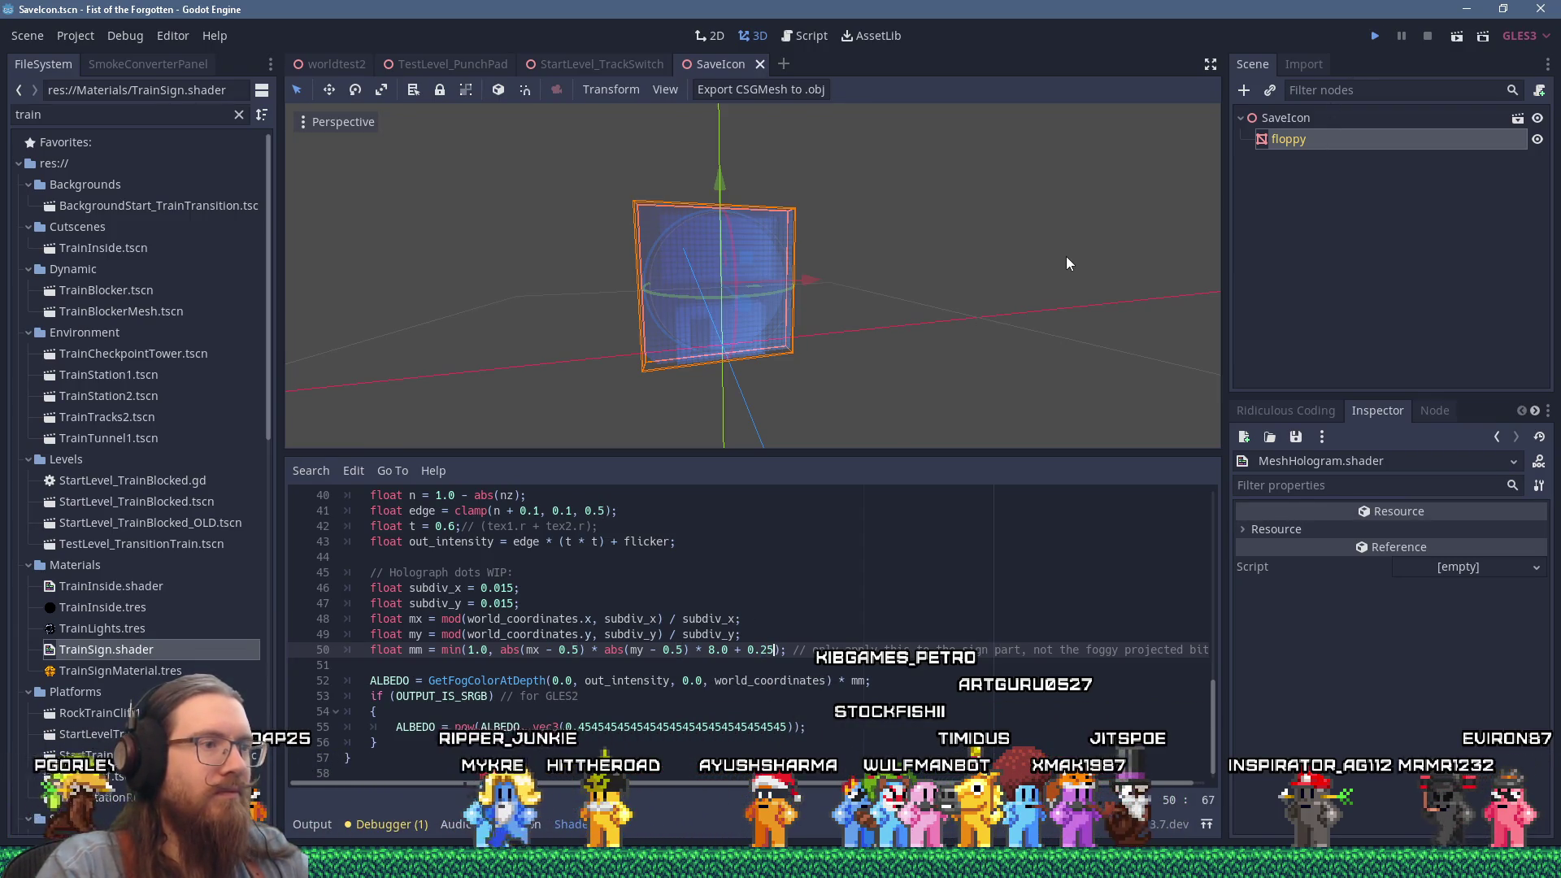
{"action": "key", "text": "F5"}
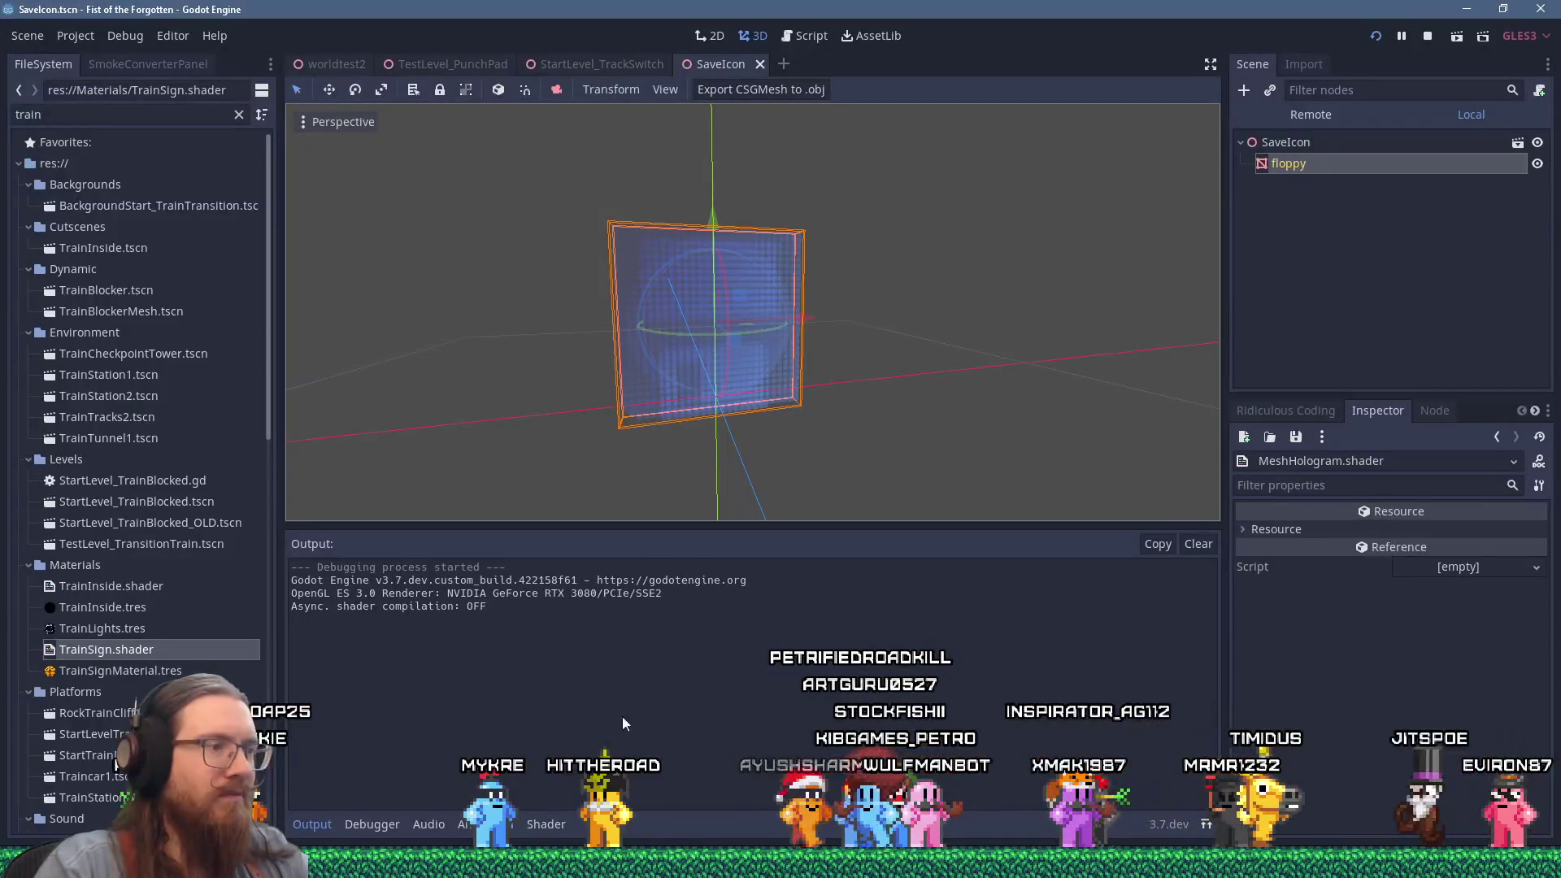
{"action": "left_click", "coordinate": [546, 823]}
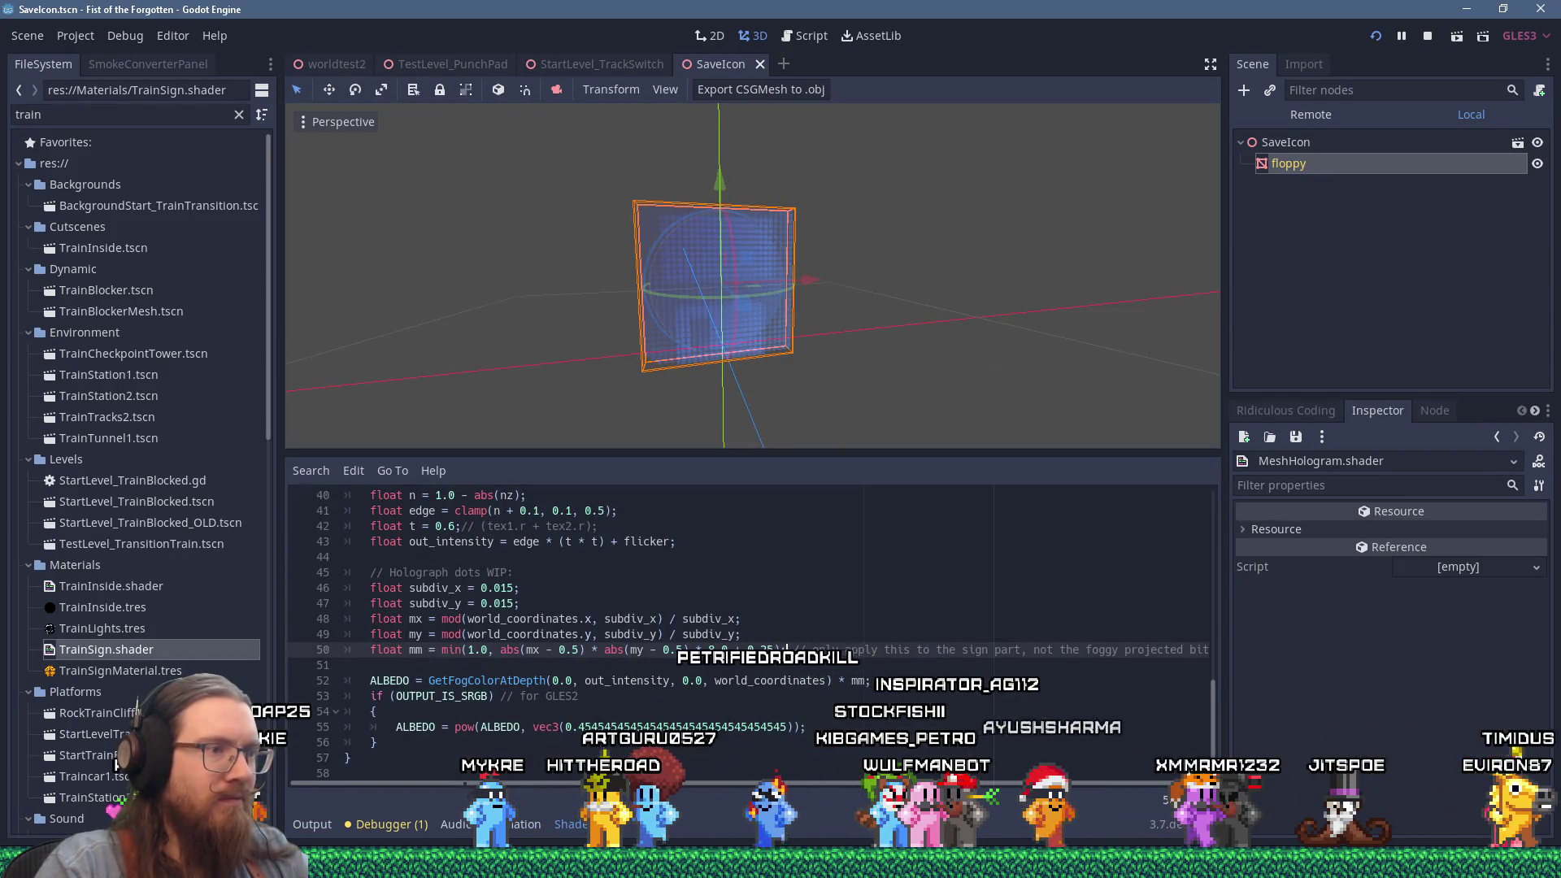
{"action": "left_click", "coordinate": [786, 649]}
{"action": "key", "text": "shift+End"}
{"action": "key", "text": "Delete"}
{"action": "key", "text": "F5"}
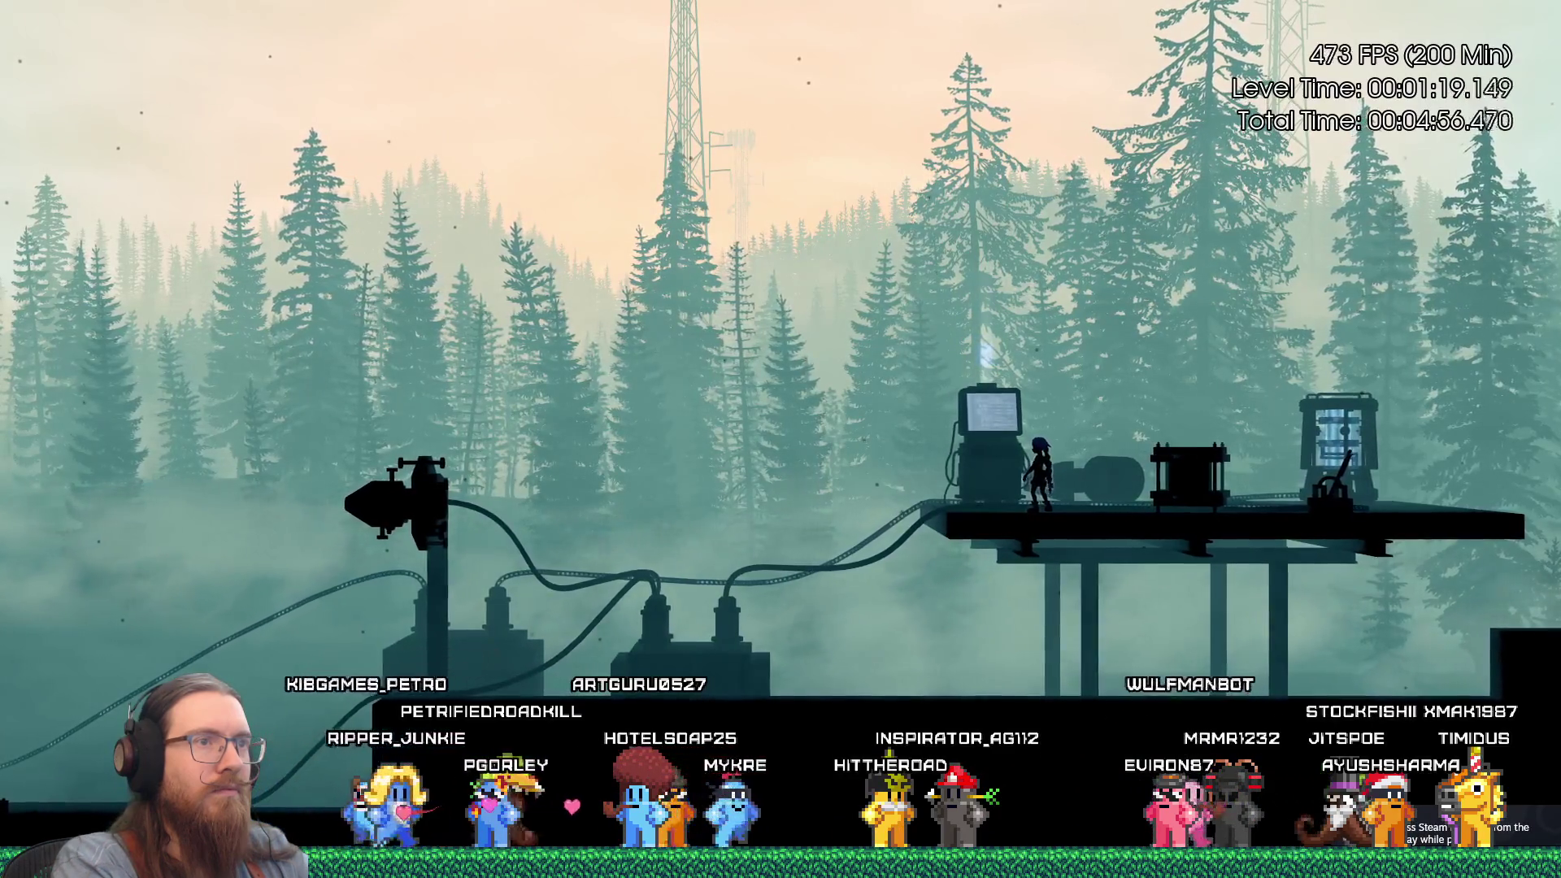
Walk the character right along the forest platform, then quit via the developer console.
{"action": "key", "text": "Right"}
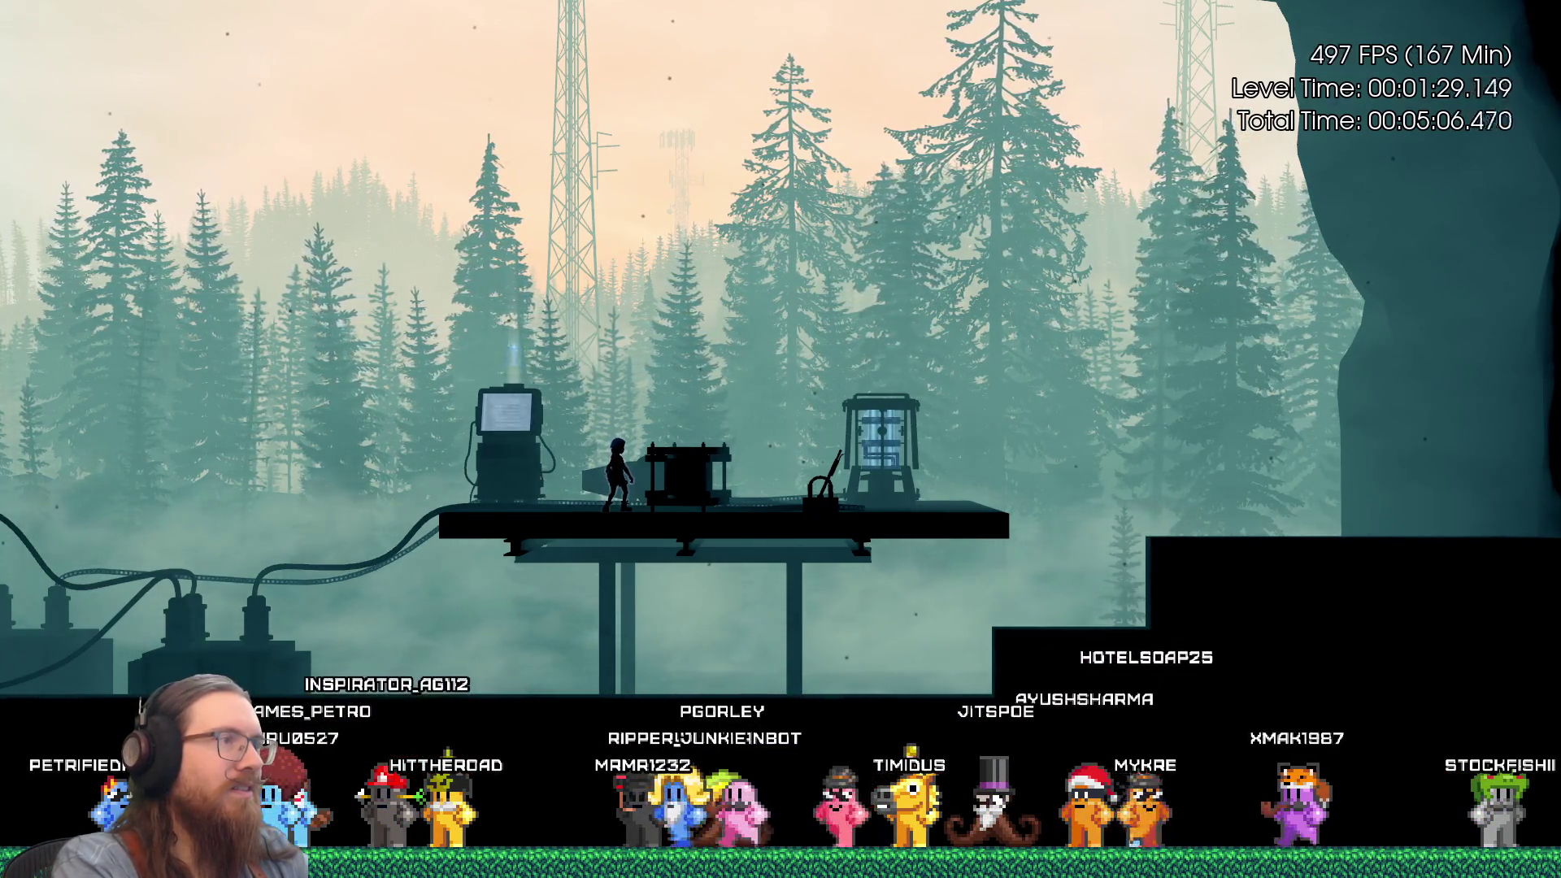
{"action": "key", "text": "grave"}
{"action": "type", "text": "t"}
{"action": "key", "text": "Return"}
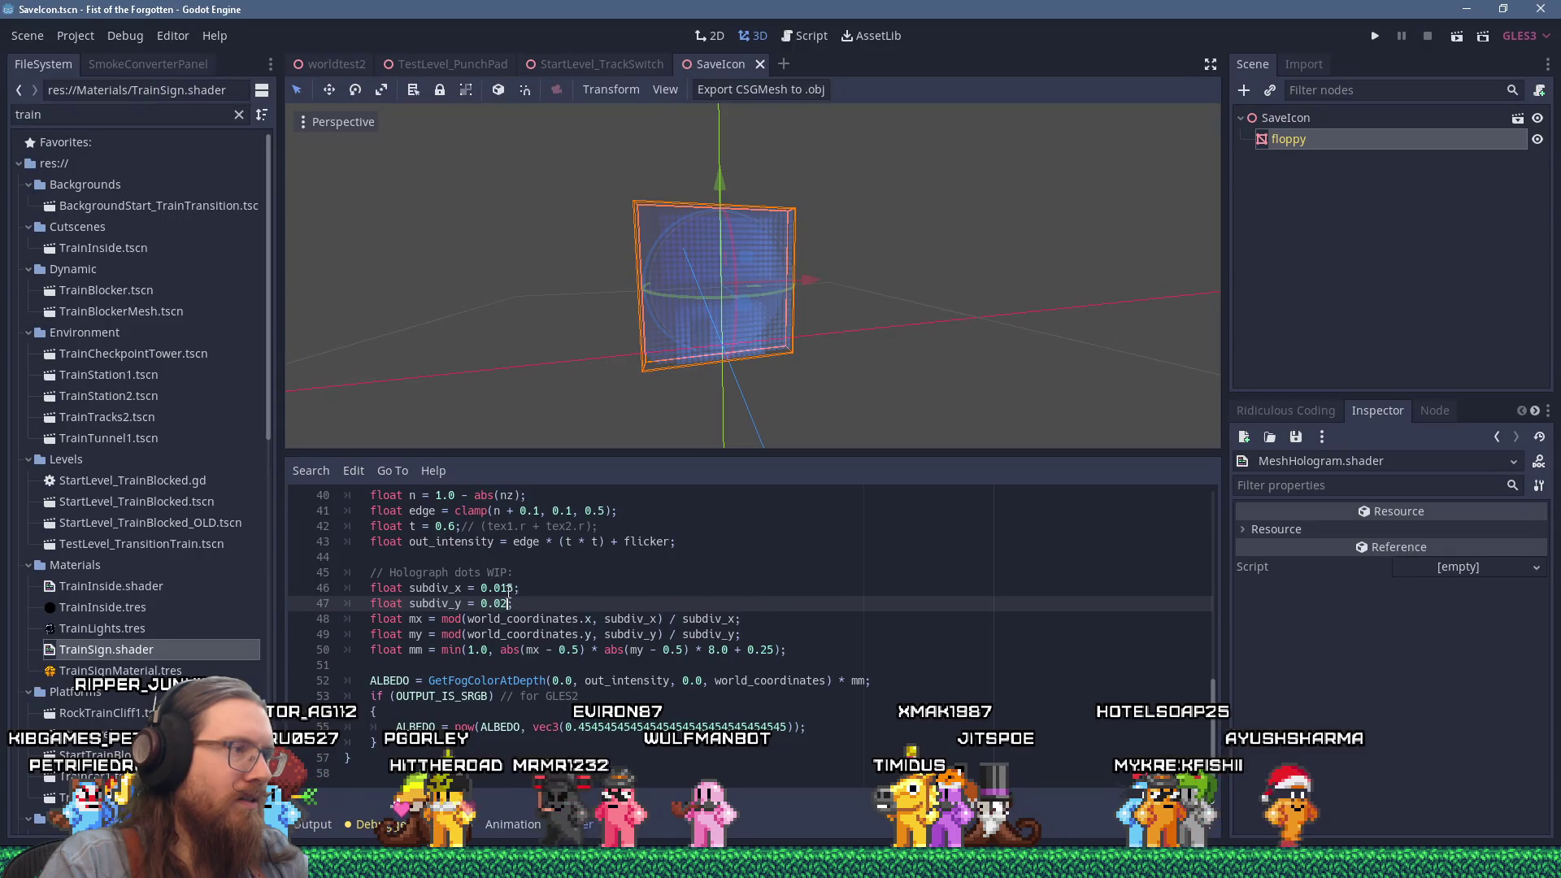
{"action": "left_click", "coordinate": [502, 588]}
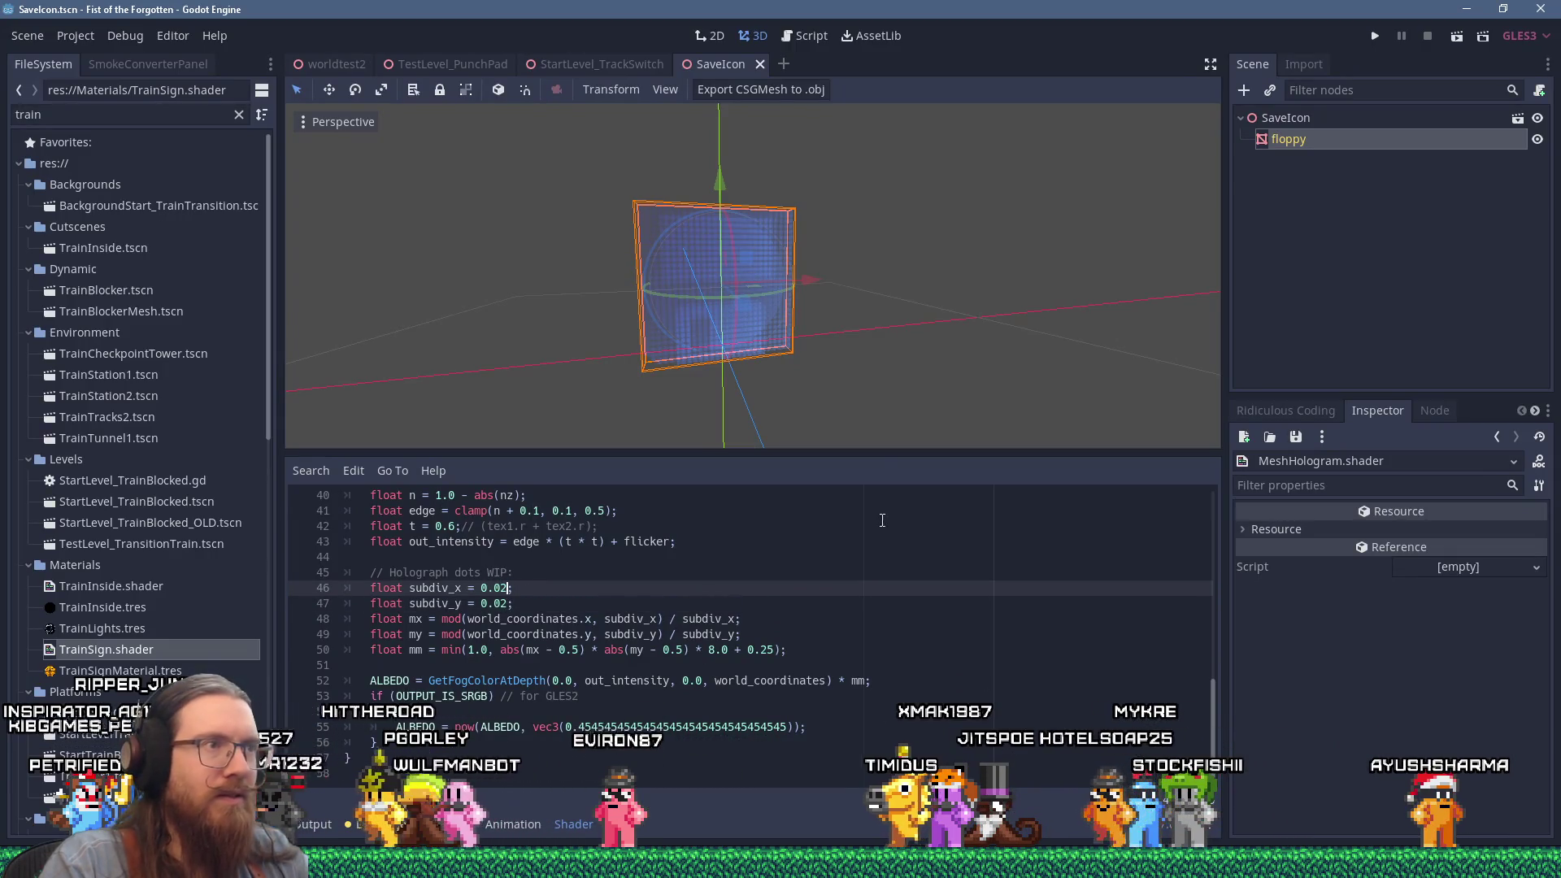
Change subdiv_x and subdiv_y to 0.03, reframe the viewport side-on, and relaunch the game.
{"action": "left_click", "coordinate": [831, 612]}
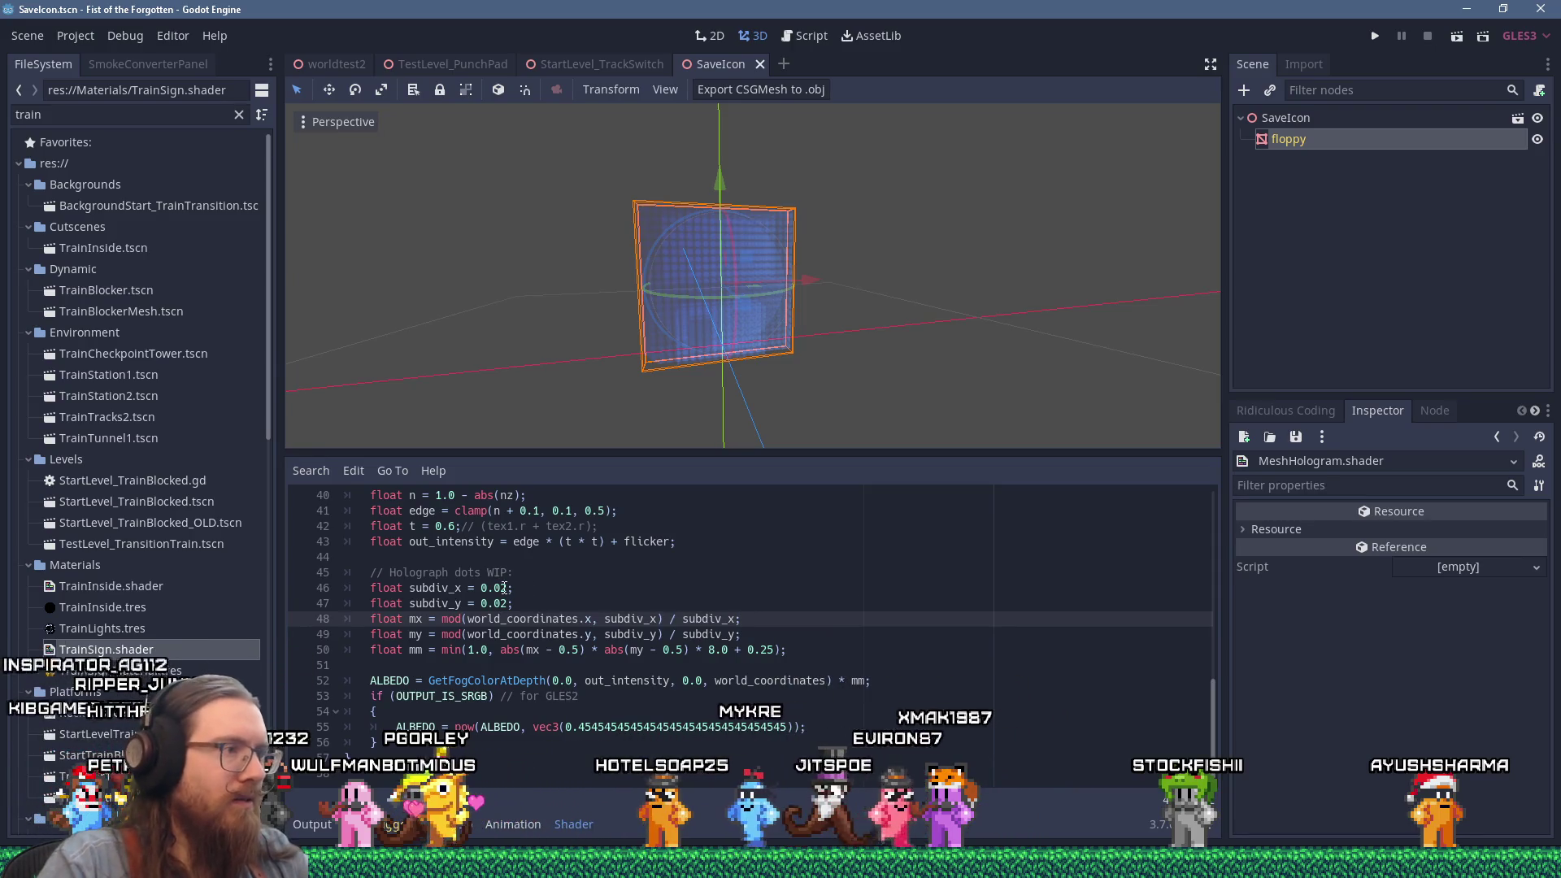
{"action": "left_click", "coordinate": [504, 588]}
{"action": "key", "text": "BackSpace"}
{"action": "type", "text": "3"}
{"action": "left_click", "coordinate": [509, 604]}
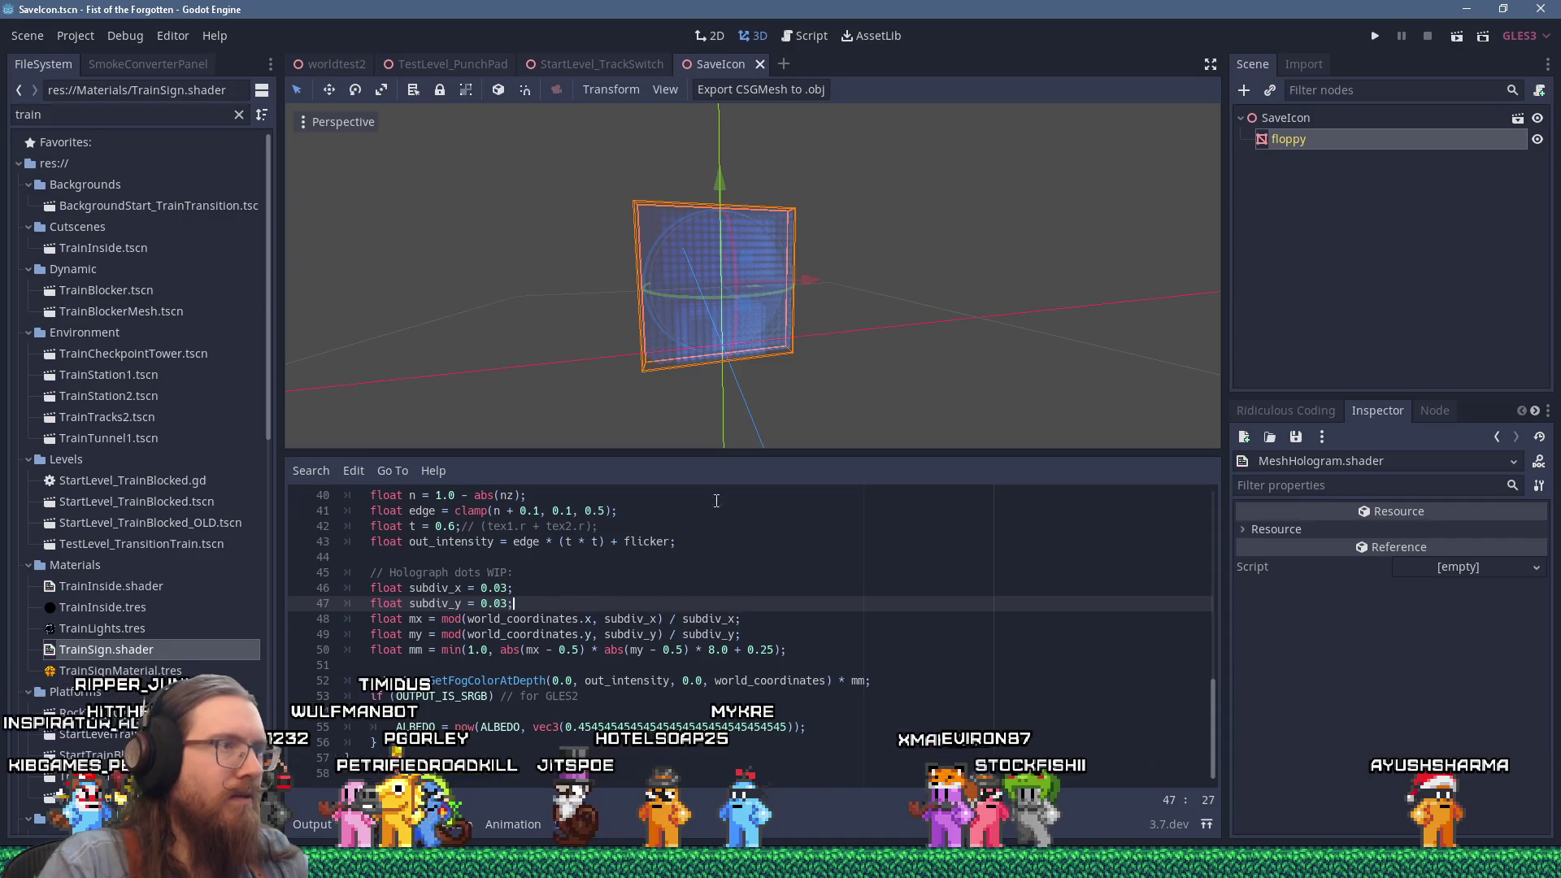
{"action": "scroll", "coordinate": [834, 382], "scroll_direction": "down", "scroll_amount": 10}
{"action": "mouse_move", "coordinate": [834, 388]}
{"action": "left_mouse_down"}
{"action": "mouse_move", "coordinate": [815, 379]}
{"action": "mouse_move", "coordinate": [821, 363]}
{"action": "left_mouse_up"}
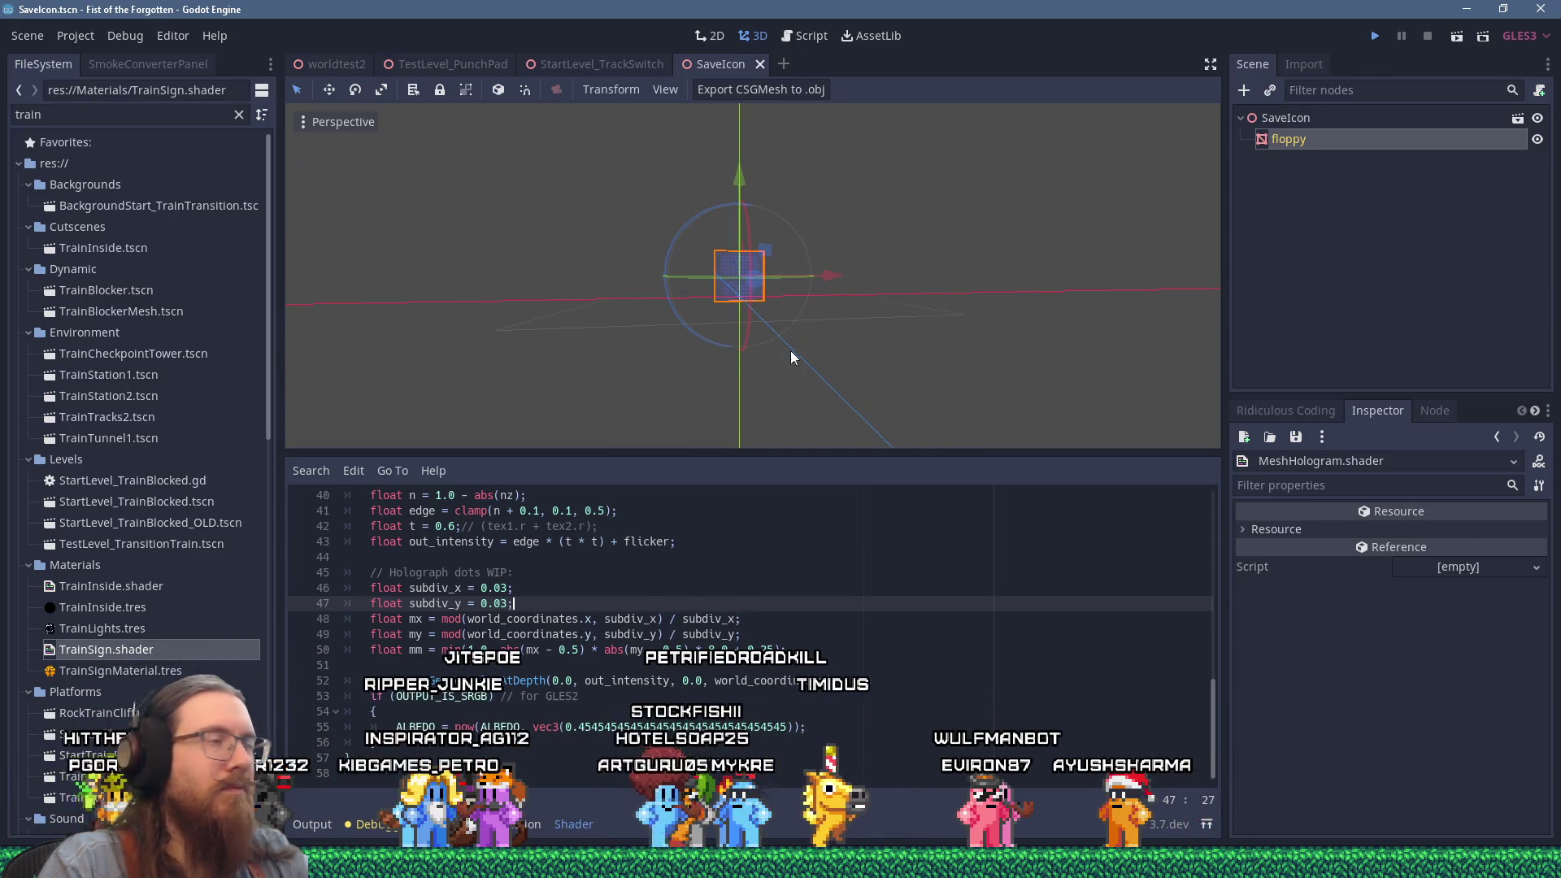
{"action": "key", "text": "F5"}
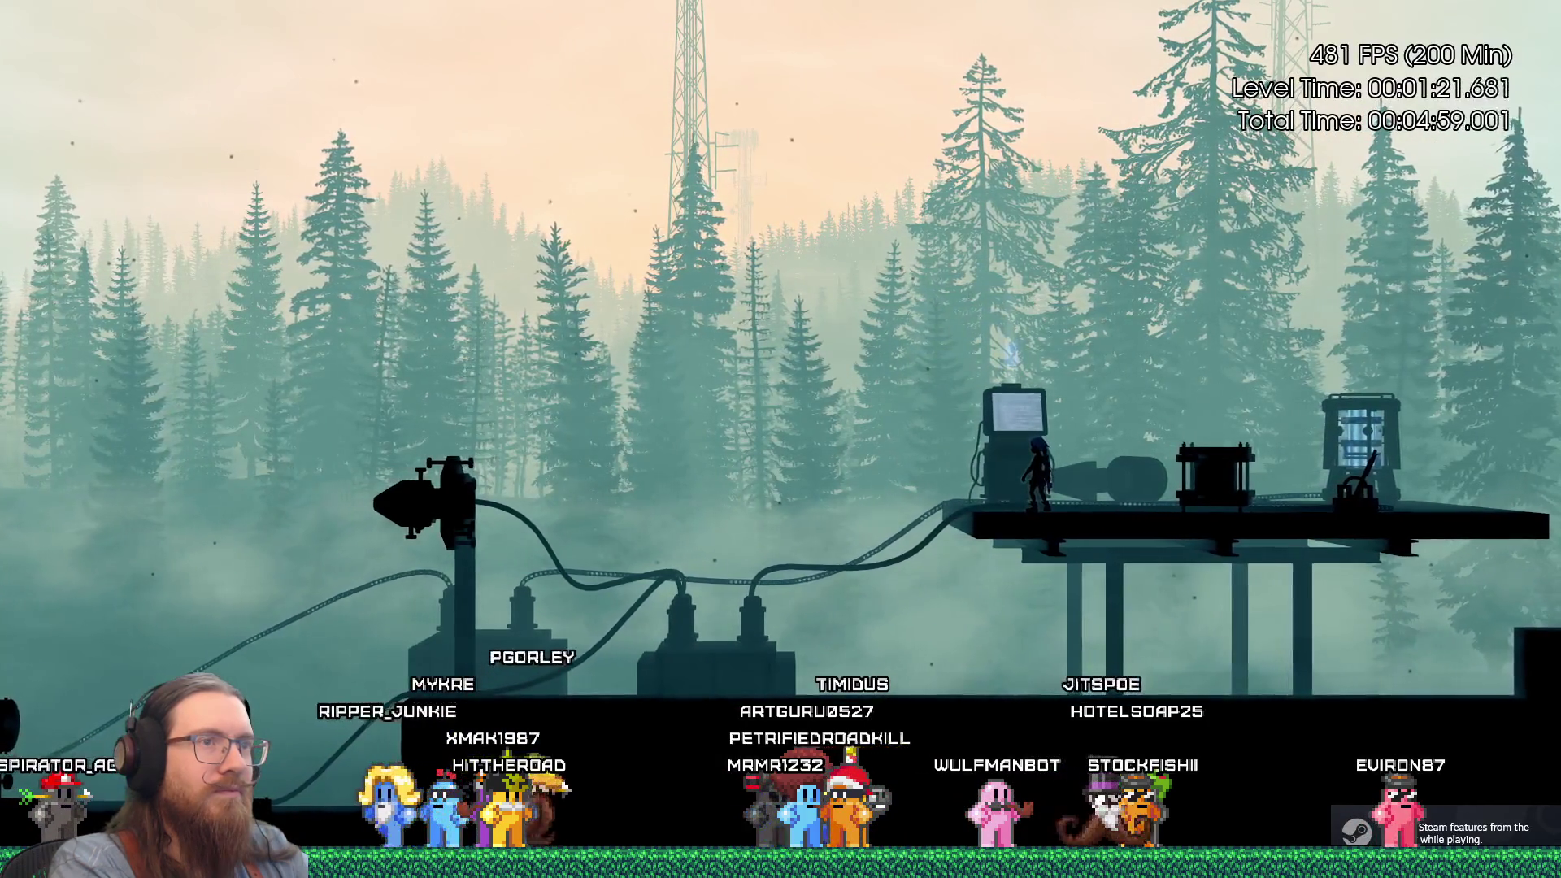
Run the character left and right, jump onto the machinery platform, and open the console.
{"action": "key", "text": "Right"}
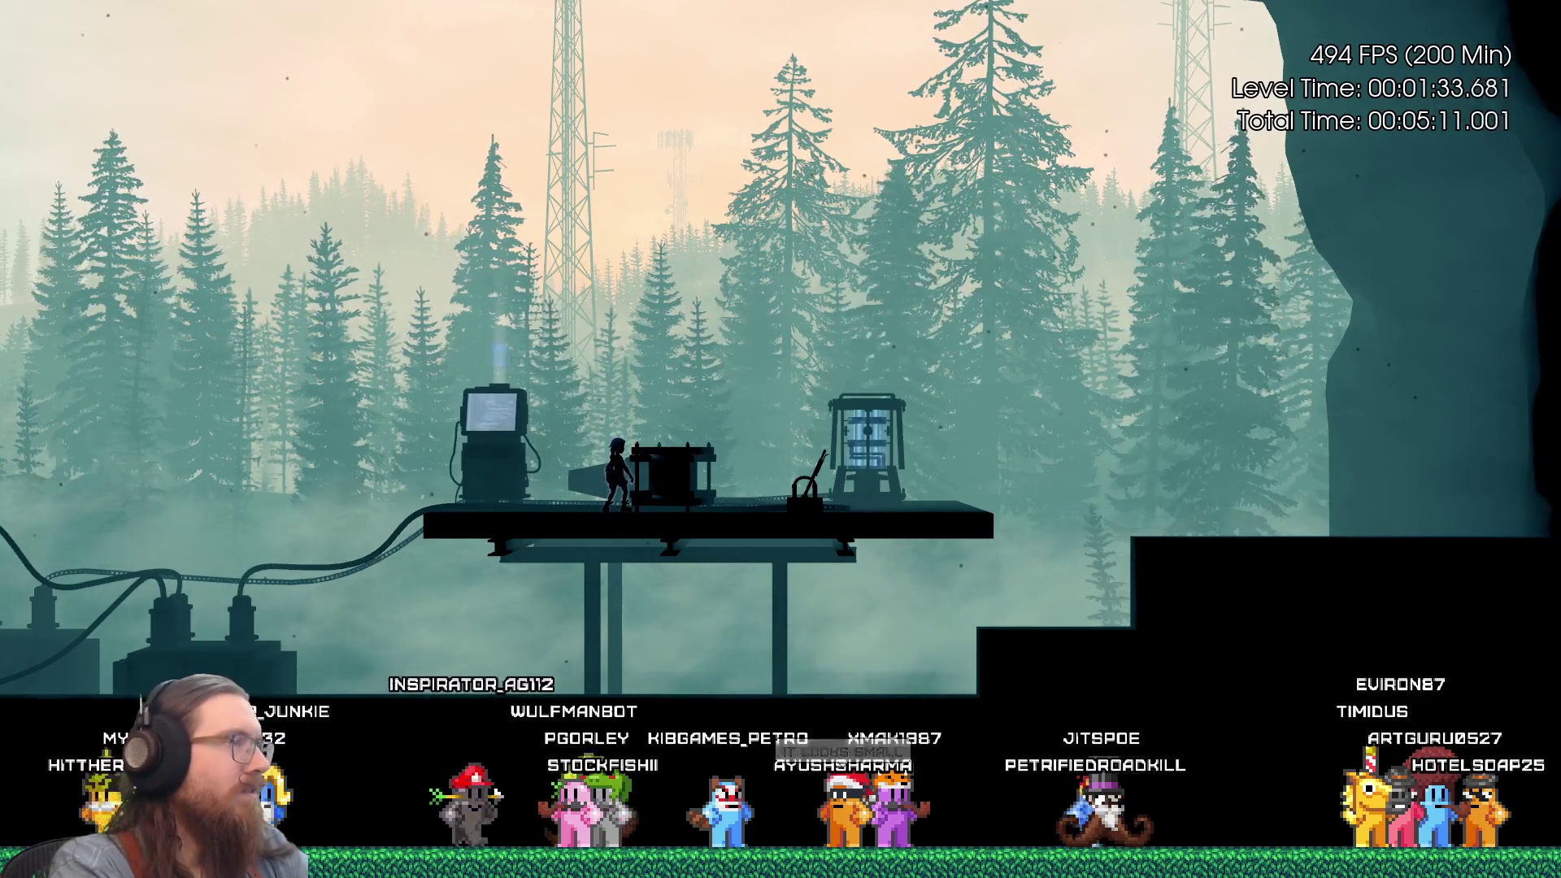
{"action": "key", "text": "Left"}
{"action": "key", "text": "space"}
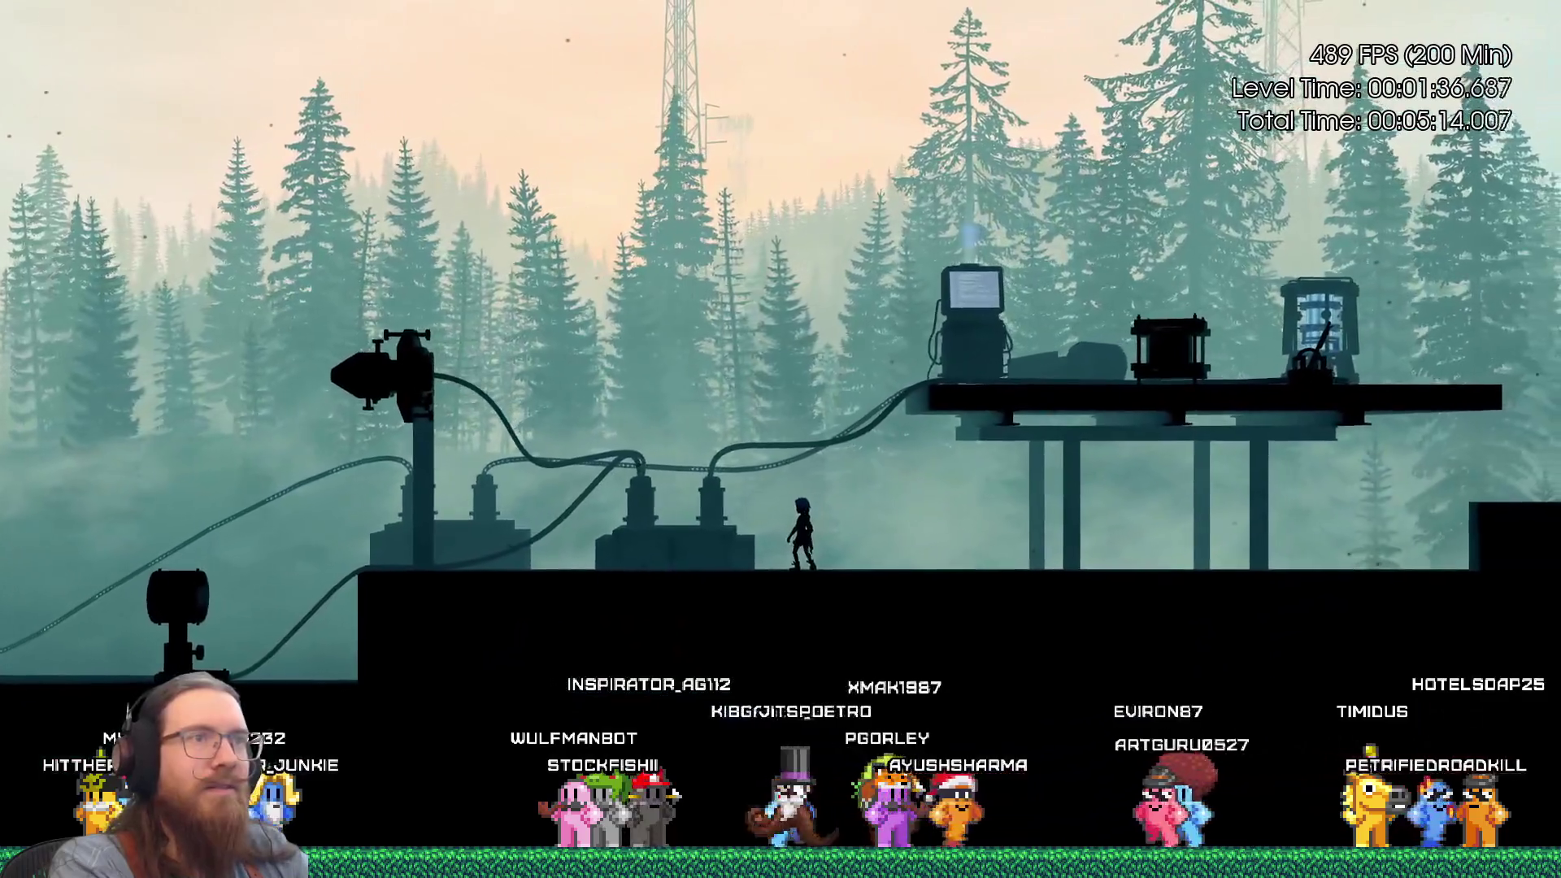
{"action": "key", "text": "Left"}
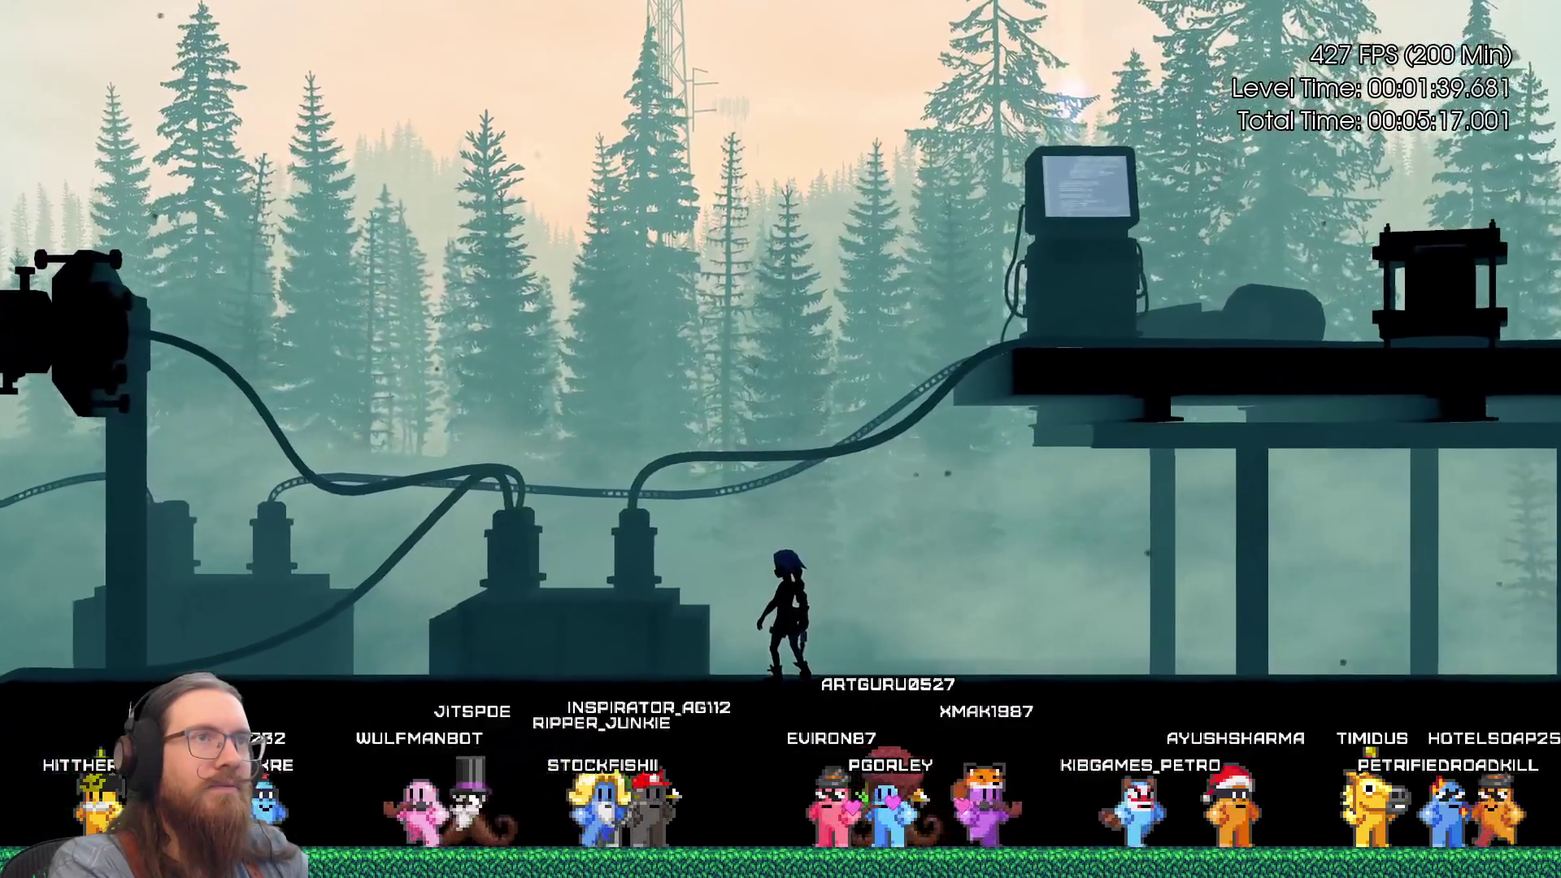
{"action": "key", "text": "Left"}
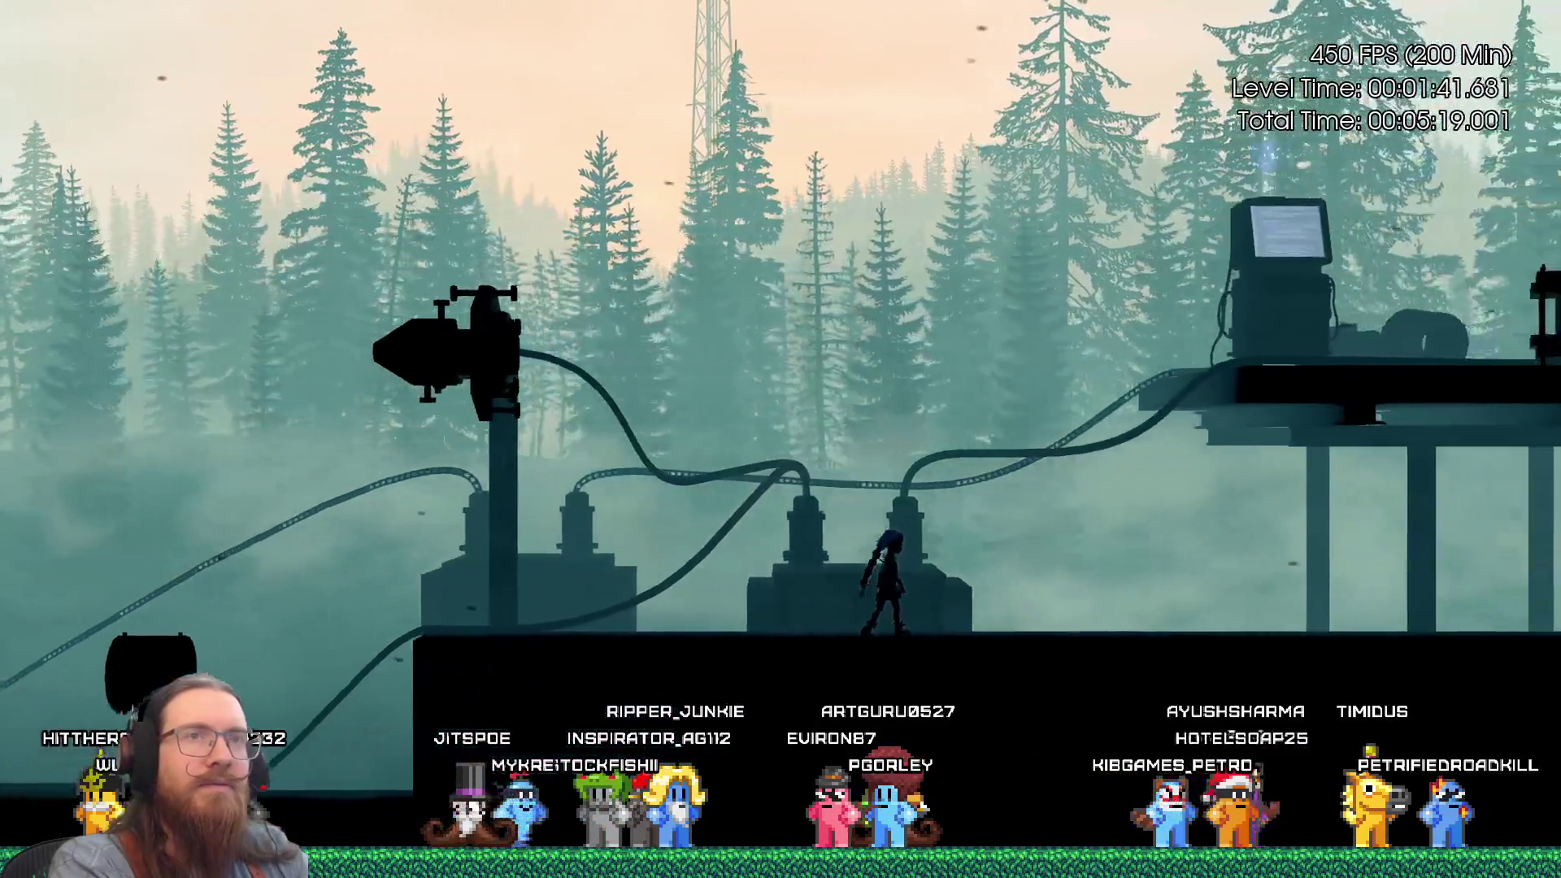
{"action": "key", "text": "Left"}
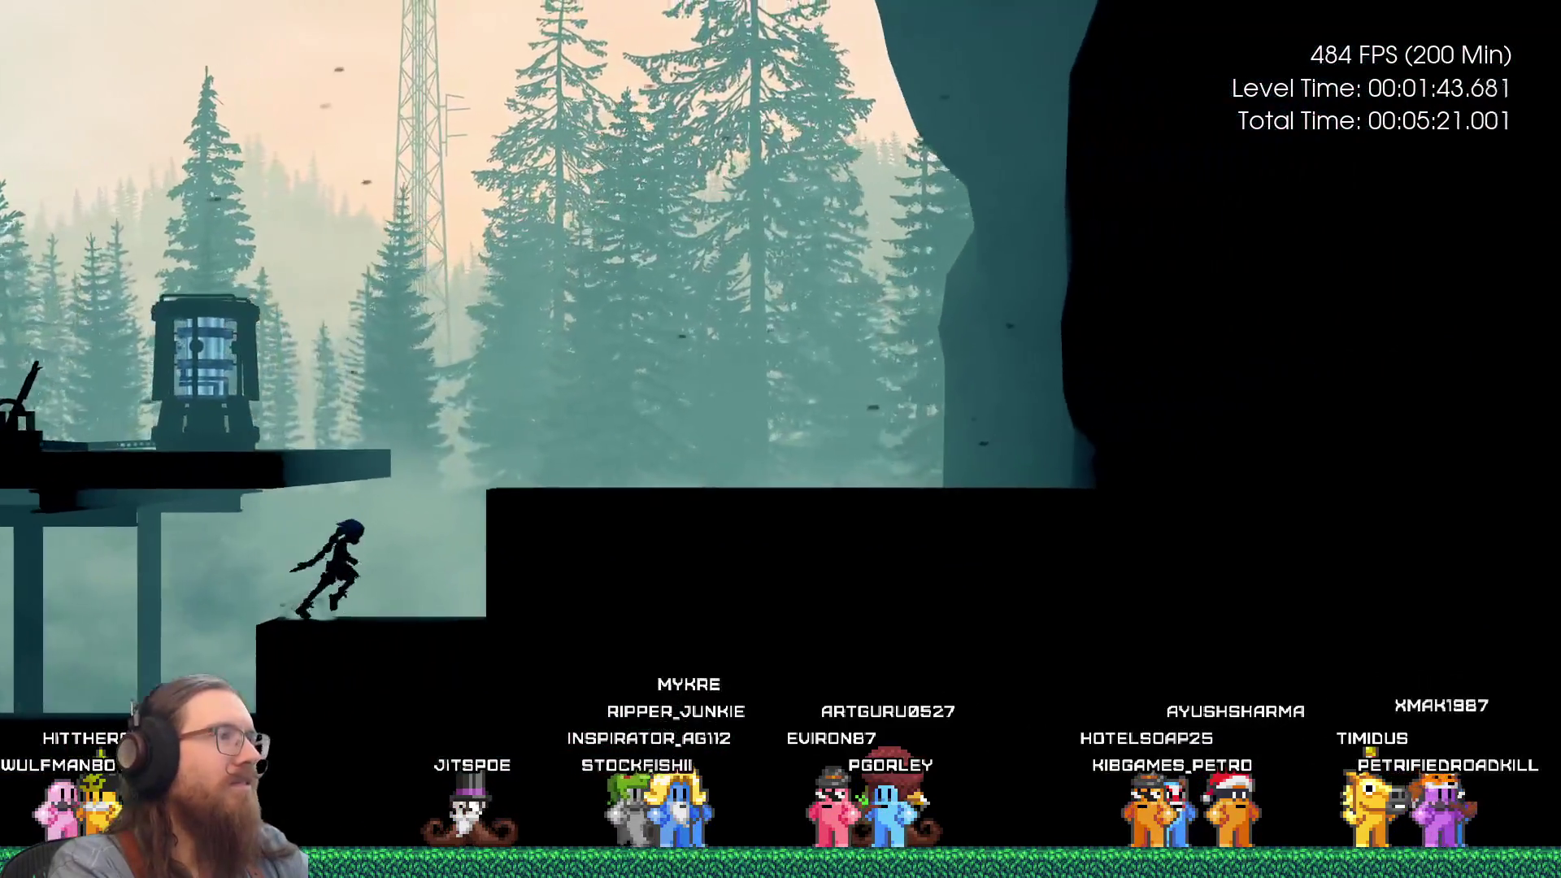
{"action": "key", "text": "Right"}
{"action": "key", "text": "space"}
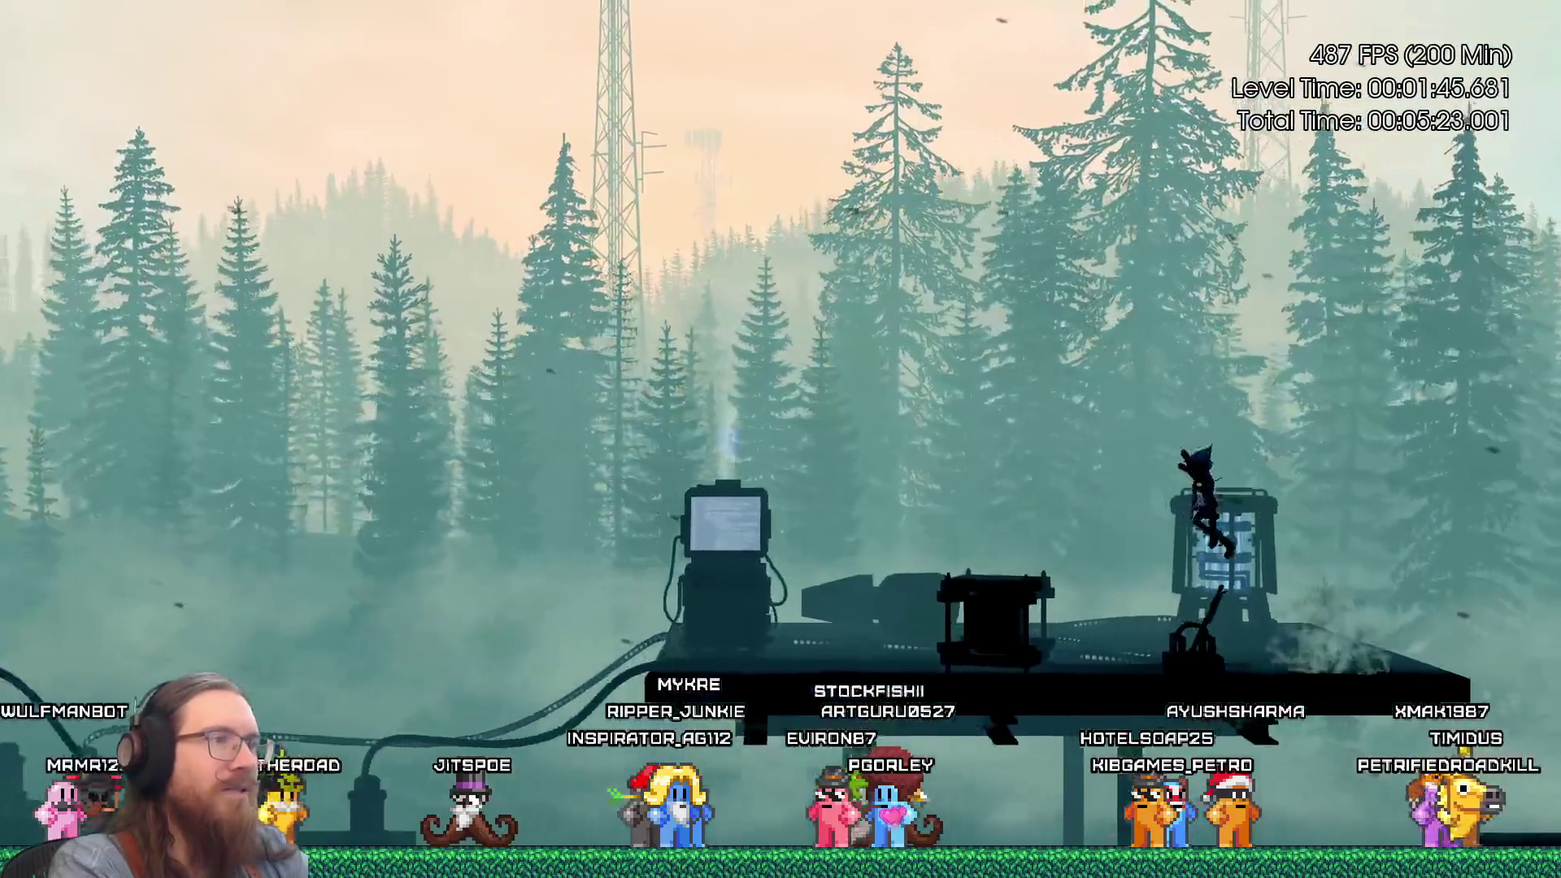
{"action": "key", "text": "Left"}
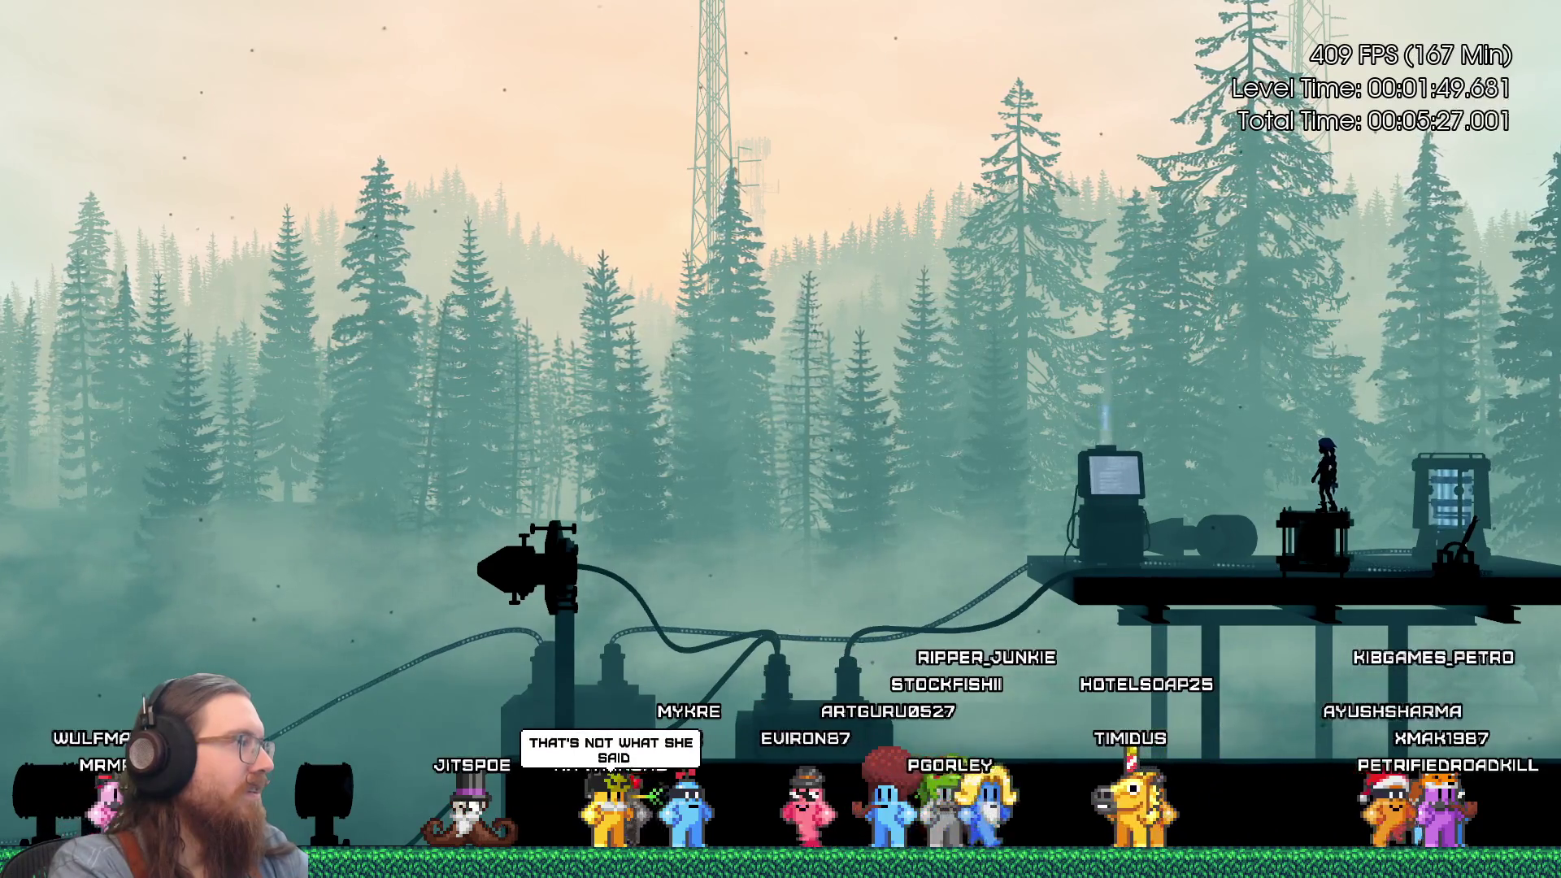
{"action": "key", "text": "grave"}
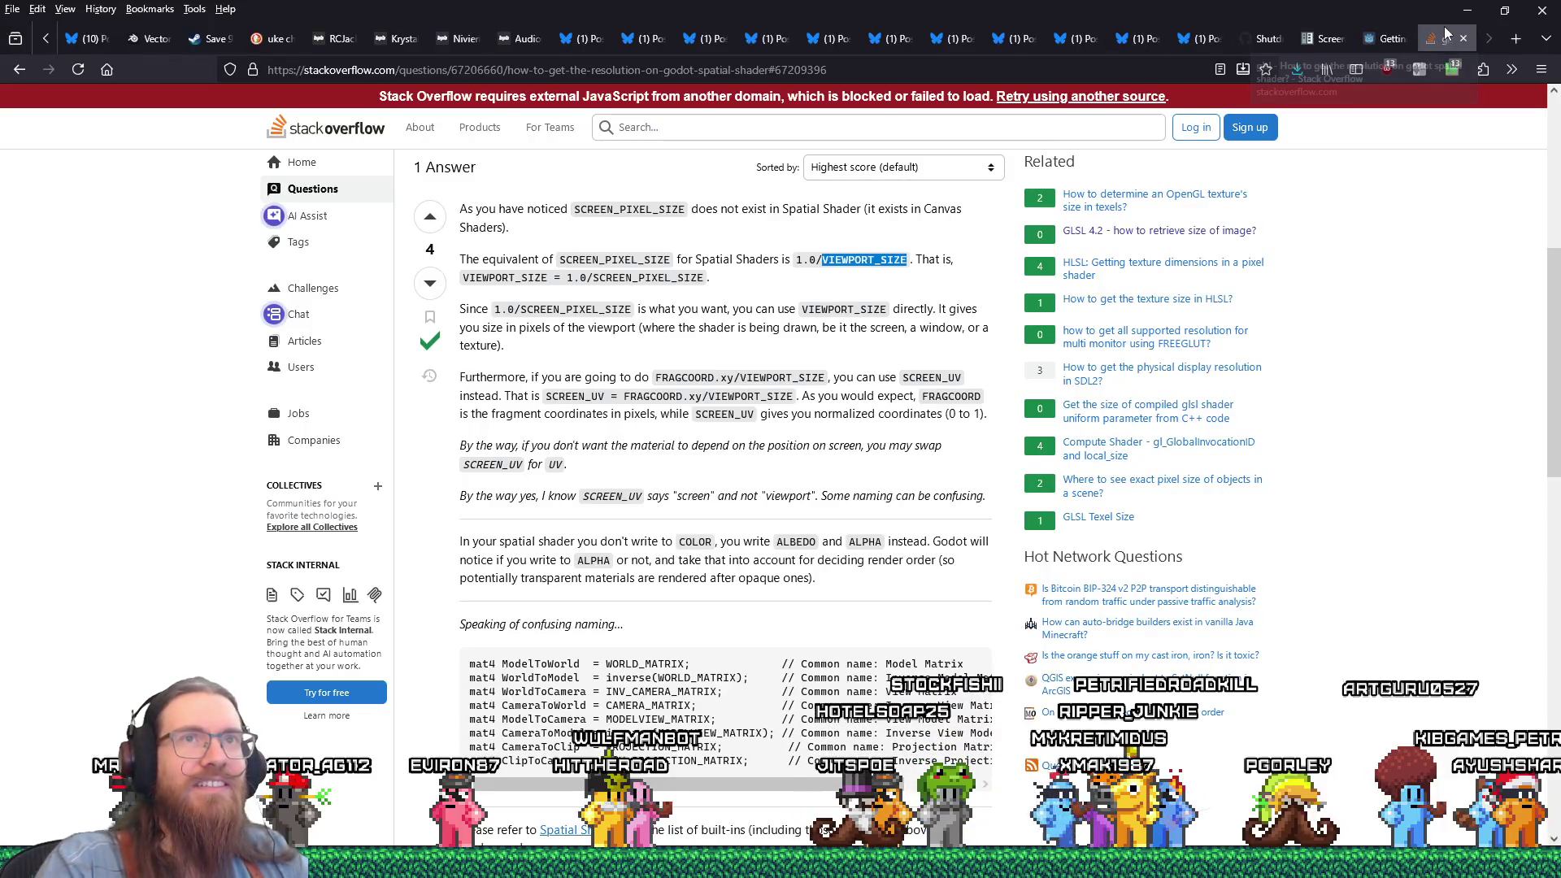
Close the Stack Overflow, Godot forum and docs tabs, then minimize the browser.
{"action": "middle_click", "coordinate": [1446, 33]}
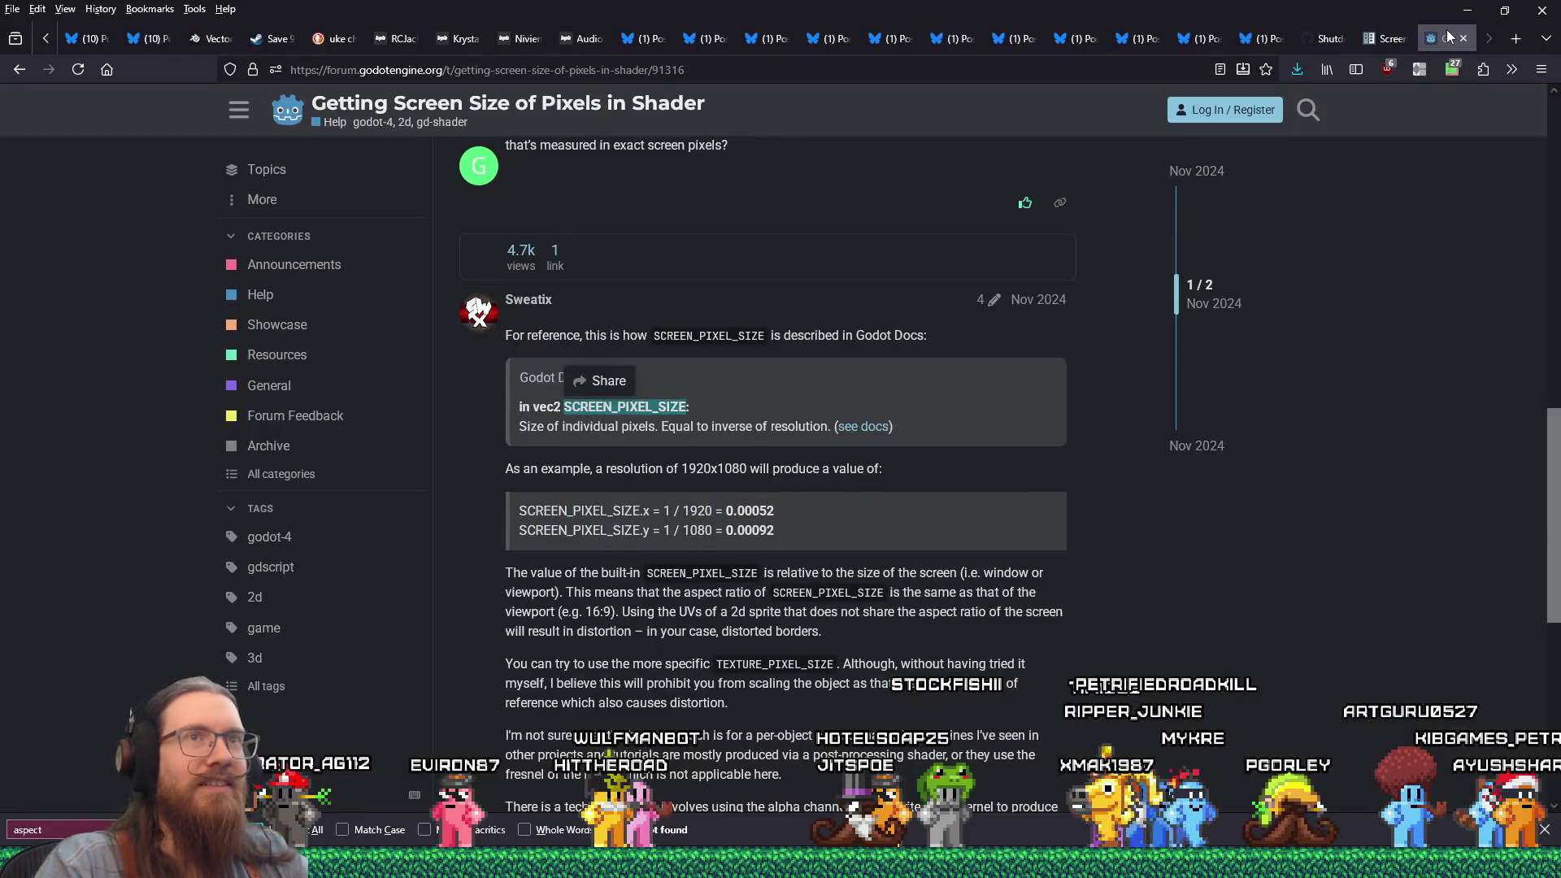
{"action": "middle_click", "coordinate": [1446, 32]}
{"action": "middle_click", "coordinate": [1446, 32]}
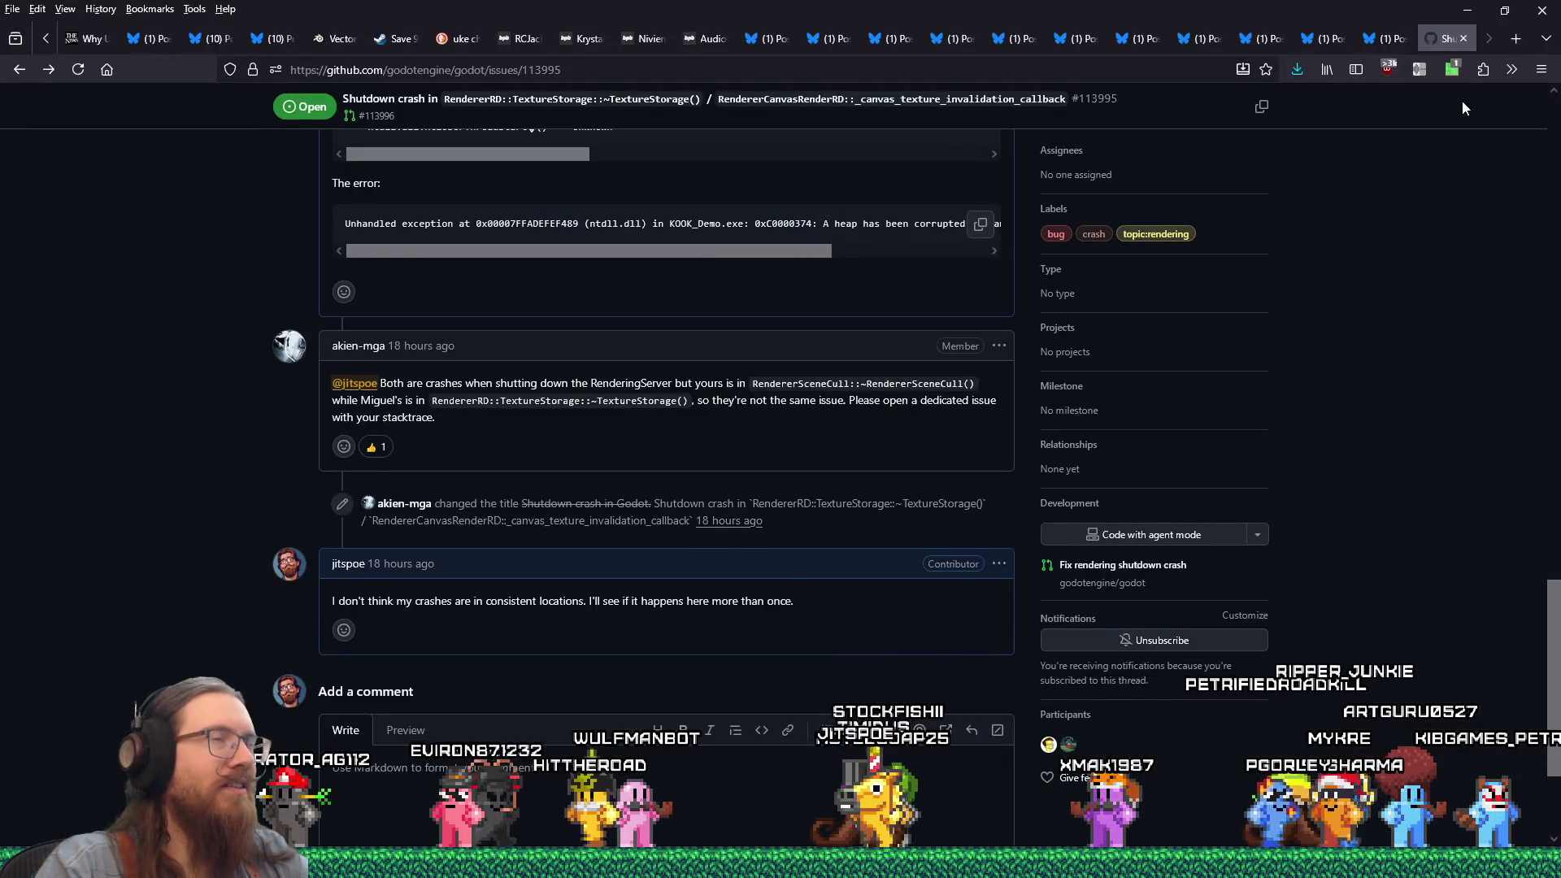
{"action": "left_click", "coordinate": [1467, 9]}
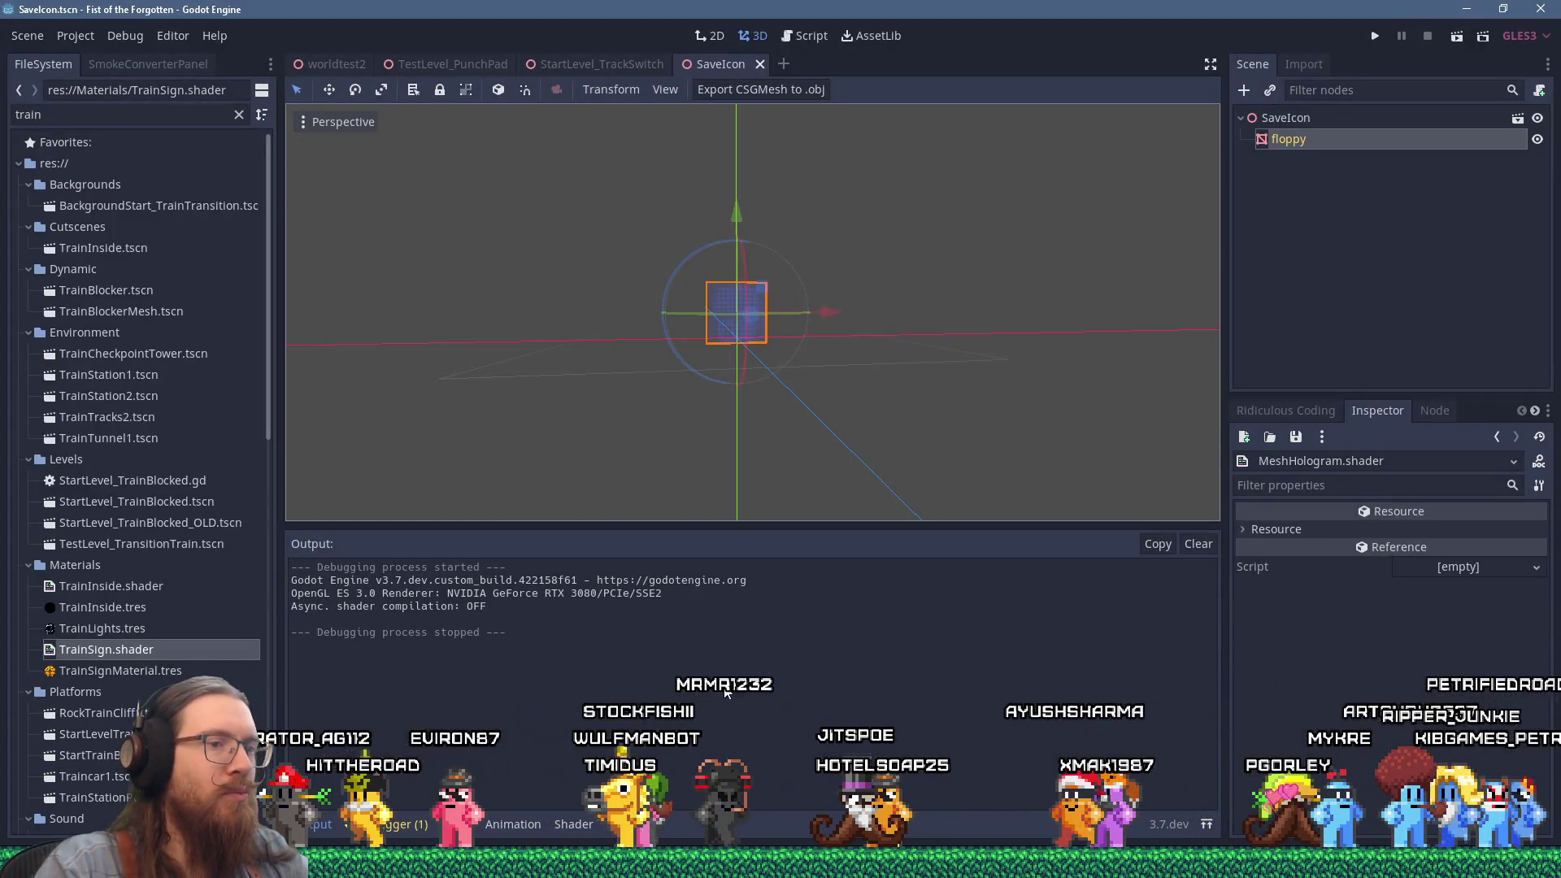
{"action": "key", "text": "alt+Tab"}
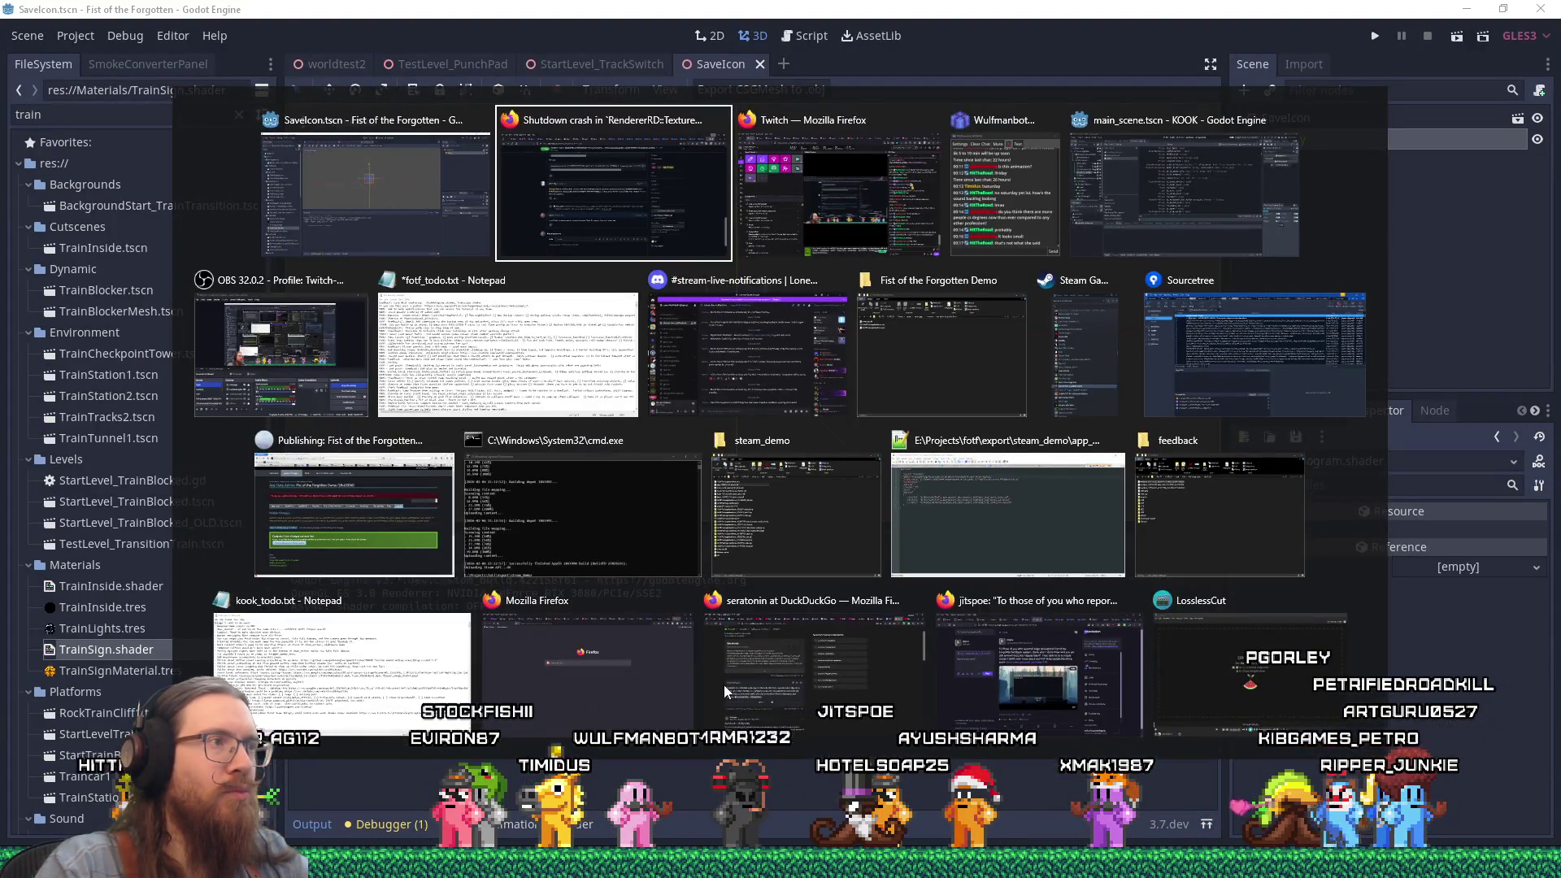
{"action": "key", "text": "alt+shift+Tab"}
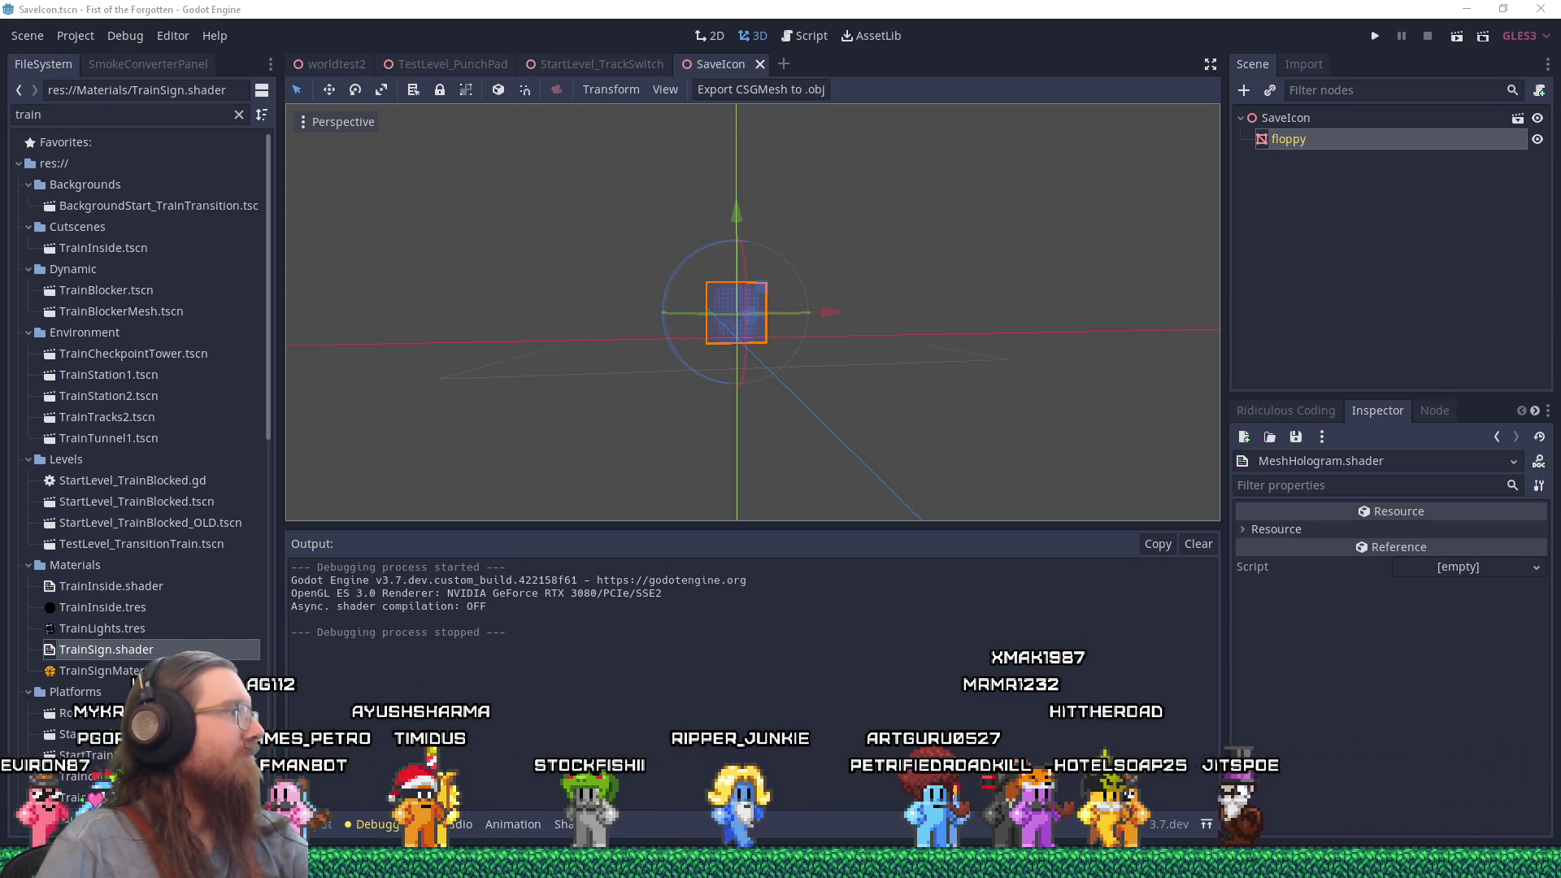
{"action": "key", "text": "alt+Tab"}
{"action": "key", "text": "Tab"}
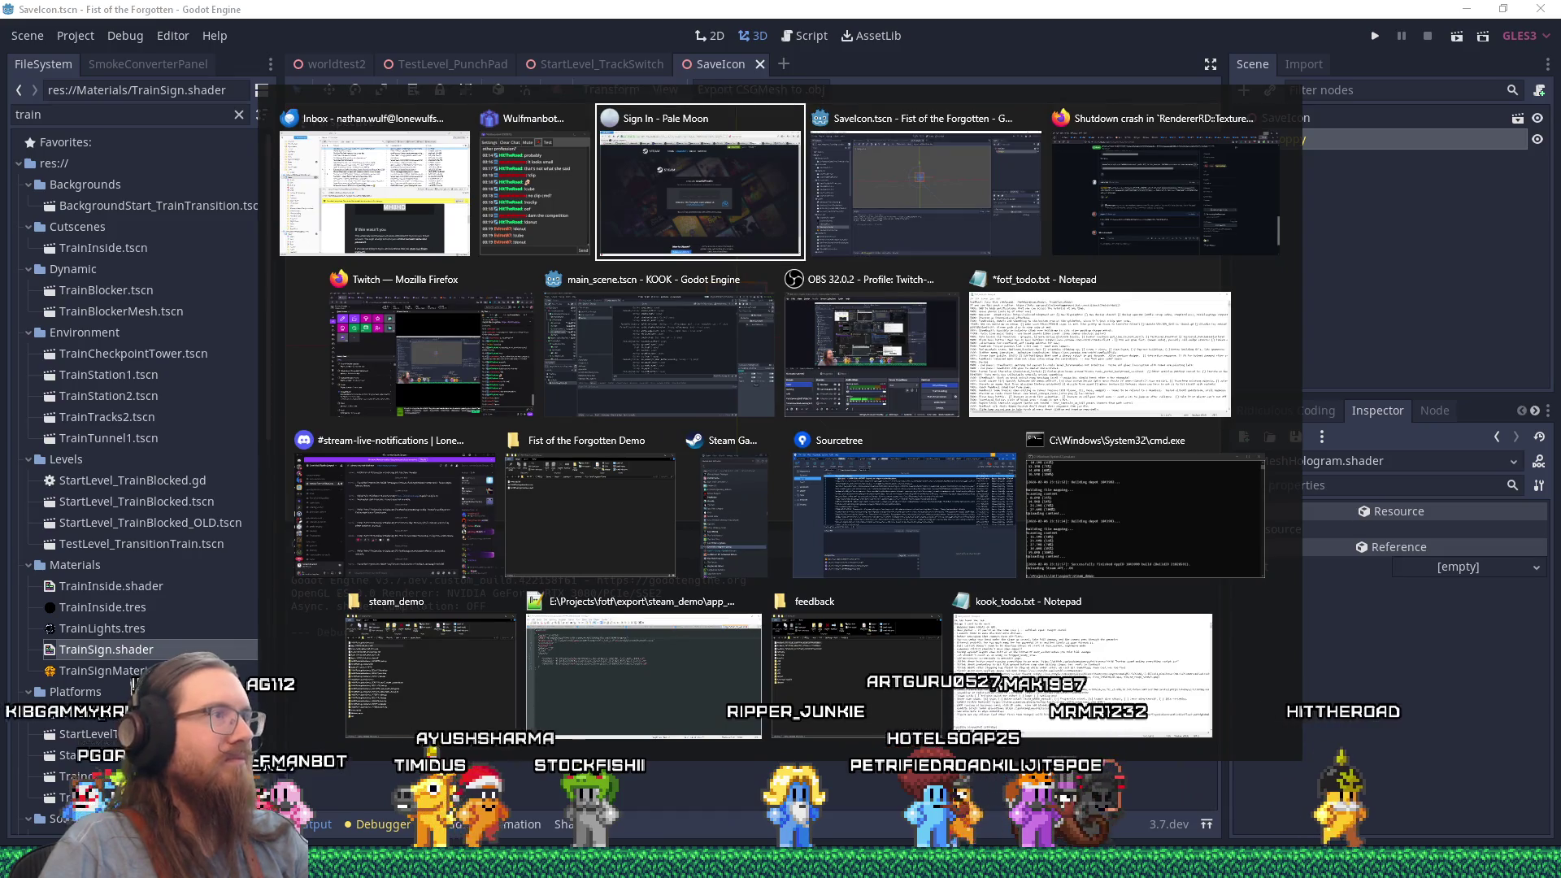
{"action": "key", "text": "Escape"}
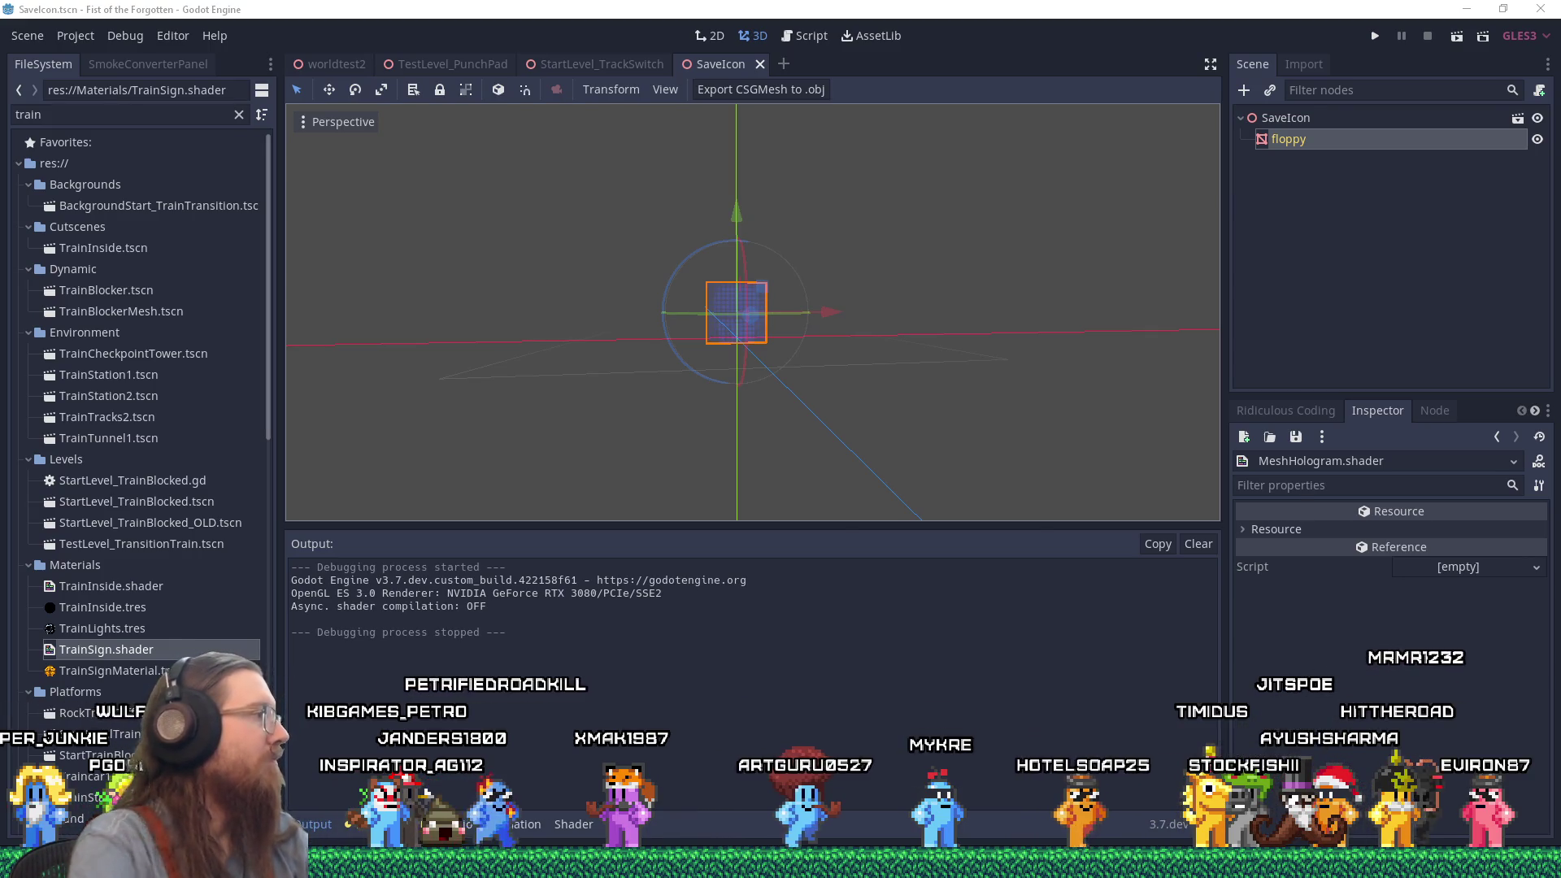
{"action": "key", "text": "alt+Tab"}
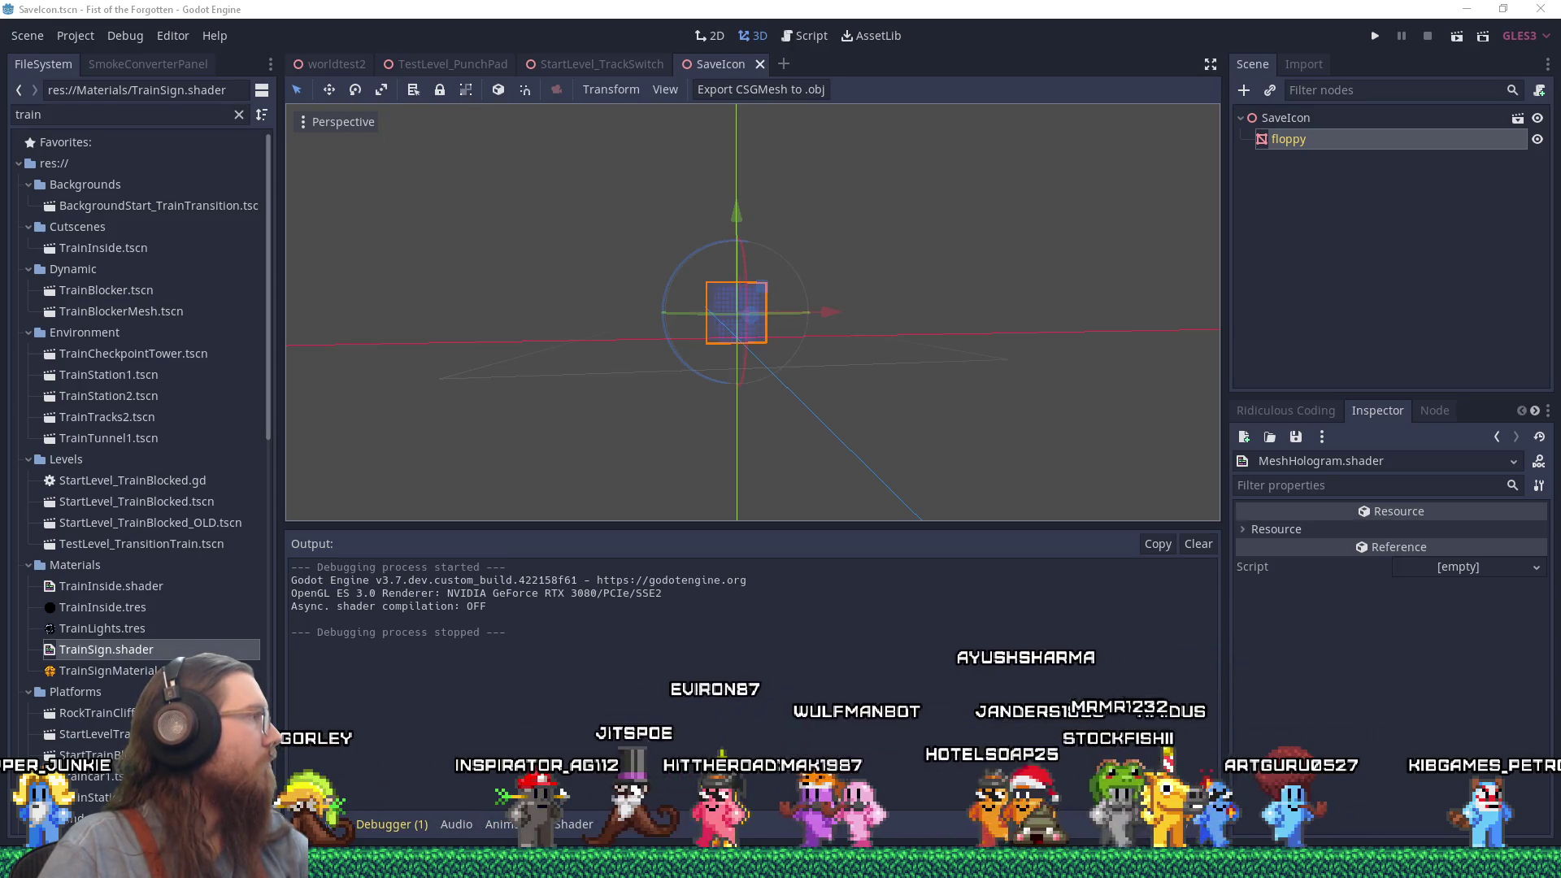
Switch to the Pale Moon window showing the Steamworks events Admin Dashboard.
{"action": "key", "text": "alt+Tab"}
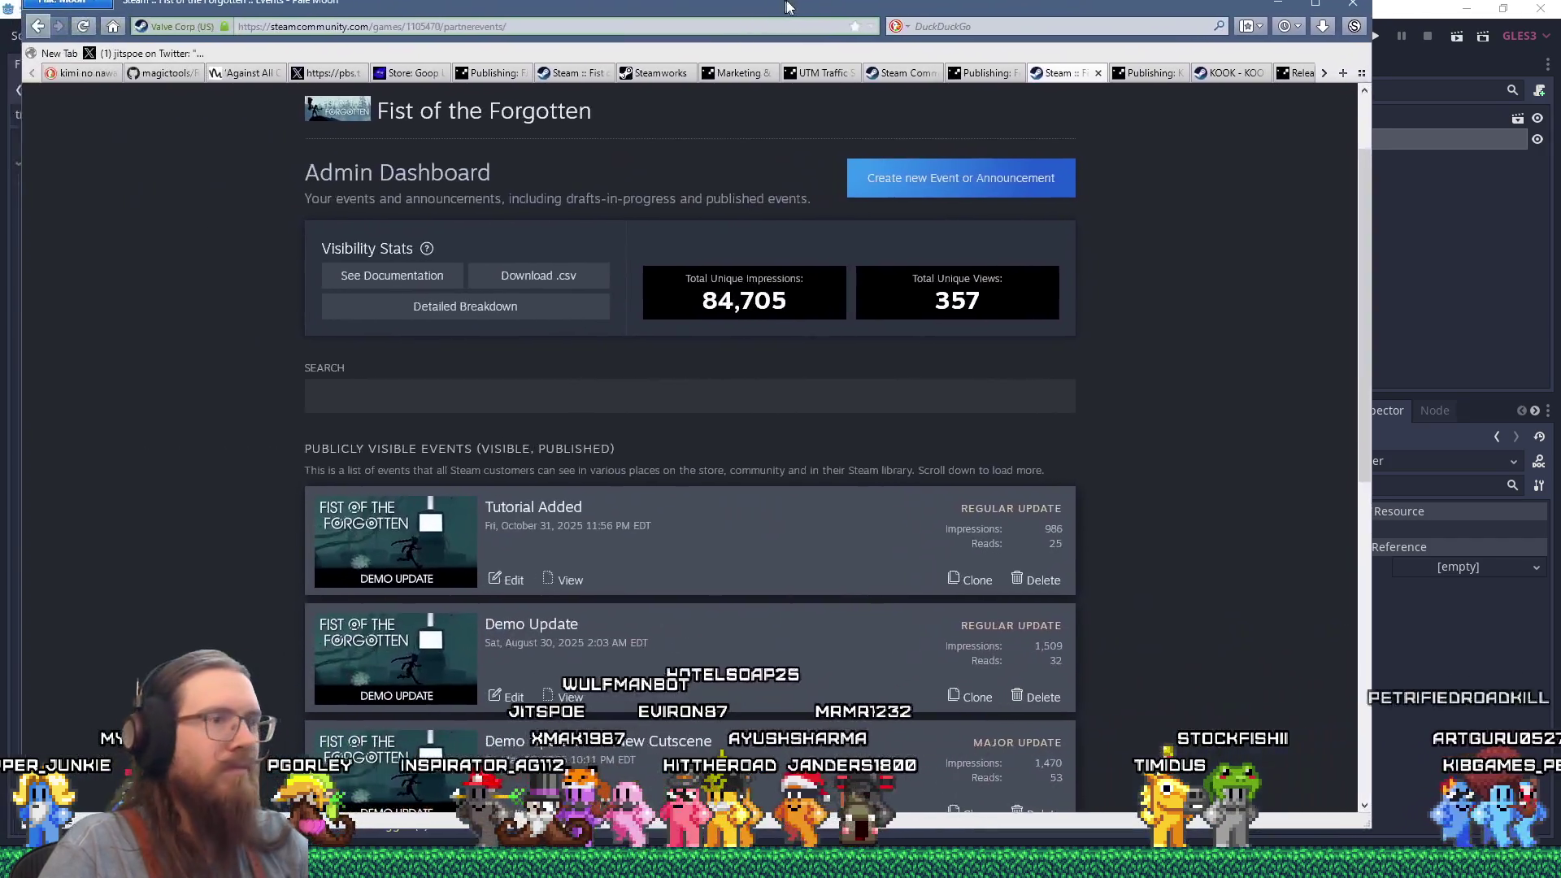
{"action": "left_click_drag", "start_coordinate": [785, 6], "coordinate": [797, 7]}
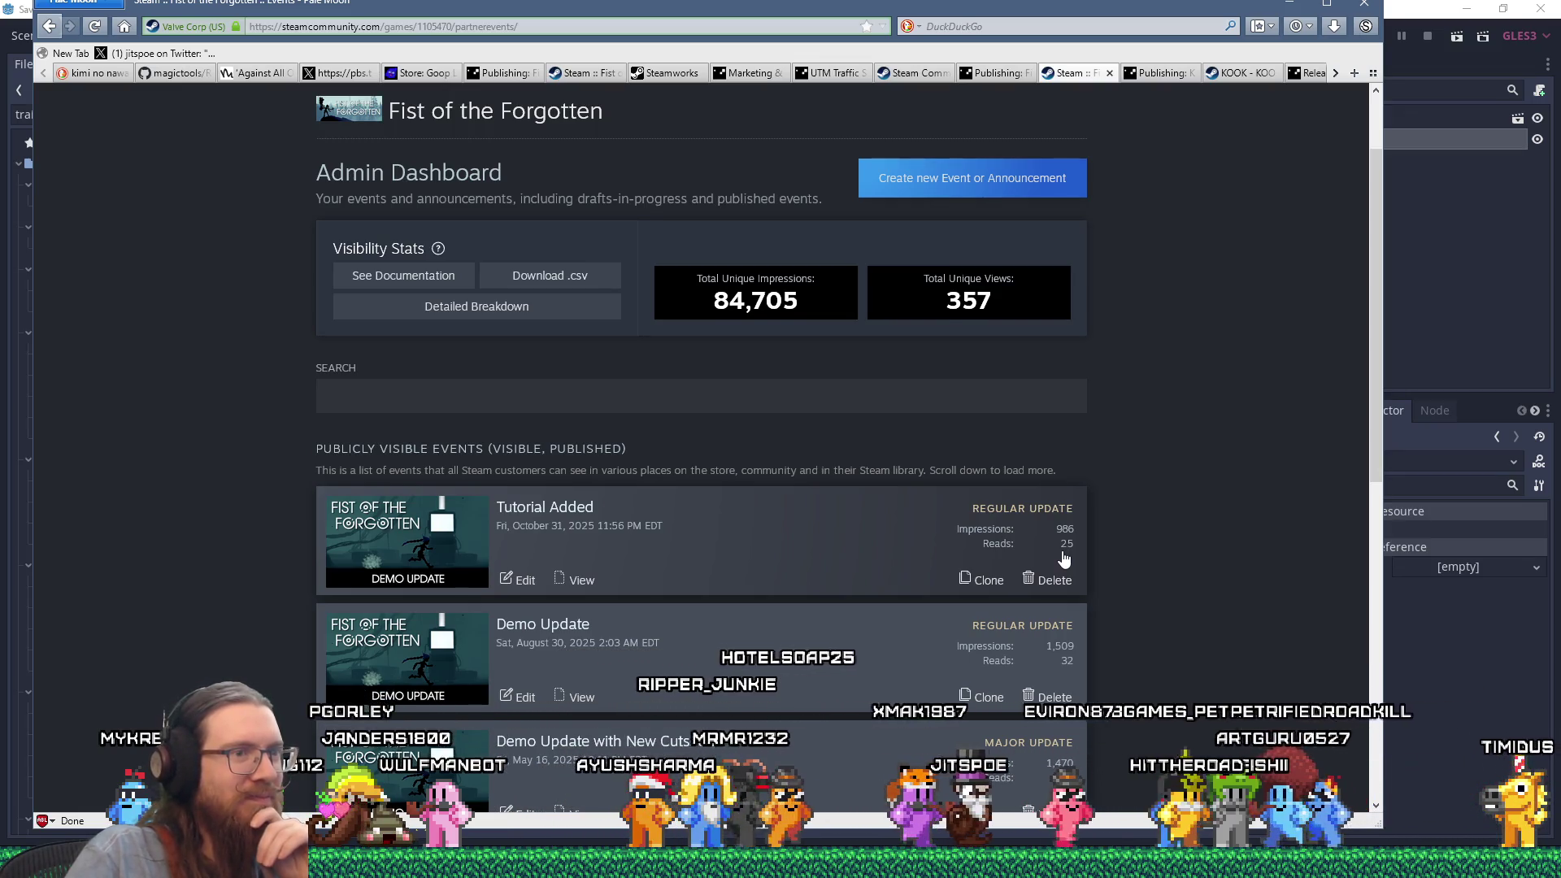
{"action": "scroll", "coordinate": [1063, 560], "scroll_direction": "down", "scroll_amount": 4}
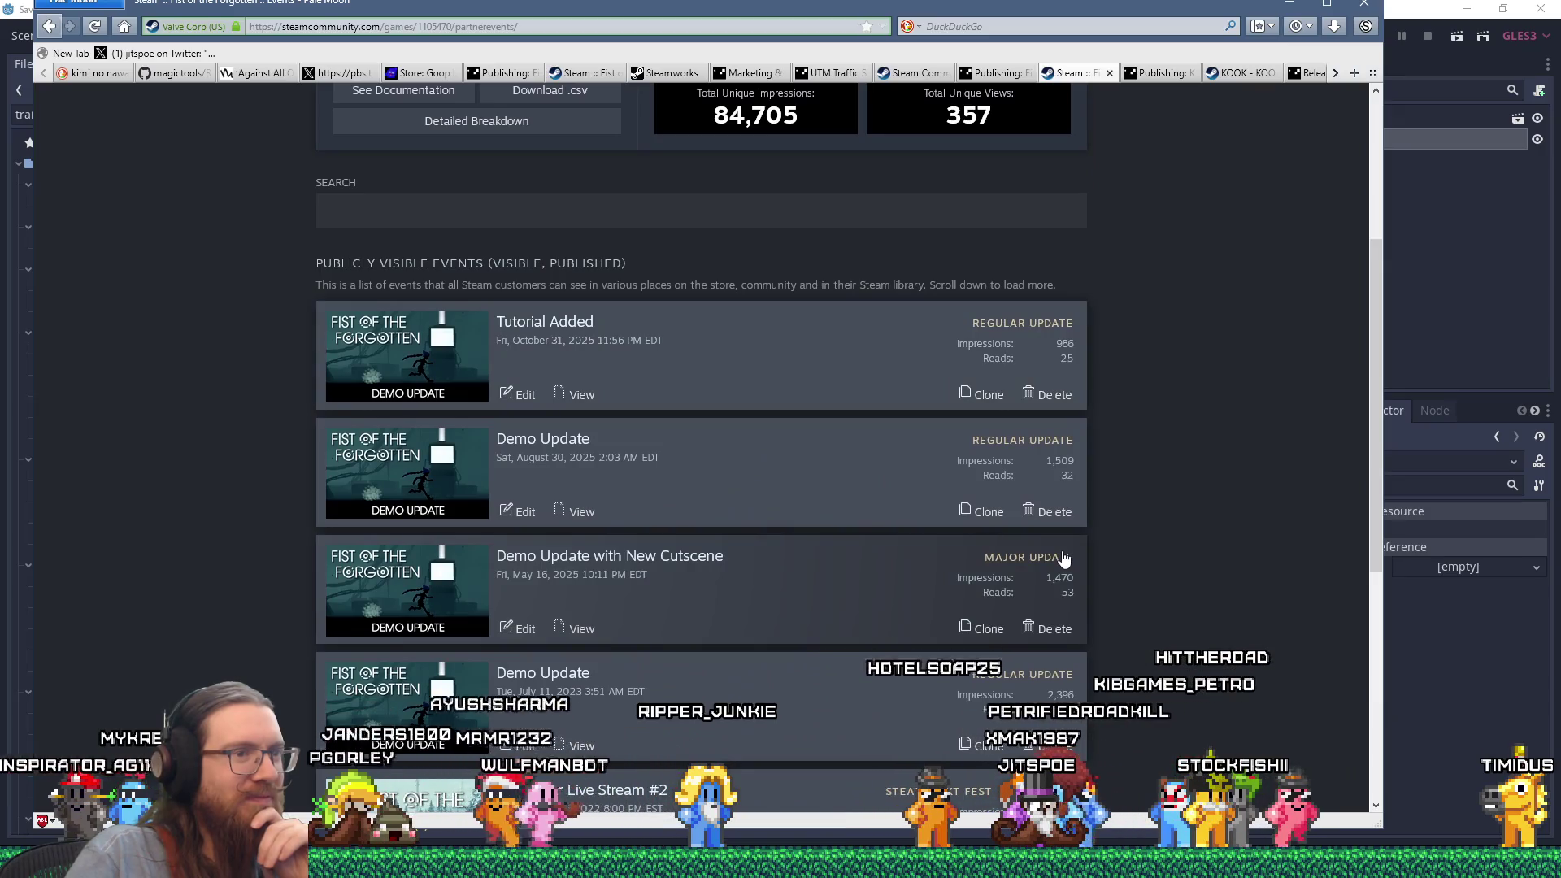
{"action": "scroll", "coordinate": [1063, 559], "scroll_direction": "down", "scroll_amount": 4}
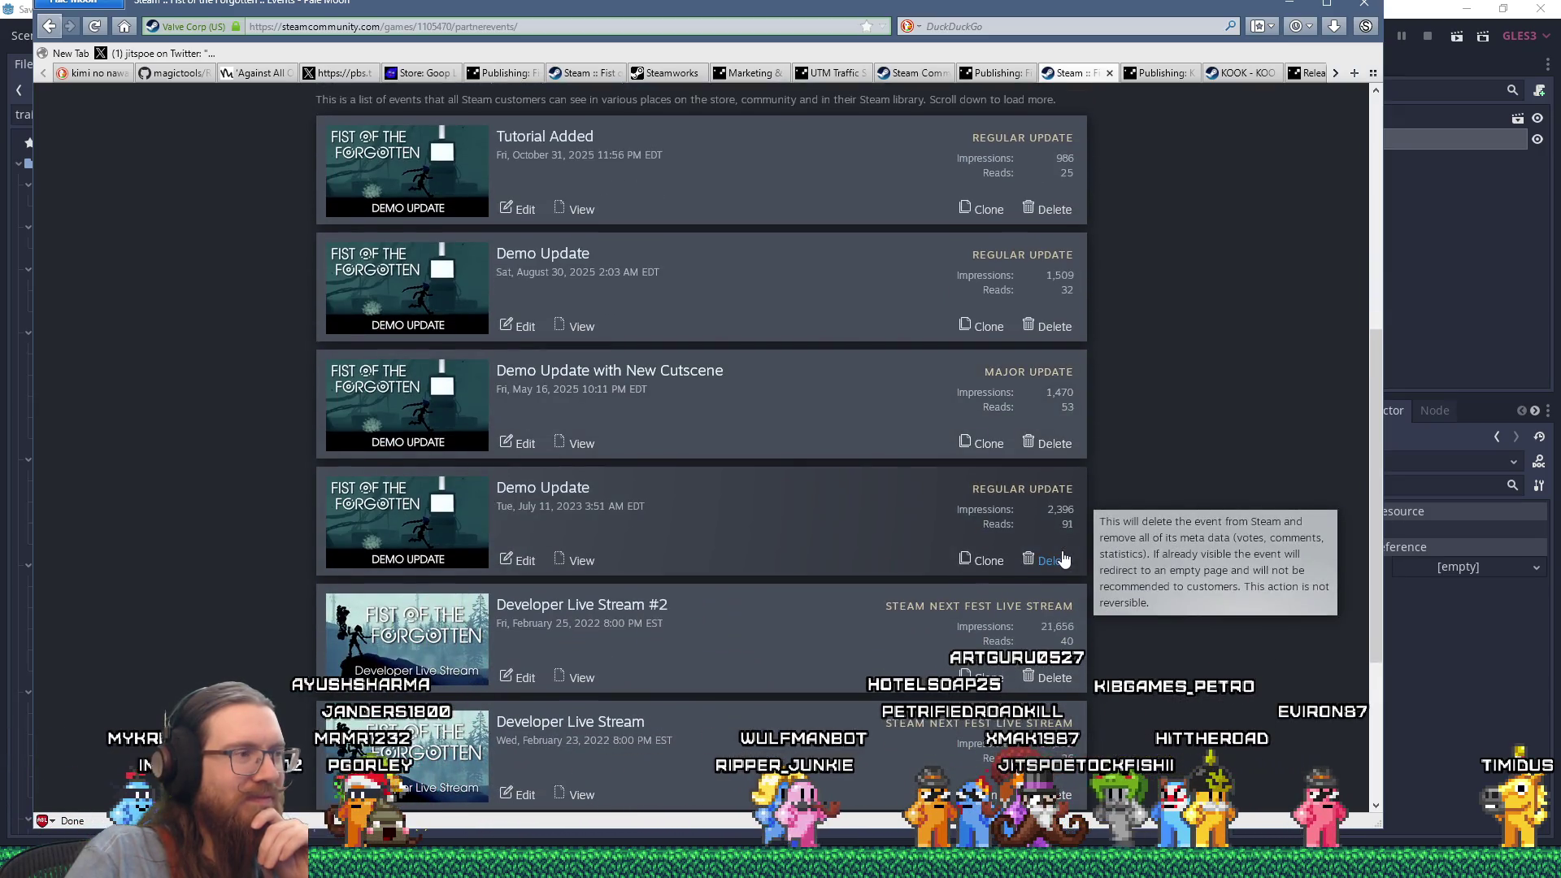
{"action": "scroll", "coordinate": [1063, 559], "scroll_direction": "up", "scroll_amount": 4}
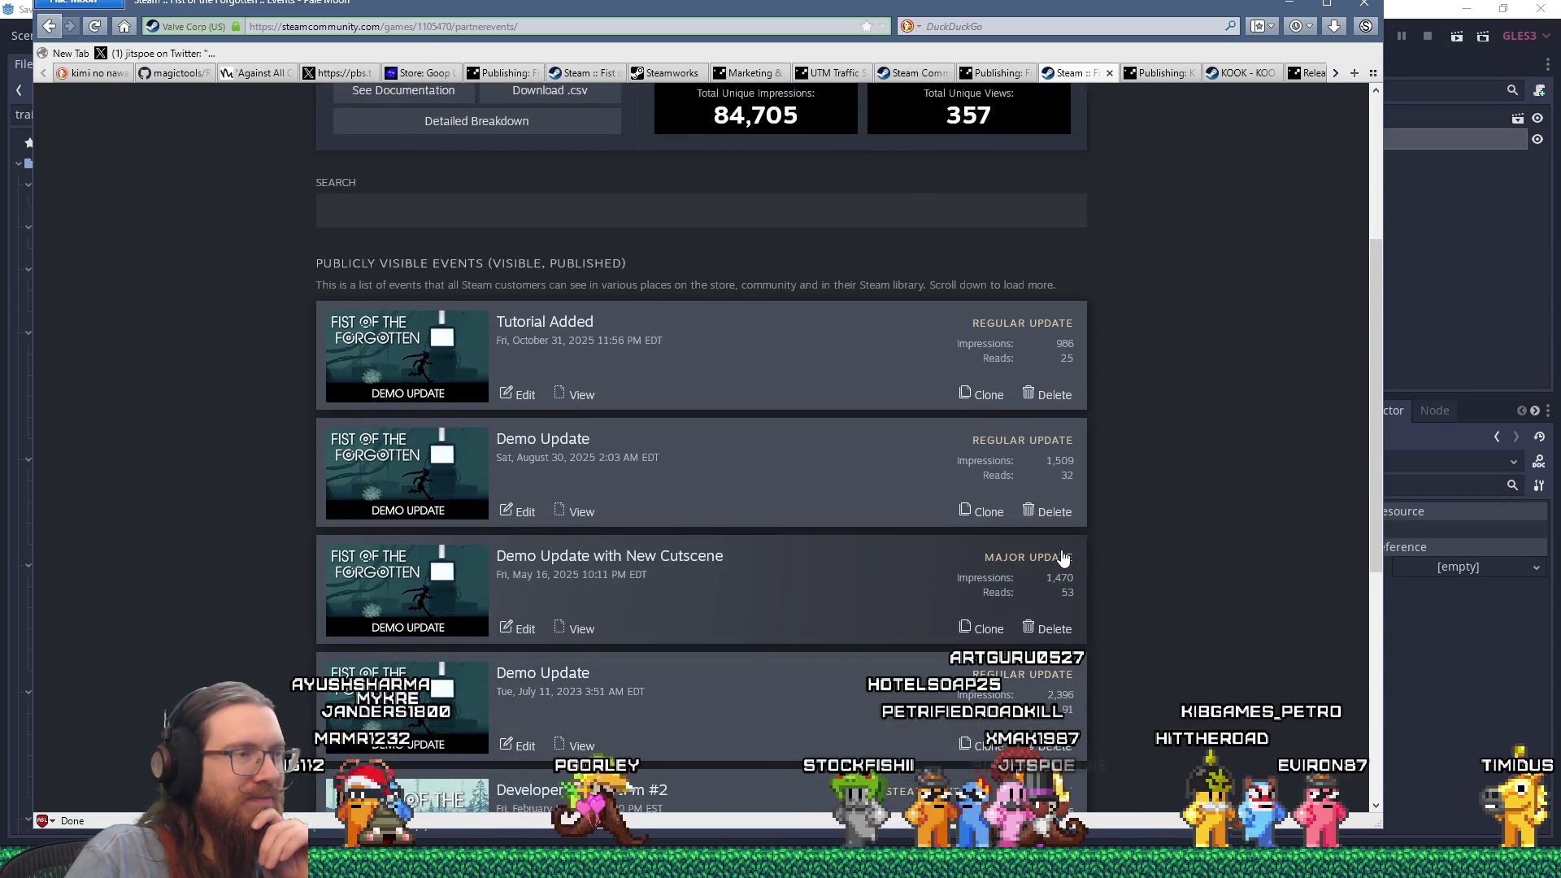
{"action": "scroll", "coordinate": [1062, 557], "scroll_direction": "up", "scroll_amount": 6}
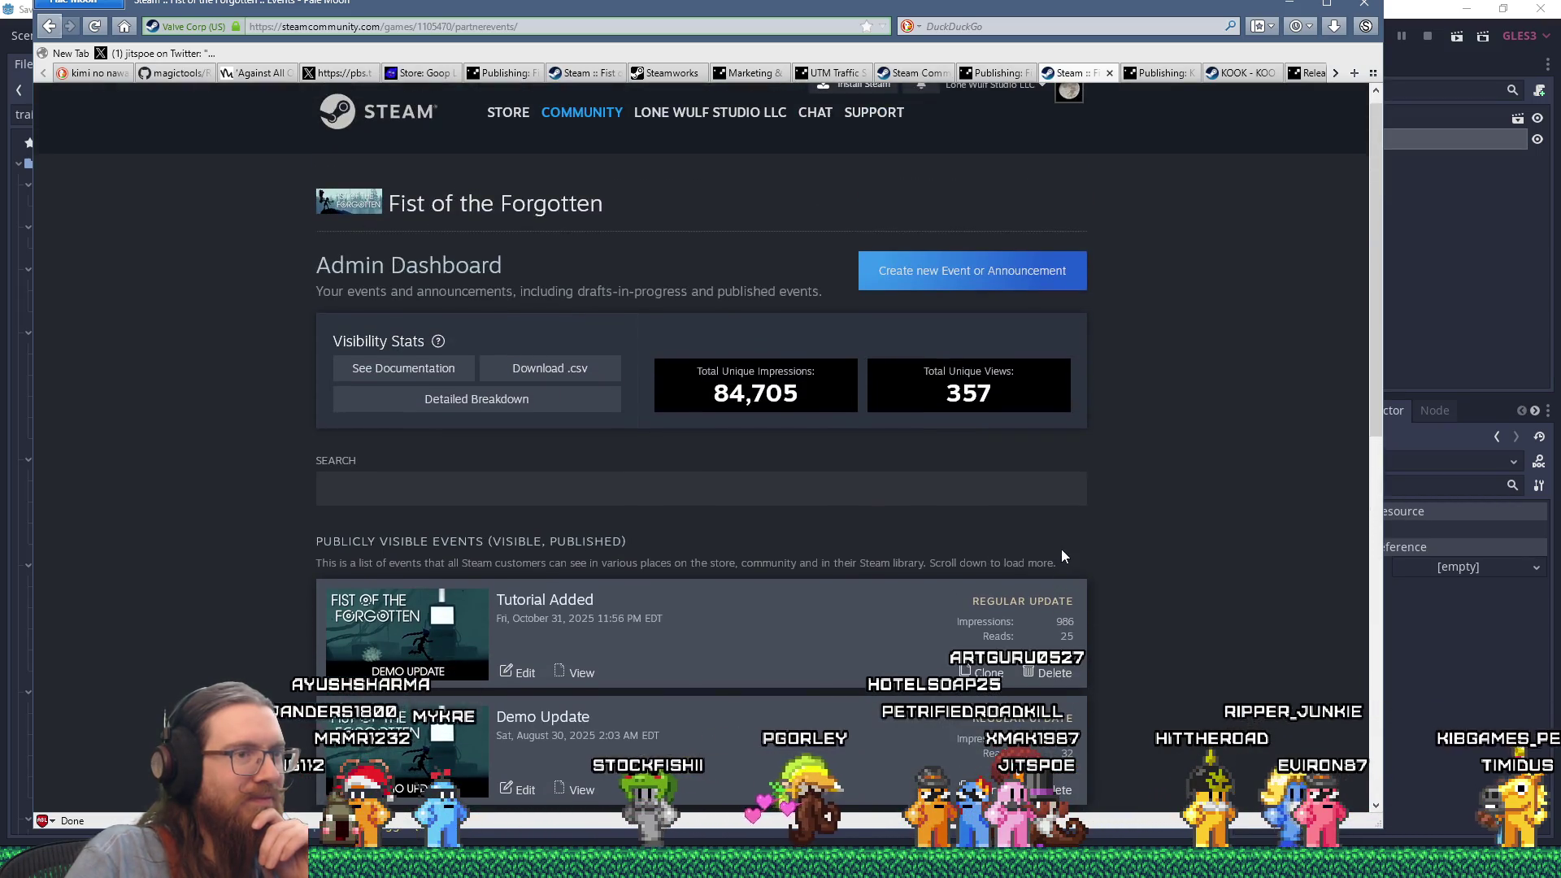
{"action": "scroll", "coordinate": [1063, 556], "scroll_direction": "down", "scroll_amount": 8}
{"action": "scroll", "coordinate": [1061, 549], "scroll_direction": "up", "scroll_amount": 8}
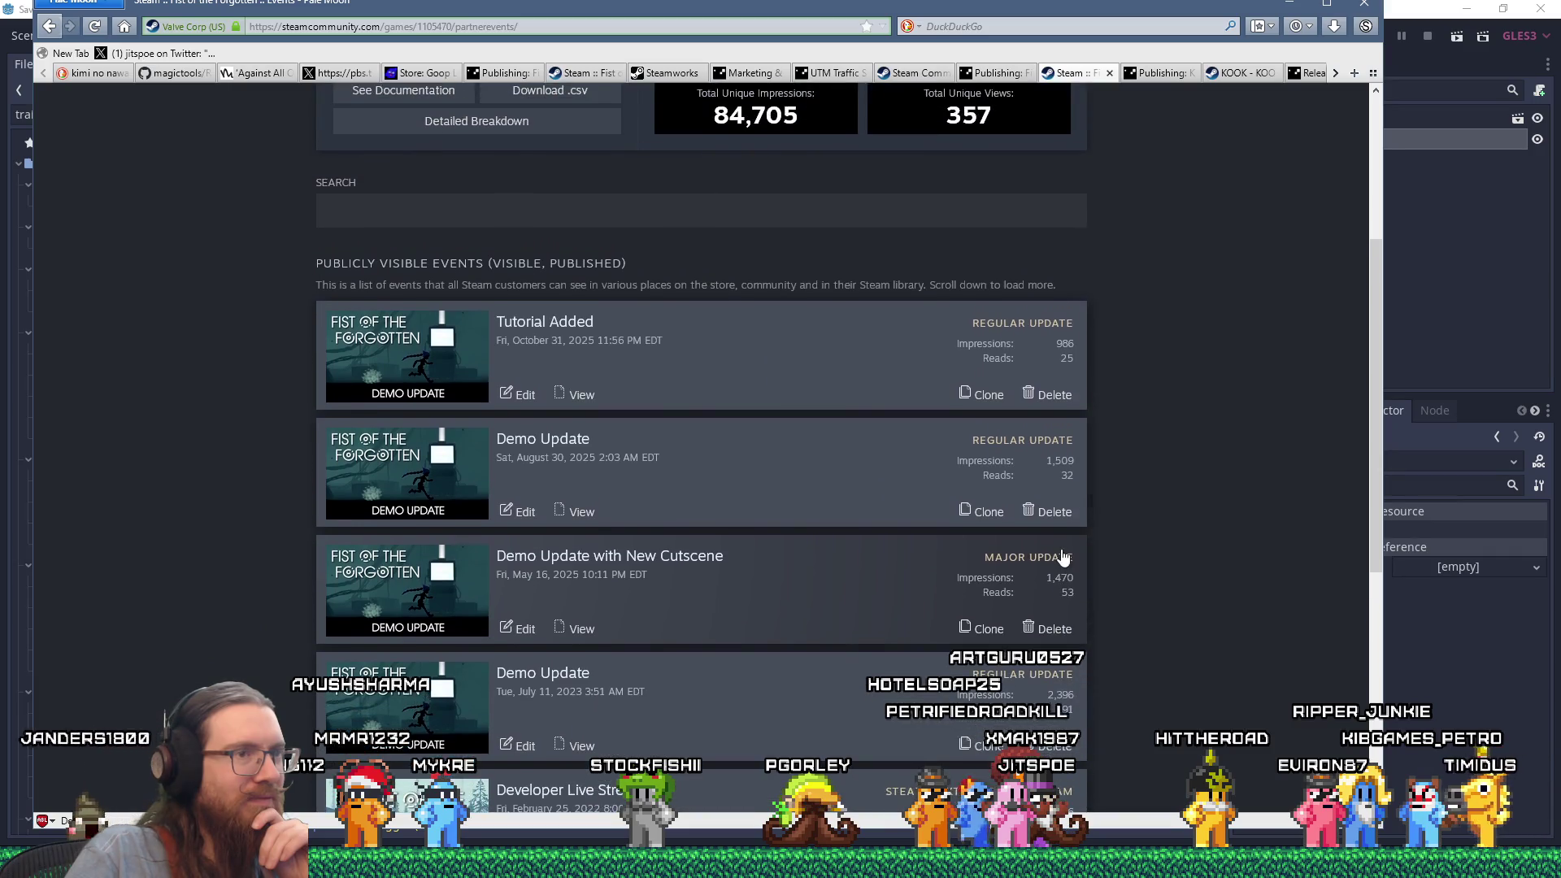
{"action": "scroll", "coordinate": [1061, 550], "scroll_direction": "up", "scroll_amount": 1}
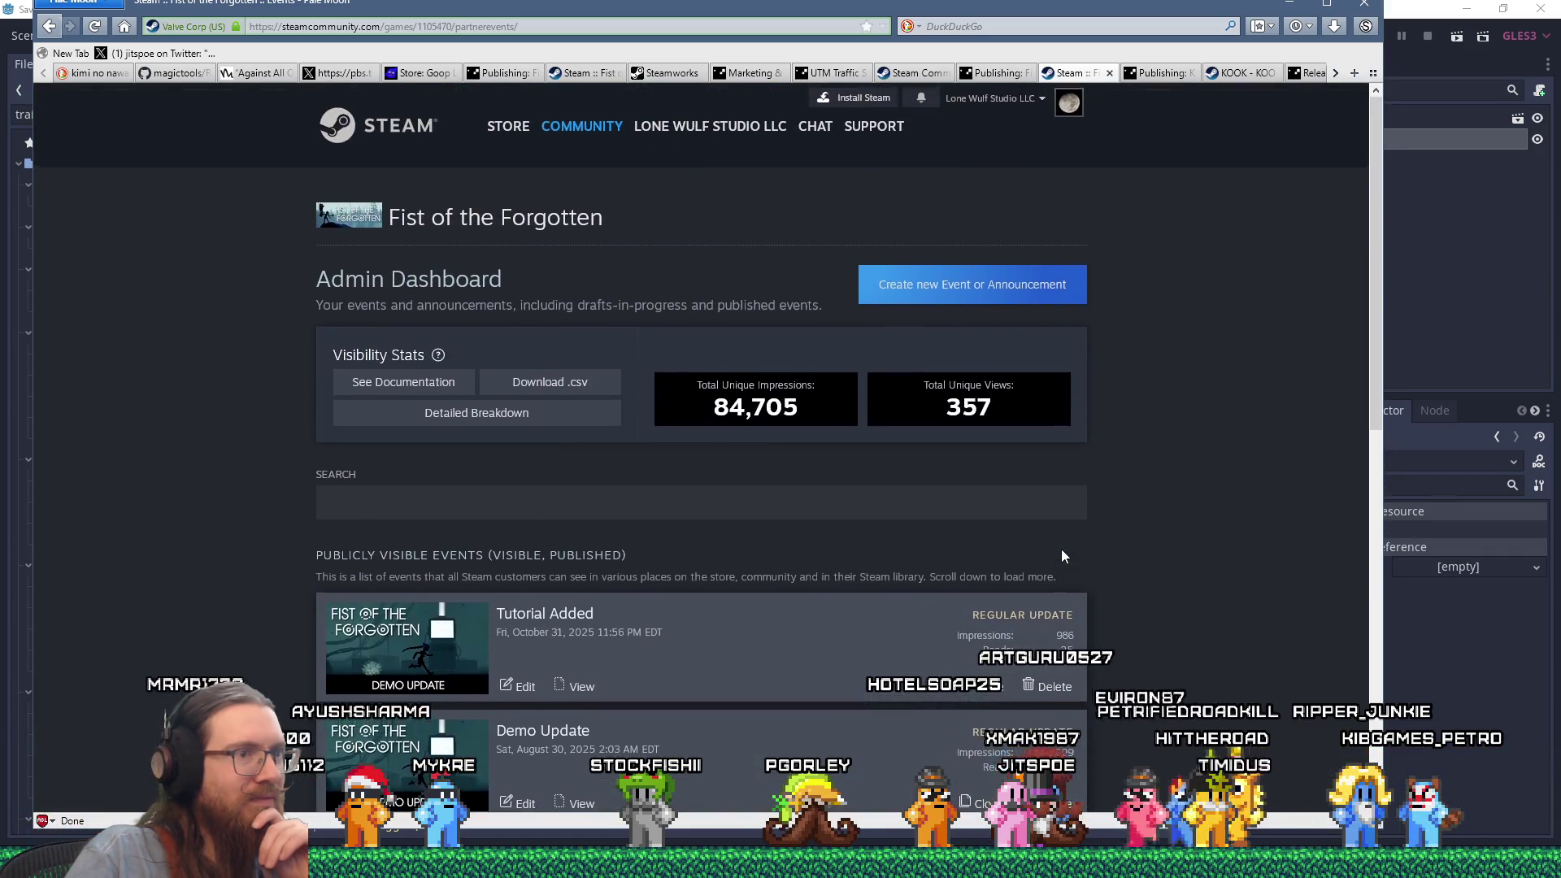
Create a new Small Update / Patch Notes event and look over its empty edit page.
{"action": "left_click", "coordinate": [972, 285]}
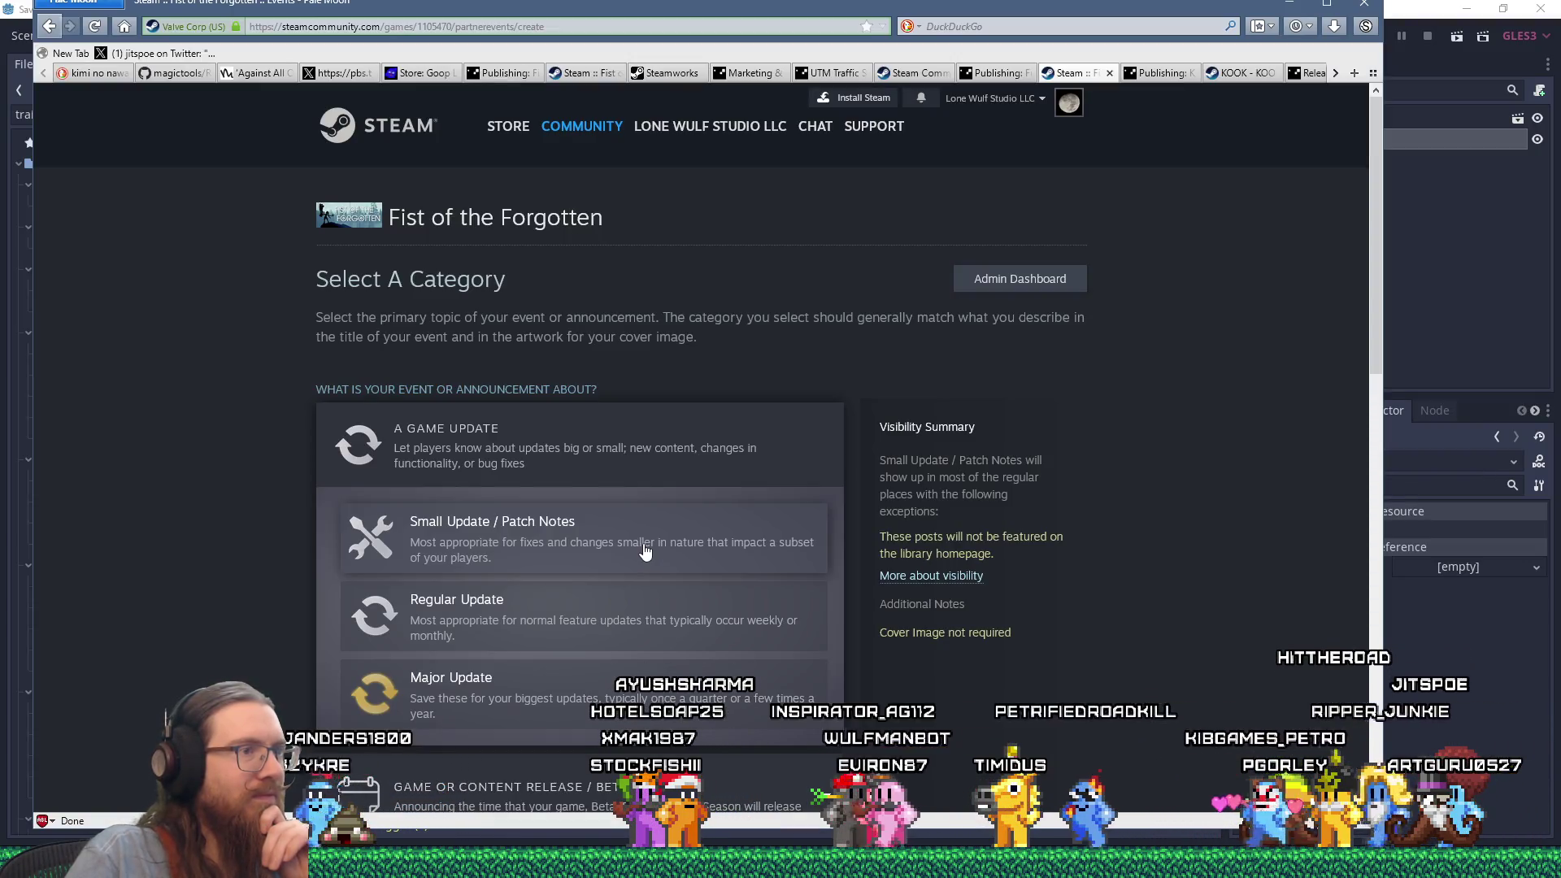
{"action": "left_click", "coordinate": [645, 551]}
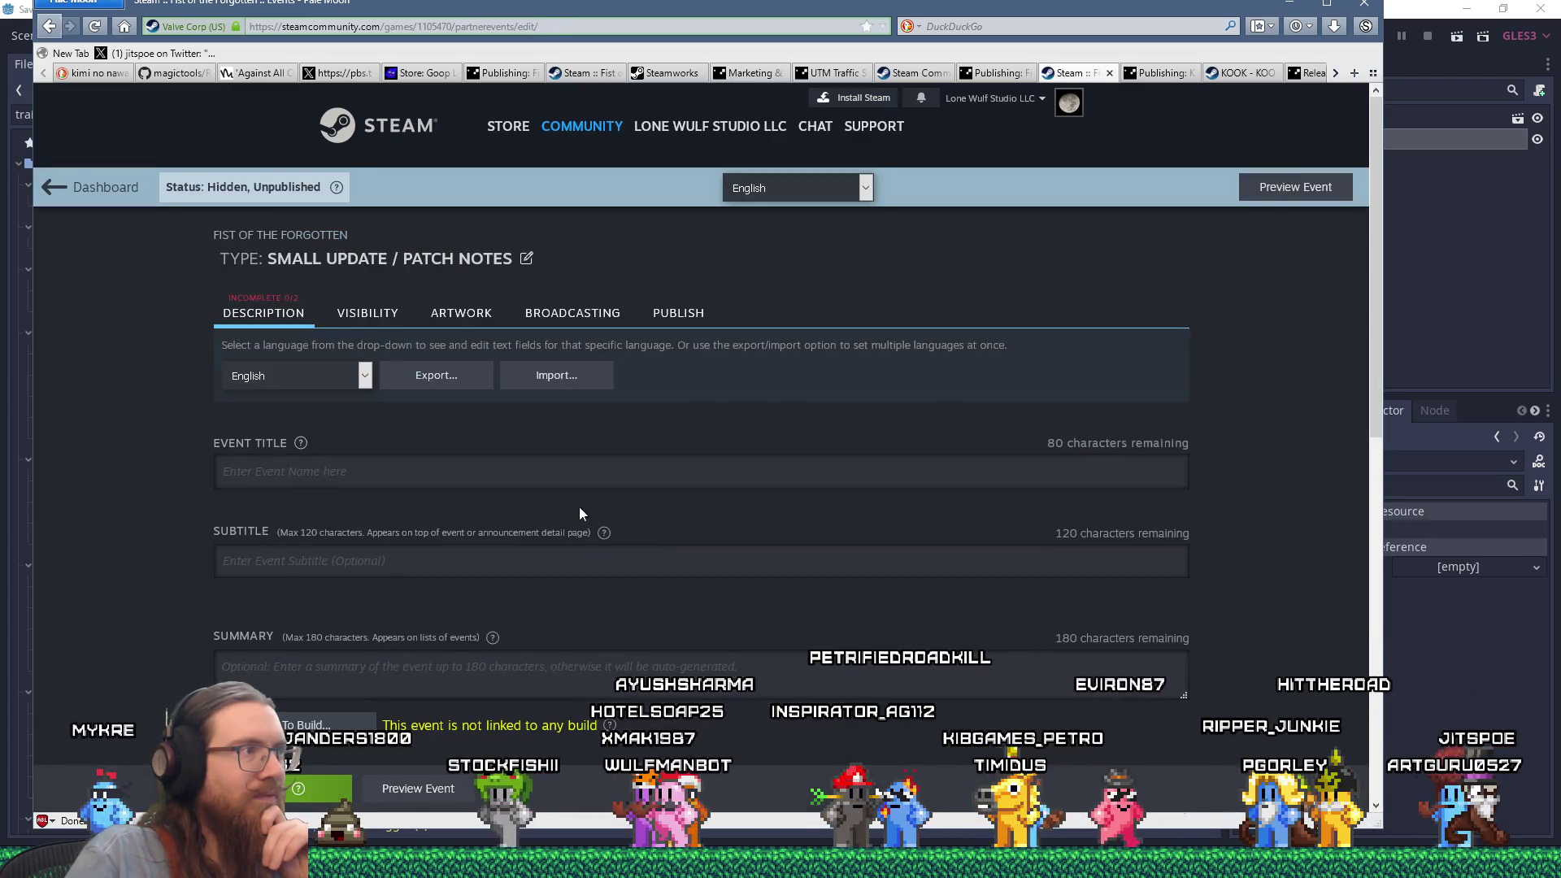
{"action": "left_click", "coordinate": [368, 468]}
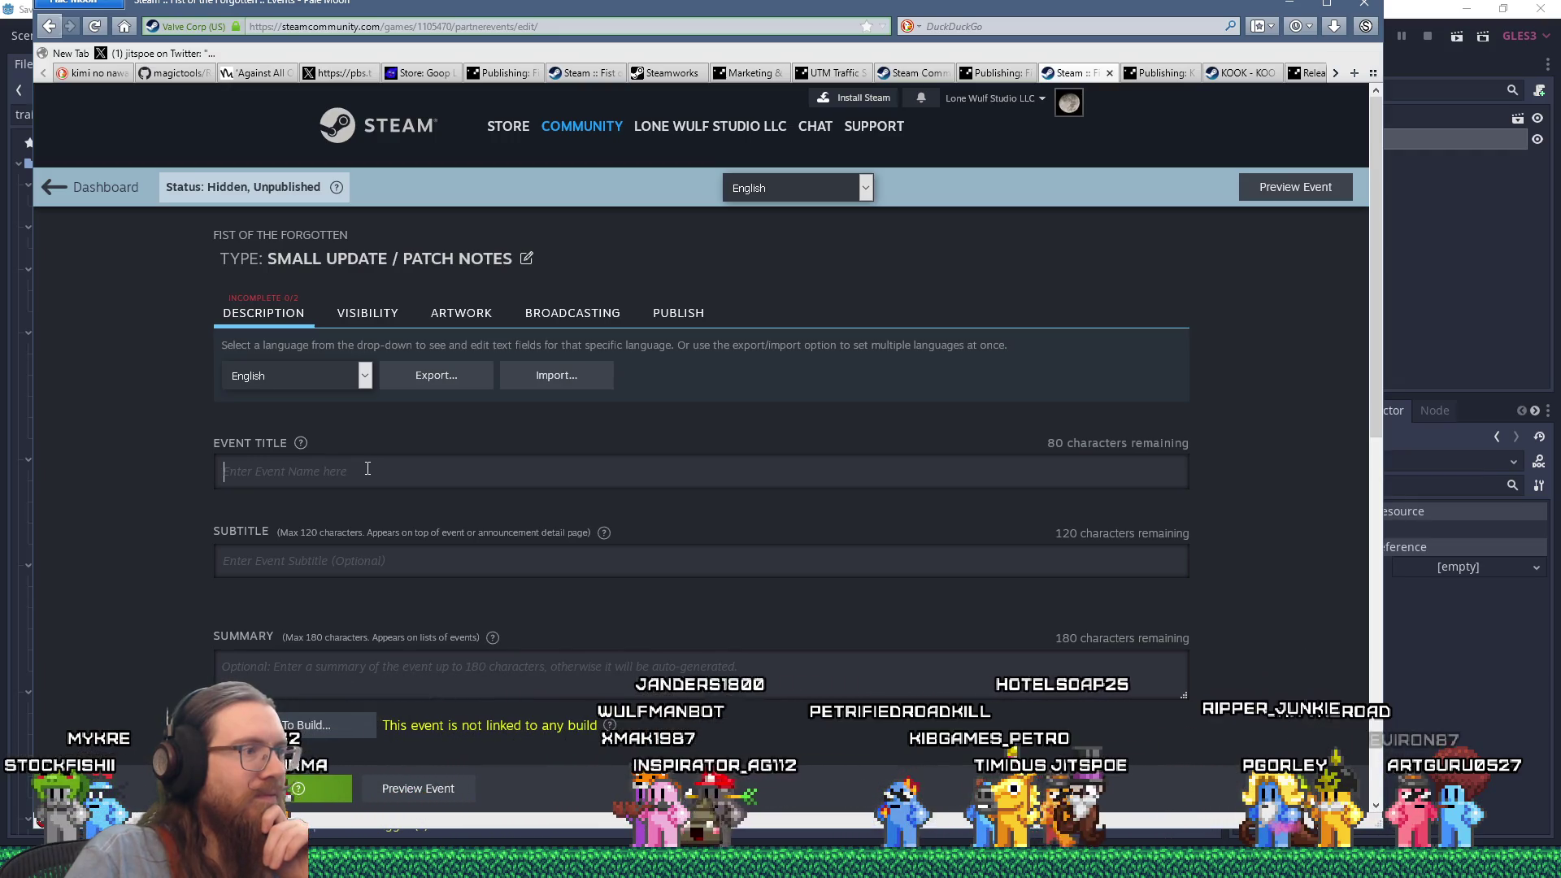
{"action": "scroll", "coordinate": [363, 464], "scroll_direction": "down", "scroll_amount": 2}
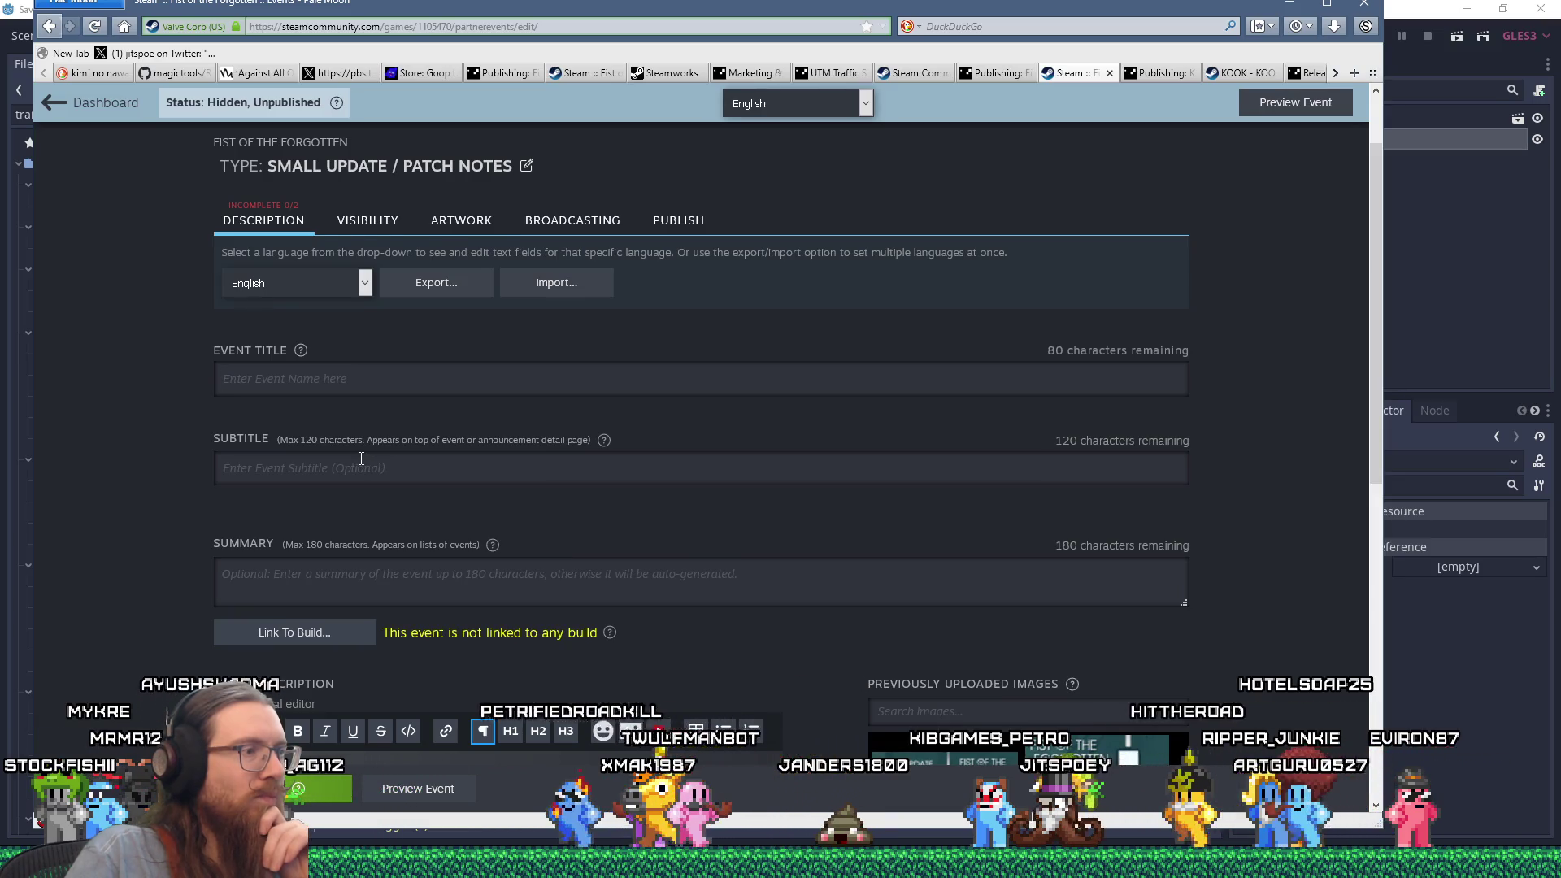
{"action": "scroll", "coordinate": [361, 459], "scroll_direction": "down", "scroll_amount": 4}
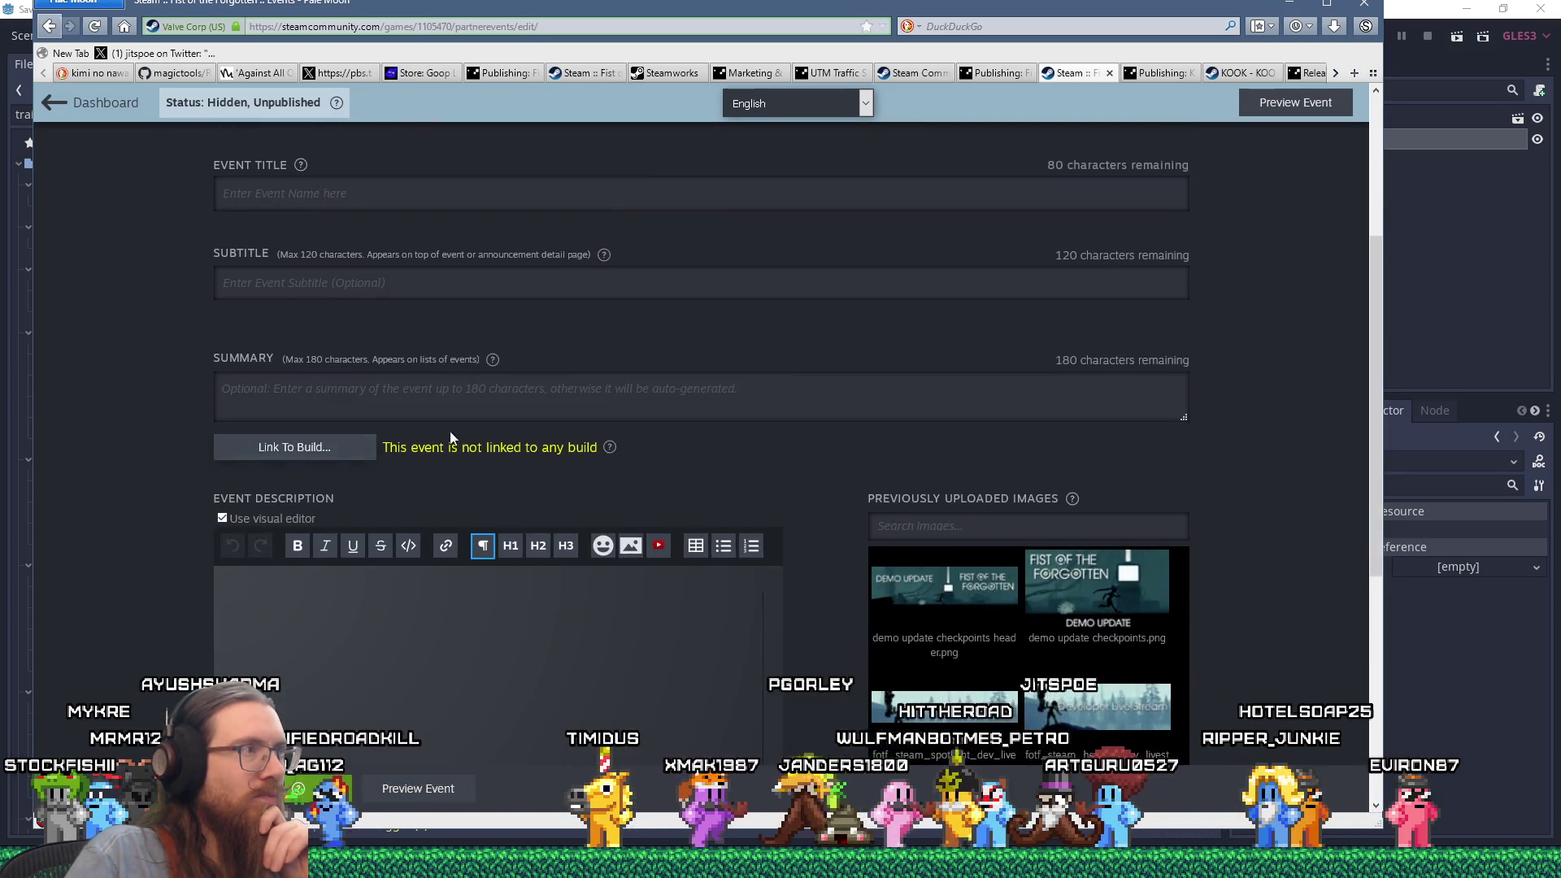
{"action": "scroll", "coordinate": [451, 437], "scroll_direction": "up", "scroll_amount": 4}
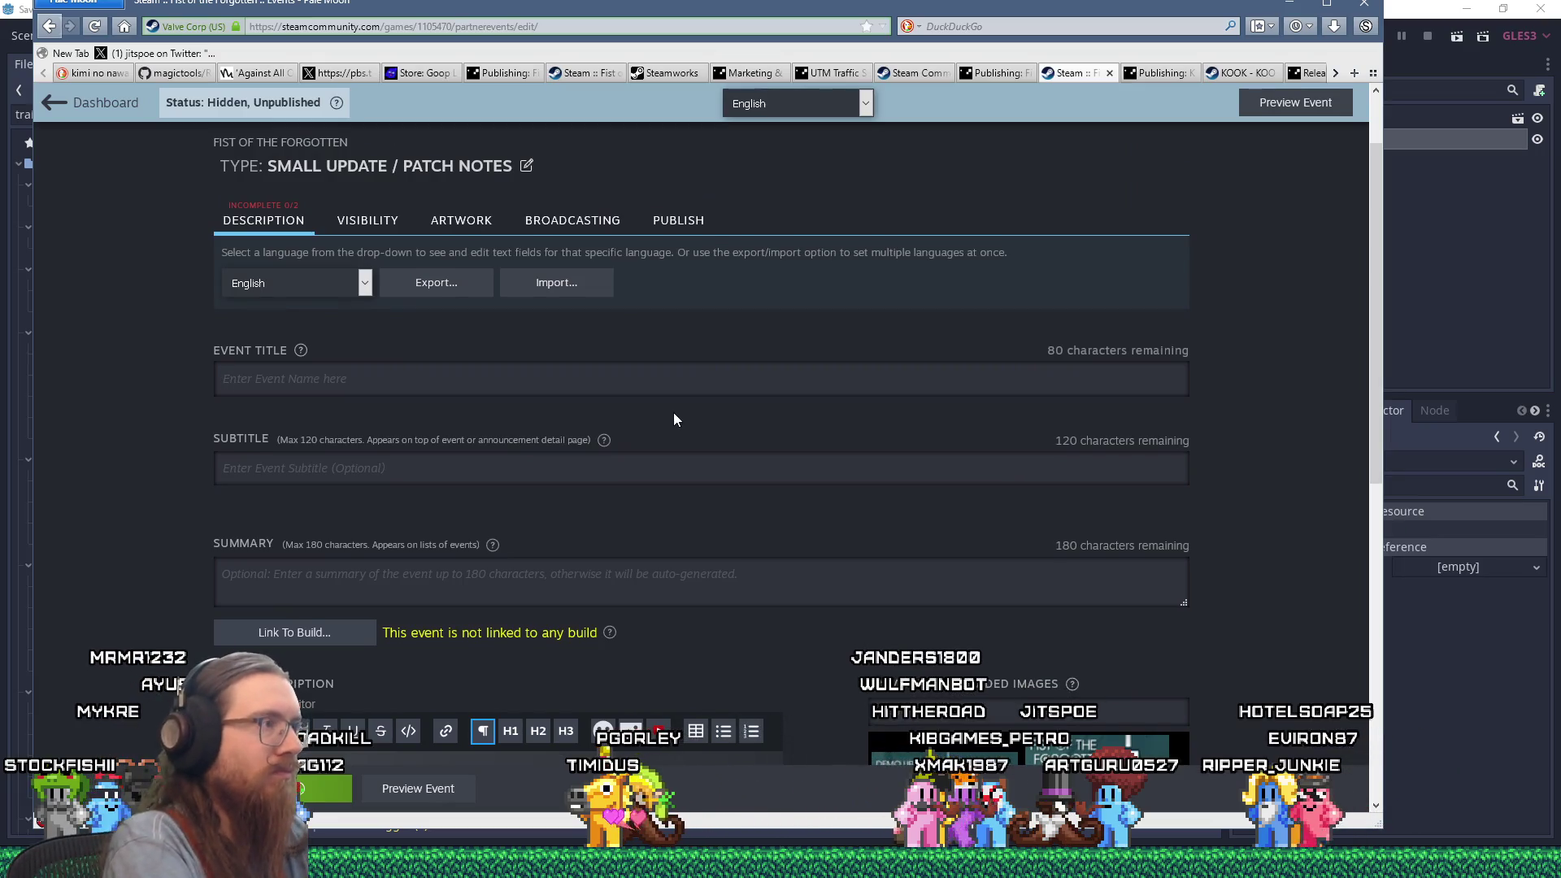
Enter 'Demo Tweaks and Fixes' as the event title, correcting the mistyped words.
{"action": "type", "text": "Demo fixes and"}
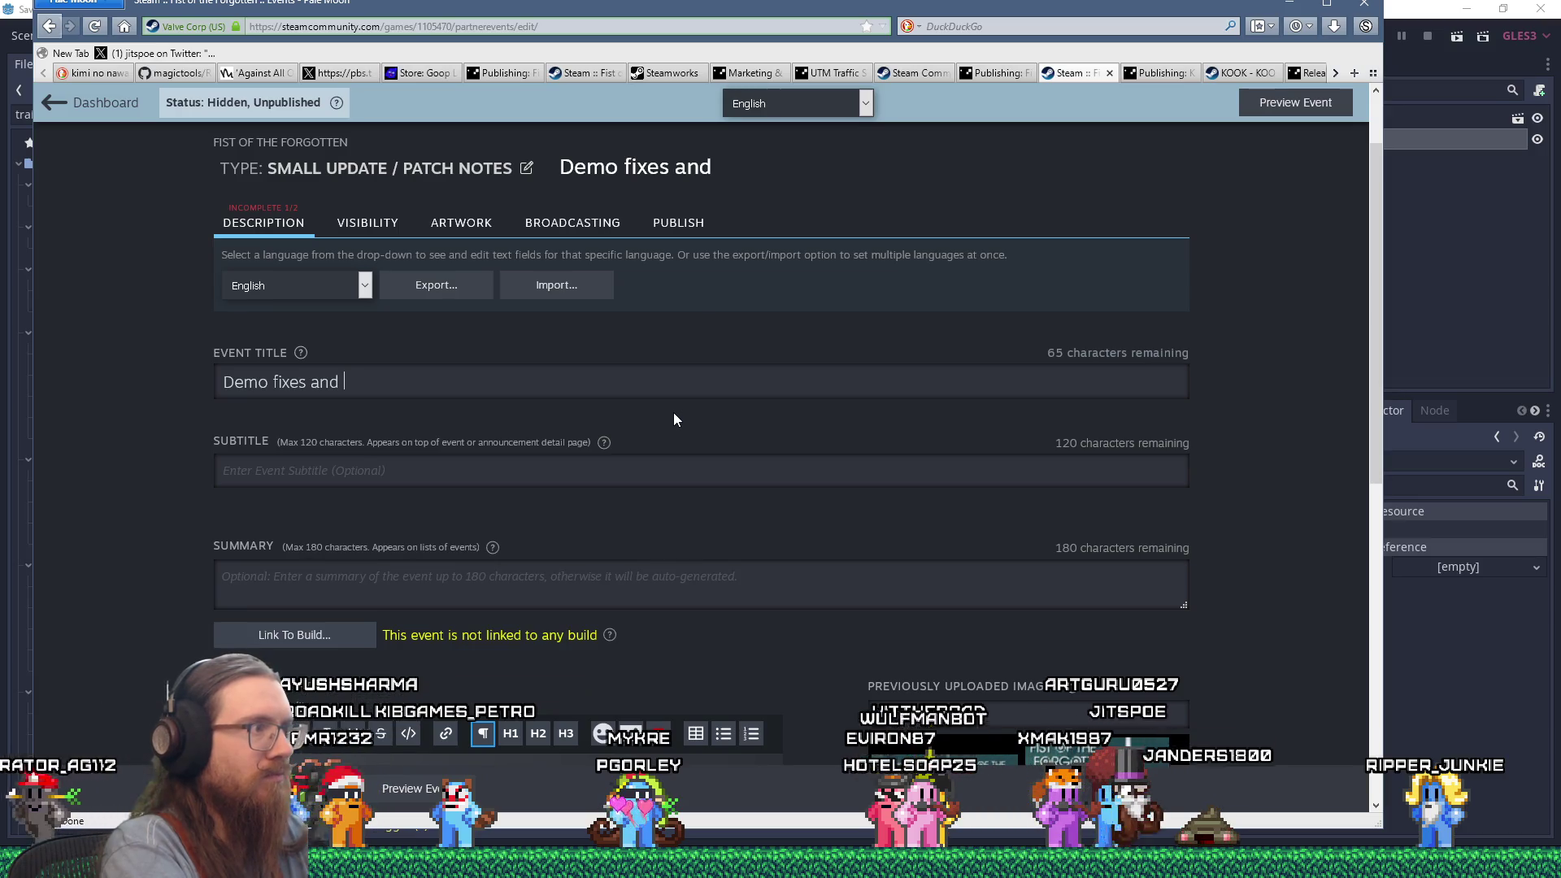
{"action": "key", "text": "ctrl+shift+Left"}
{"action": "key", "text": "ctrl+shift+Left"}
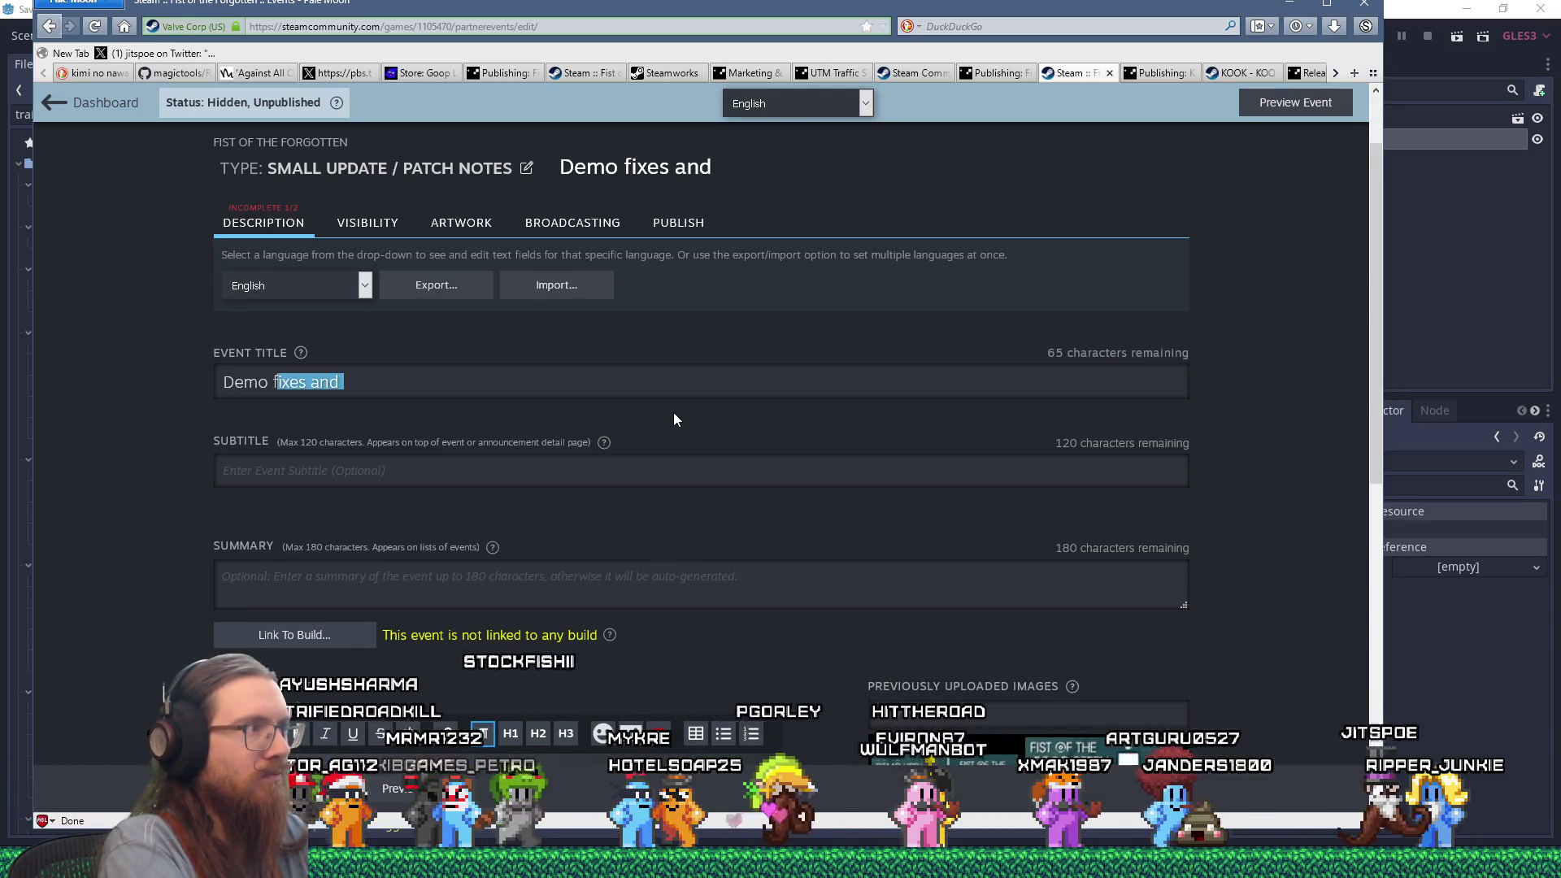
{"action": "type", "text": "Tweaks sand Fi"}
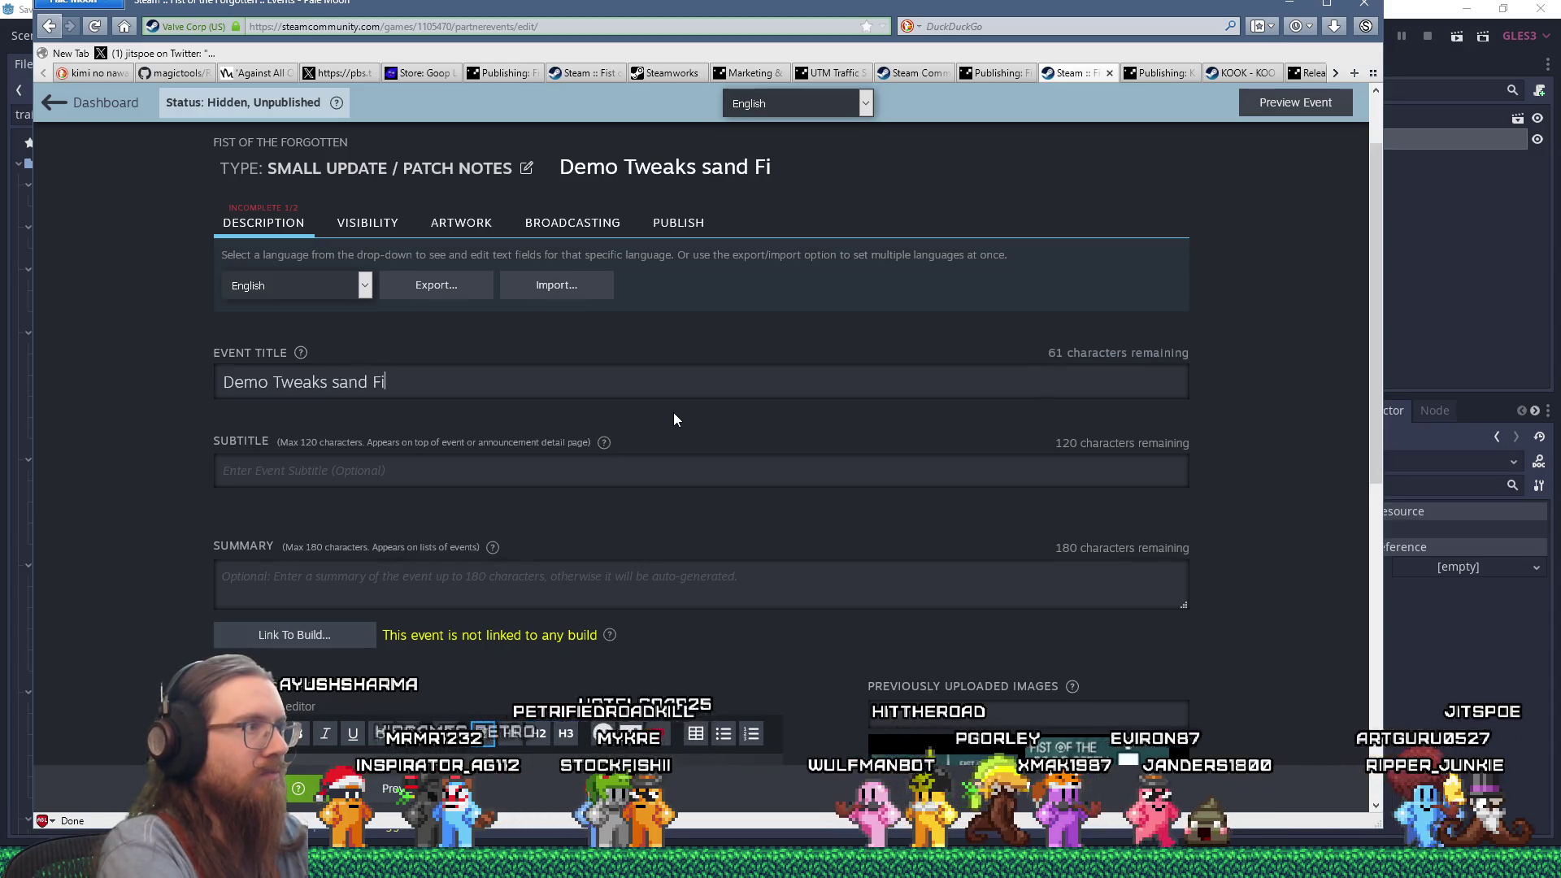
{"action": "key", "text": "BackSpace"}
{"action": "key", "text": "BackSpace"}
{"action": "key", "text": "BackSpace"}
{"action": "key", "text": "BackSpace"}
{"action": "key", "text": "BackSpace"}
{"action": "key", "text": "BackSpace"}
{"action": "key", "text": "BackSpace"}
{"action": "type", "text": "and Fixes"}
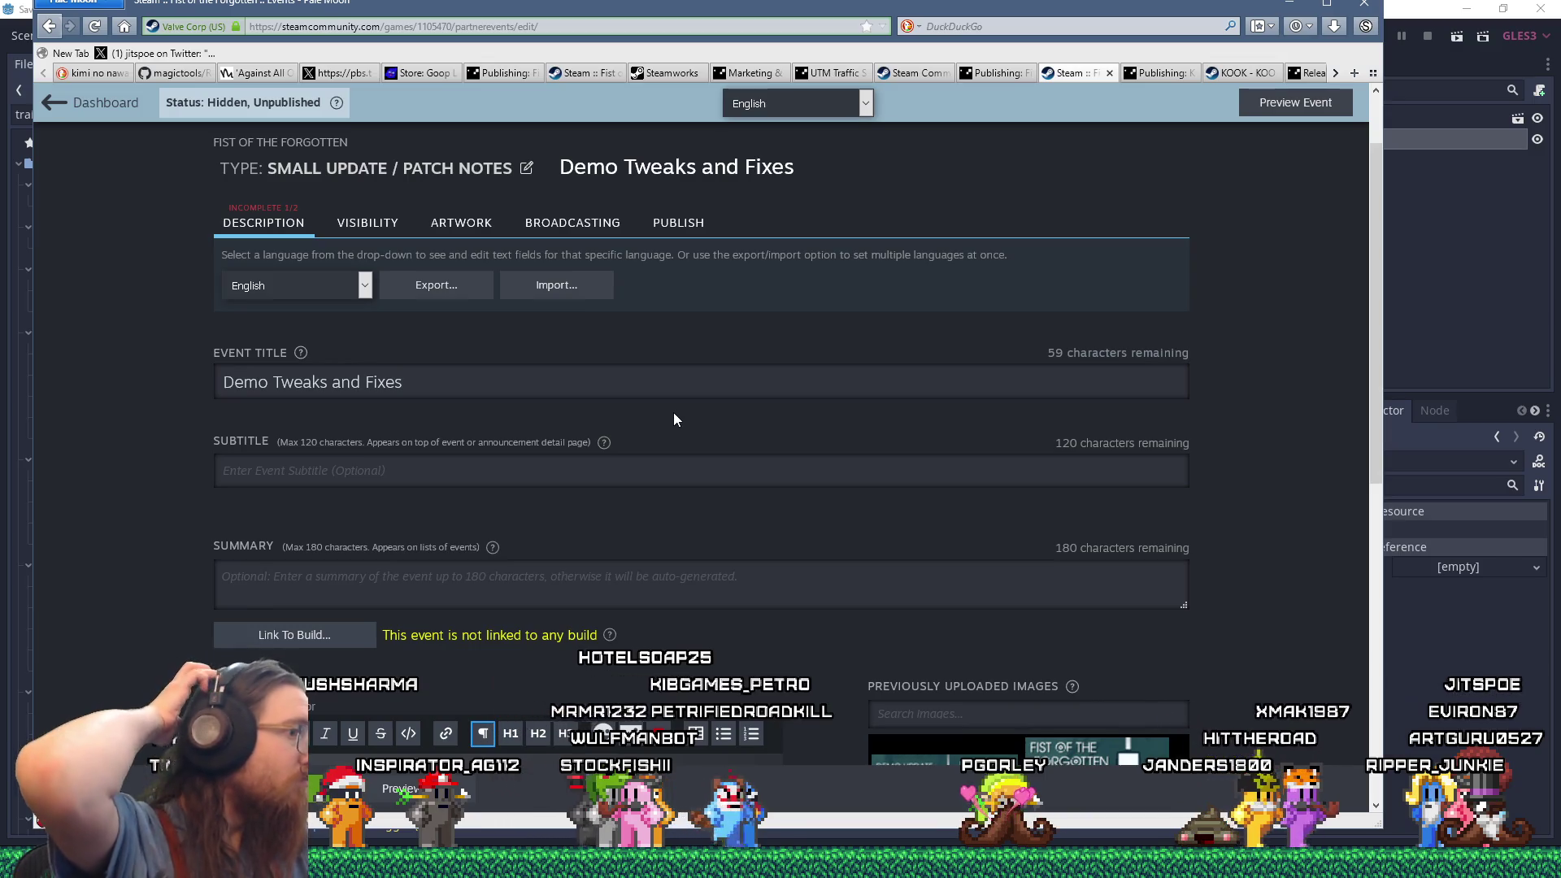
{"action": "left_click", "coordinate": [598, 457]}
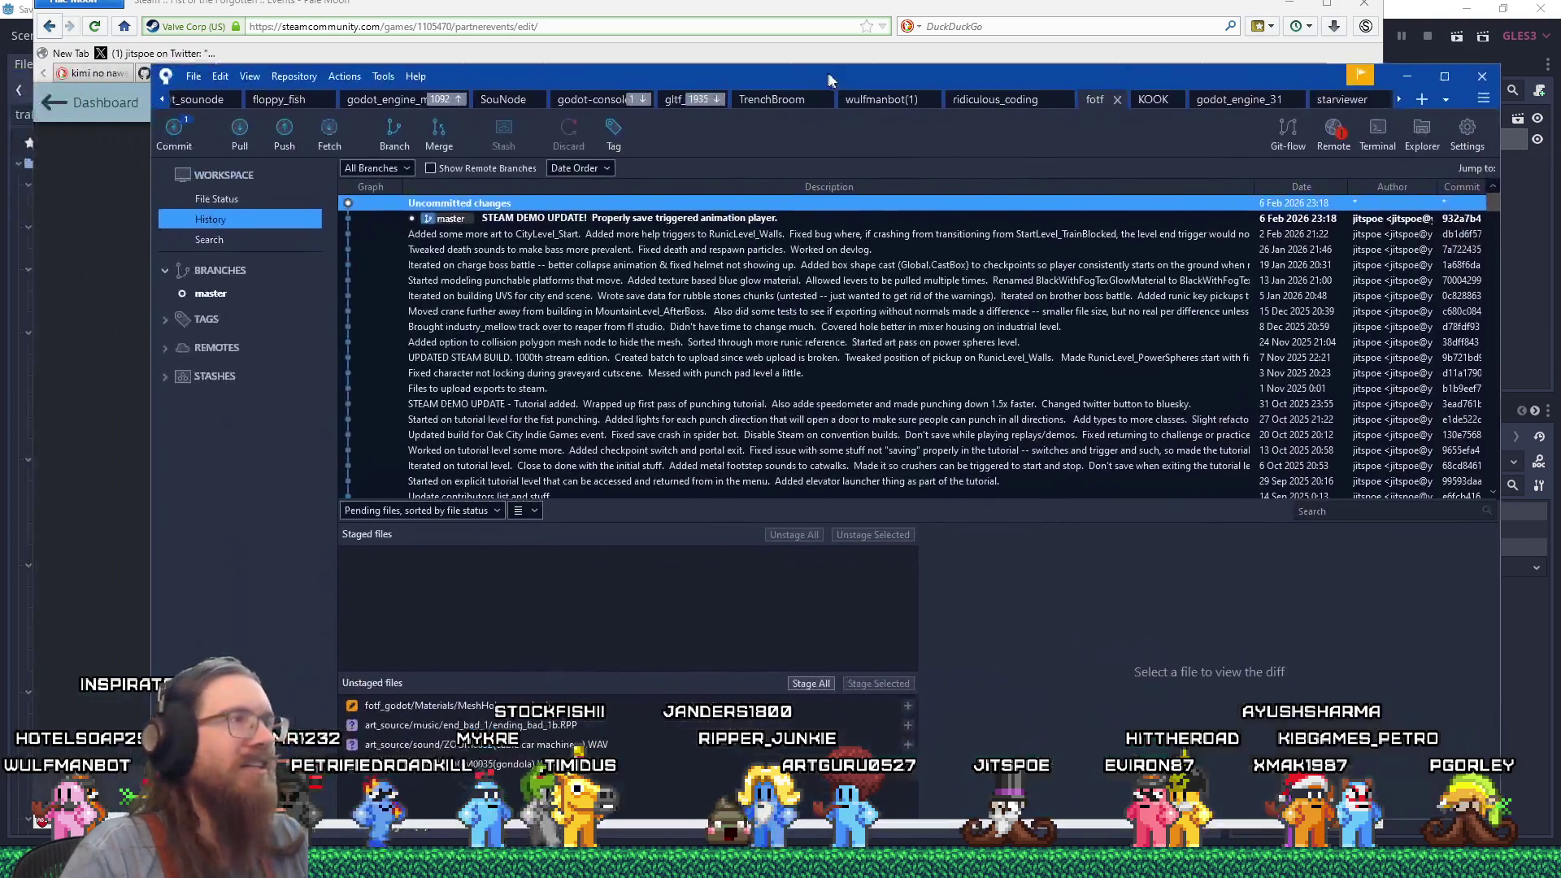
{"action": "left_click_drag", "start_coordinate": [805, 82], "coordinate": [748, 41]}
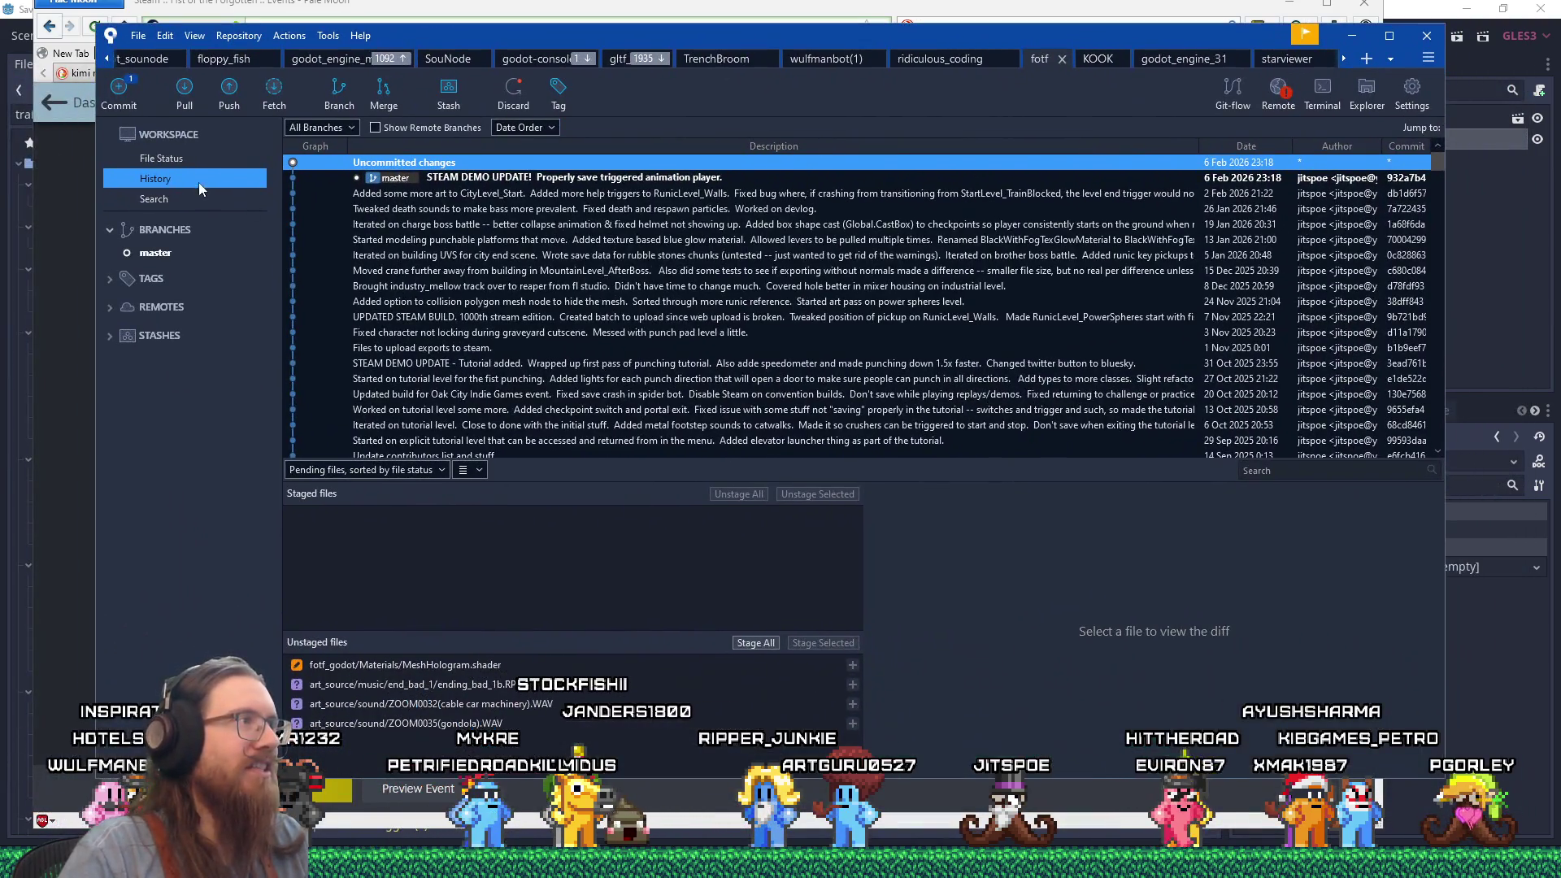
{"action": "left_click", "coordinate": [187, 156]}
{"action": "left_click", "coordinate": [164, 174]}
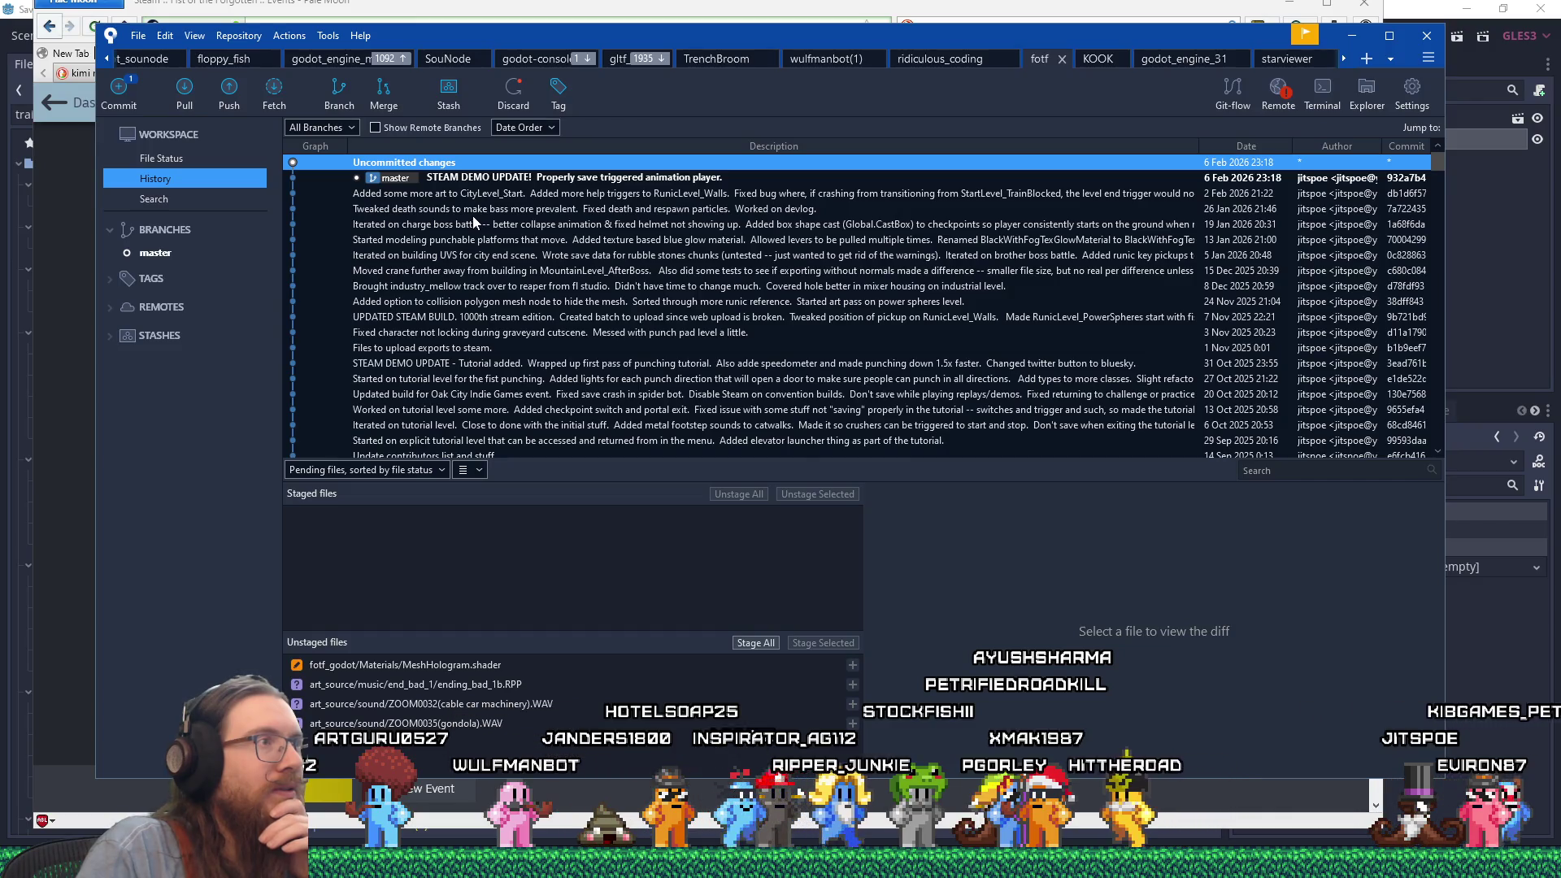
{"action": "left_click", "coordinate": [72, 267]}
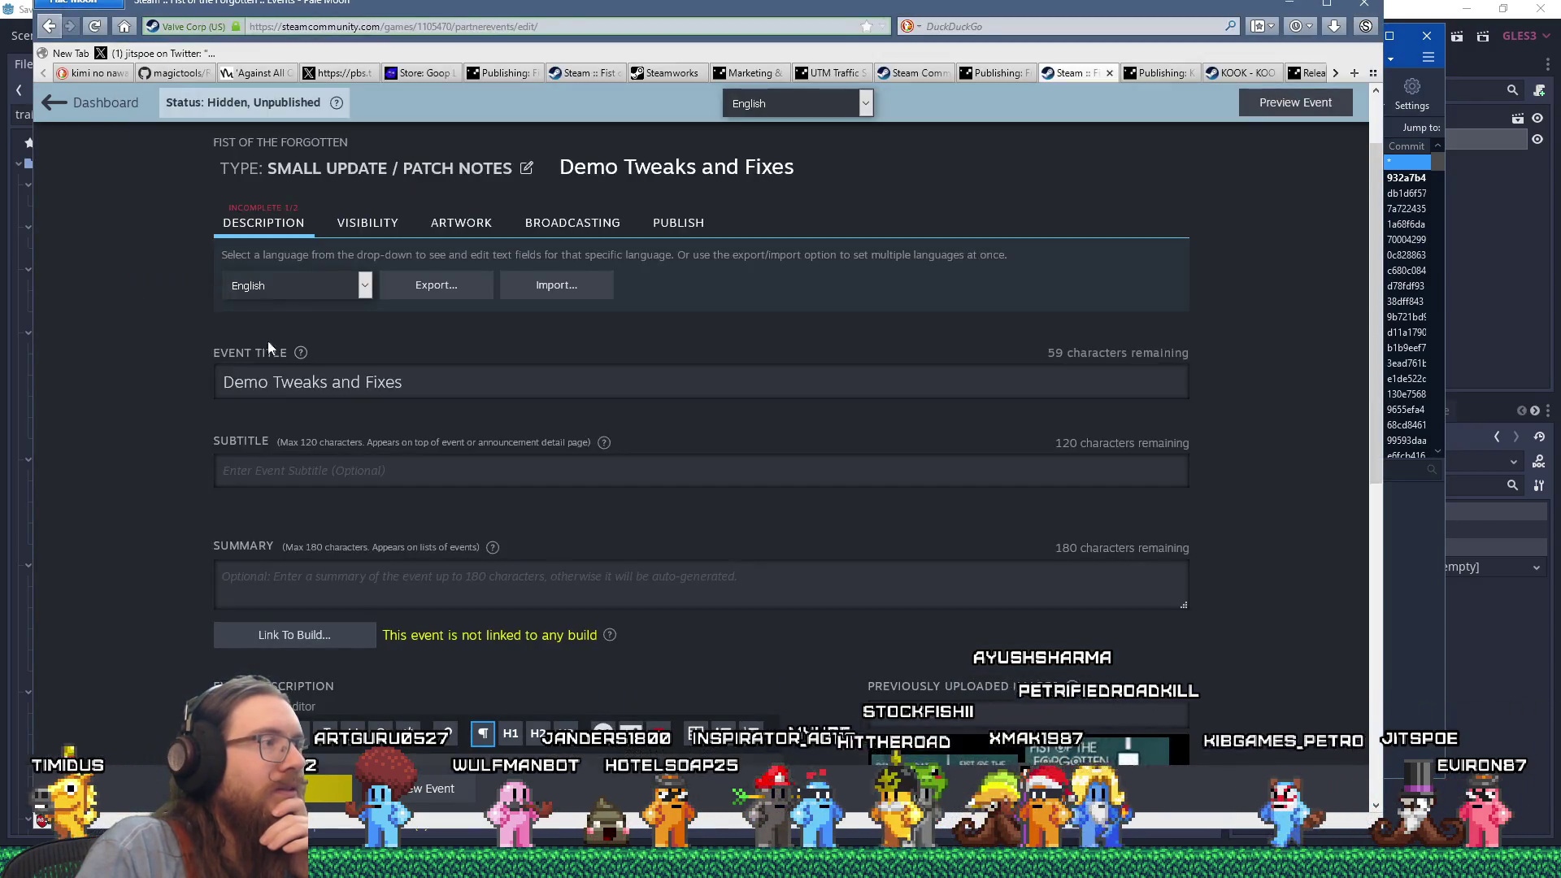
Start a bulleted description: the soft-lock-after-crash fix and 'Tweaked the player jump speed'.
{"action": "scroll", "coordinate": [325, 382], "scroll_direction": "down", "scroll_amount": 5}
{"action": "left_click", "coordinate": [358, 417]}
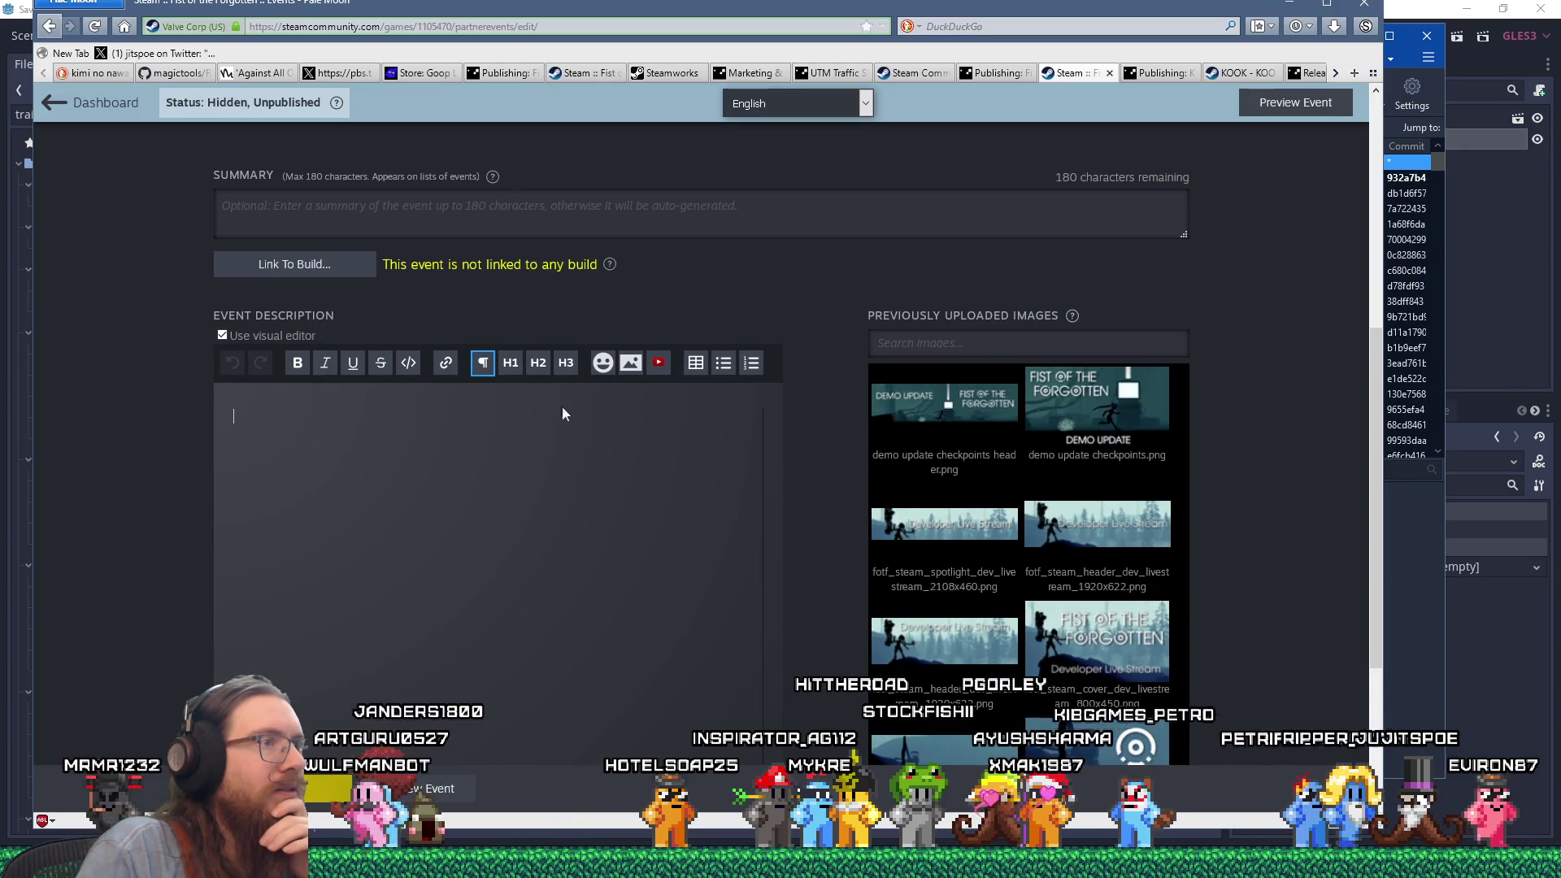
{"action": "left_click", "coordinate": [722, 364]}
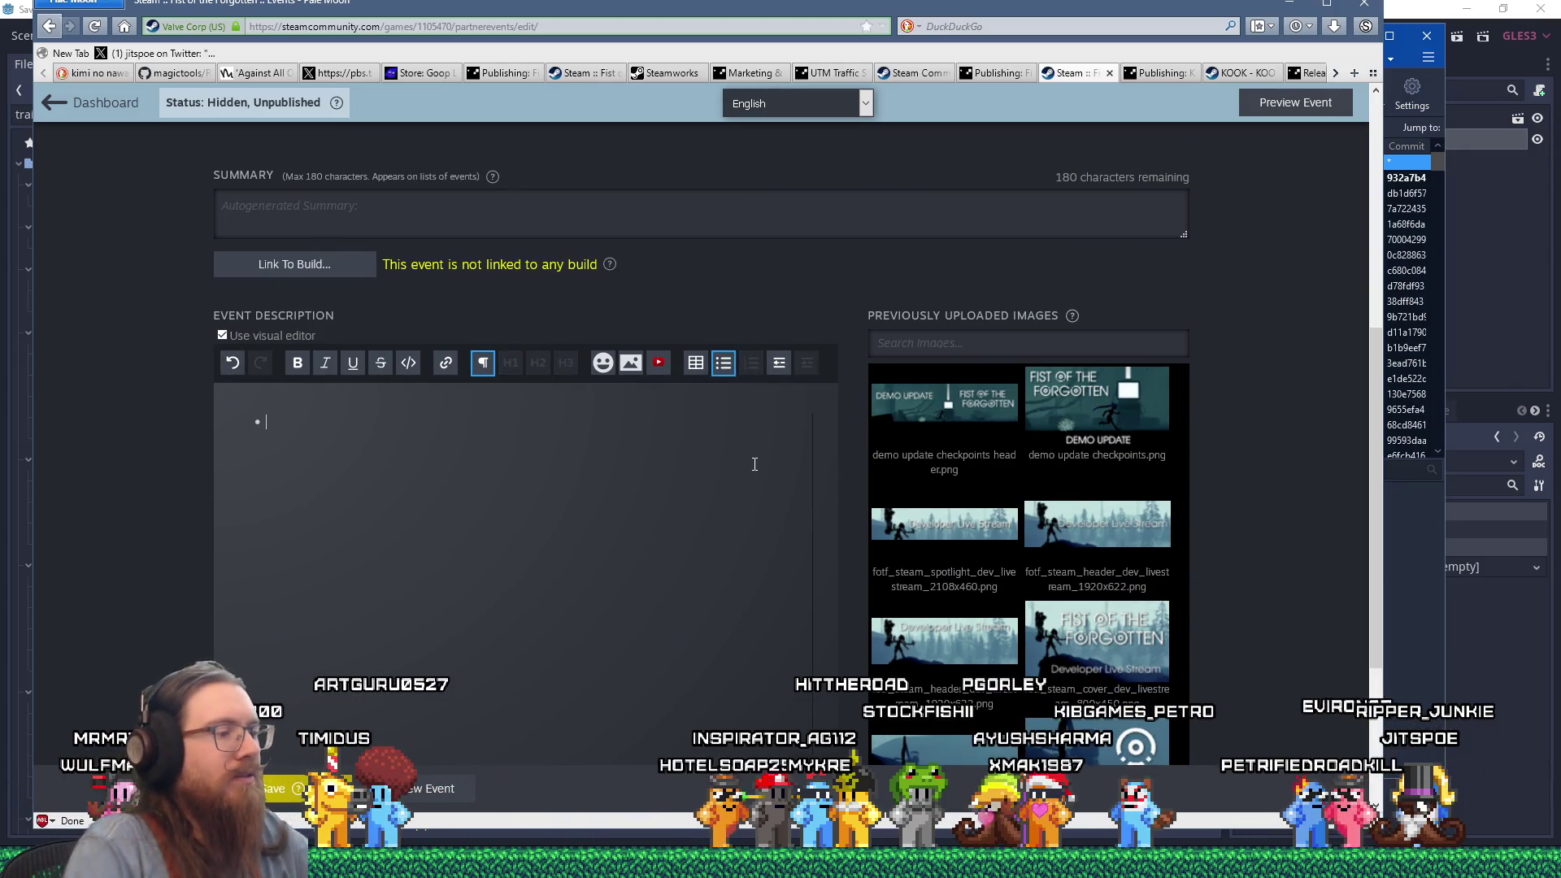
{"action": "type", "text": "Fixed"}
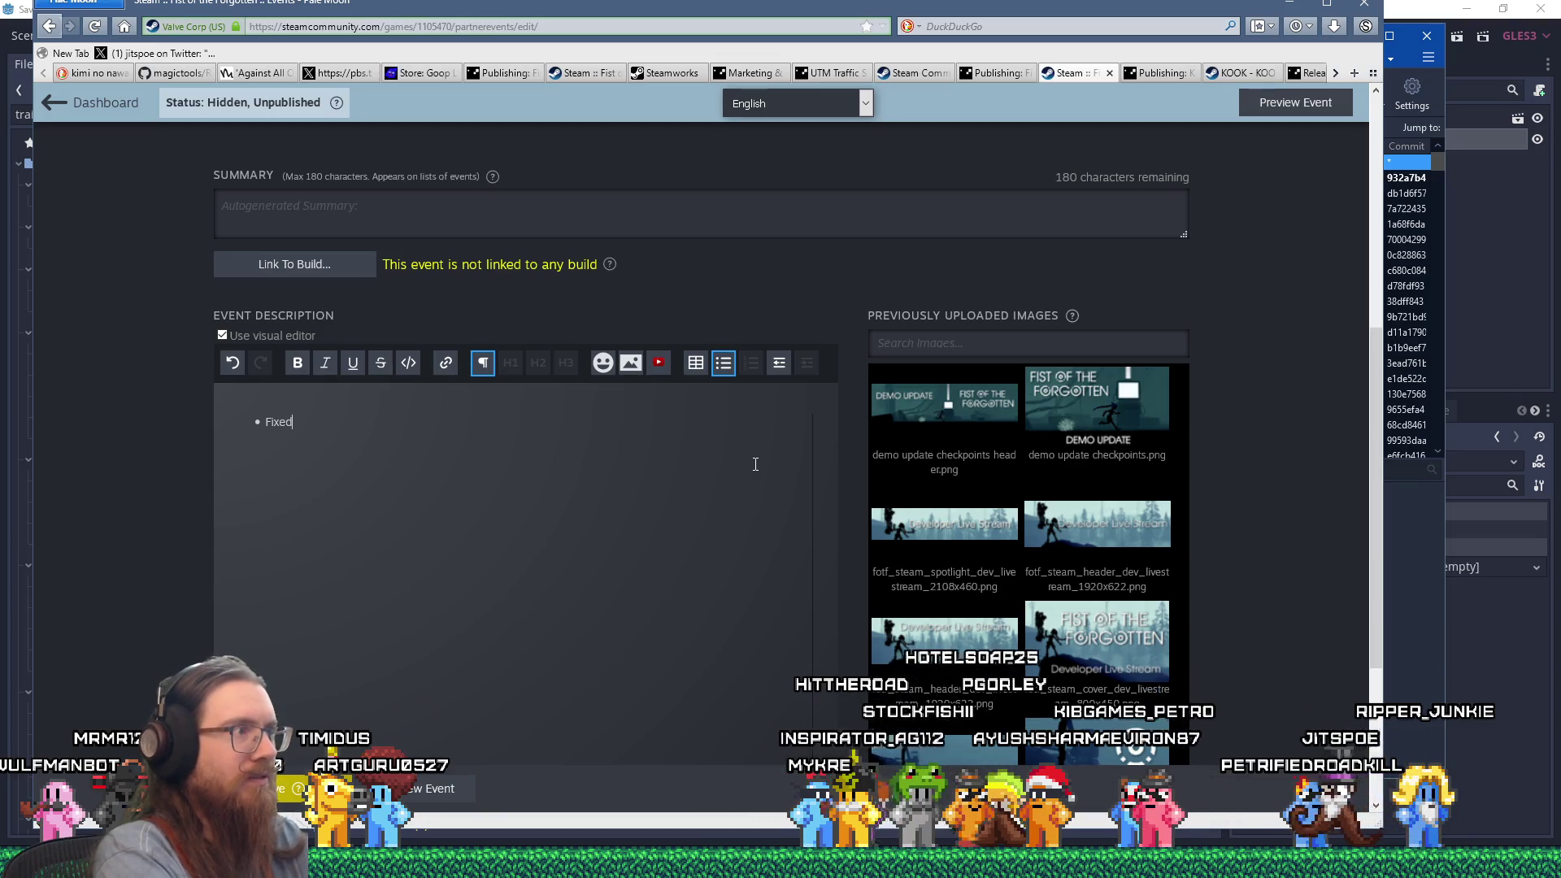
{"action": "type", "text": " so"}
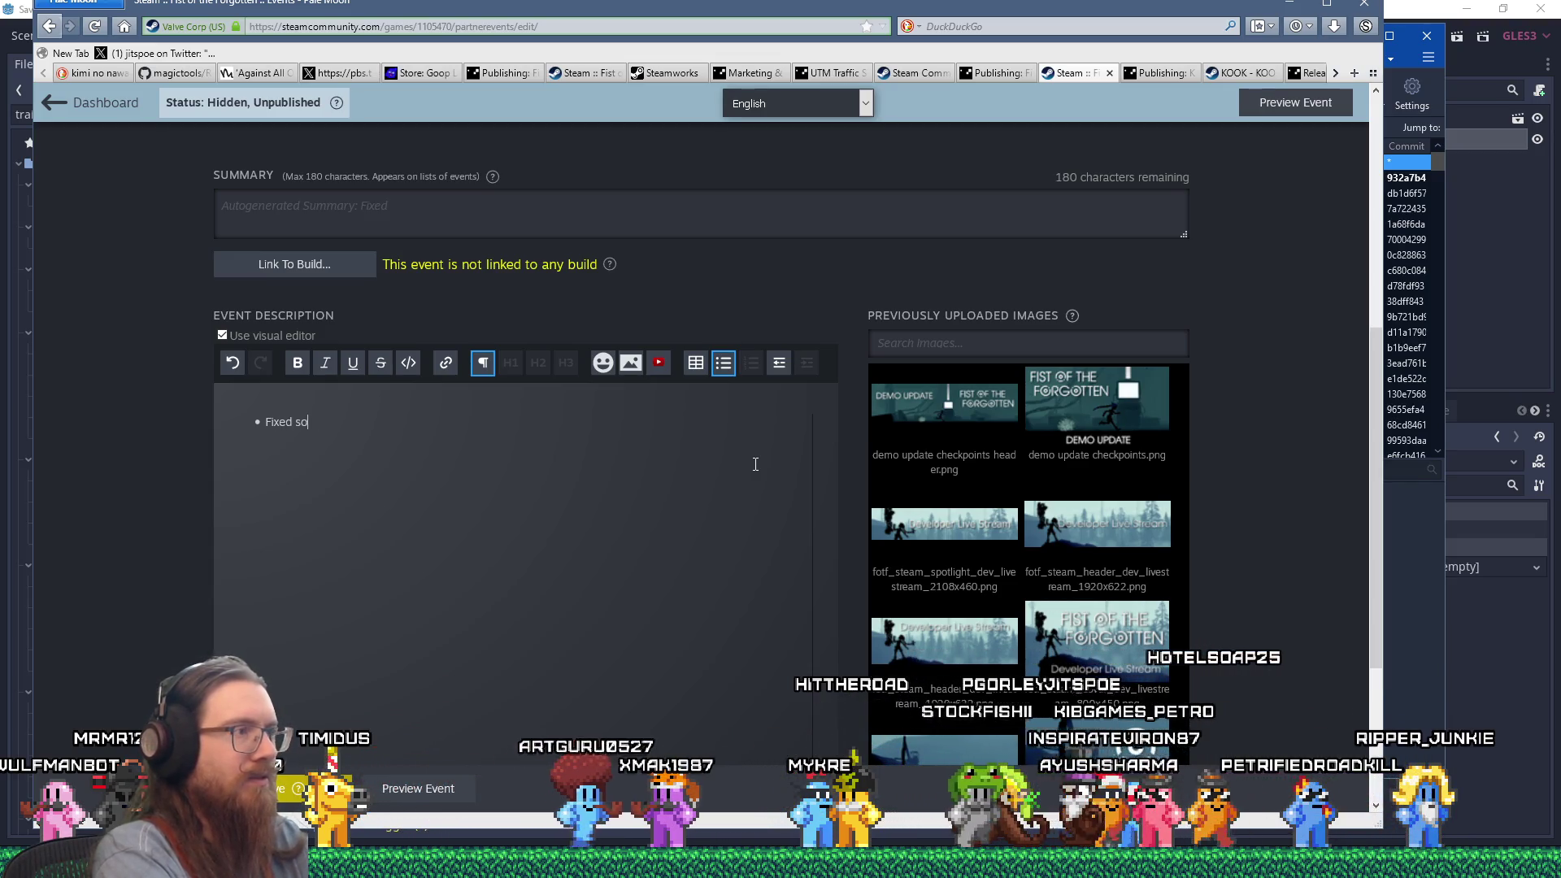
{"action": "type", "text": "me cases where "}
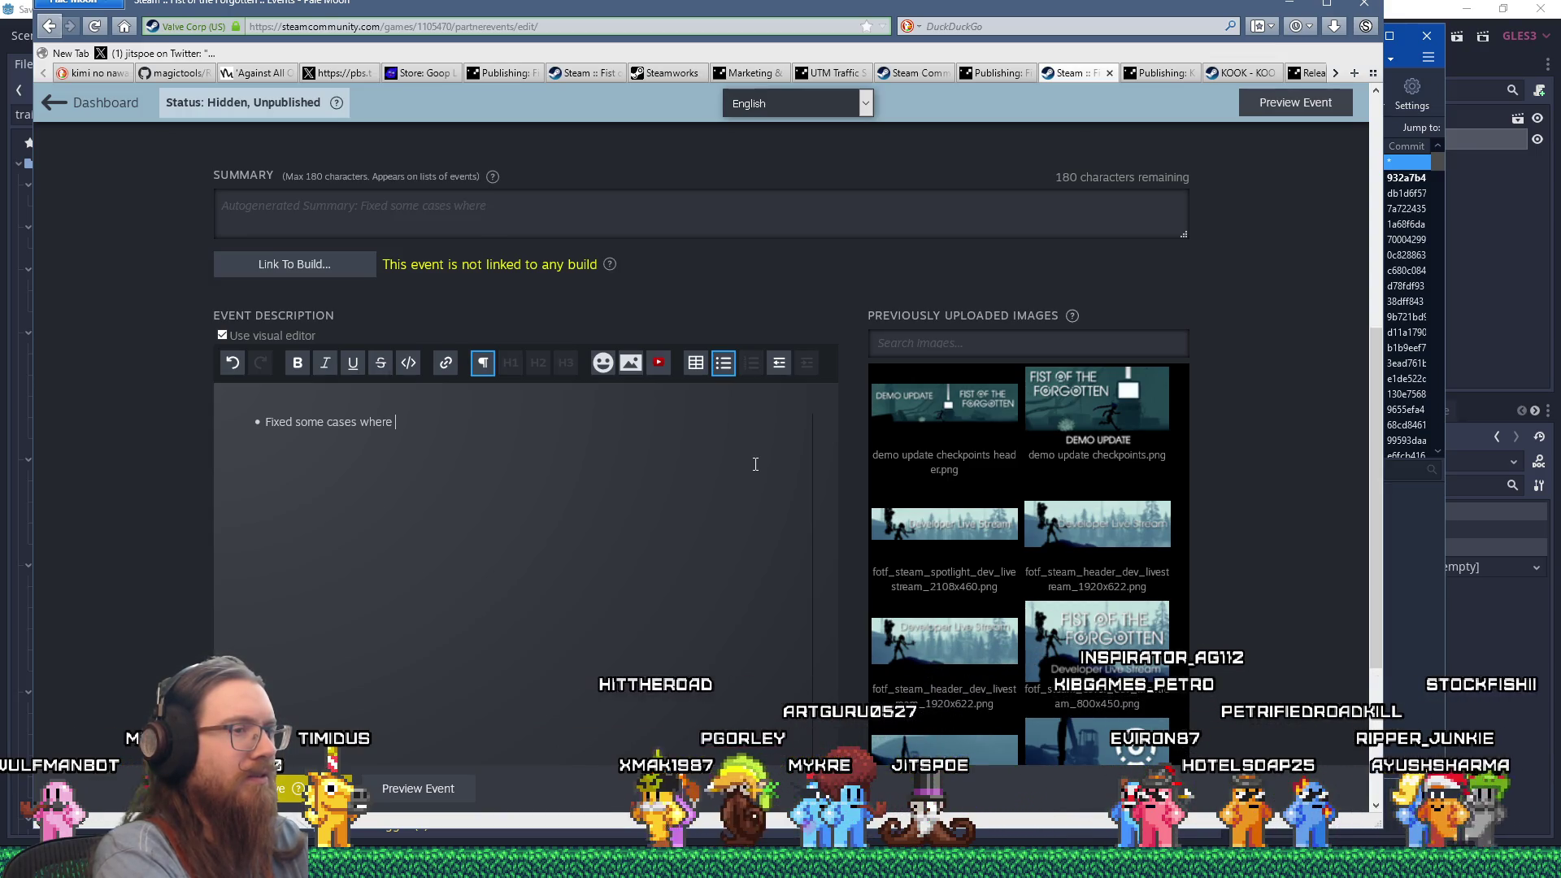
{"action": "type", "text": "the game would be"}
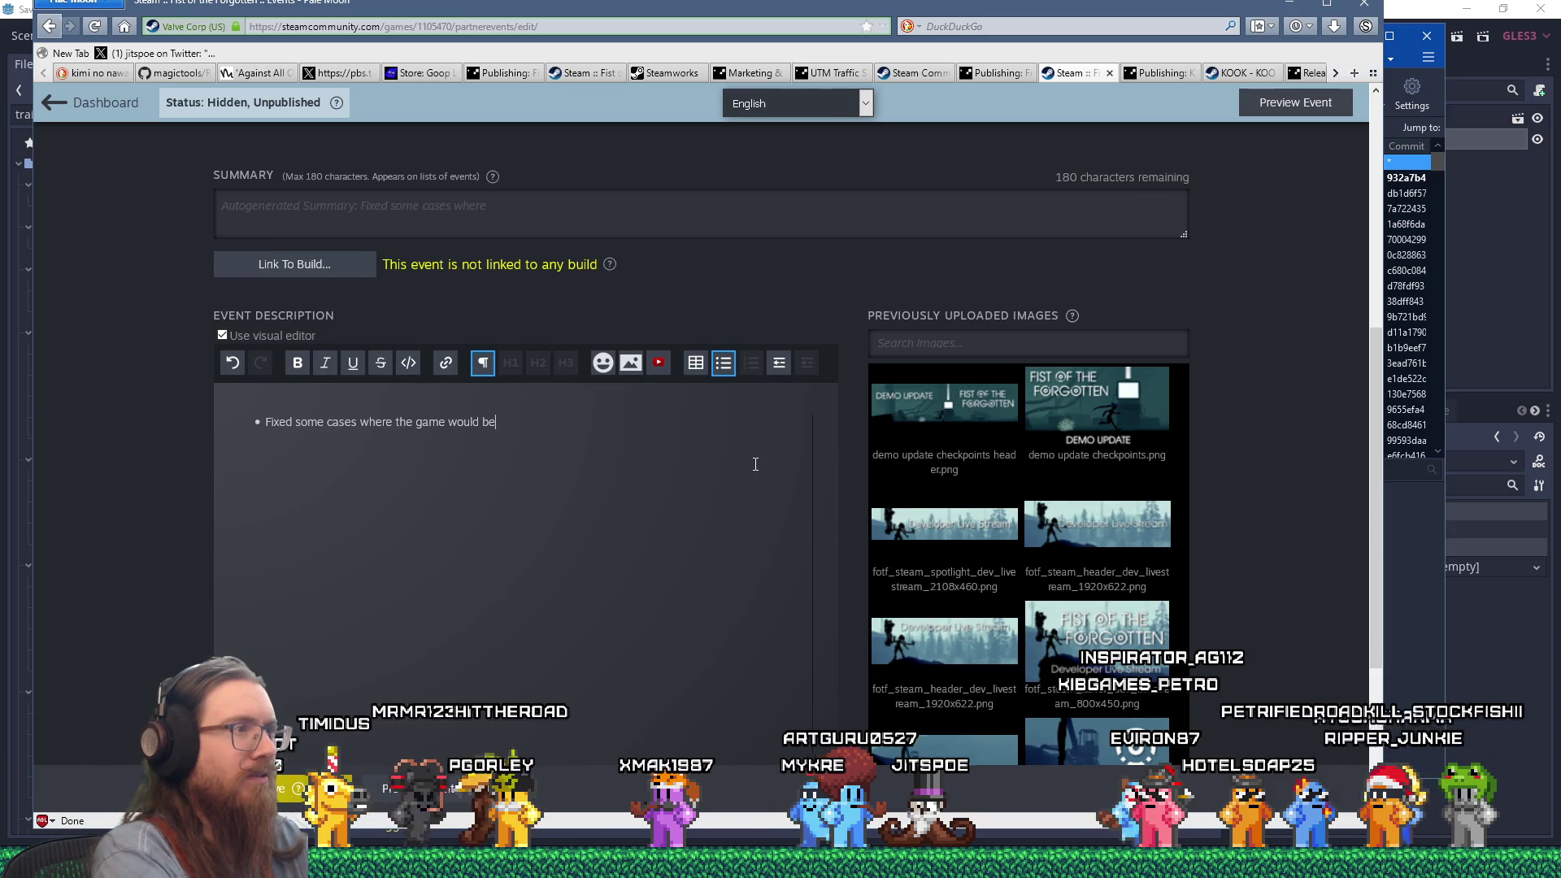
{"action": "type", "text": " soft locked if "}
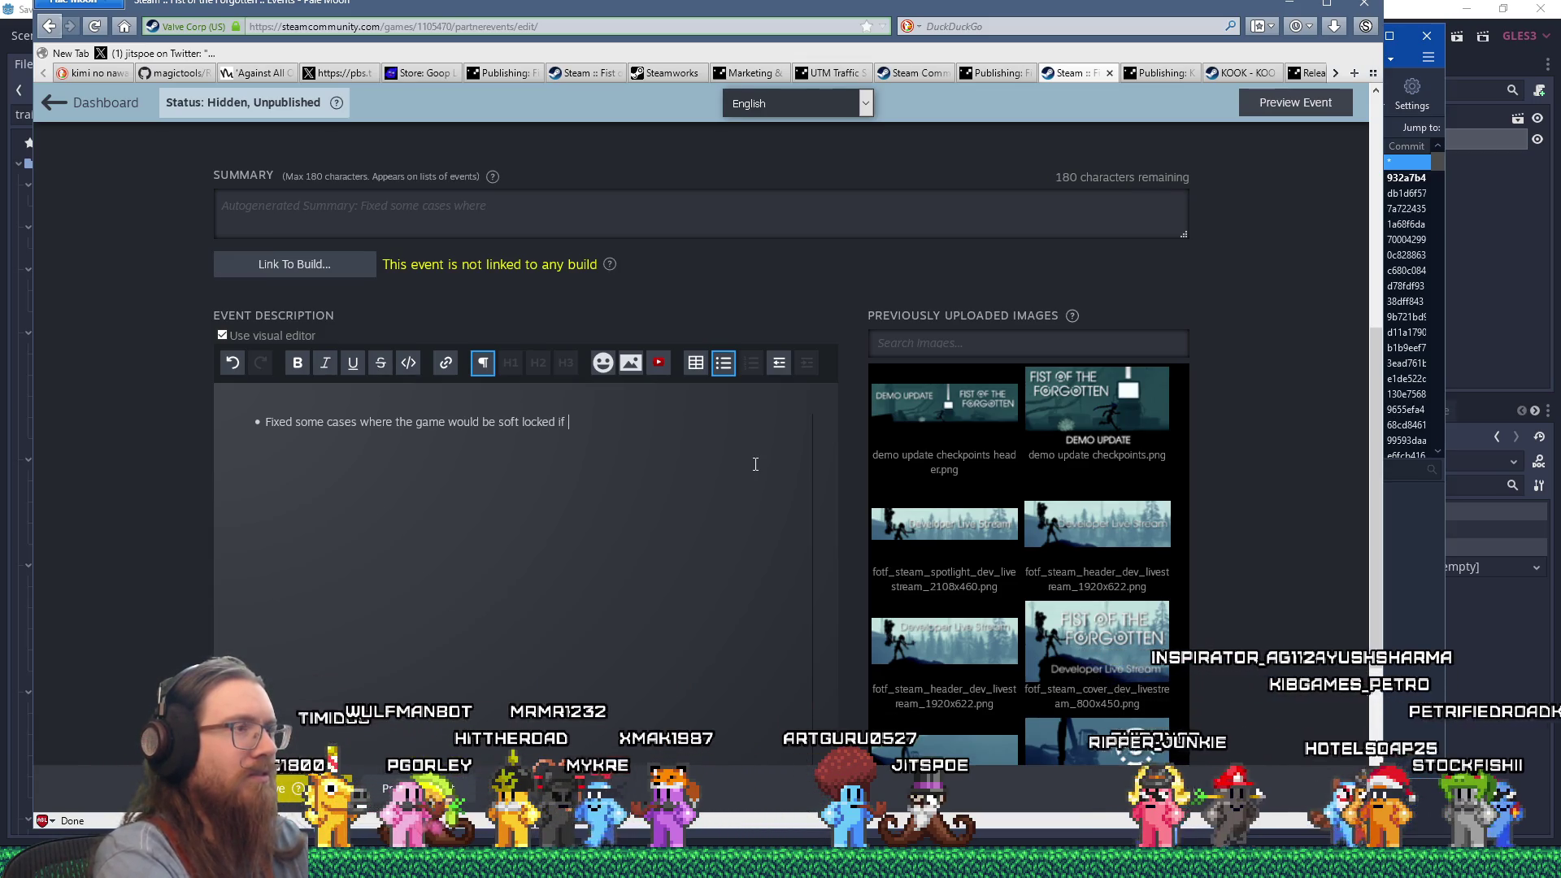
{"action": "type", "text": "a crash happened loading the next level."}
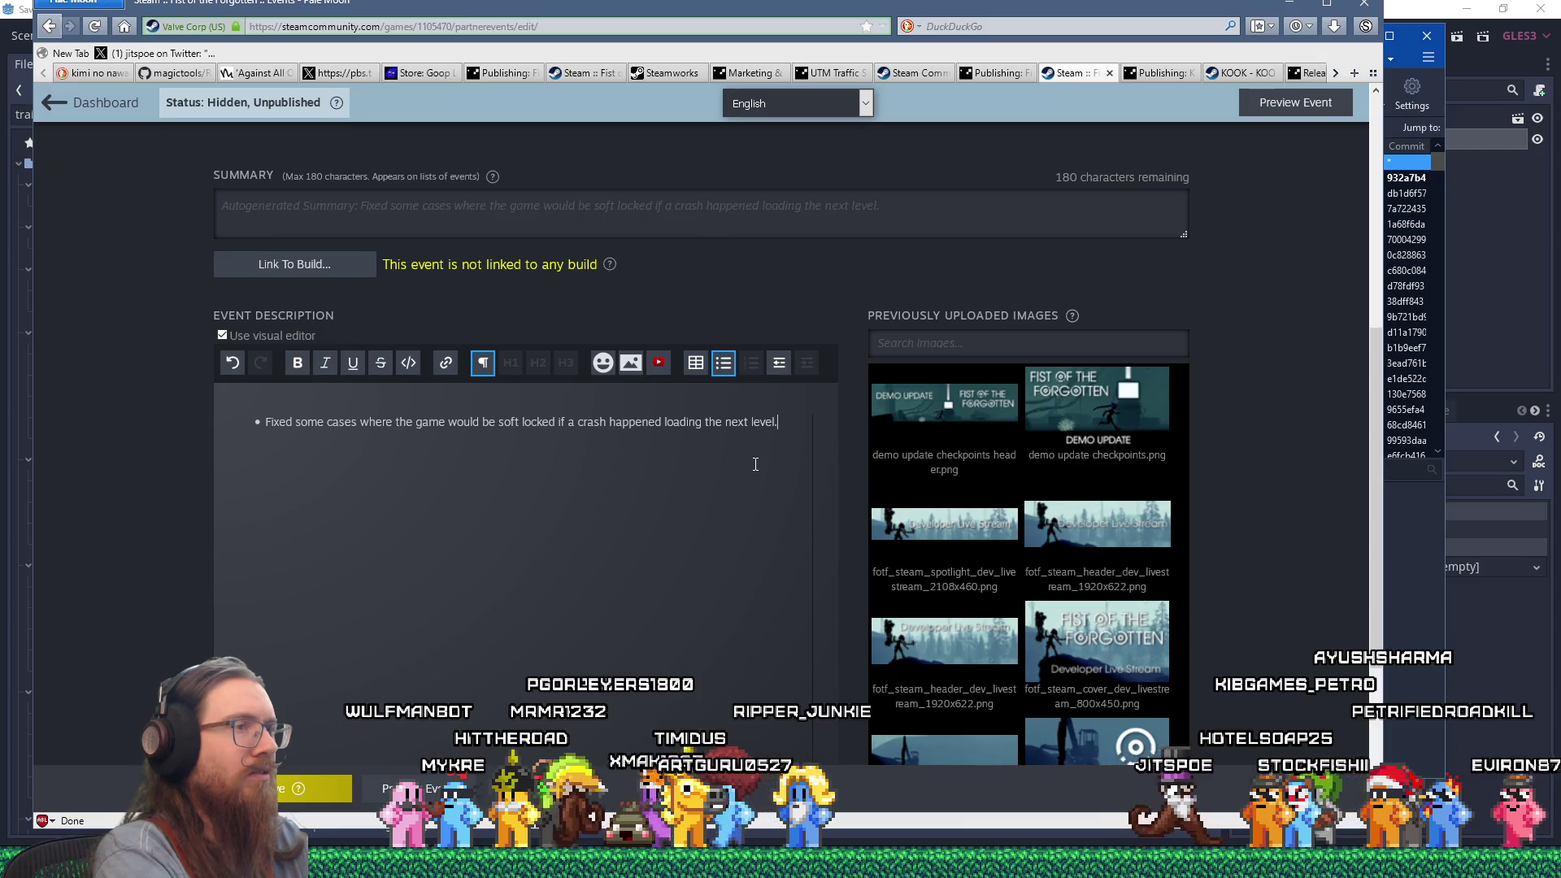
{"action": "key", "text": "Return"}
{"action": "type", "text": "Tweaked the playe"}
{"action": "type", "text": "r jump speed"}
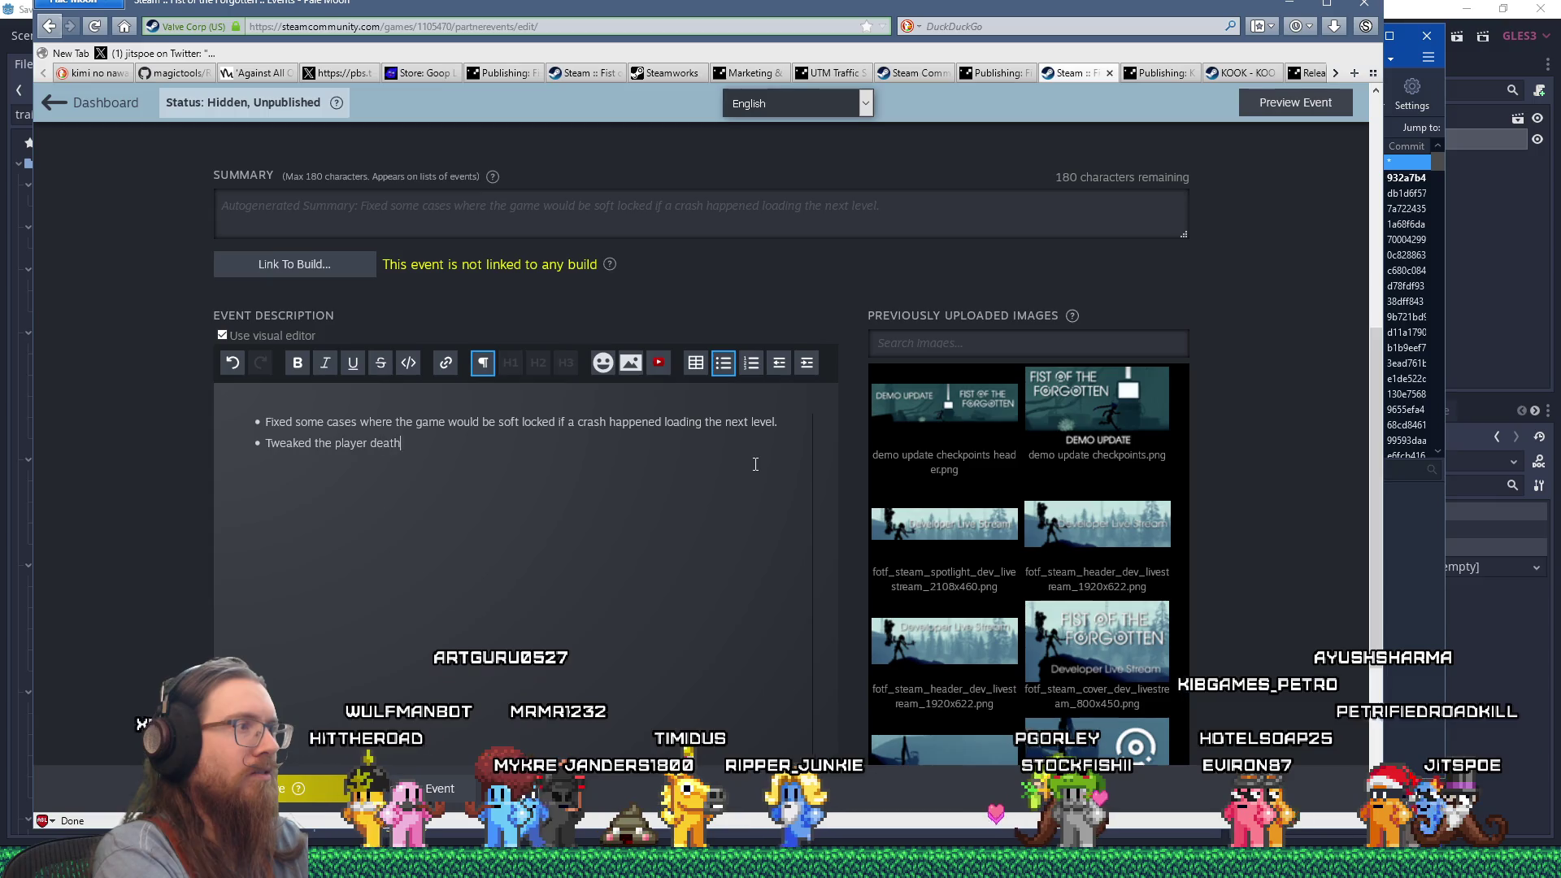
{"action": "key", "text": "Return"}
{"action": "key", "text": "alt+Tab"}
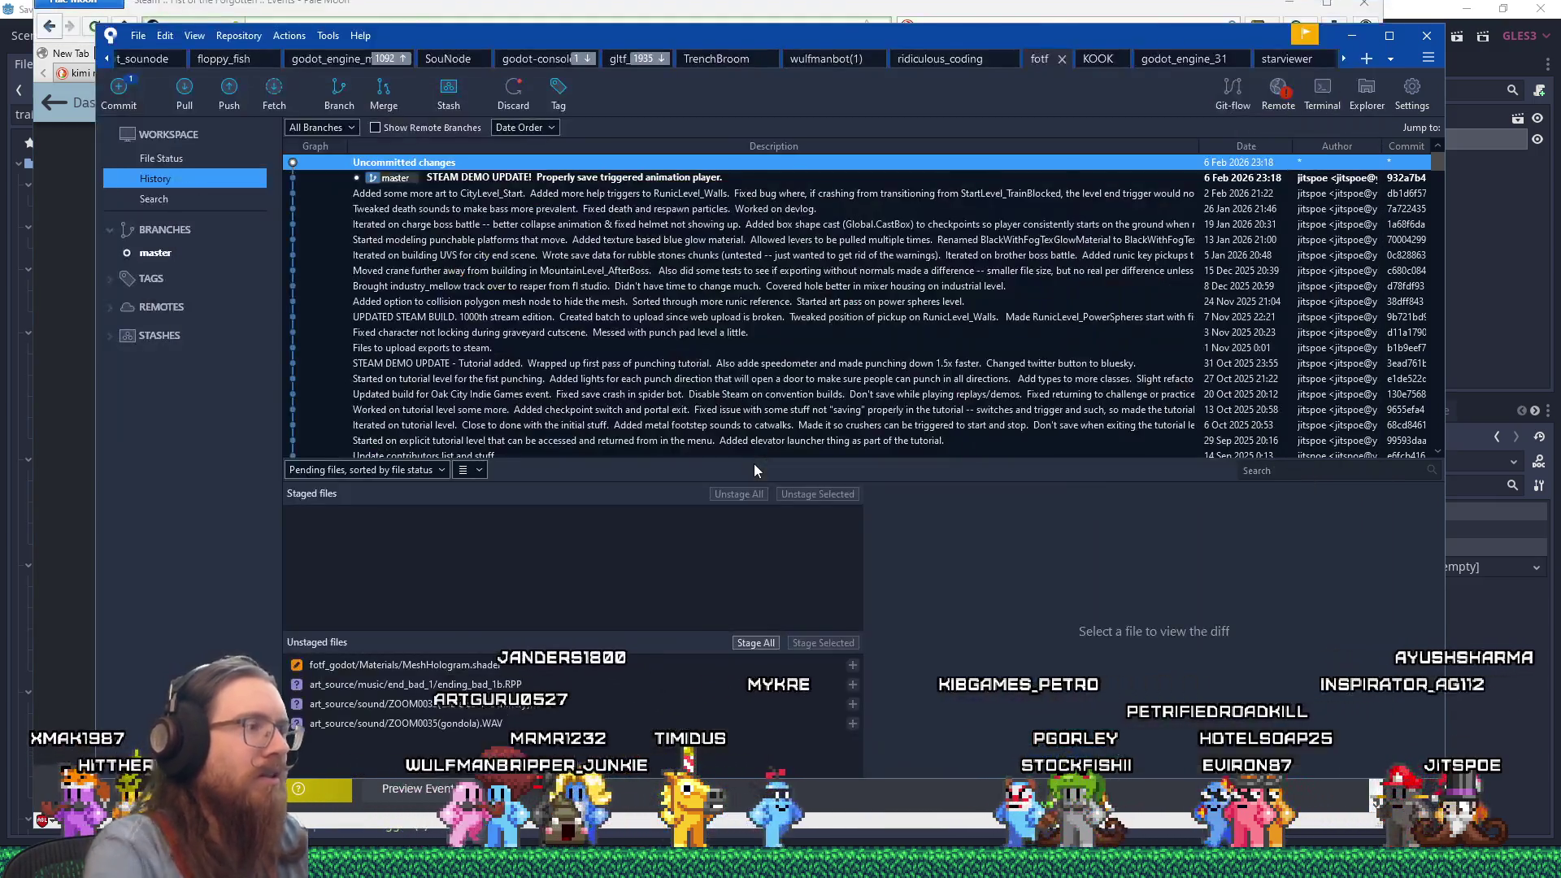
Check the 'Added some more art to CityLevel_Start' commit details in Fork, then return to the browser.
{"action": "left_click", "coordinate": [539, 195]}
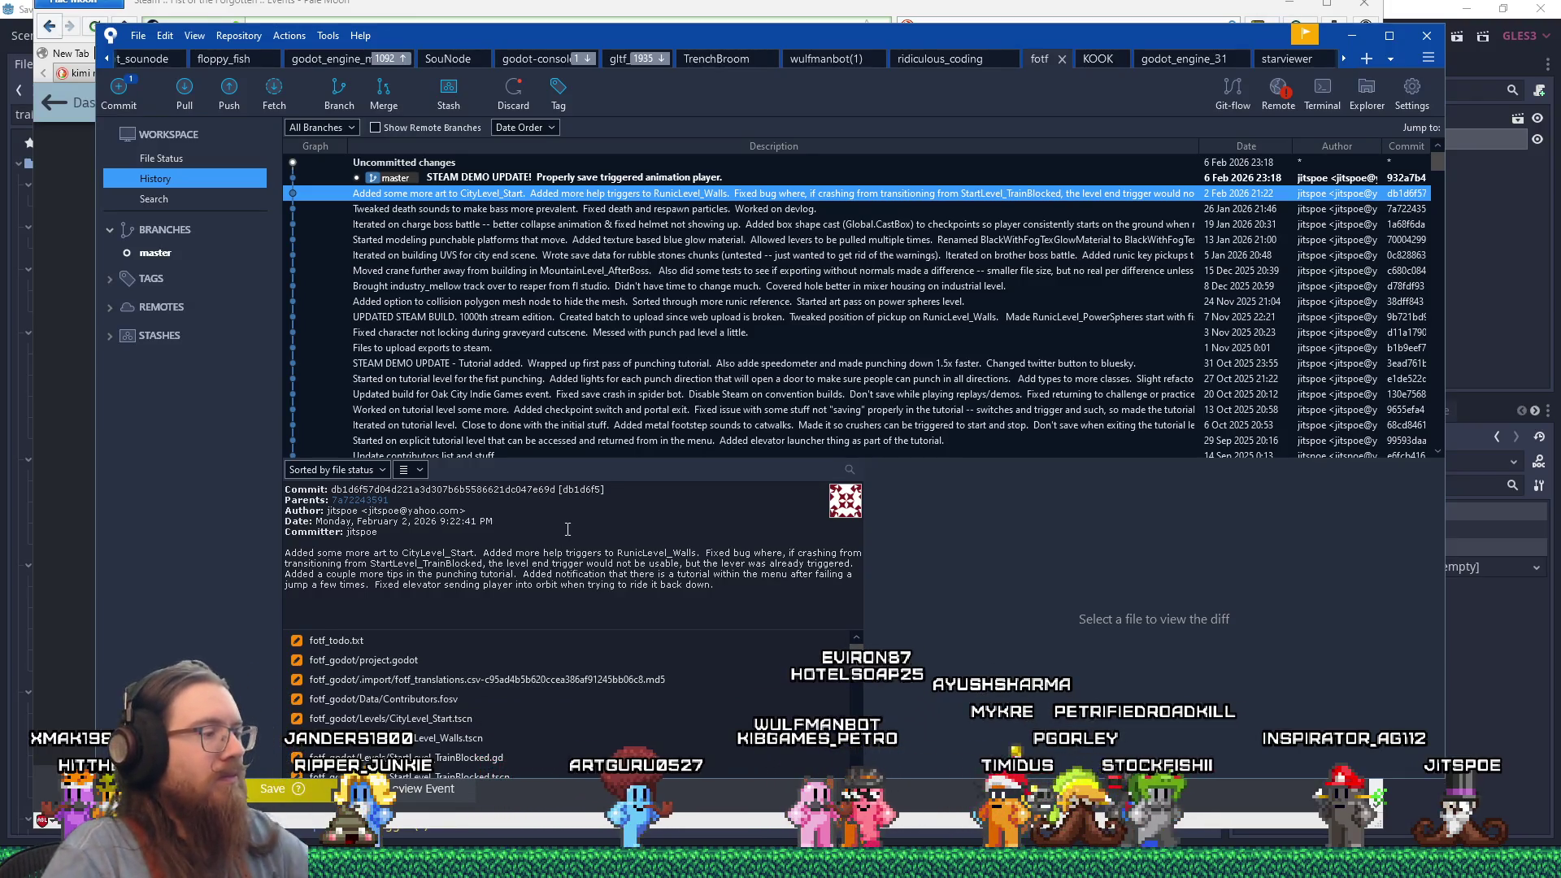
{"action": "key", "text": "alt+Tab"}
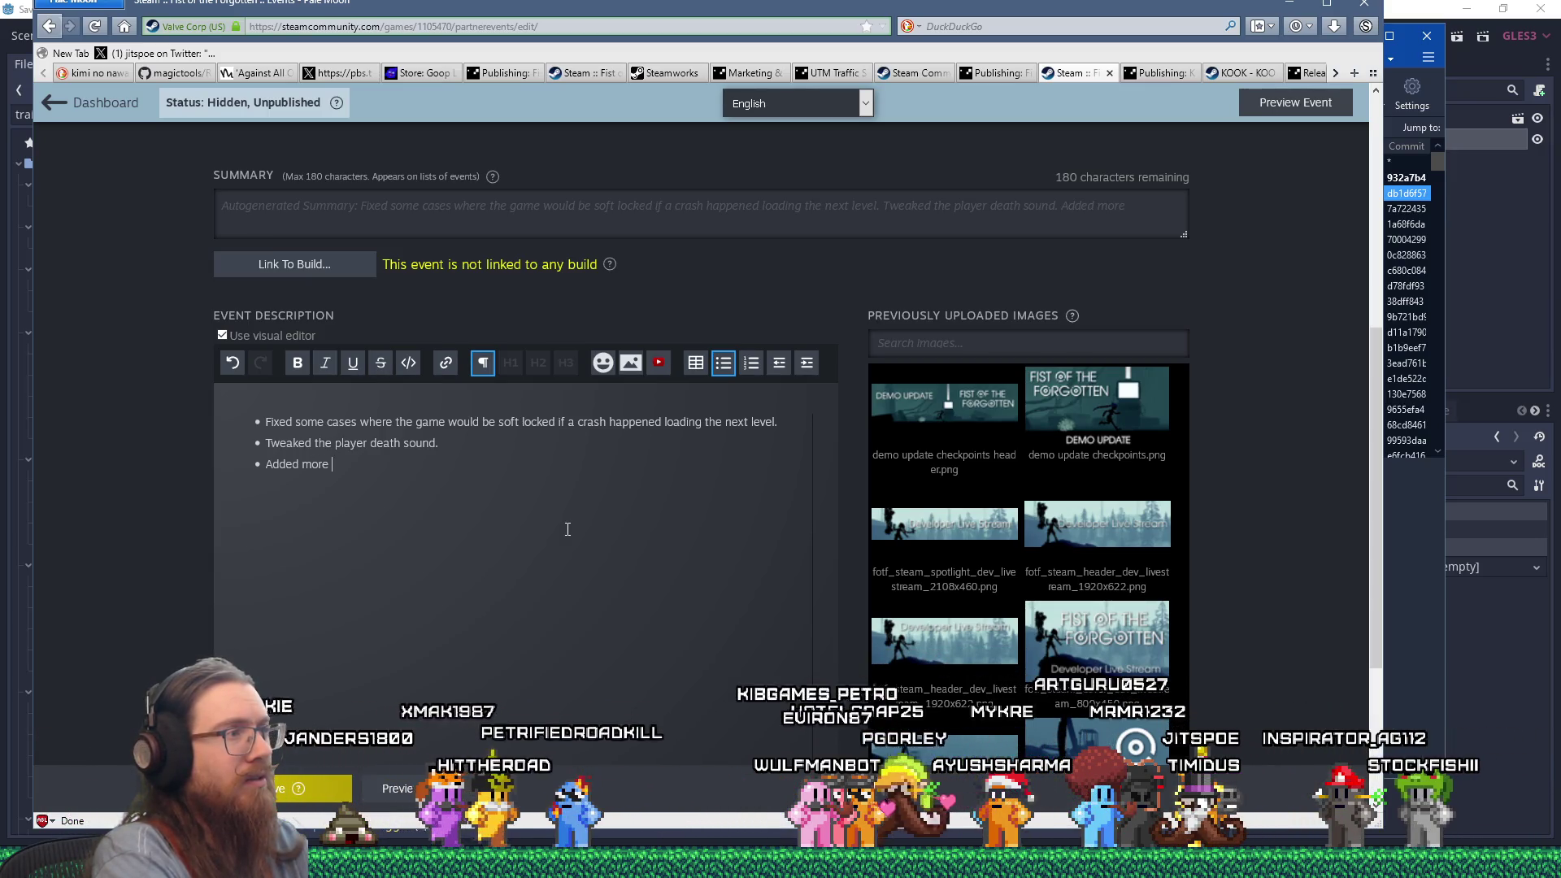
Finish the jump-tip bullet and add a tutorial bullet 'that can be accessed at any time'.
{"action": "type", "text": "tip triggers for"}
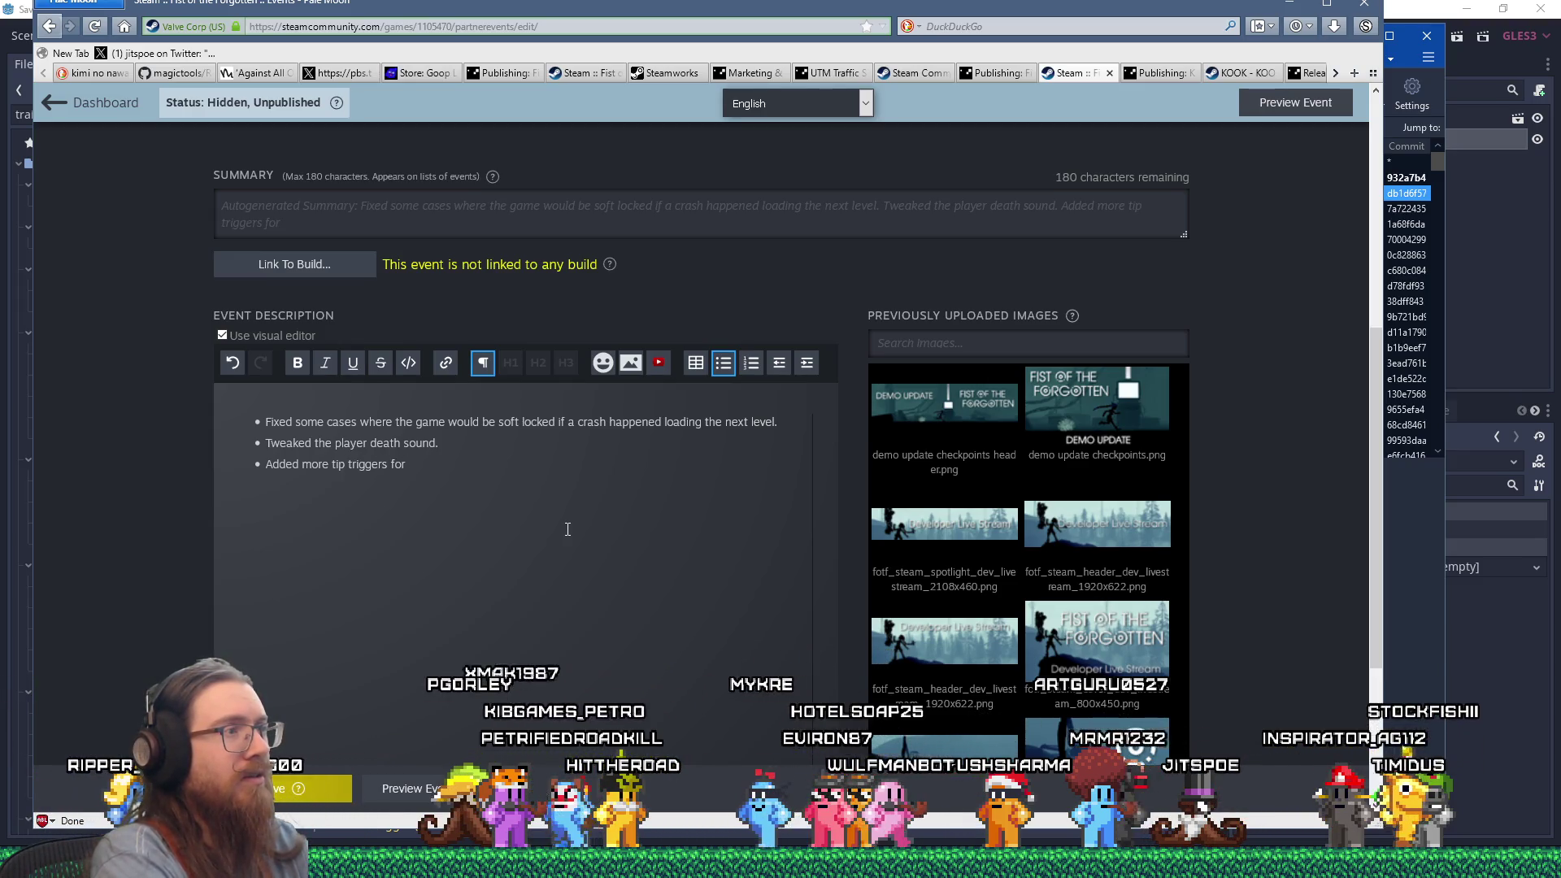
{"action": "type", "text": " places"}
{"action": "type", "text": " playr "}
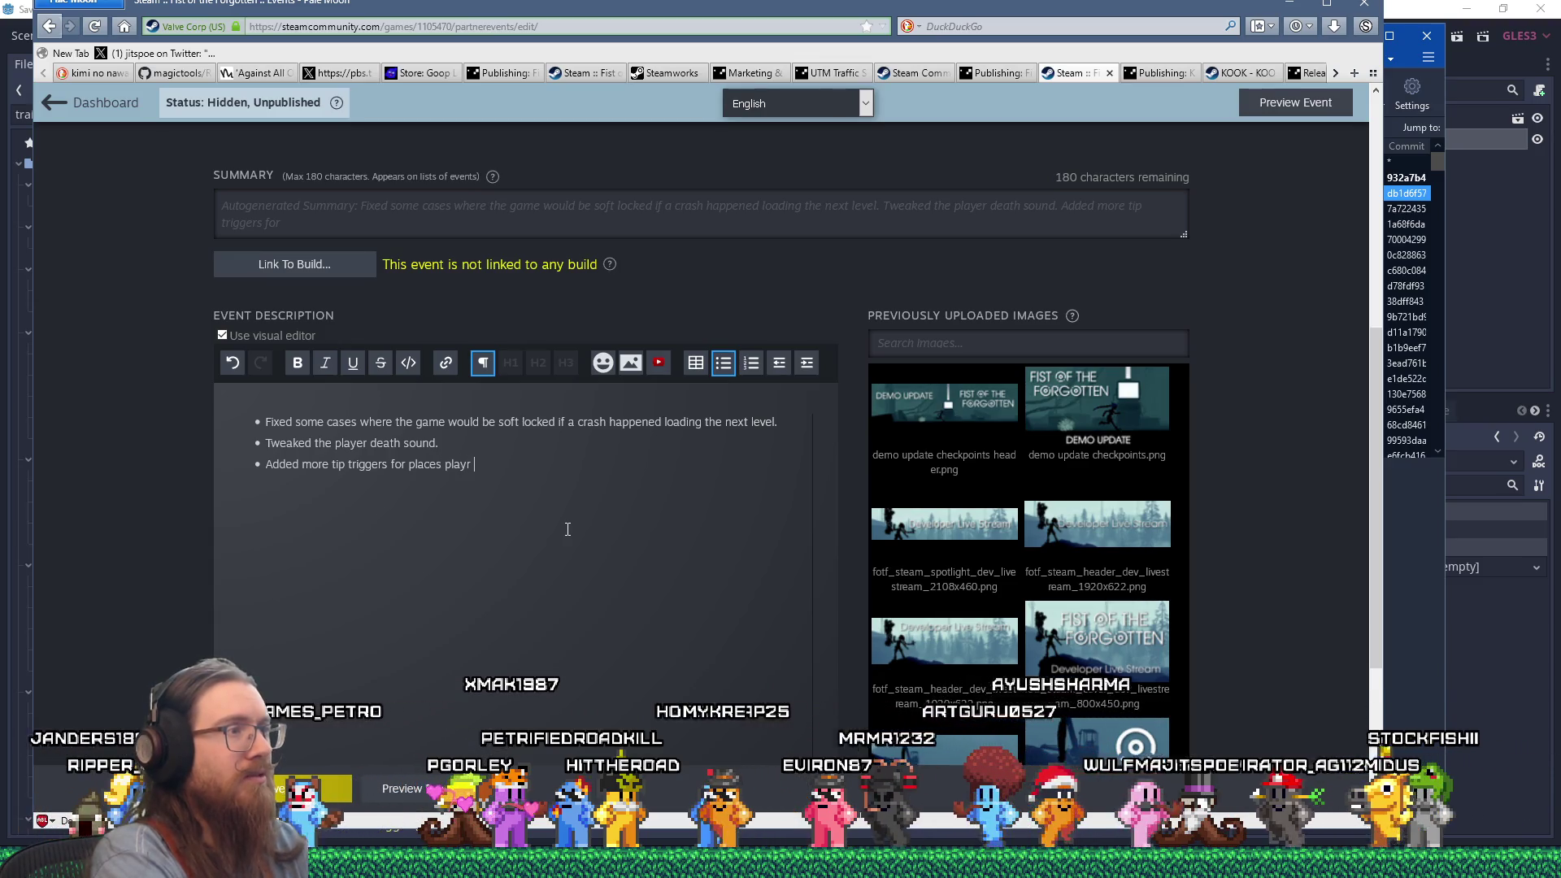
{"action": "key", "text": "BackSpace"}
{"action": "key", "text": "BackSpace"}
{"action": "type", "text": "ers were faili"}
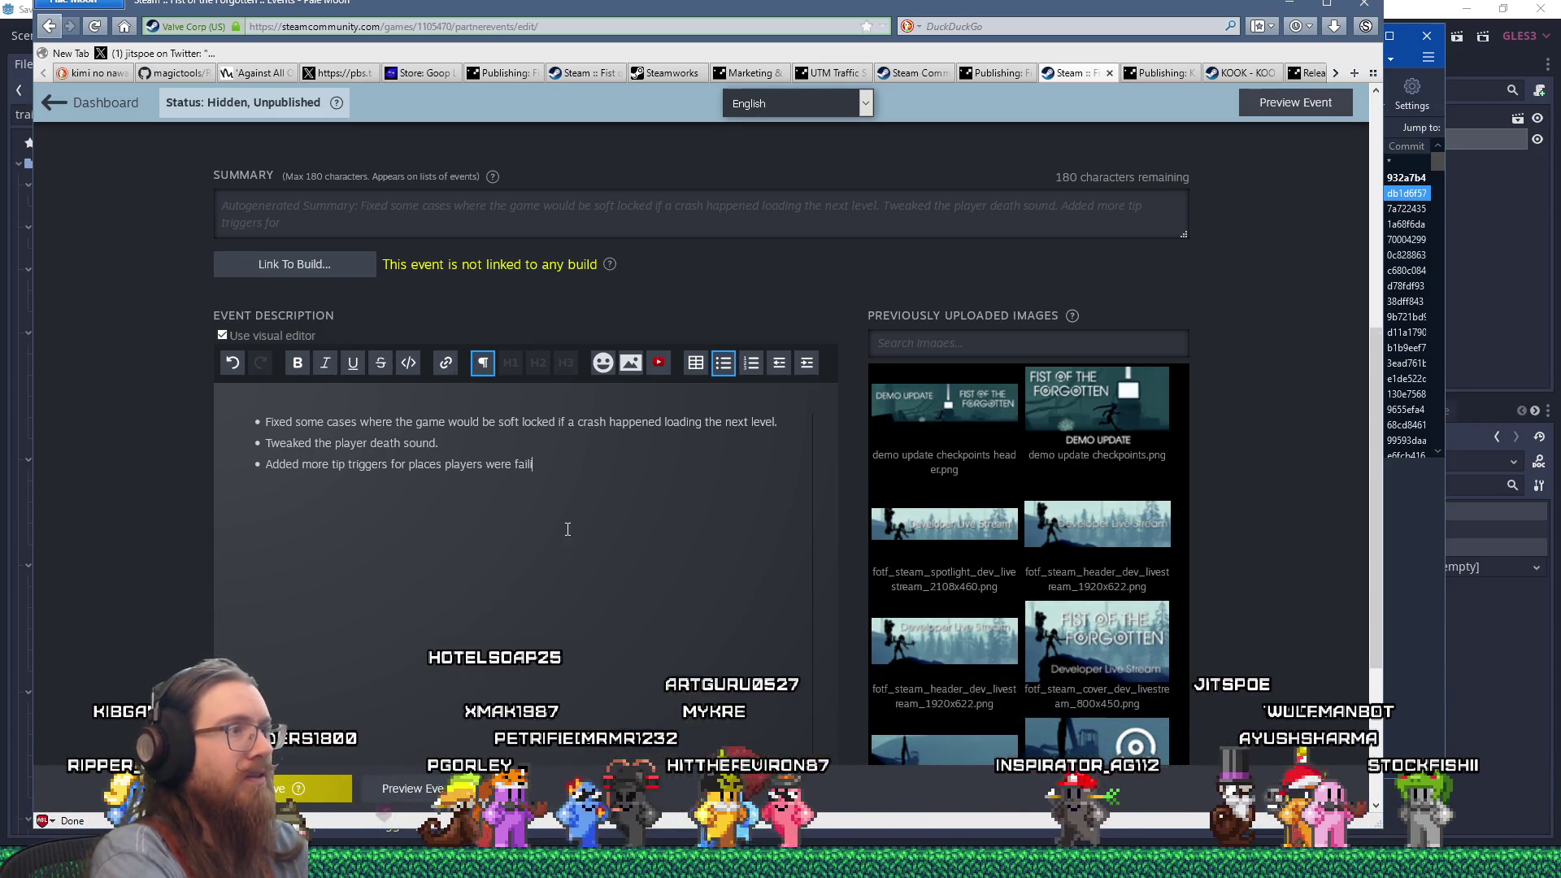
{"action": "type", "text": "ng jumps."}
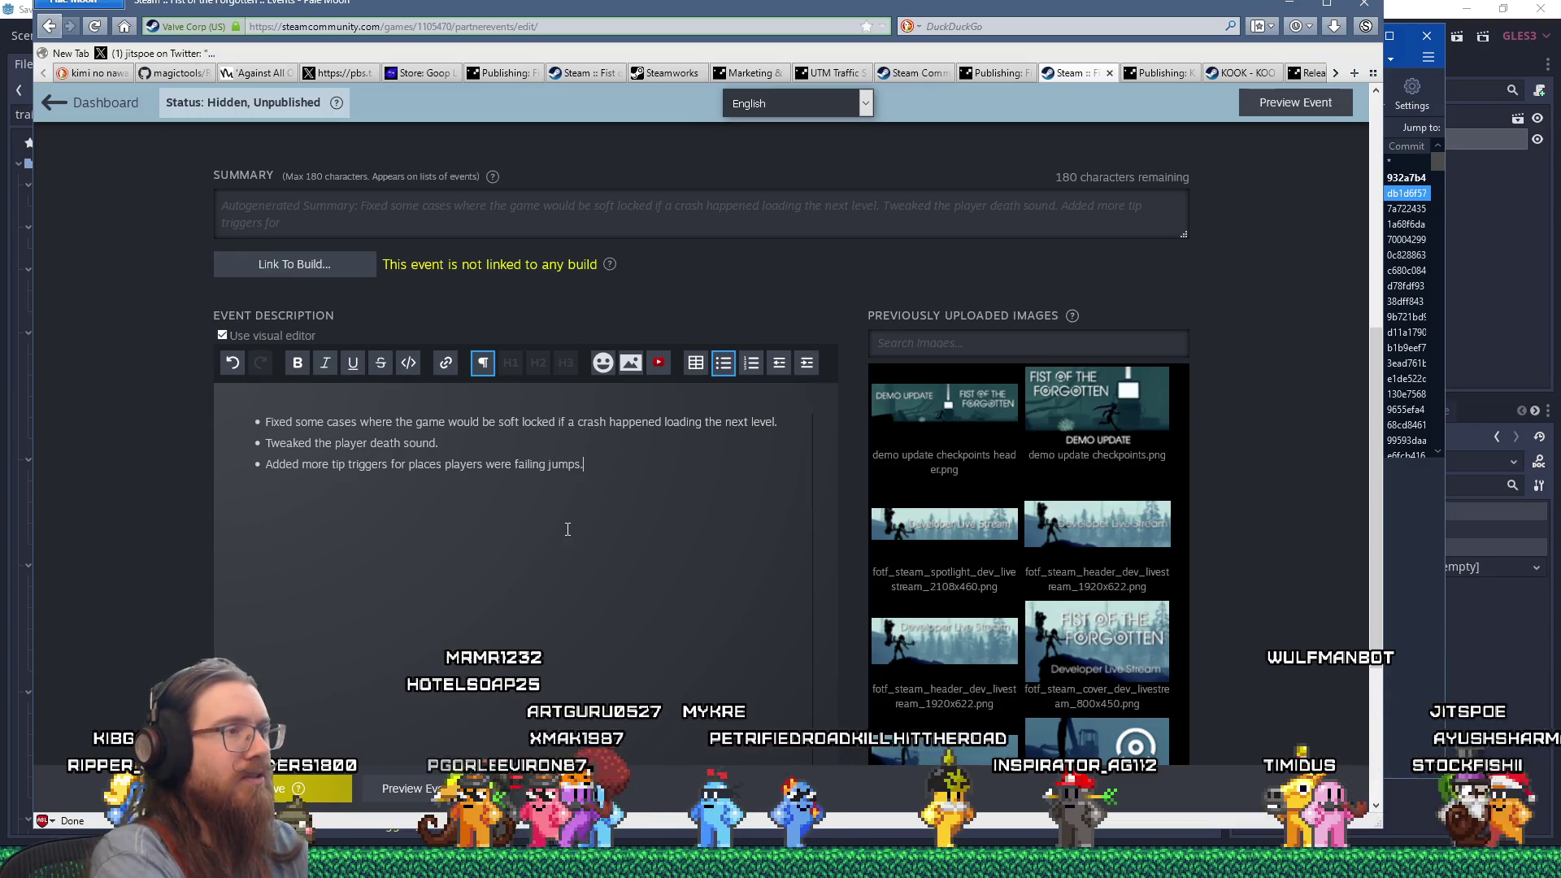
{"action": "key", "text": "Return"}
{"action": "type", "text": "Addod"}
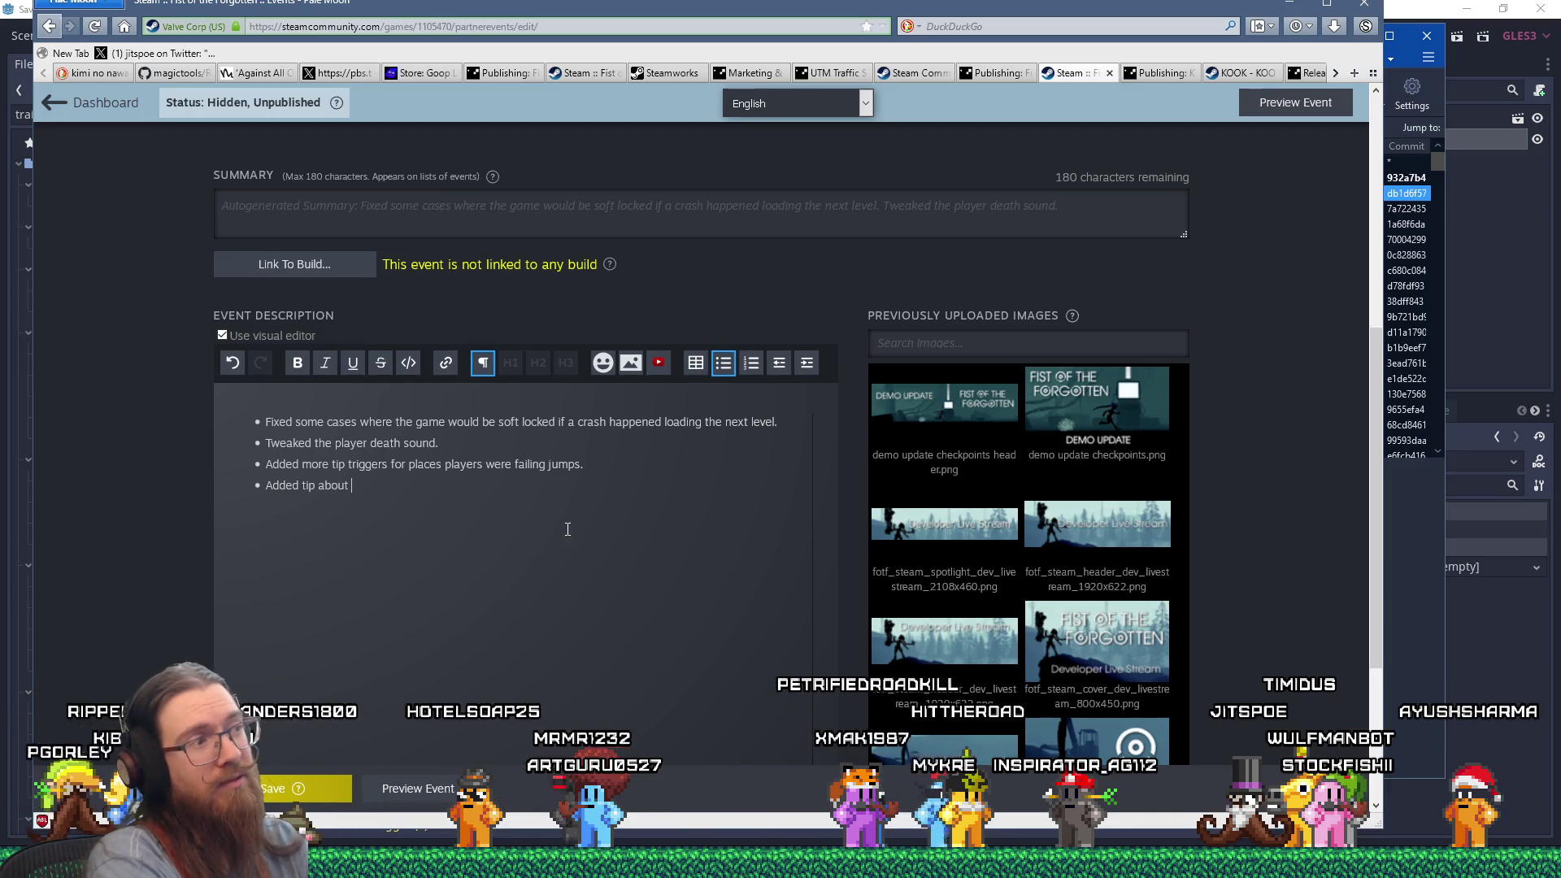
{"action": "type", "text": "tutoria"}
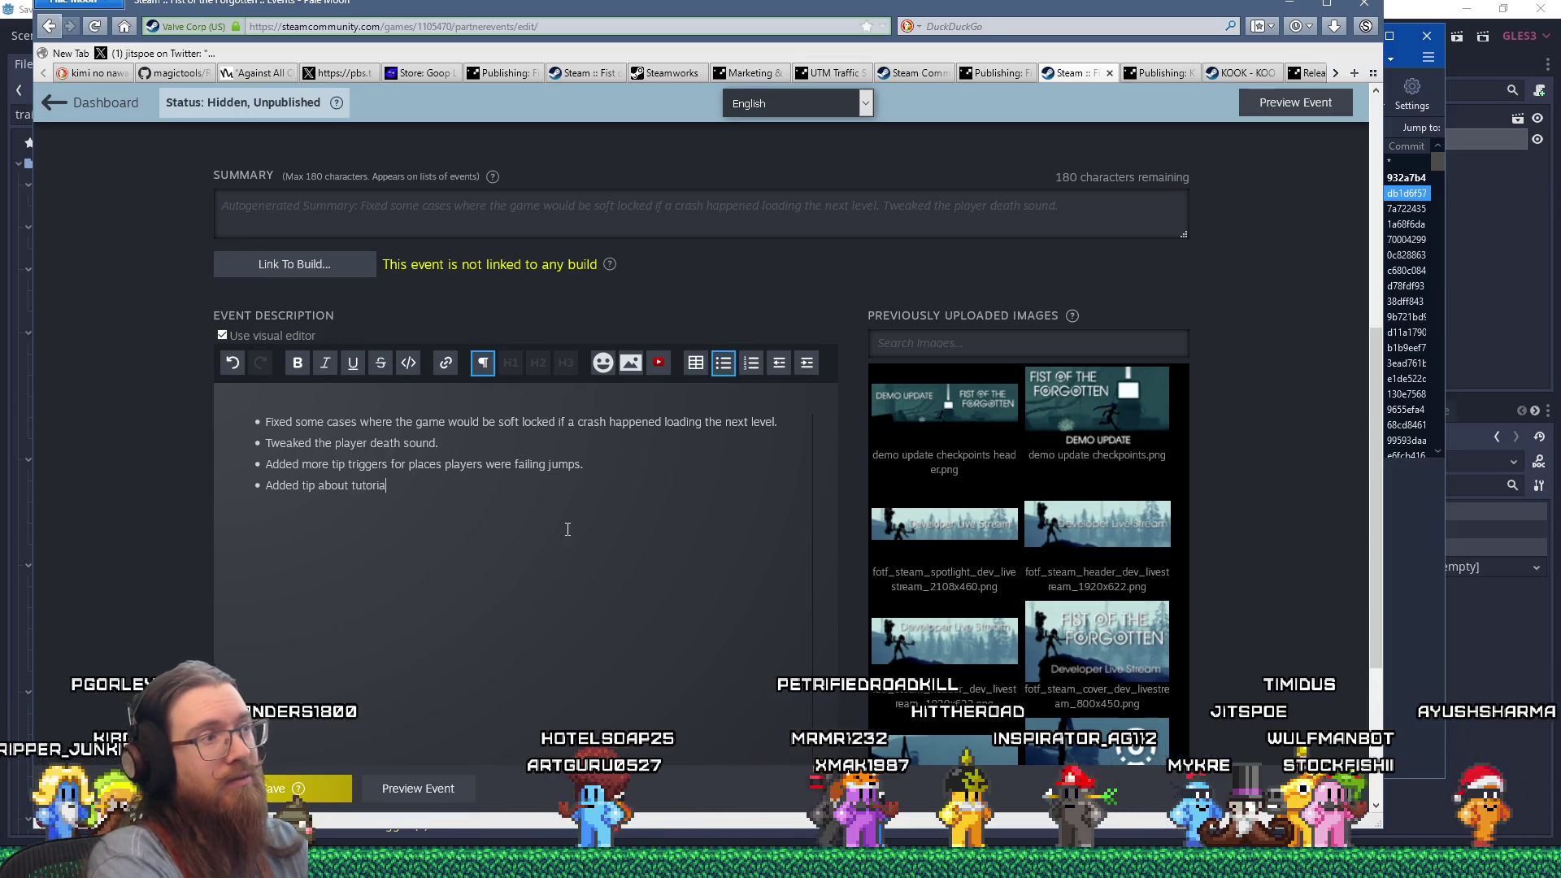
{"action": "type", "text": "l in the mai"}
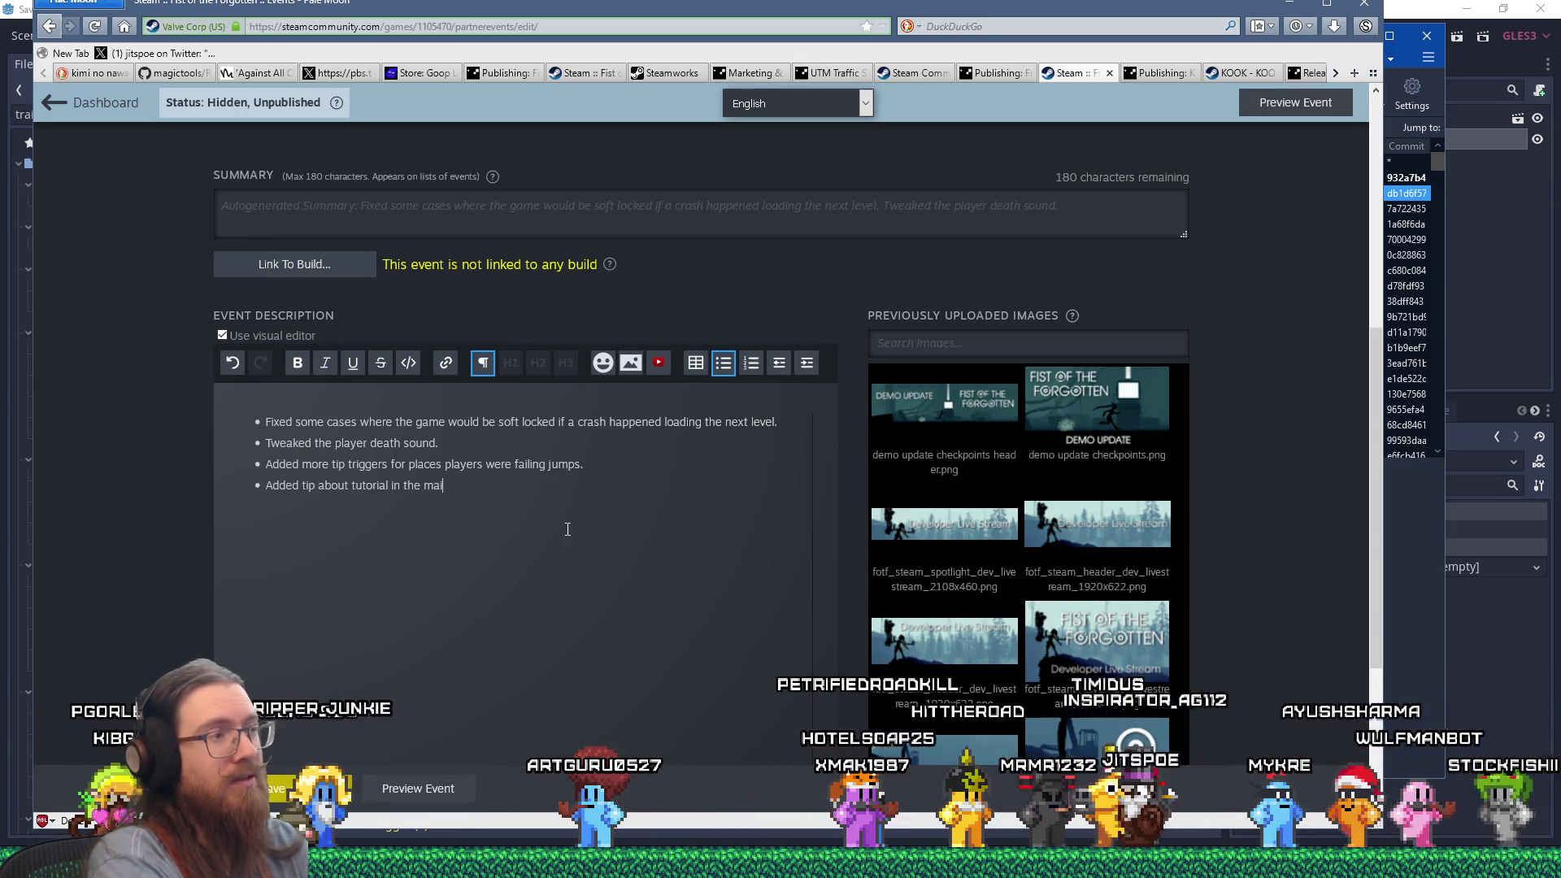
{"action": "key", "text": "BackSpace"}
{"action": "key", "text": "BackSpace"}
{"action": "key", "text": "BackSpace"}
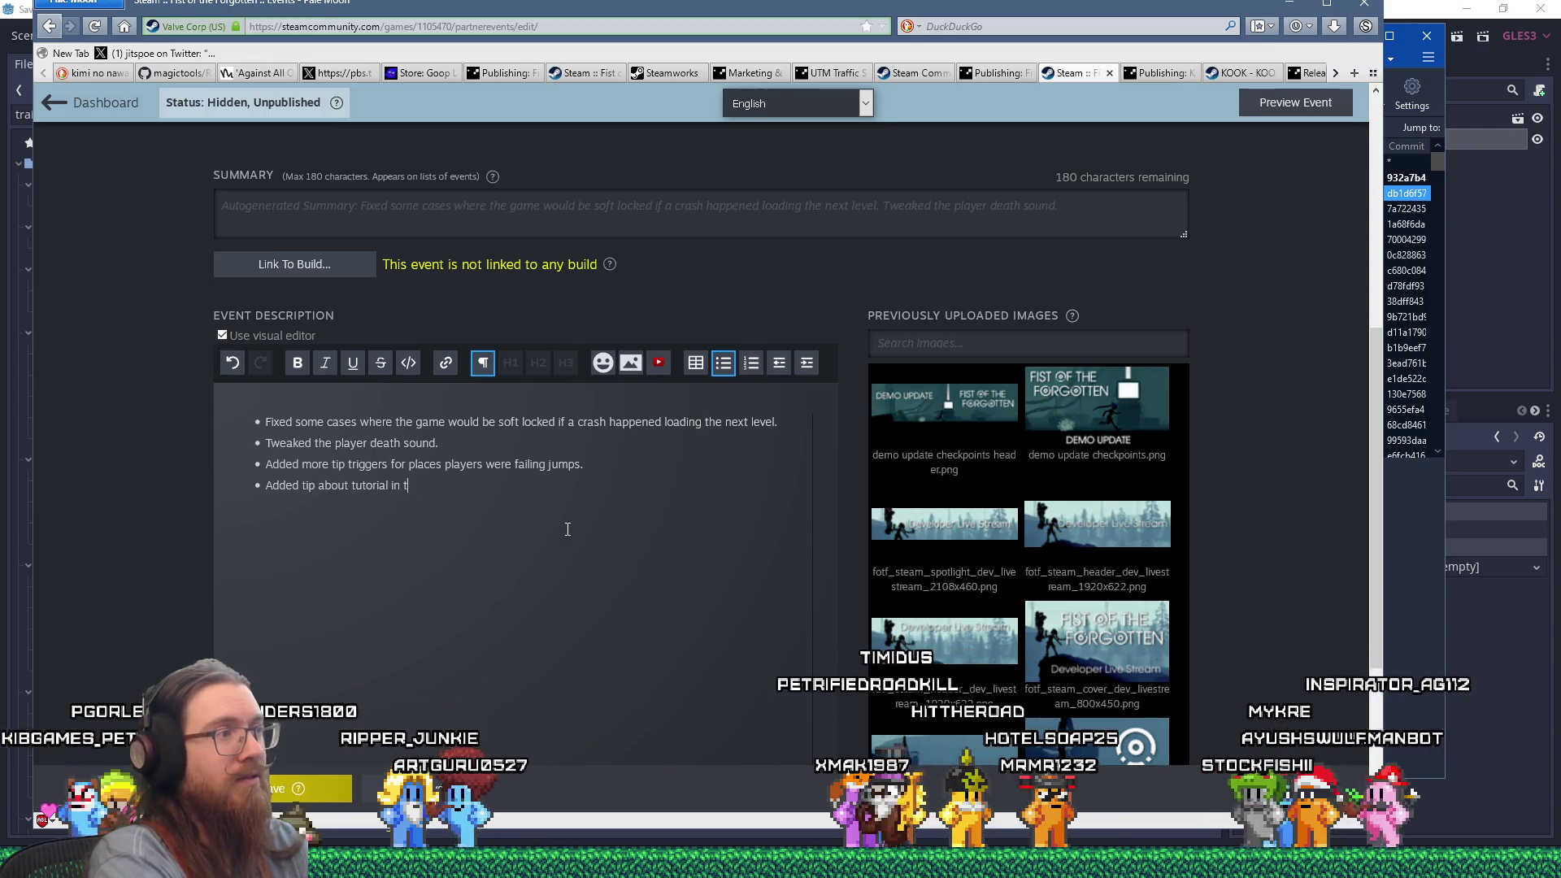
{"action": "type", "text": "that "}
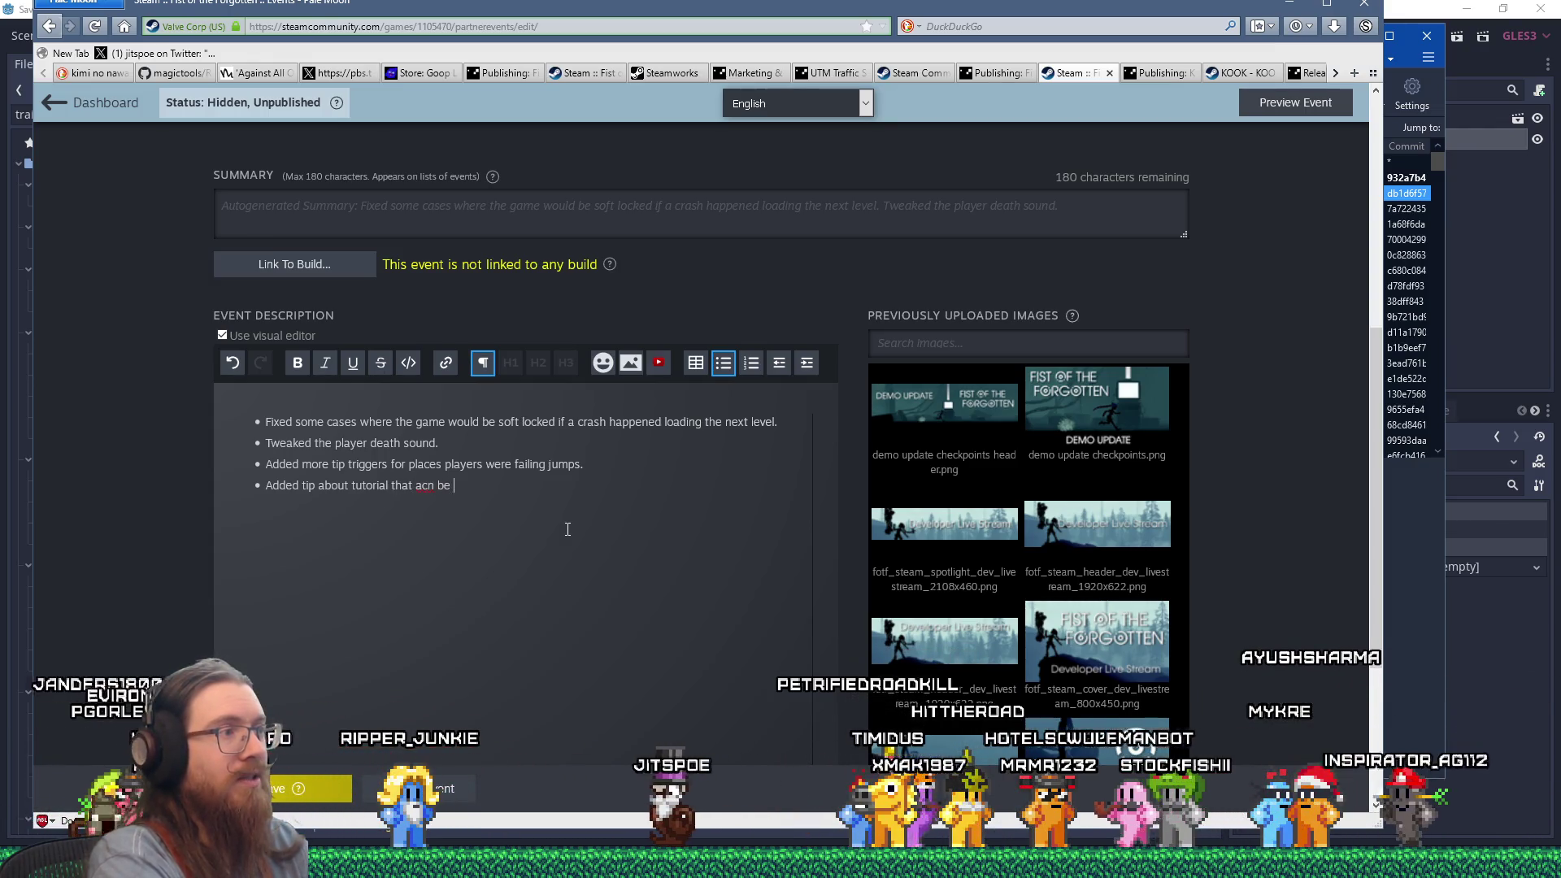
{"action": "type", "text": "can be acce"}
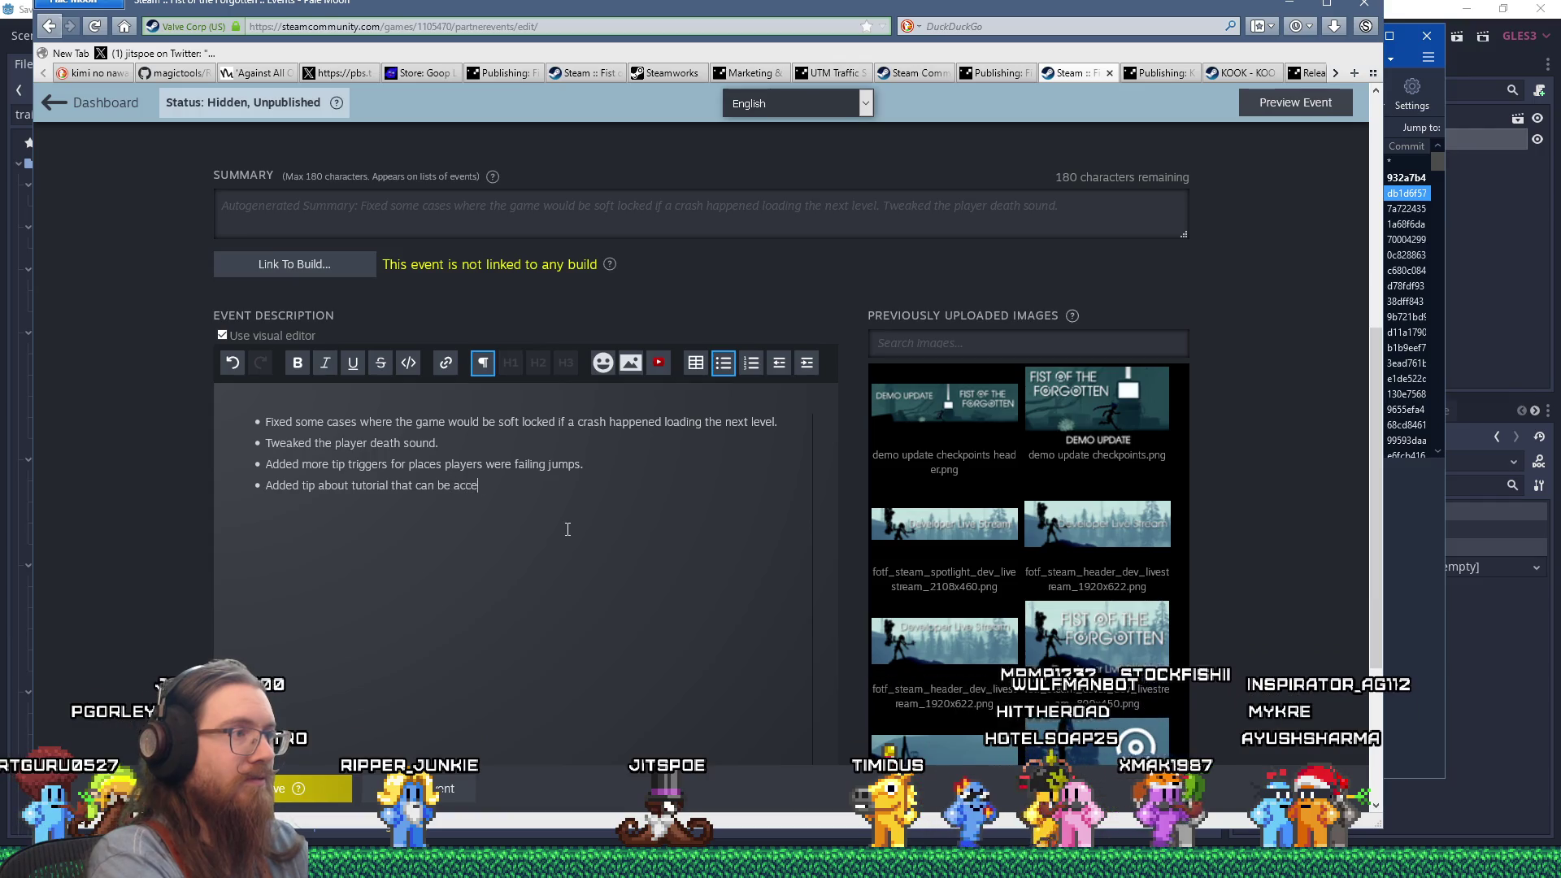
{"action": "type", "text": "ssed at any time from the menu."}
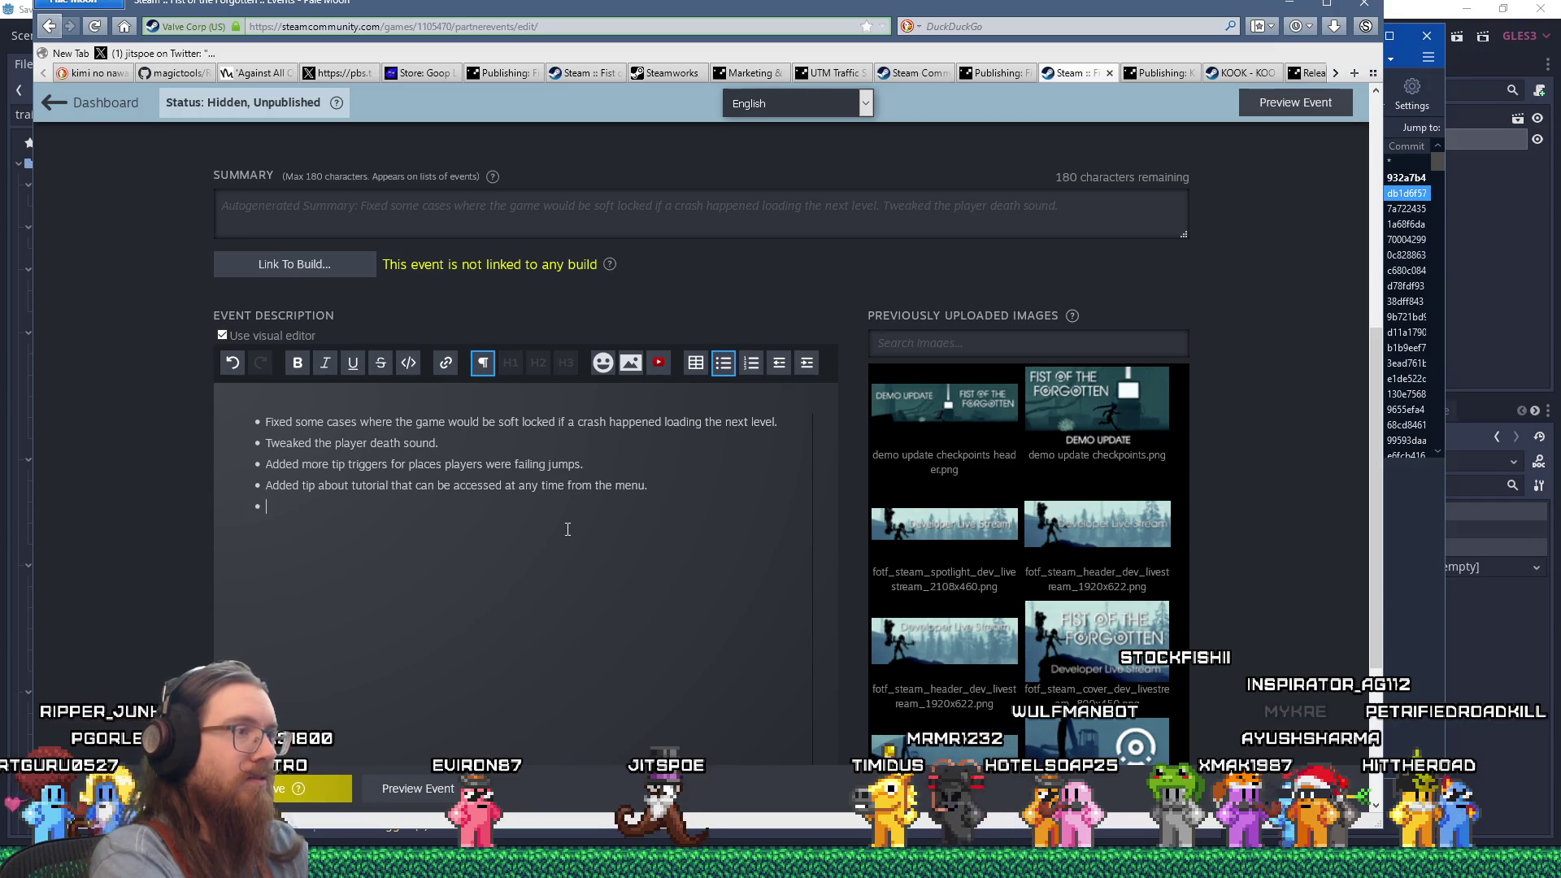
After checking commits, add the bullet 'Fixed elevator bug that sent players into the stratosphere.'.
{"action": "key", "text": "alt+Tab"}
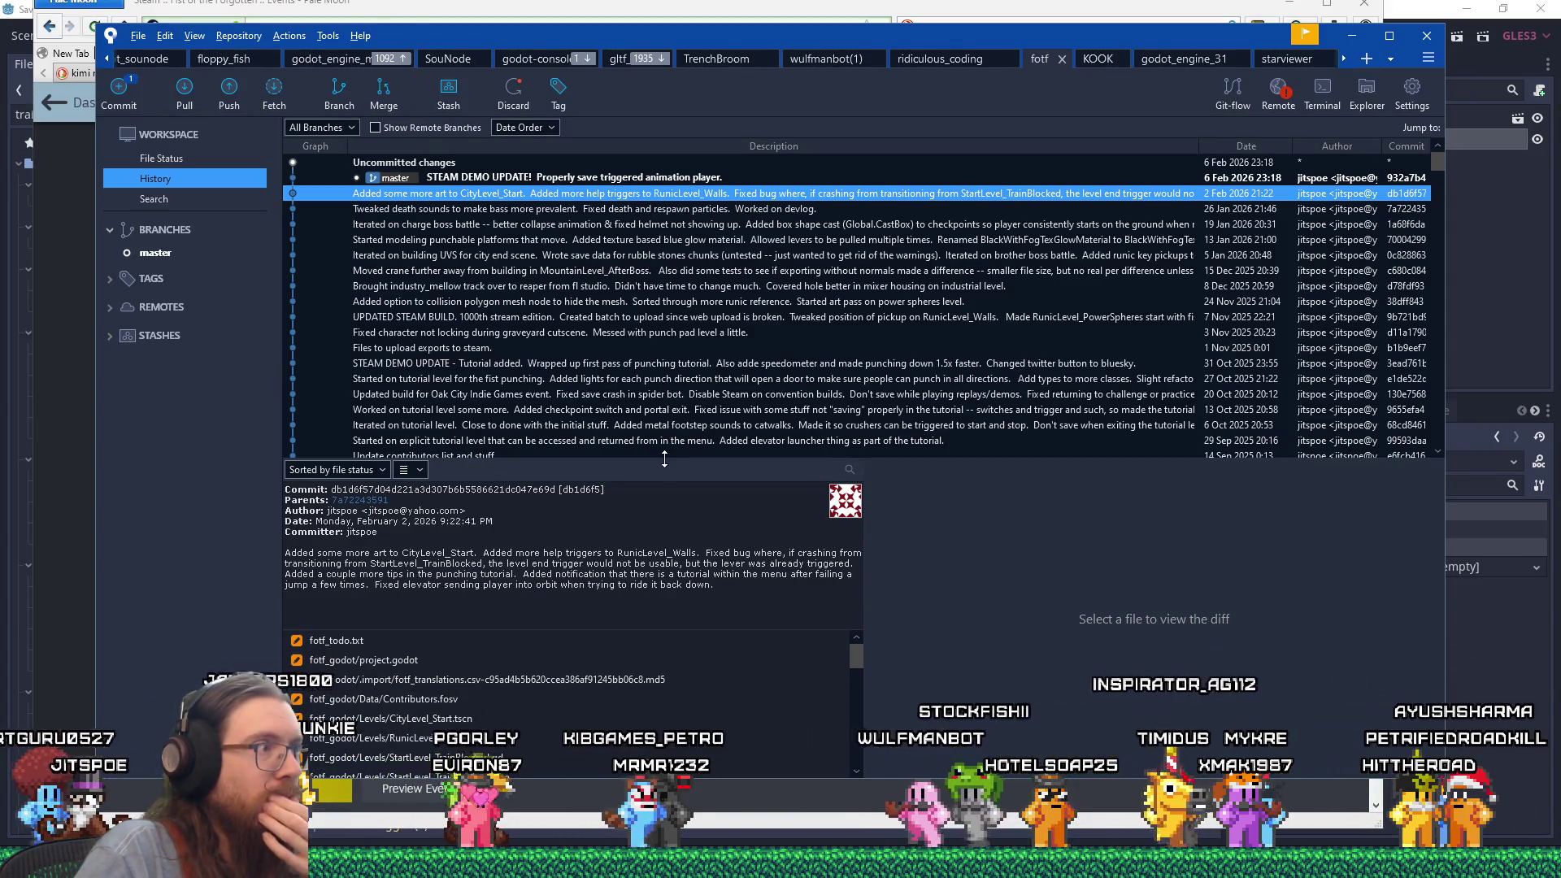
{"action": "key", "text": "alt+Tab"}
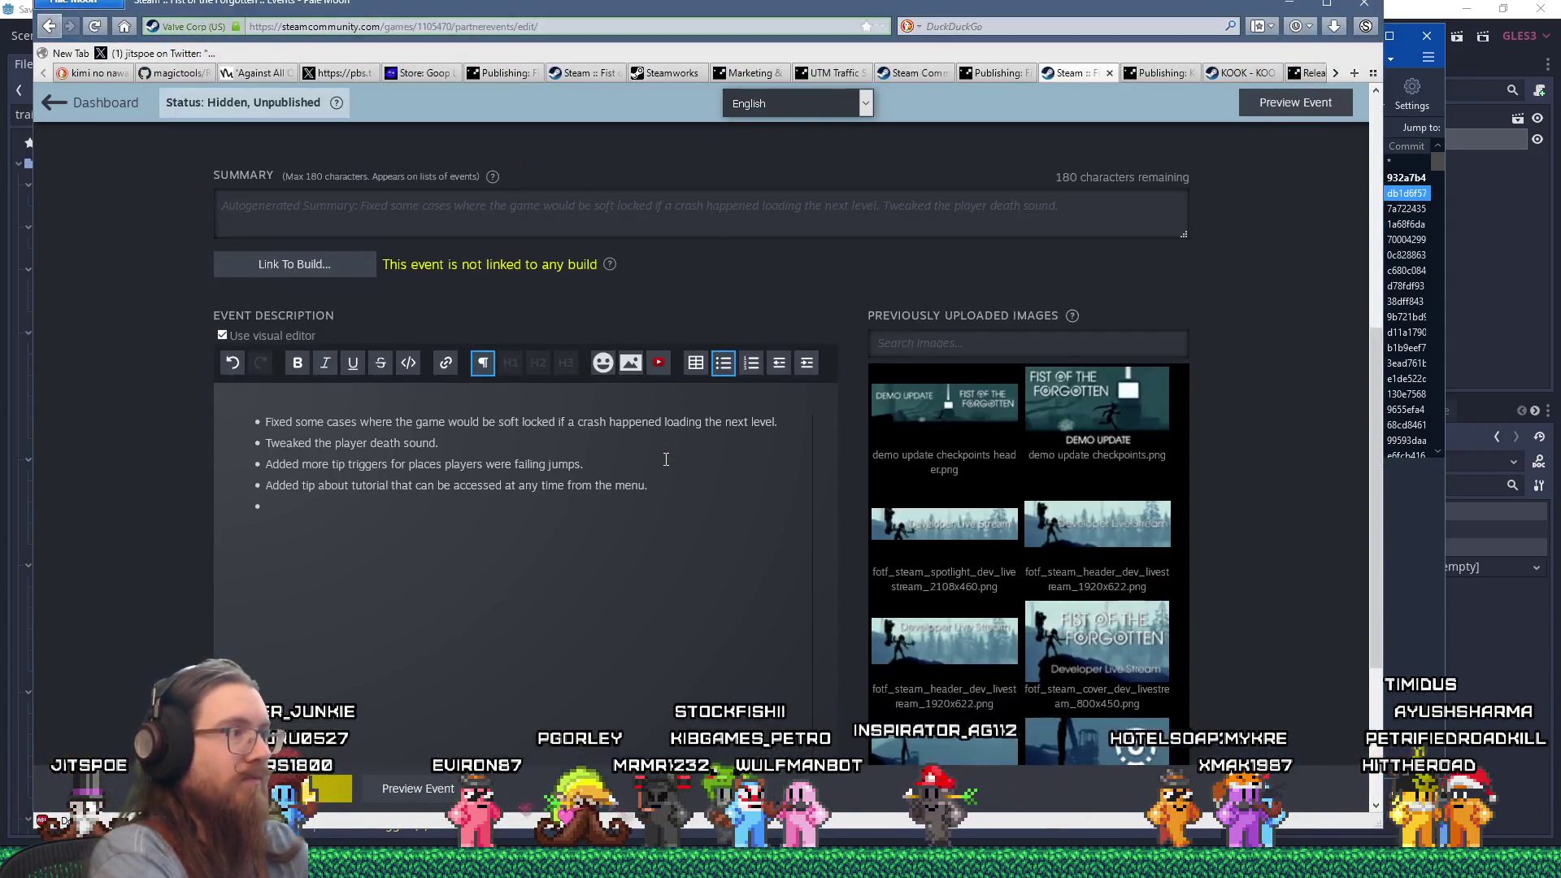
{"action": "type", "text": "Fixed elevator bug"}
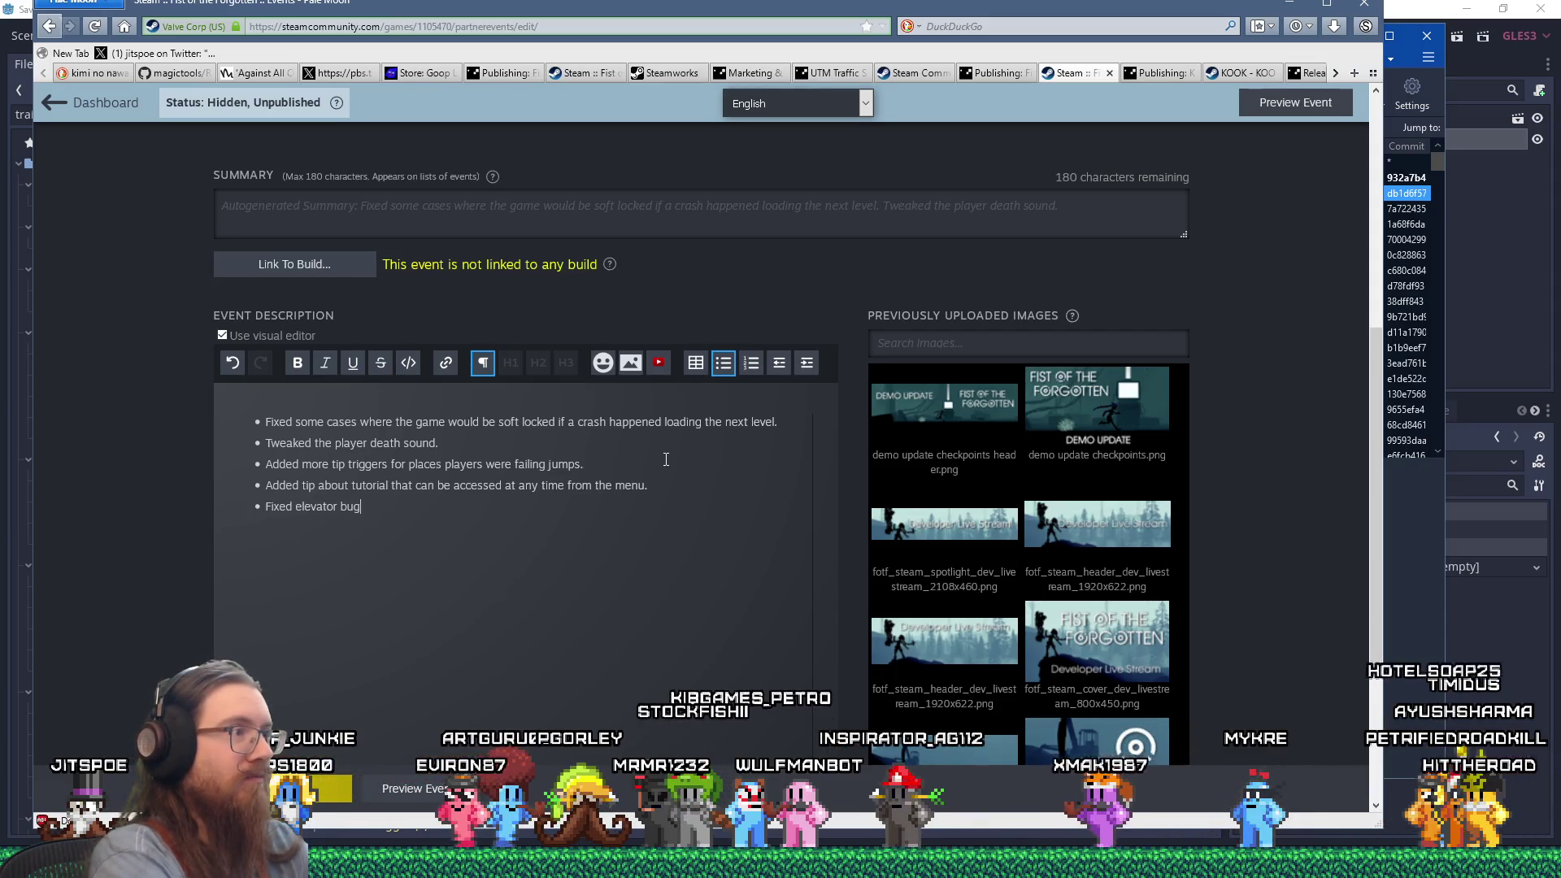
{"action": "type", "text": " that sent players into the strato"}
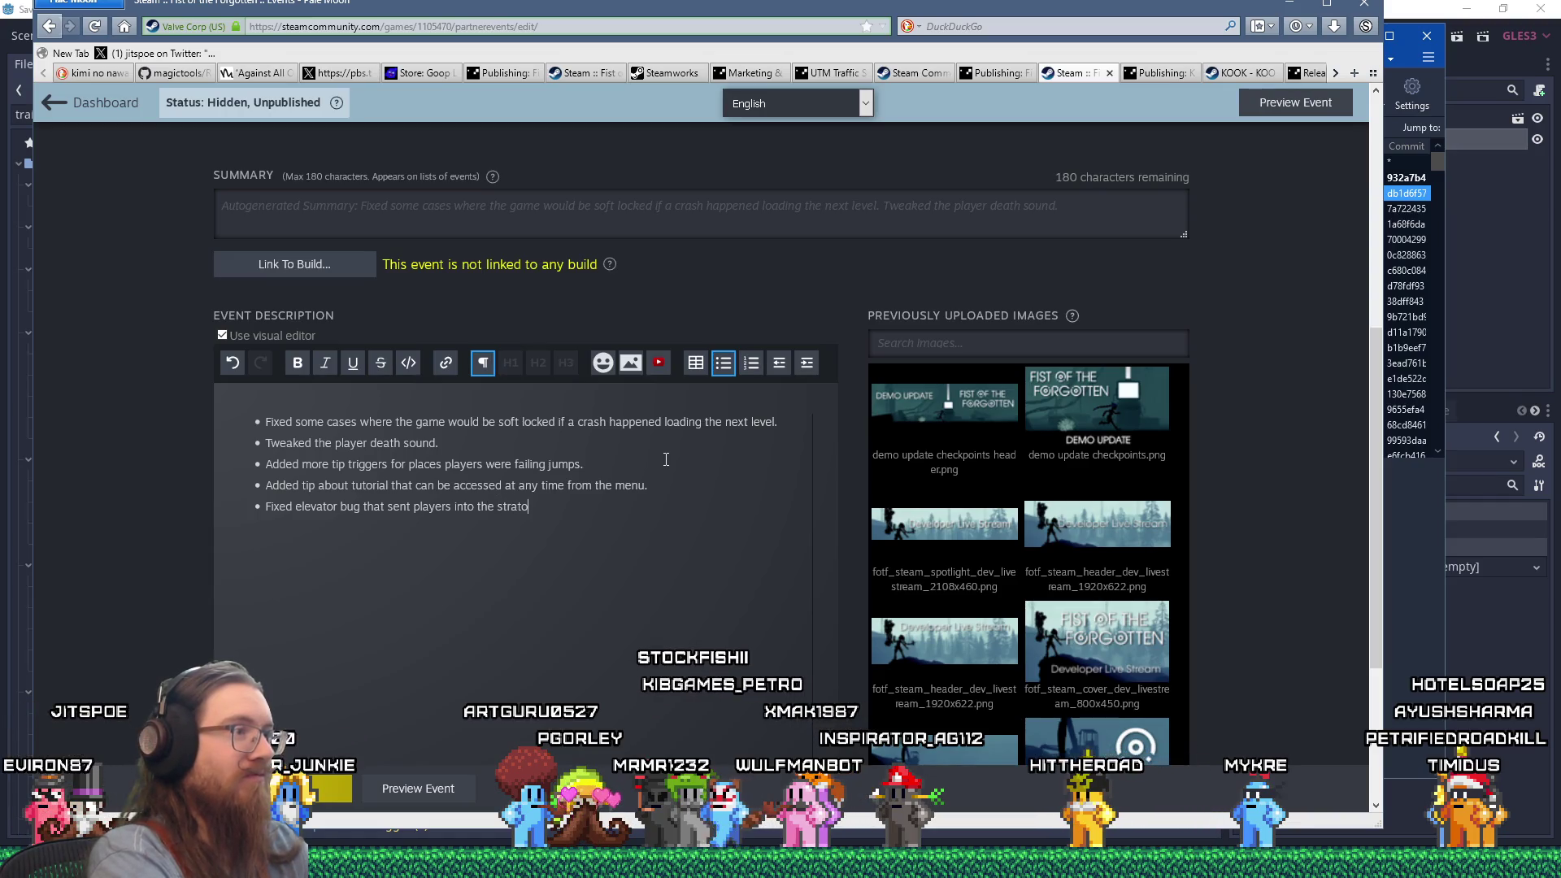
{"action": "type", "text": "sphere."}
{"action": "key", "text": "Return"}
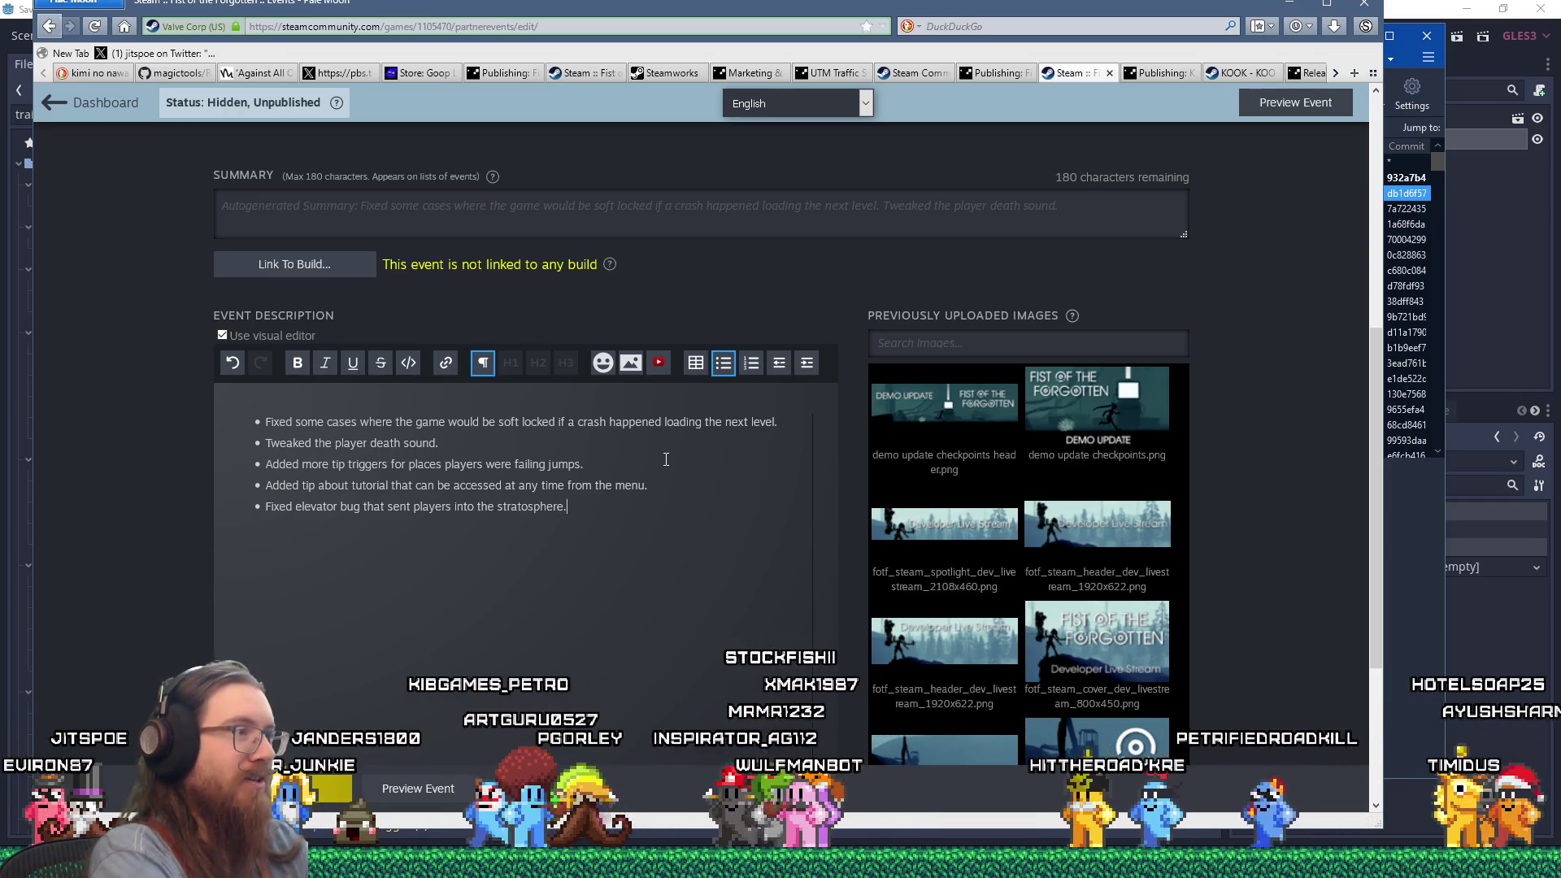
Consult the Tweaked death sounds commit and begin a 'Fixed death/respawn part…' bullet.
{"action": "key", "text": "alt+Tab"}
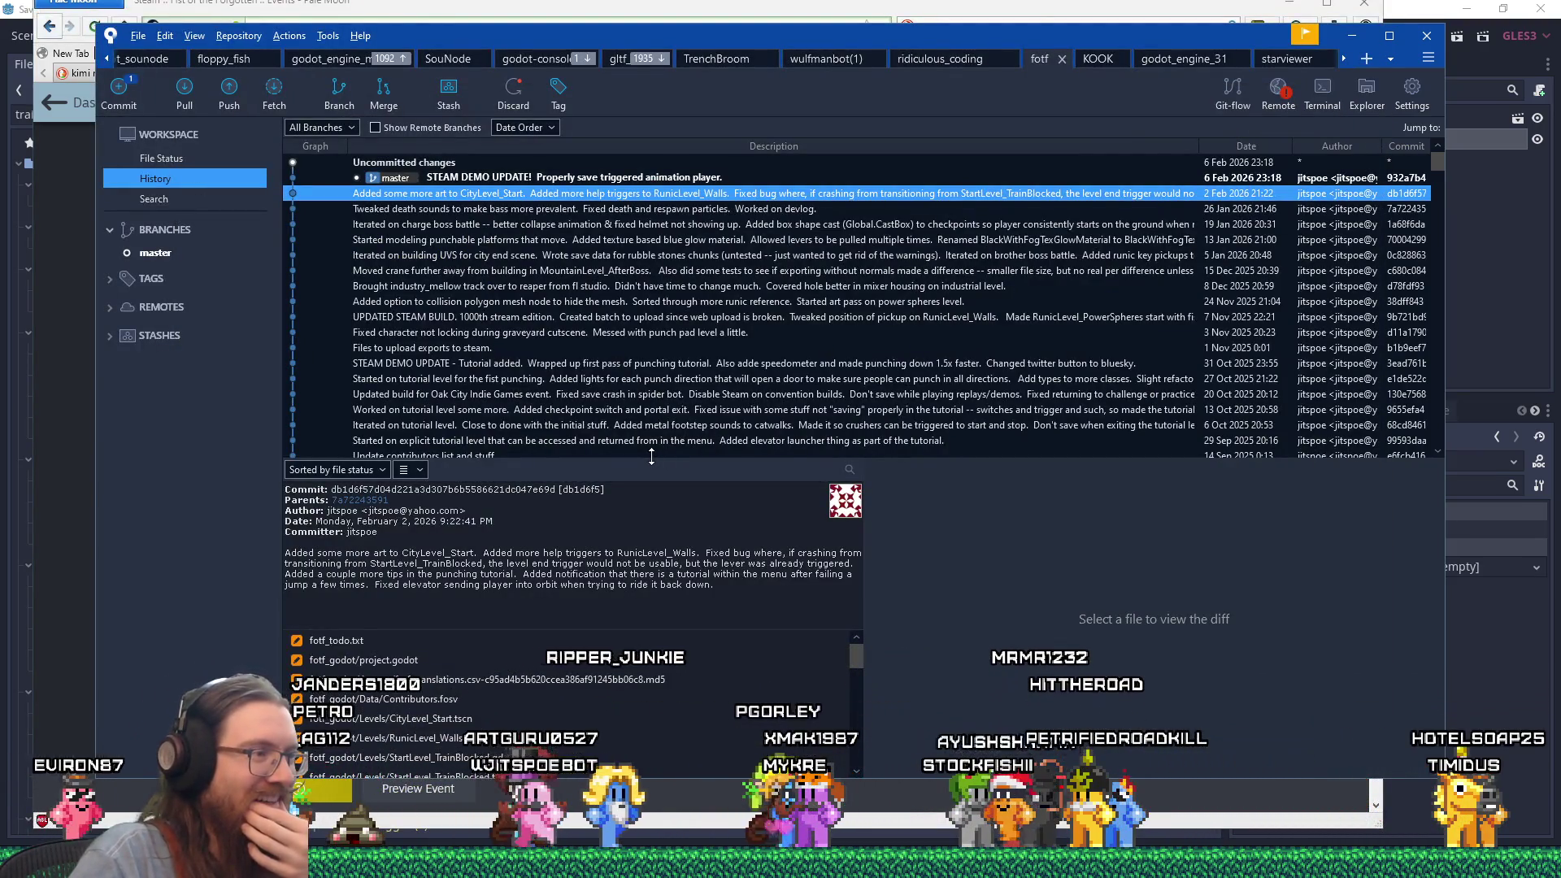
{"action": "left_click", "coordinate": [575, 211]}
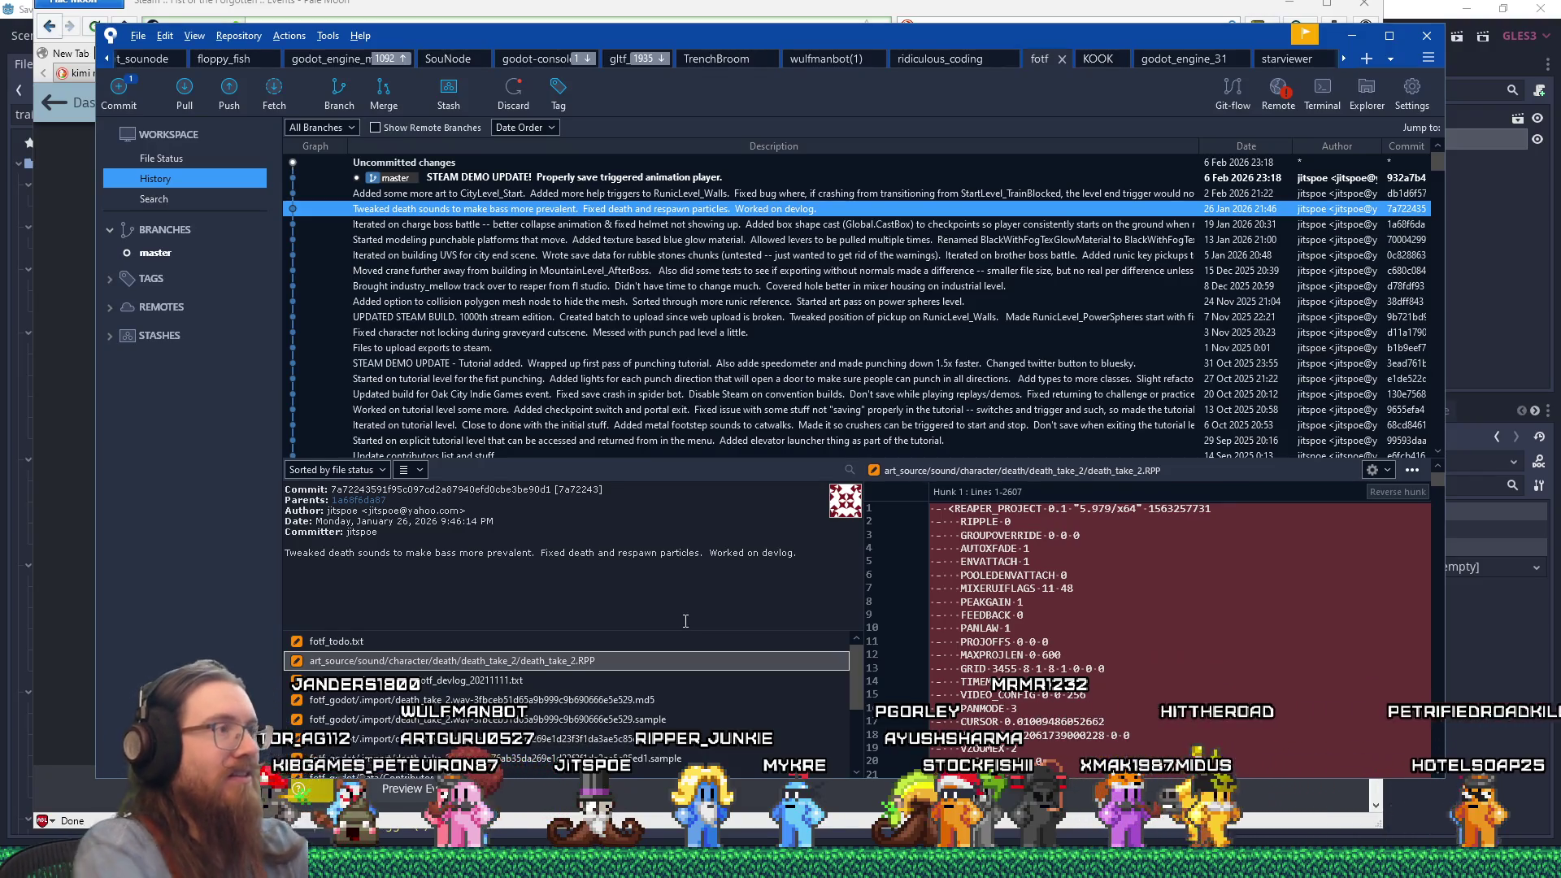
{"action": "key", "text": "alt+Tab"}
{"action": "type", "text": "Fixed "}
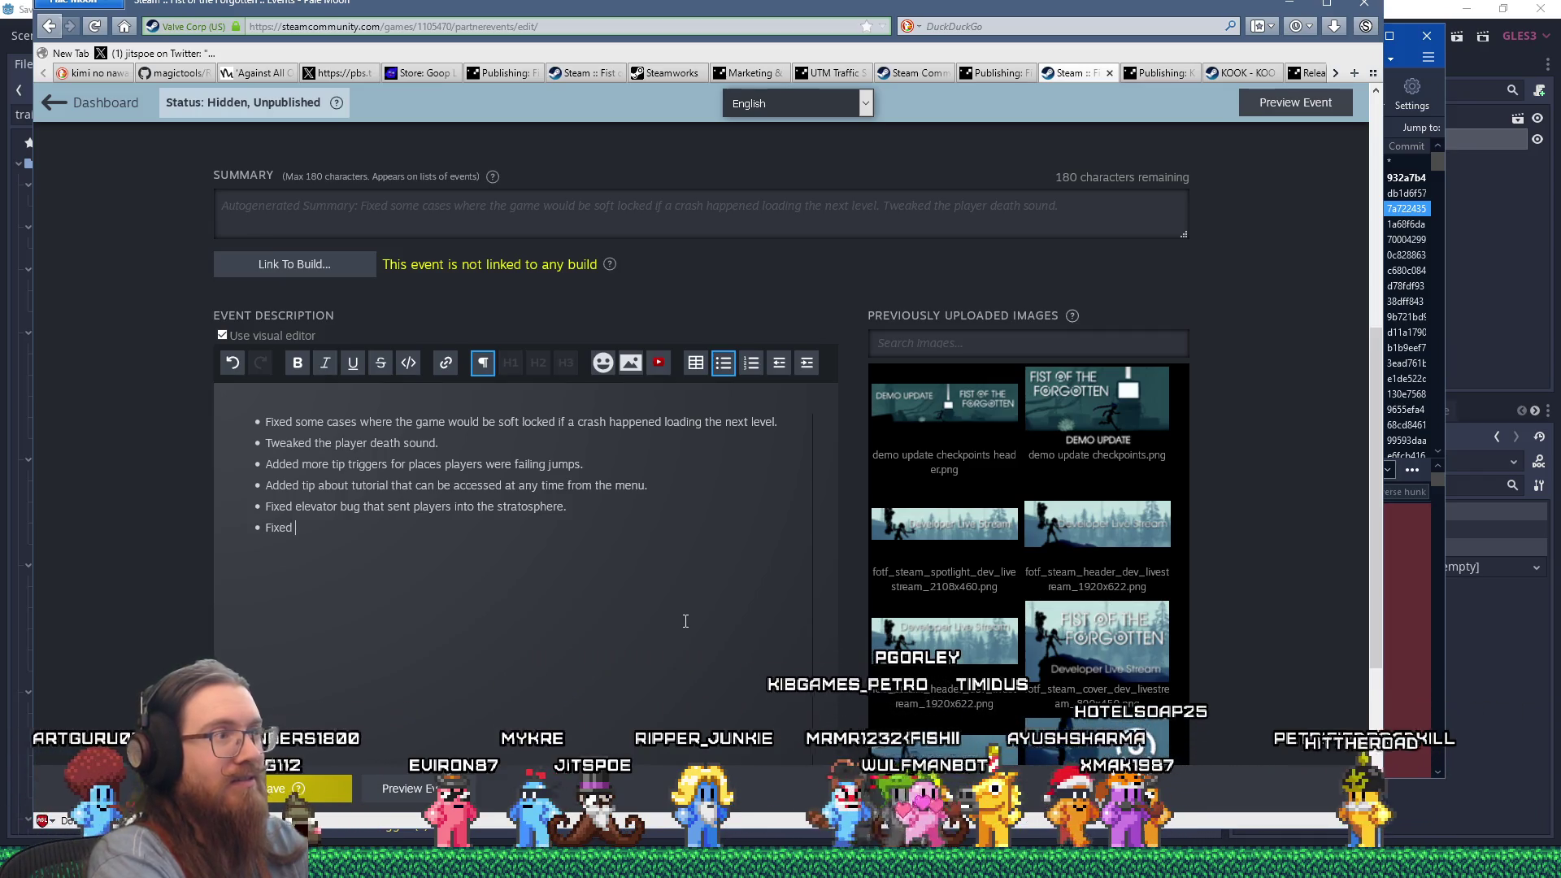
{"action": "type", "text": "death/respawn particles."}
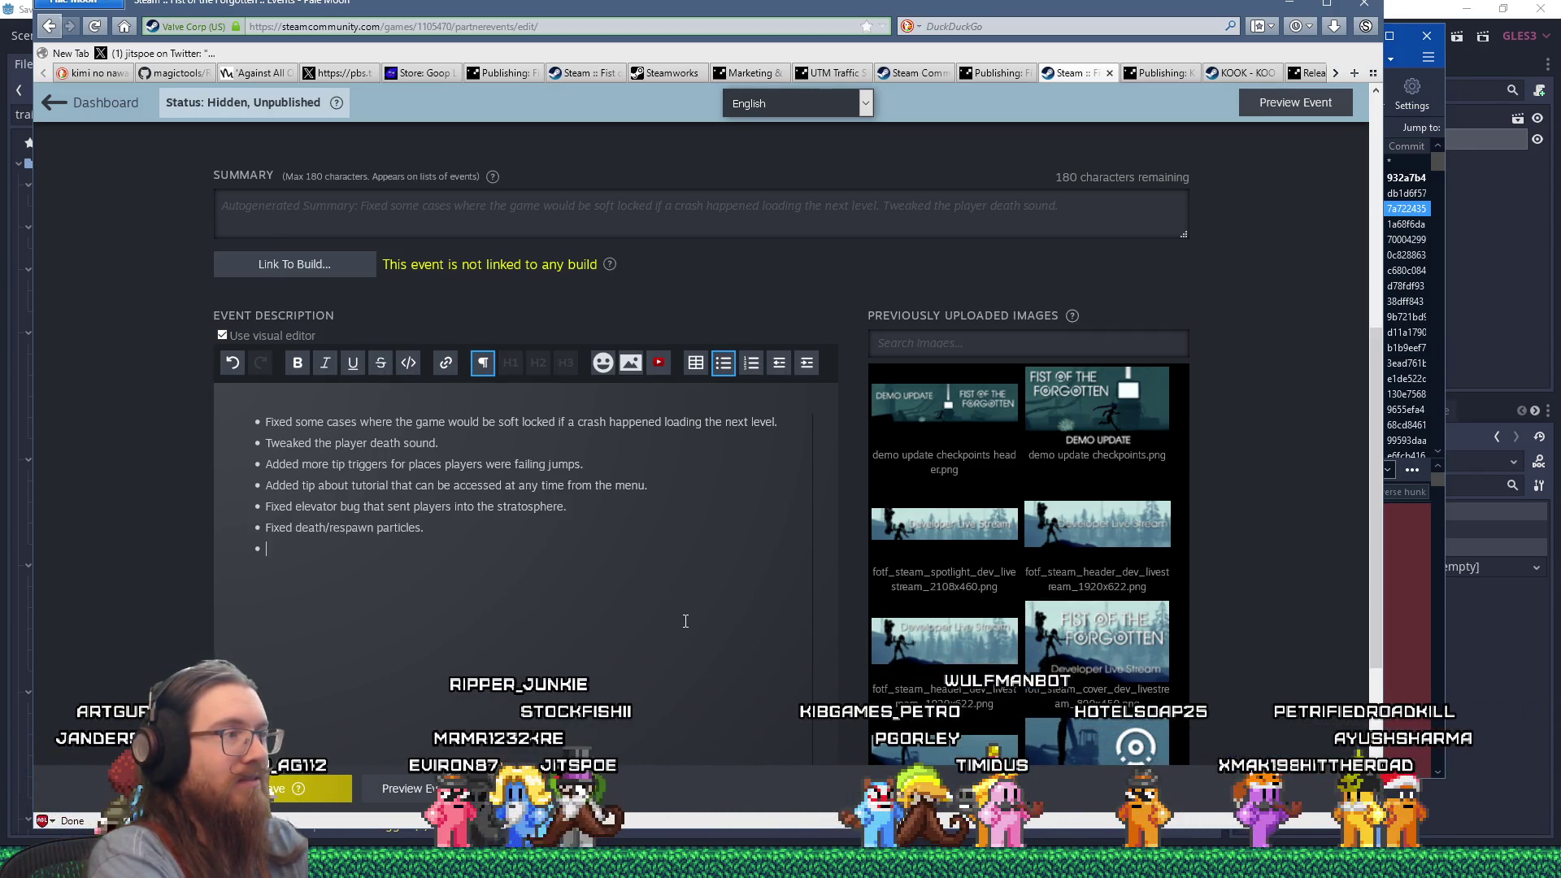
{"action": "key", "text": "alt+Tab"}
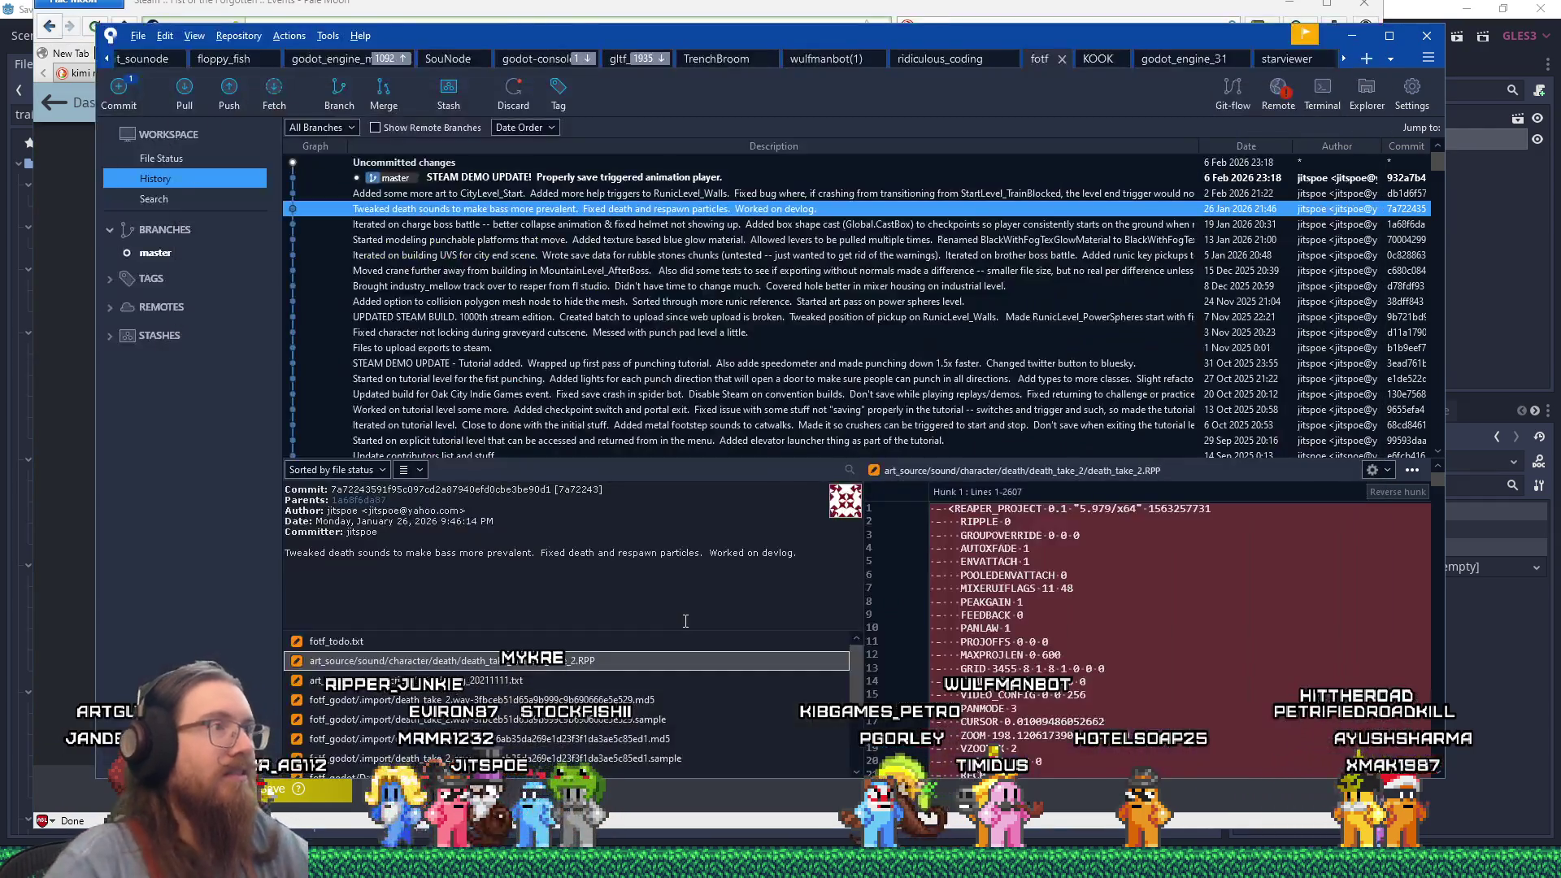
{"action": "key", "text": "Down"}
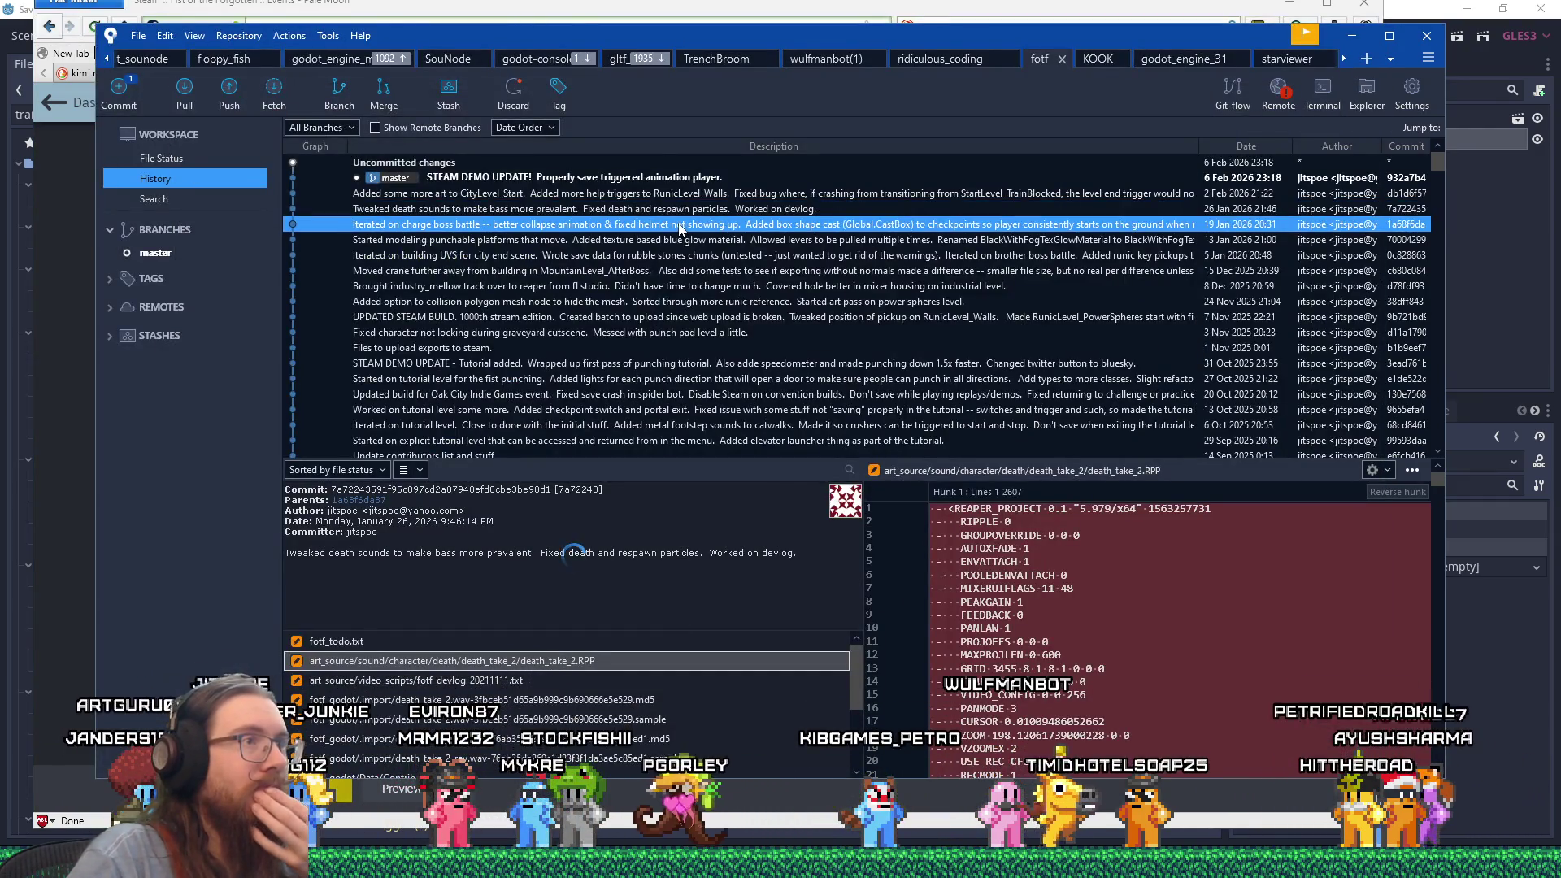
Browse commits from punchable platforms back to 'UPDATED STEAM BUILD. 1000th stream edition', then return to the browser.
{"action": "left_click", "coordinate": [567, 240]}
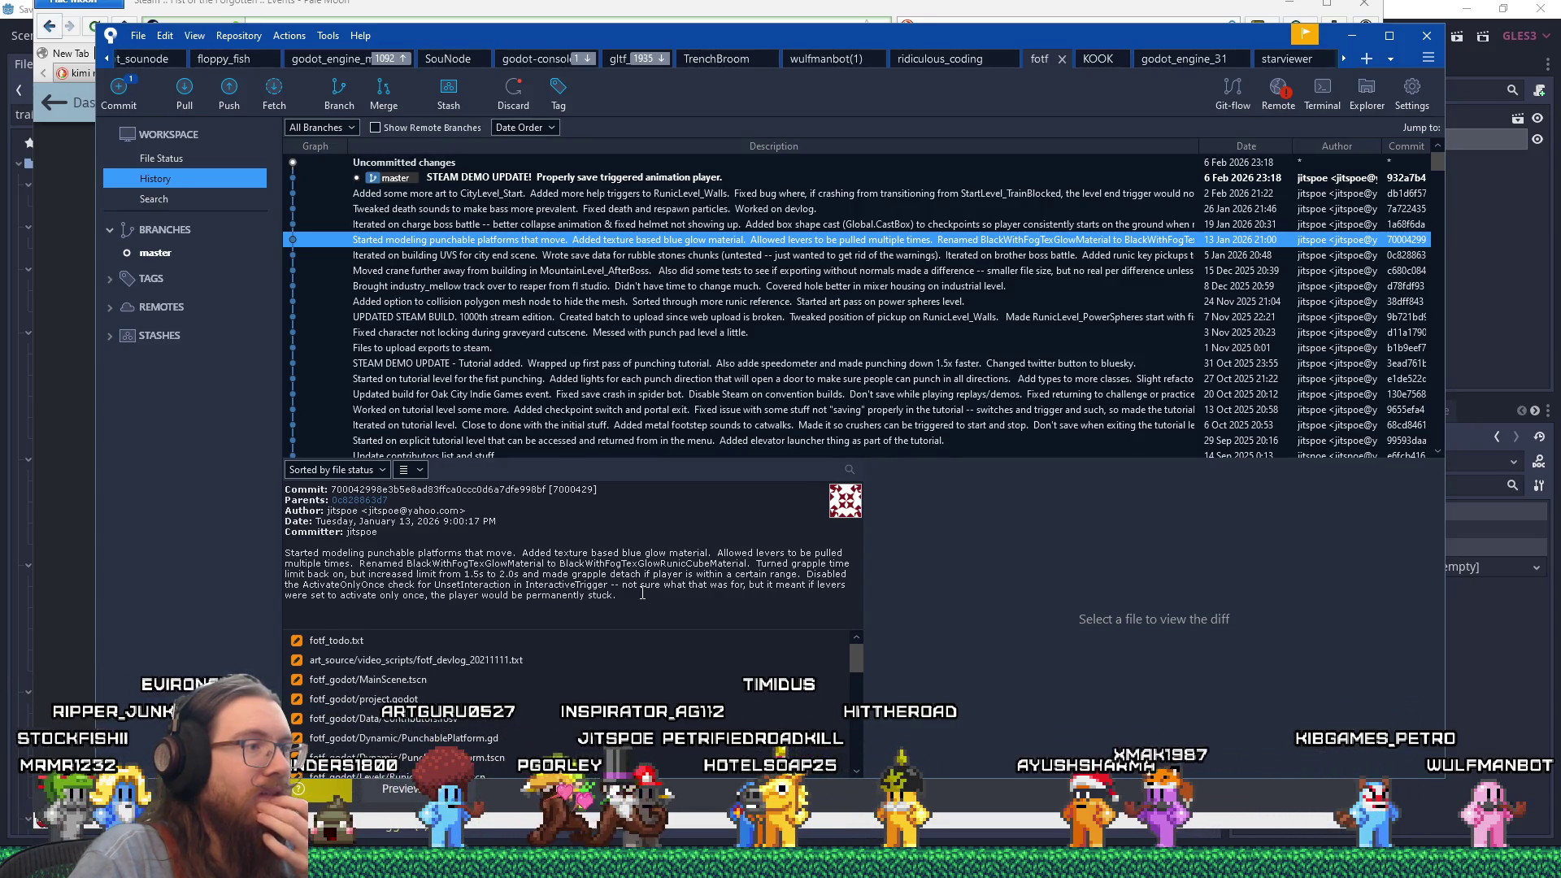
{"action": "left_click", "coordinate": [566, 260]}
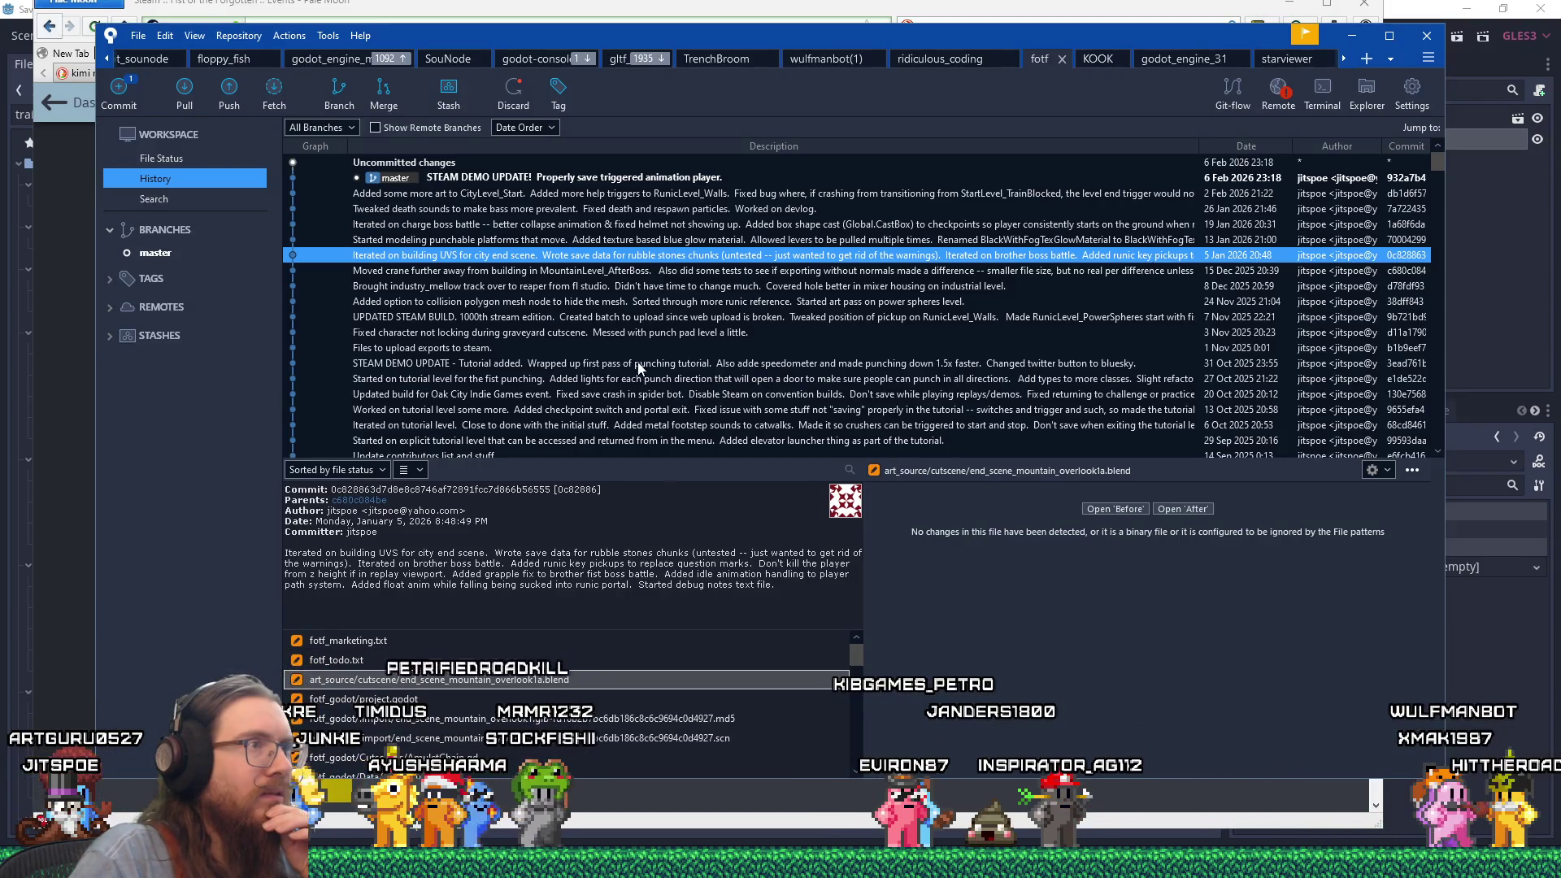
{"action": "left_click", "coordinate": [641, 274]}
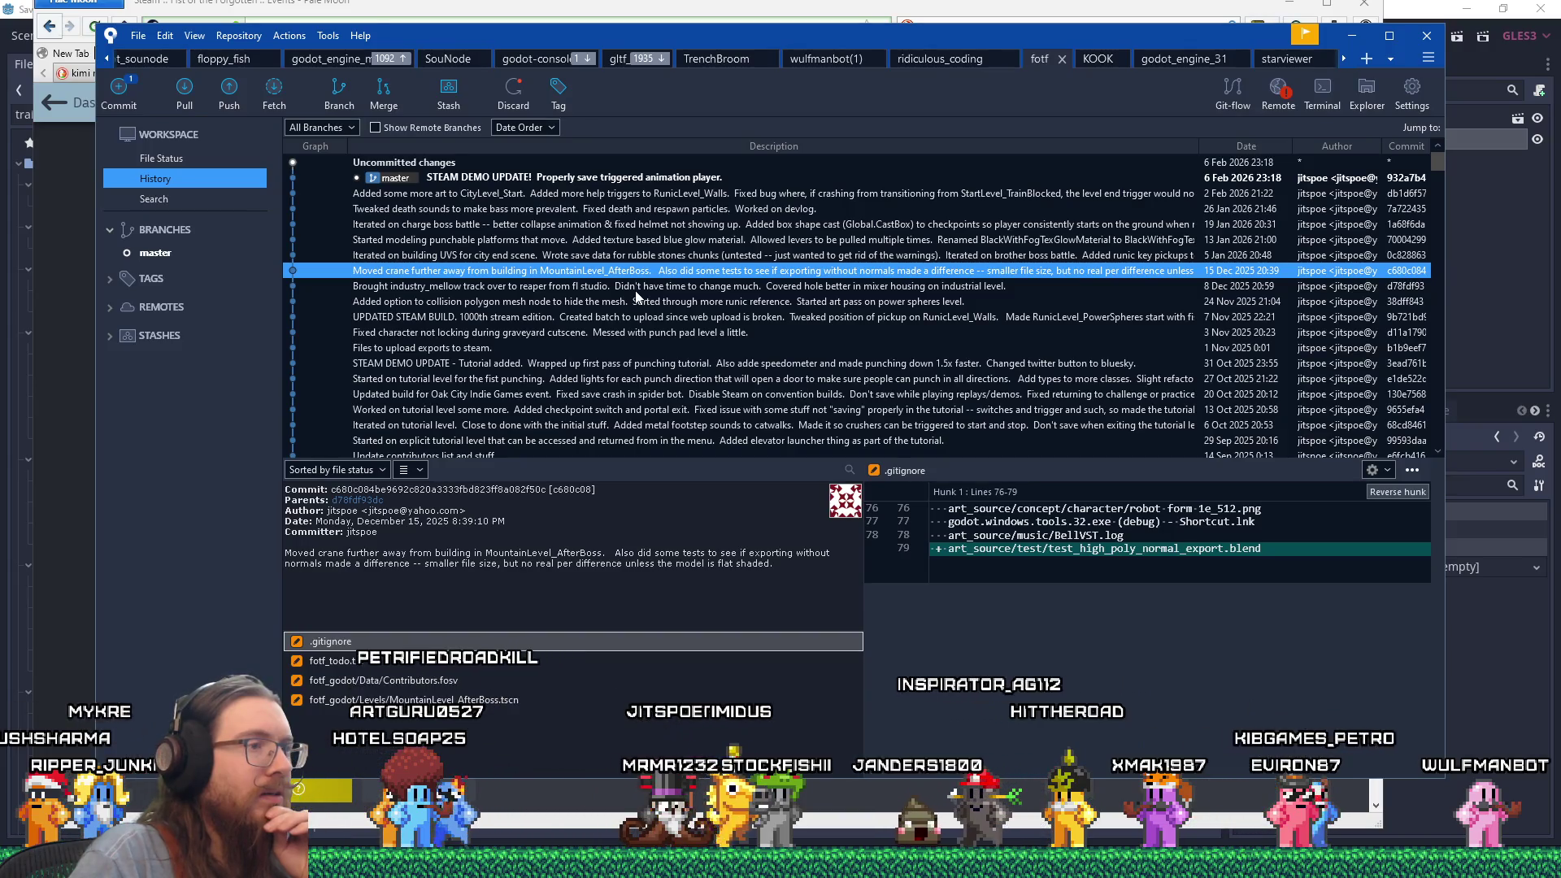
{"action": "left_click", "coordinate": [636, 290]}
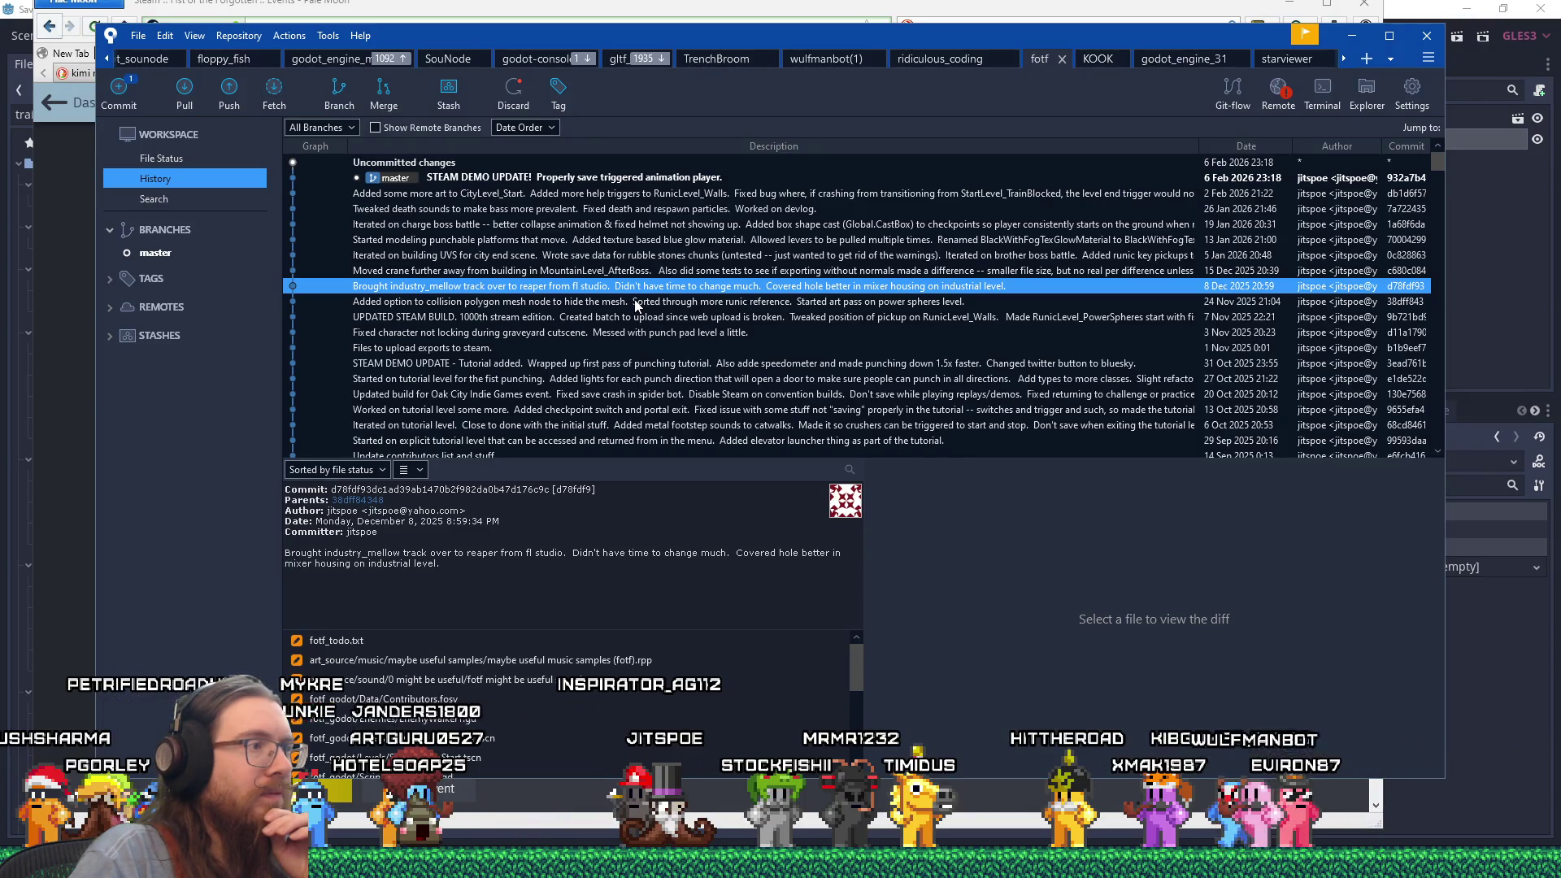
{"action": "left_click", "coordinate": [634, 304]}
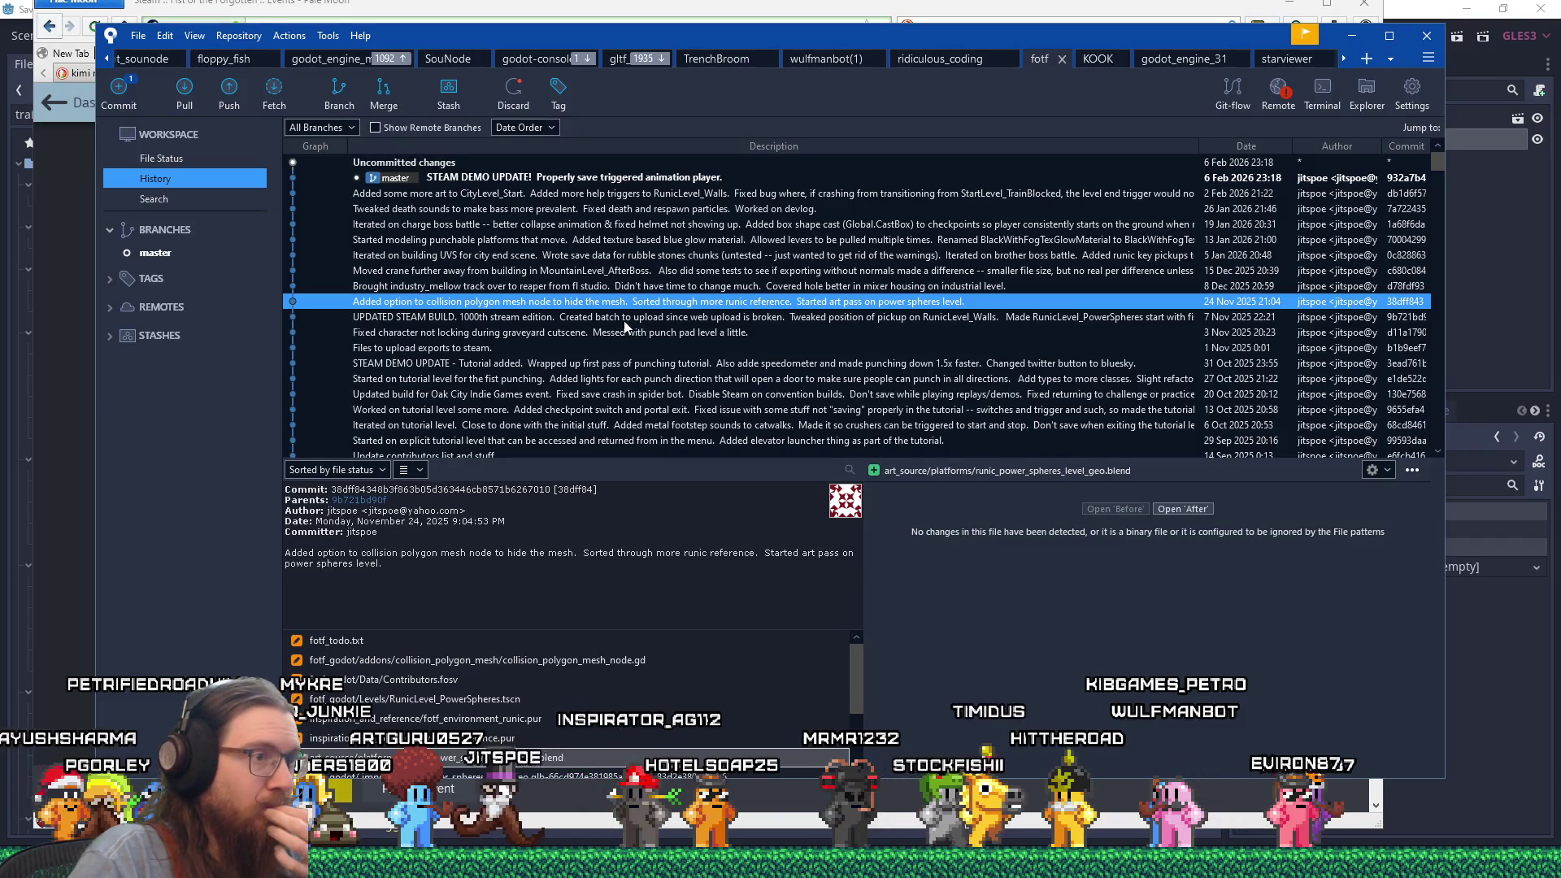
{"action": "left_click", "coordinate": [624, 322]}
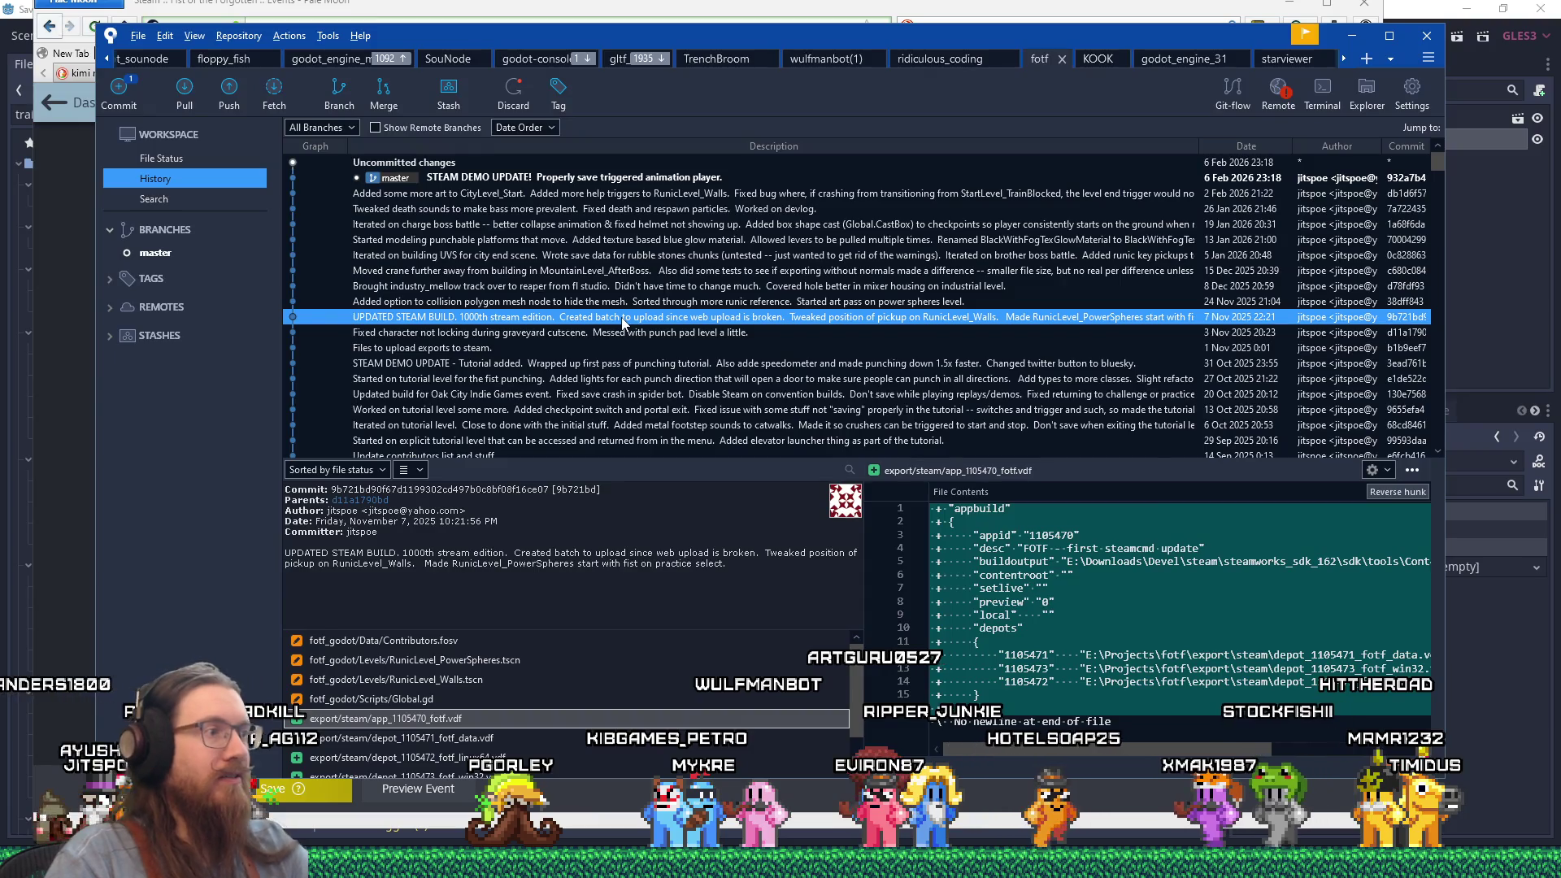
{"action": "key", "text": "alt+Tab"}
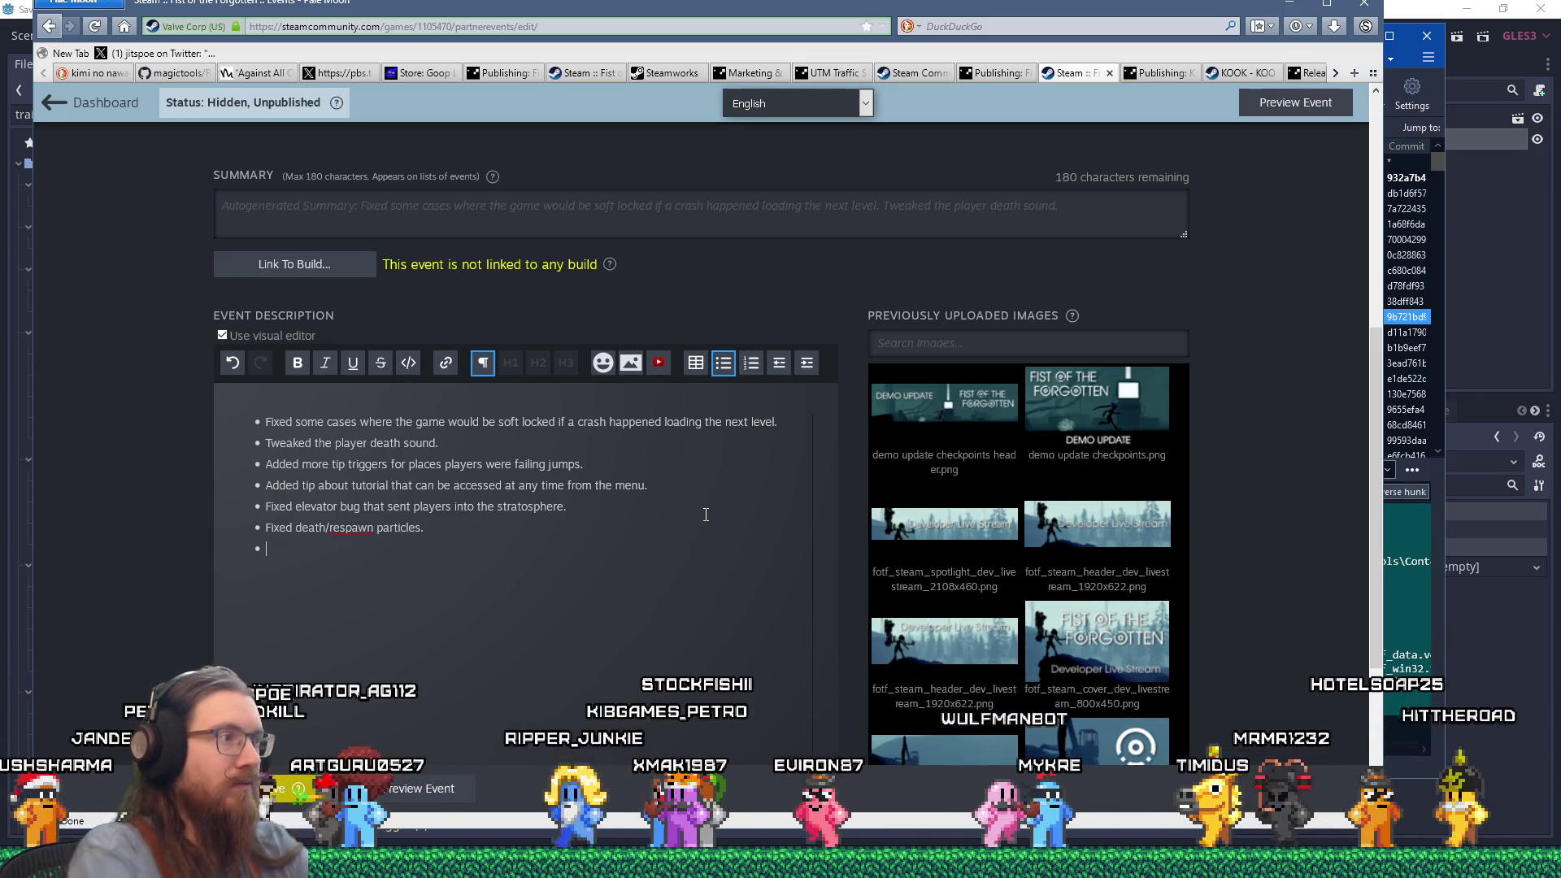
Remove the empty trailing bullet and insert a plain paragraph above the bullet list.
{"action": "key", "text": "BackSpace"}
{"action": "key", "text": "Up"}
{"action": "key", "text": "Up"}
{"action": "key", "text": "Home"}
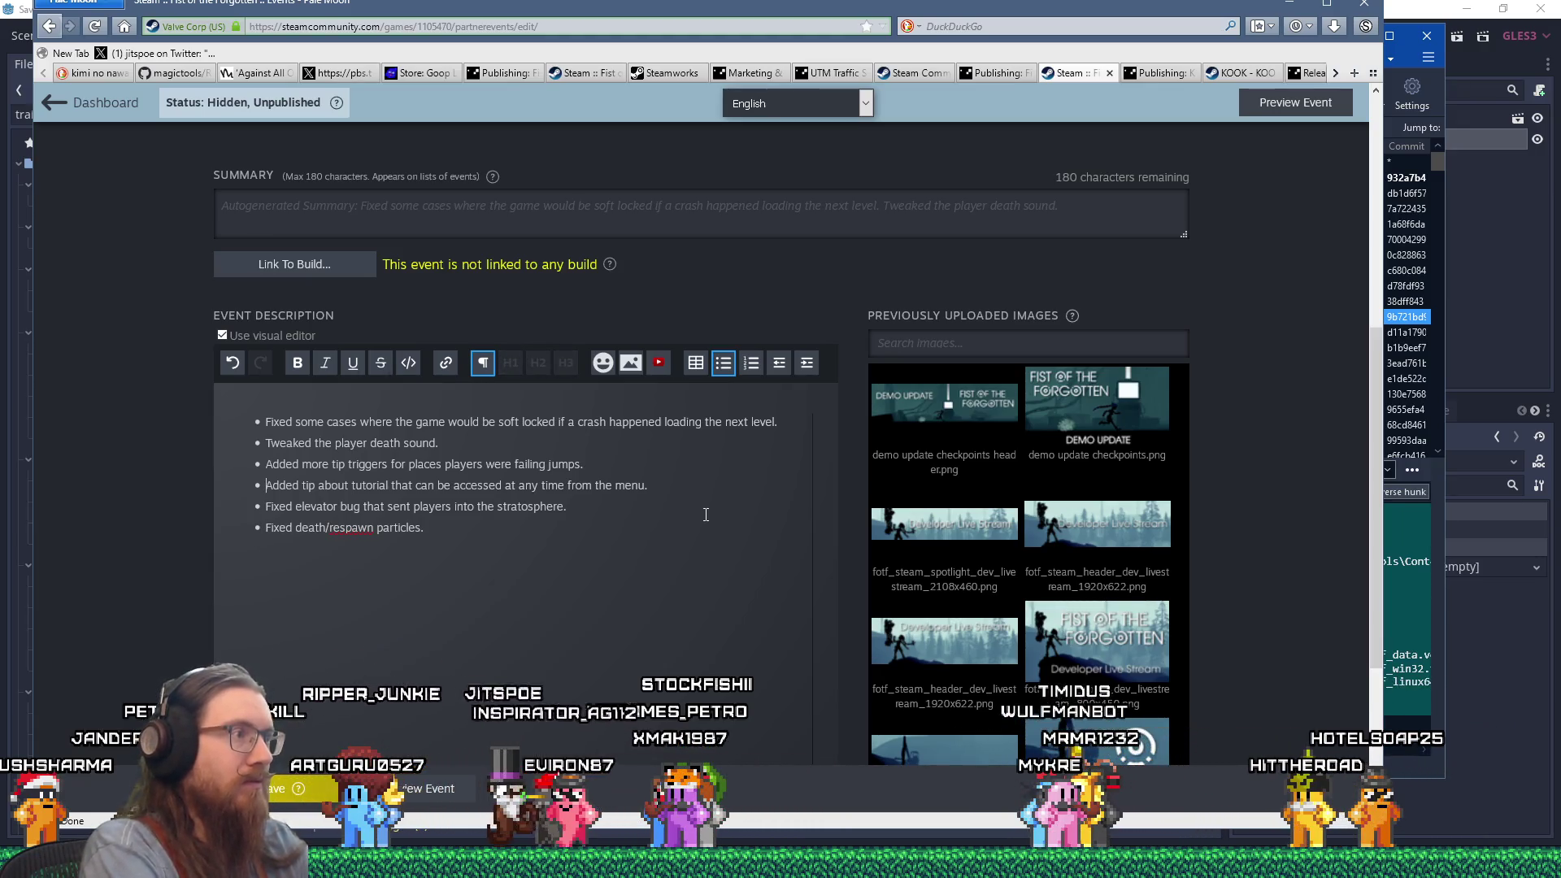
{"action": "key", "text": "Up"}
{"action": "key", "text": "Up"}
{"action": "key", "text": "Up"}
{"action": "key", "text": "Return"}
{"action": "key", "text": "Up"}
{"action": "key", "text": "Return"}
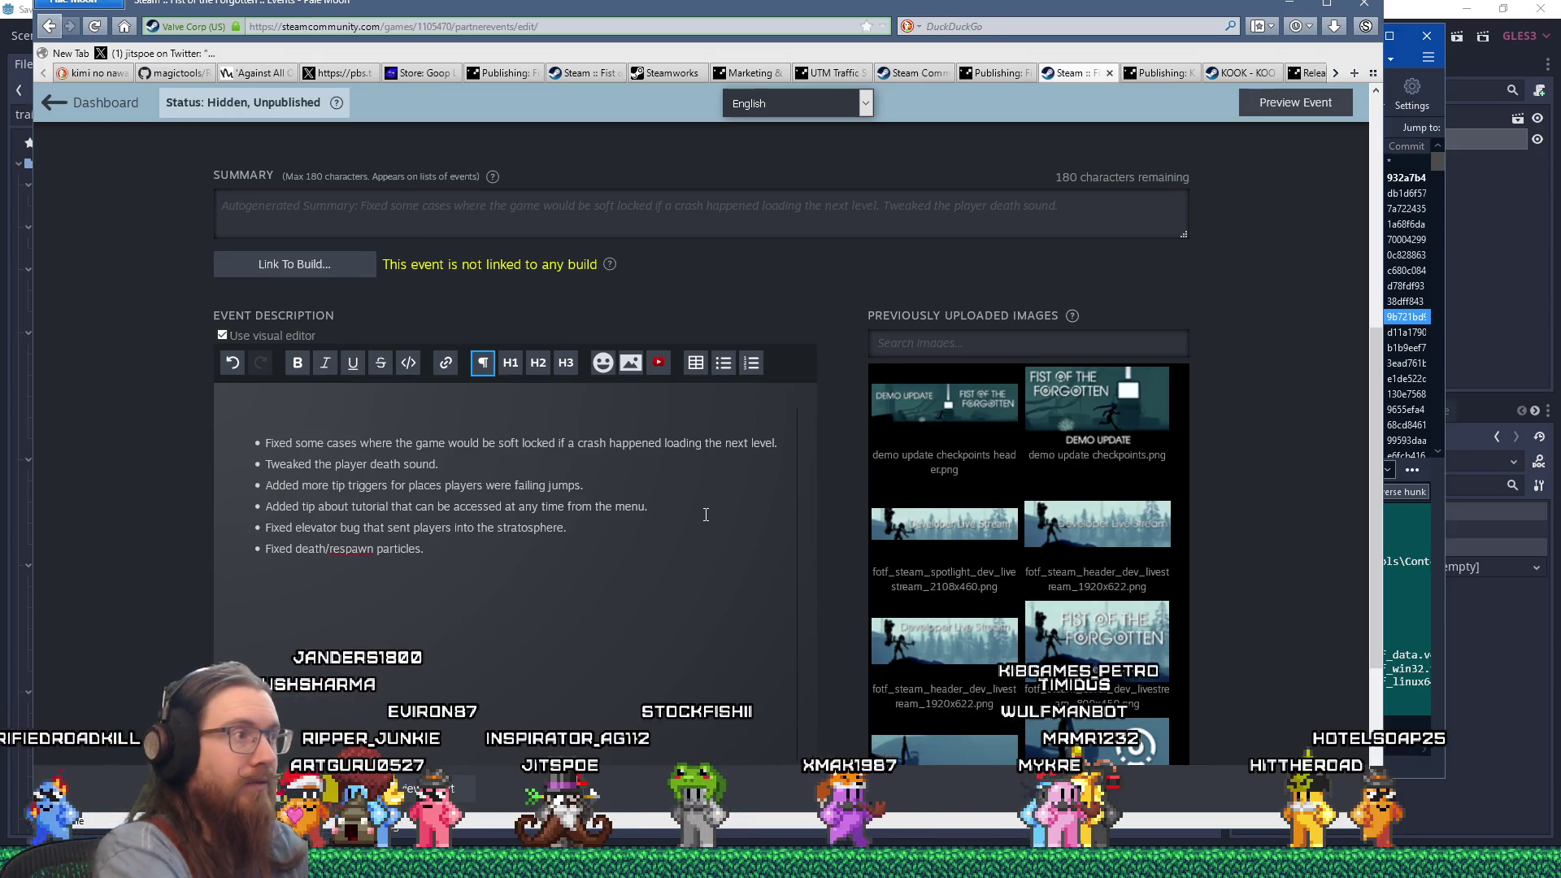
Write the intro line 'Mostly just a bug fix/tweak release, including:'.
{"action": "type", "text": "Mostly jsut a"}
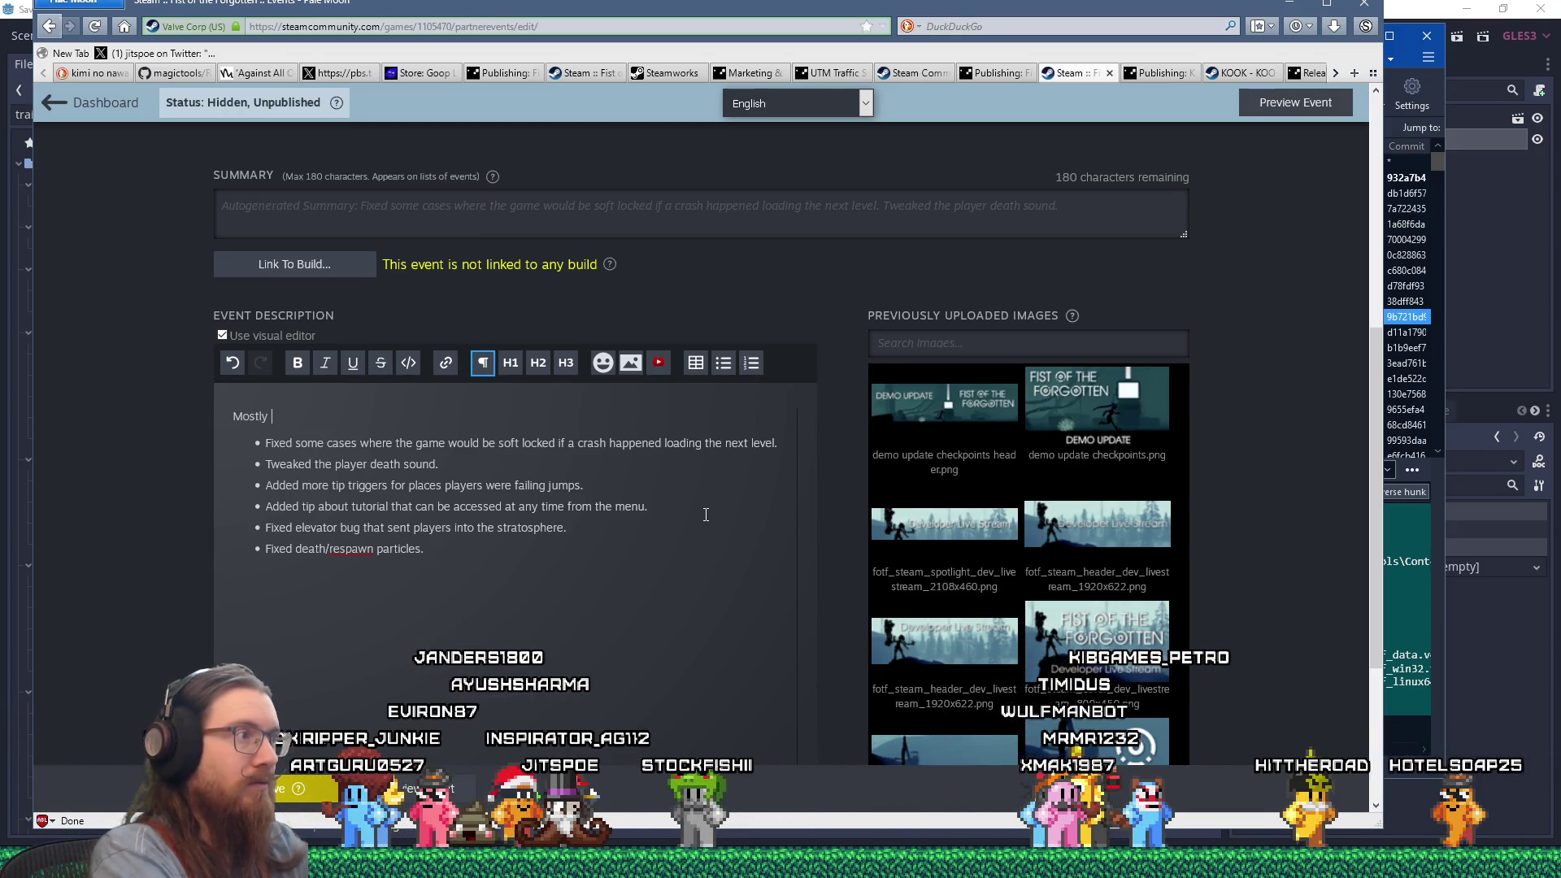
{"action": "key", "text": "BackSpace"}
{"action": "key", "text": "BackSpace"}
{"action": "key", "text": "BackSpace"}
{"action": "type", "text": "ust a bug fix/tweak release"}
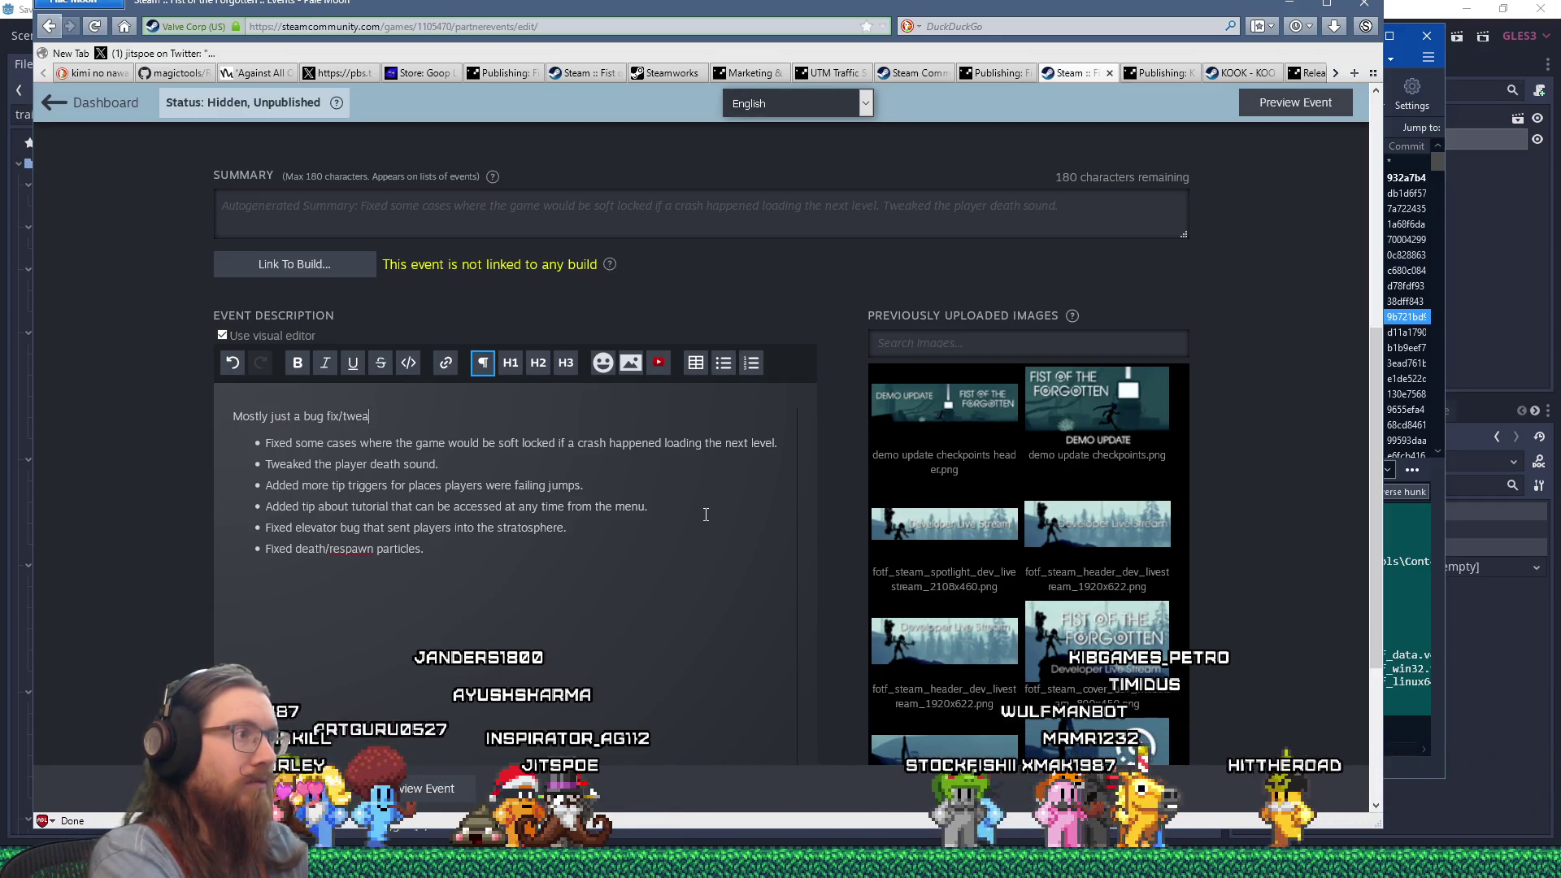
{"action": "type", "text": ", includ"}
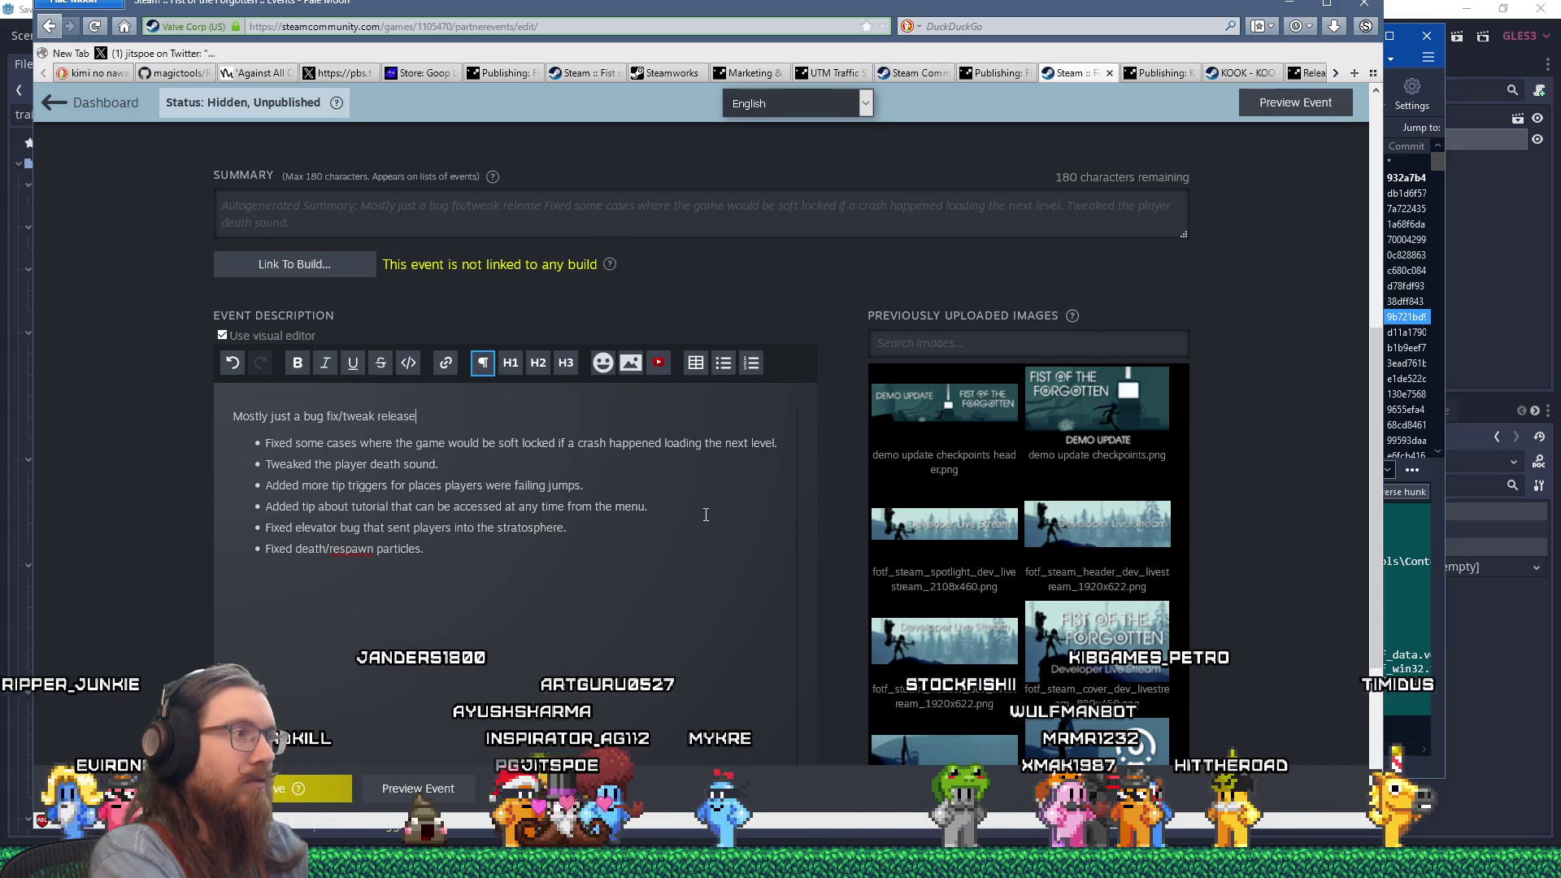
{"action": "type", "text": "ing:"}
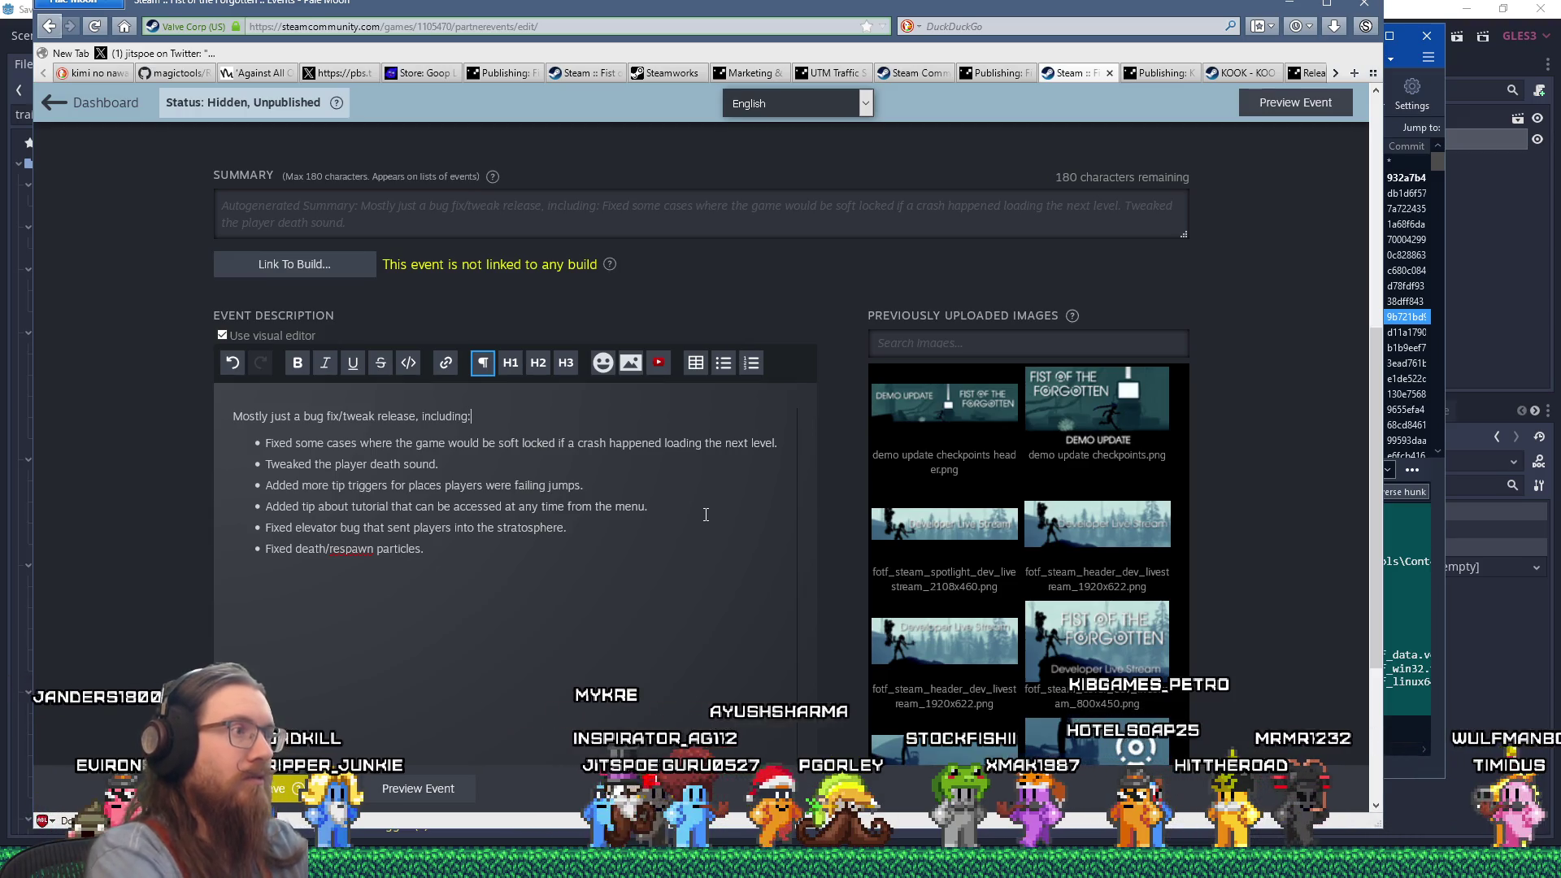
{"action": "scroll", "coordinate": [672, 506], "scroll_direction": "up", "scroll_amount": 1}
{"action": "scroll", "coordinate": [672, 506], "scroll_direction": "up", "scroll_amount": 3}
{"action": "type", "text": "New year, new fixes"}
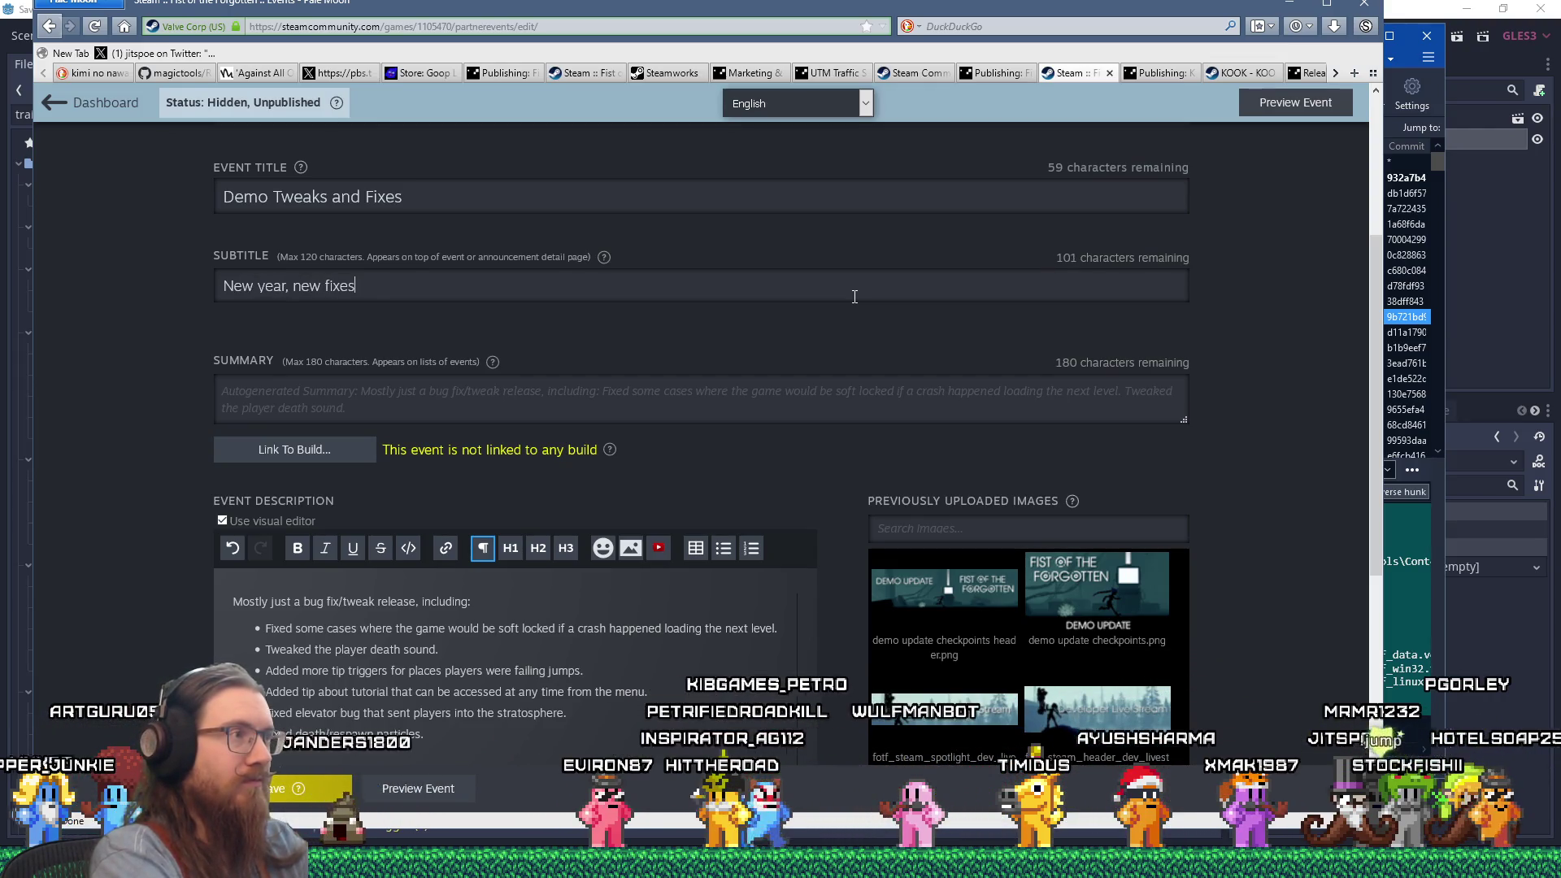
{"action": "type", "text": "!"}
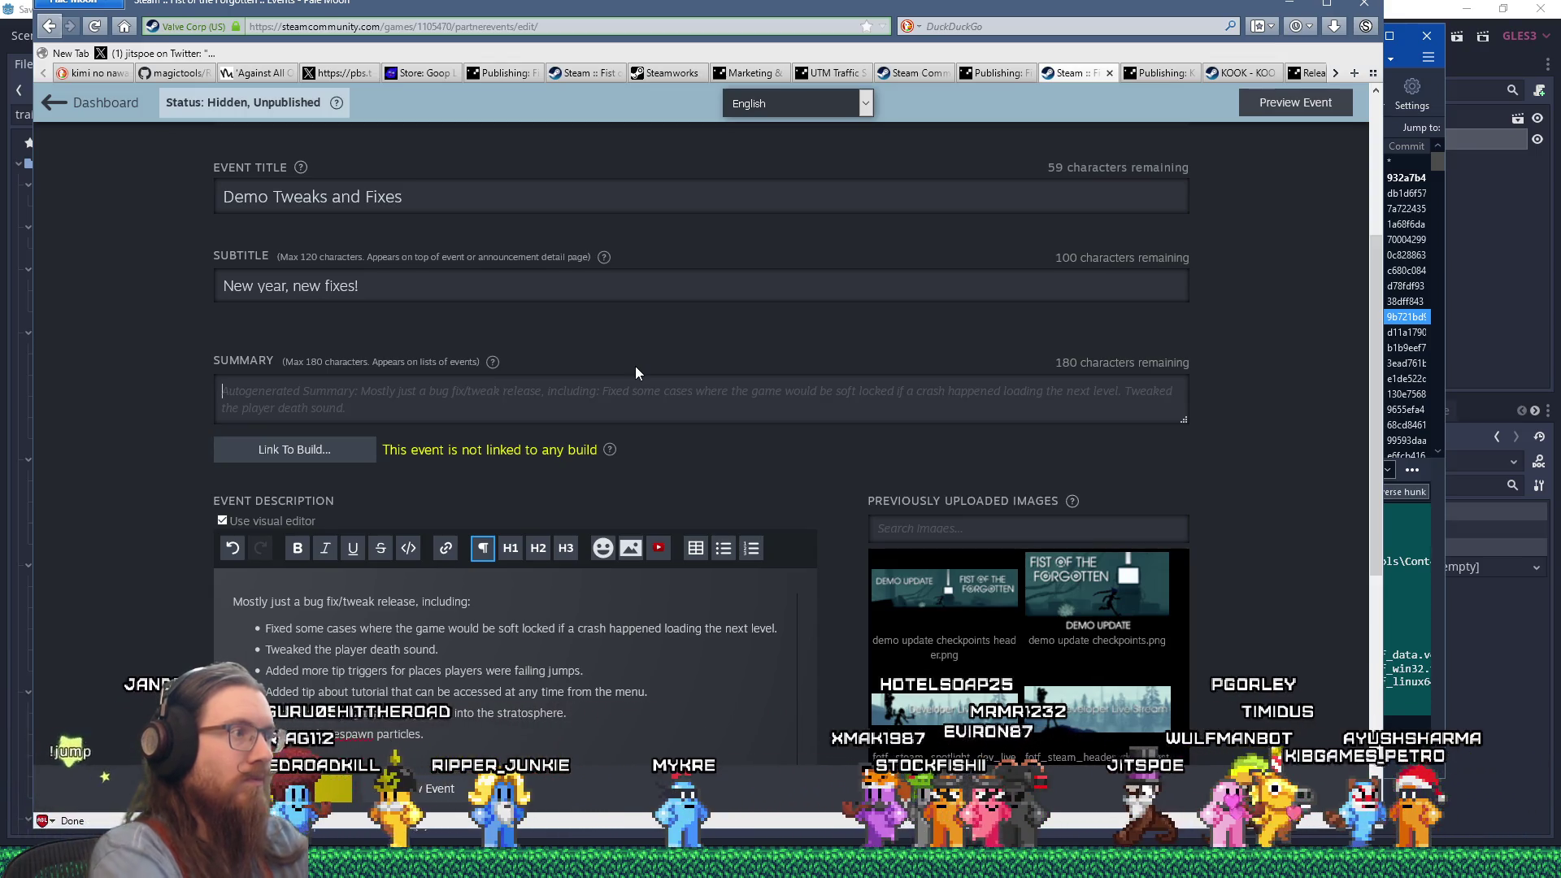
{"action": "scroll", "coordinate": [682, 370], "scroll_direction": "down", "scroll_amount": 5}
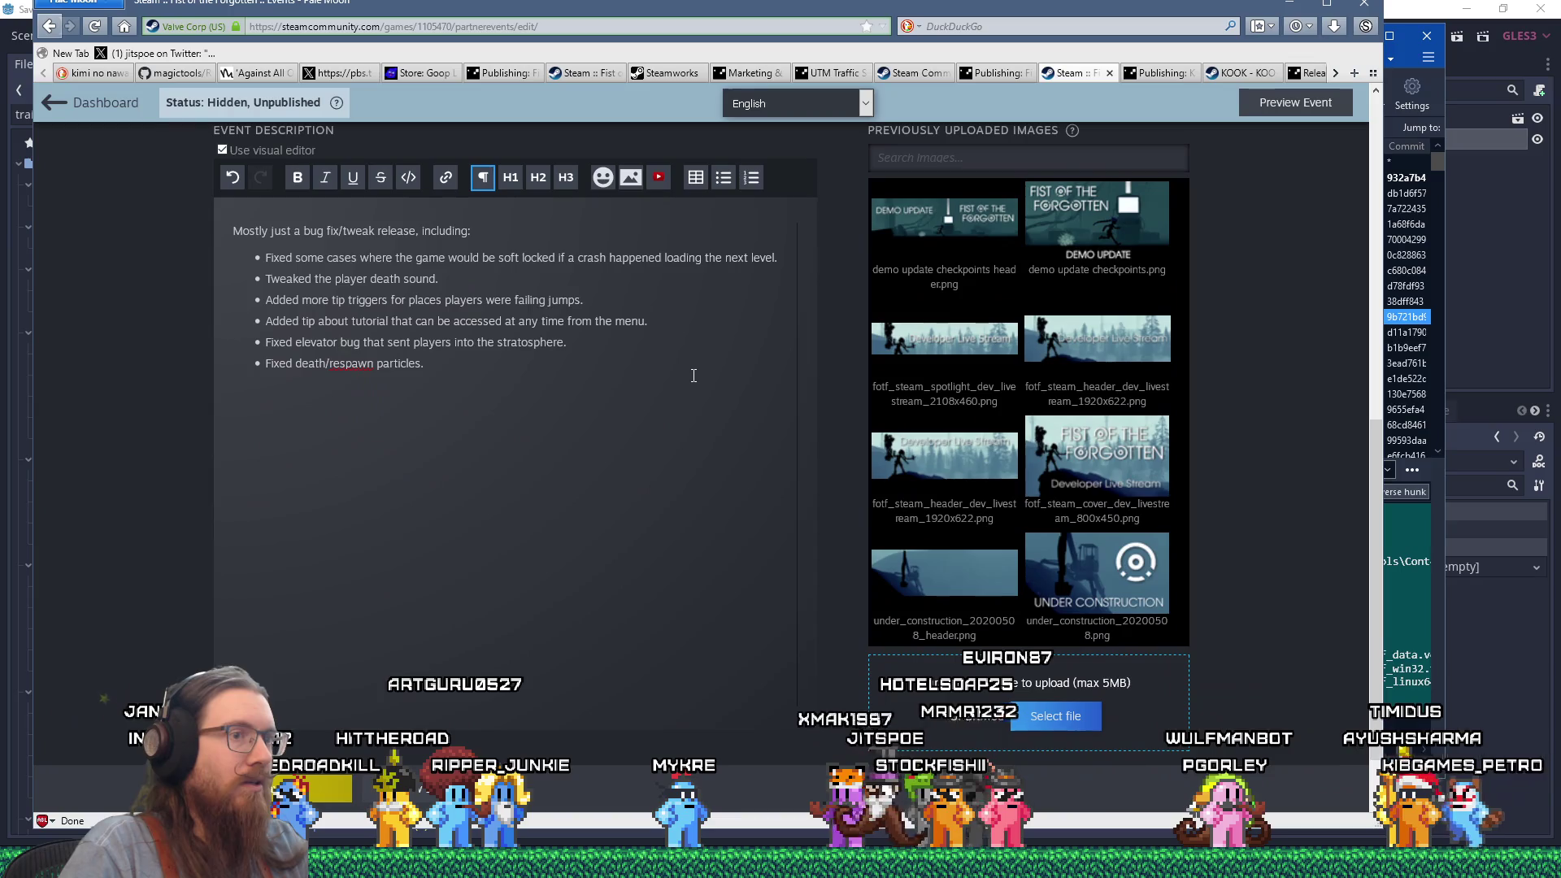
{"action": "scroll", "coordinate": [691, 375], "scroll_direction": "up", "scroll_amount": 4}
{"action": "scroll", "coordinate": [806, 423], "scroll_direction": "down", "scroll_amount": 4}
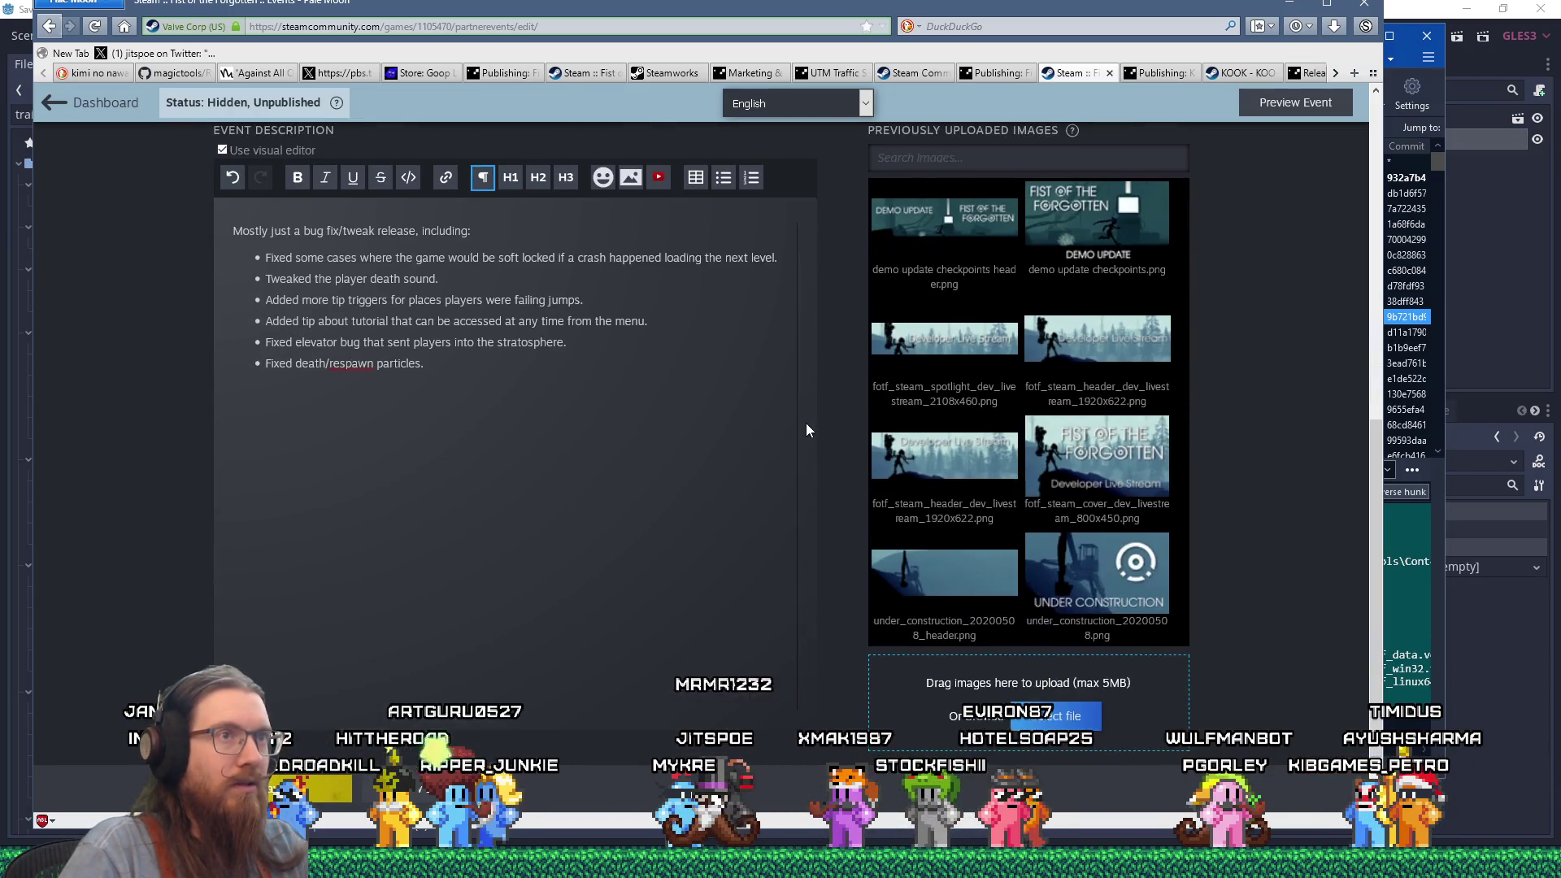
{"action": "scroll", "coordinate": [806, 422], "scroll_direction": "up", "scroll_amount": 4}
{"action": "scroll", "coordinate": [643, 368], "scroll_direction": "up", "scroll_amount": 3}
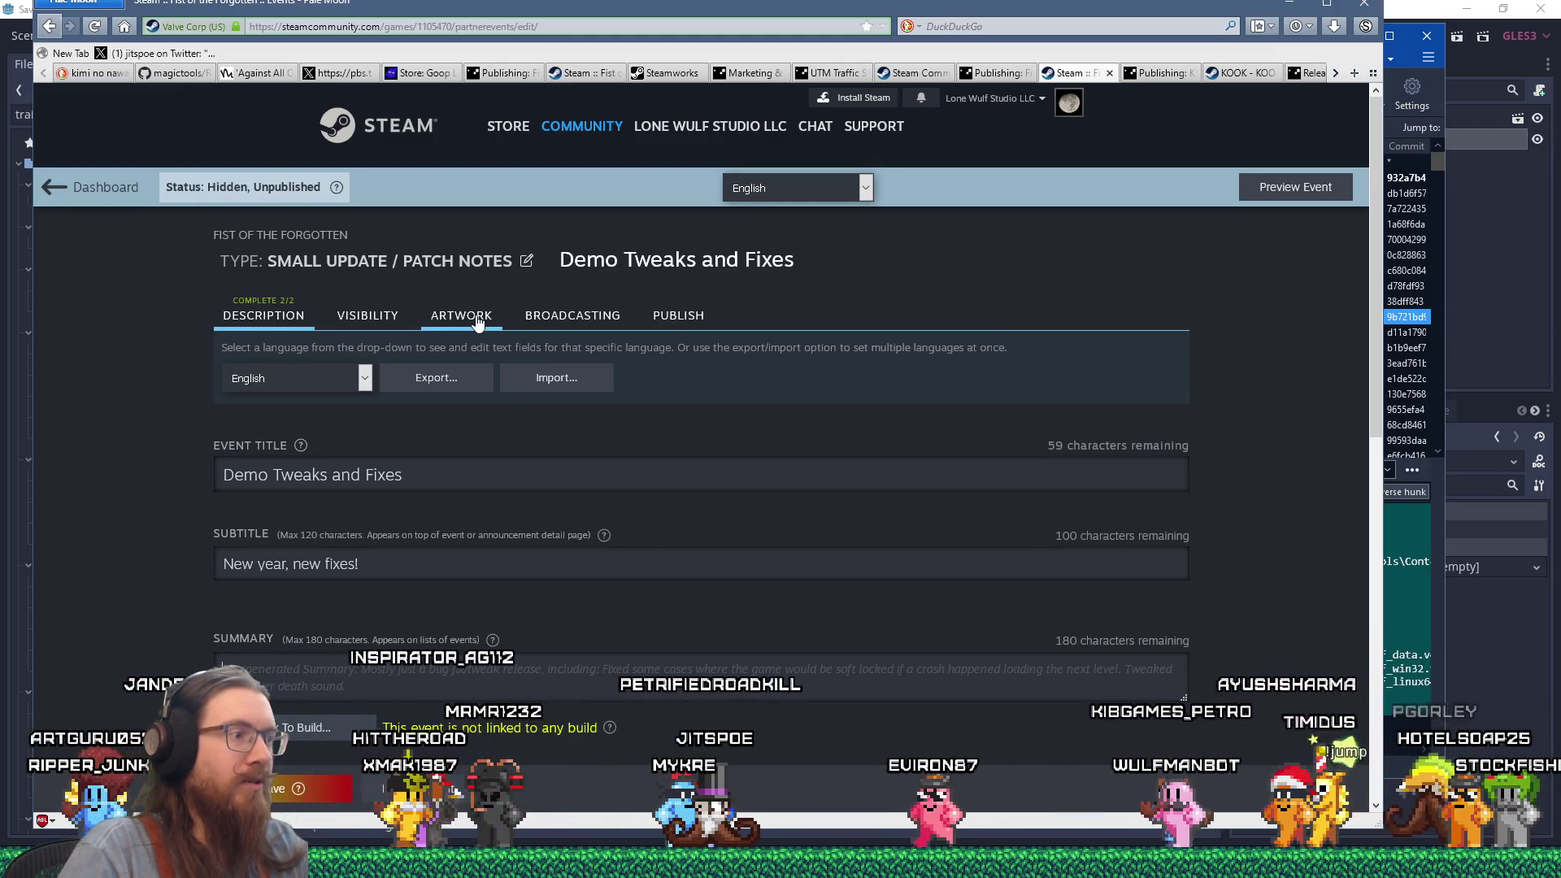
Save the Demo Tweaks and Fixes draft and move to its artwork settings.
{"action": "scroll", "coordinate": [477, 323], "scroll_direction": "down", "scroll_amount": 3}
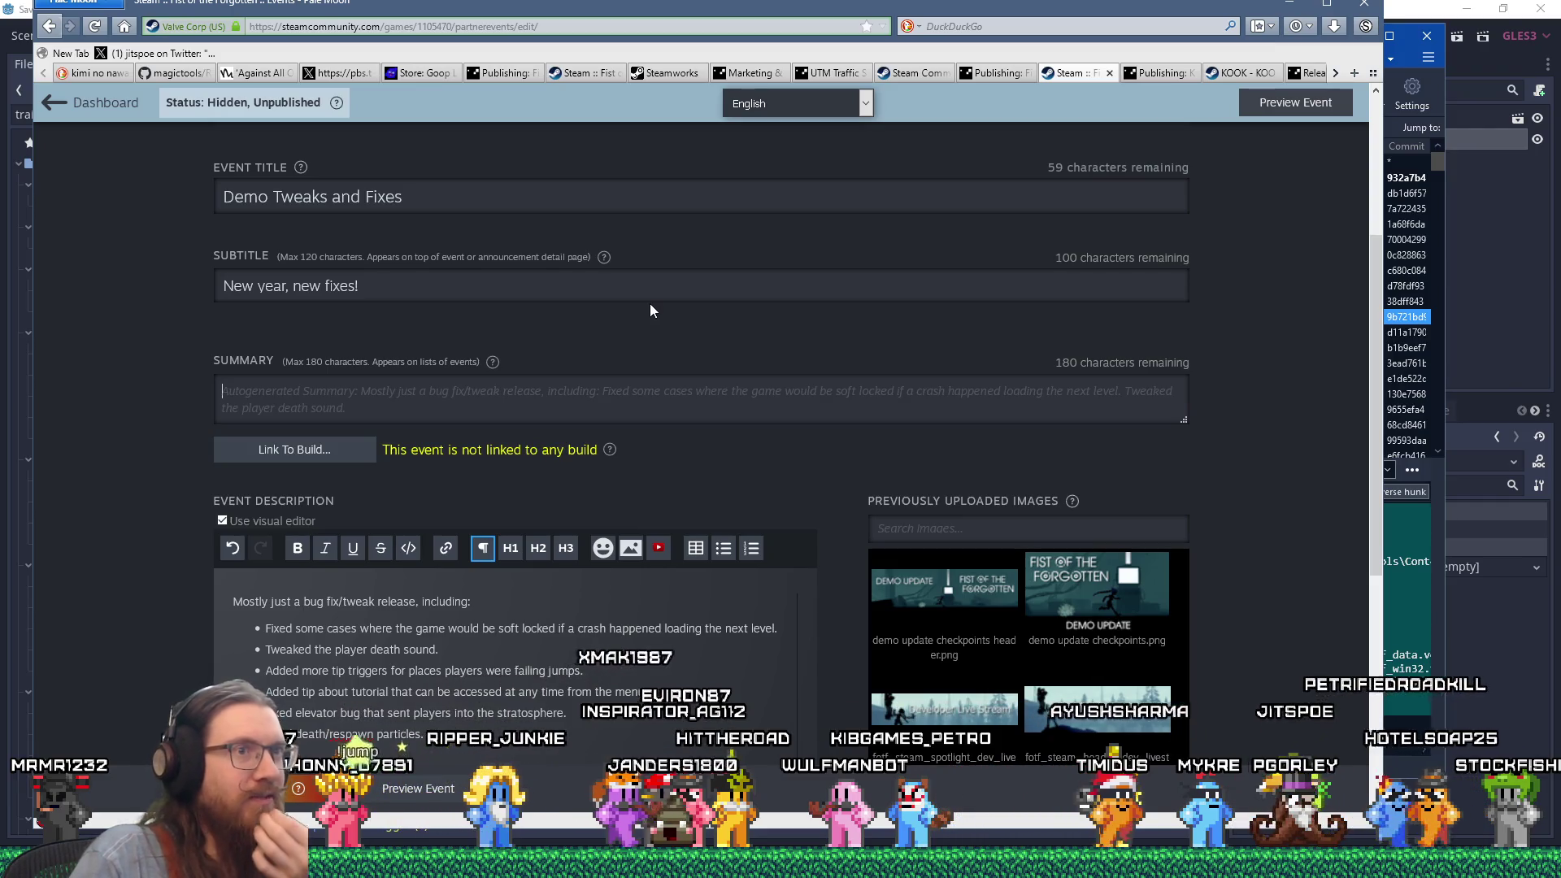
{"action": "scroll", "coordinate": [650, 309], "scroll_direction": "up", "scroll_amount": 3}
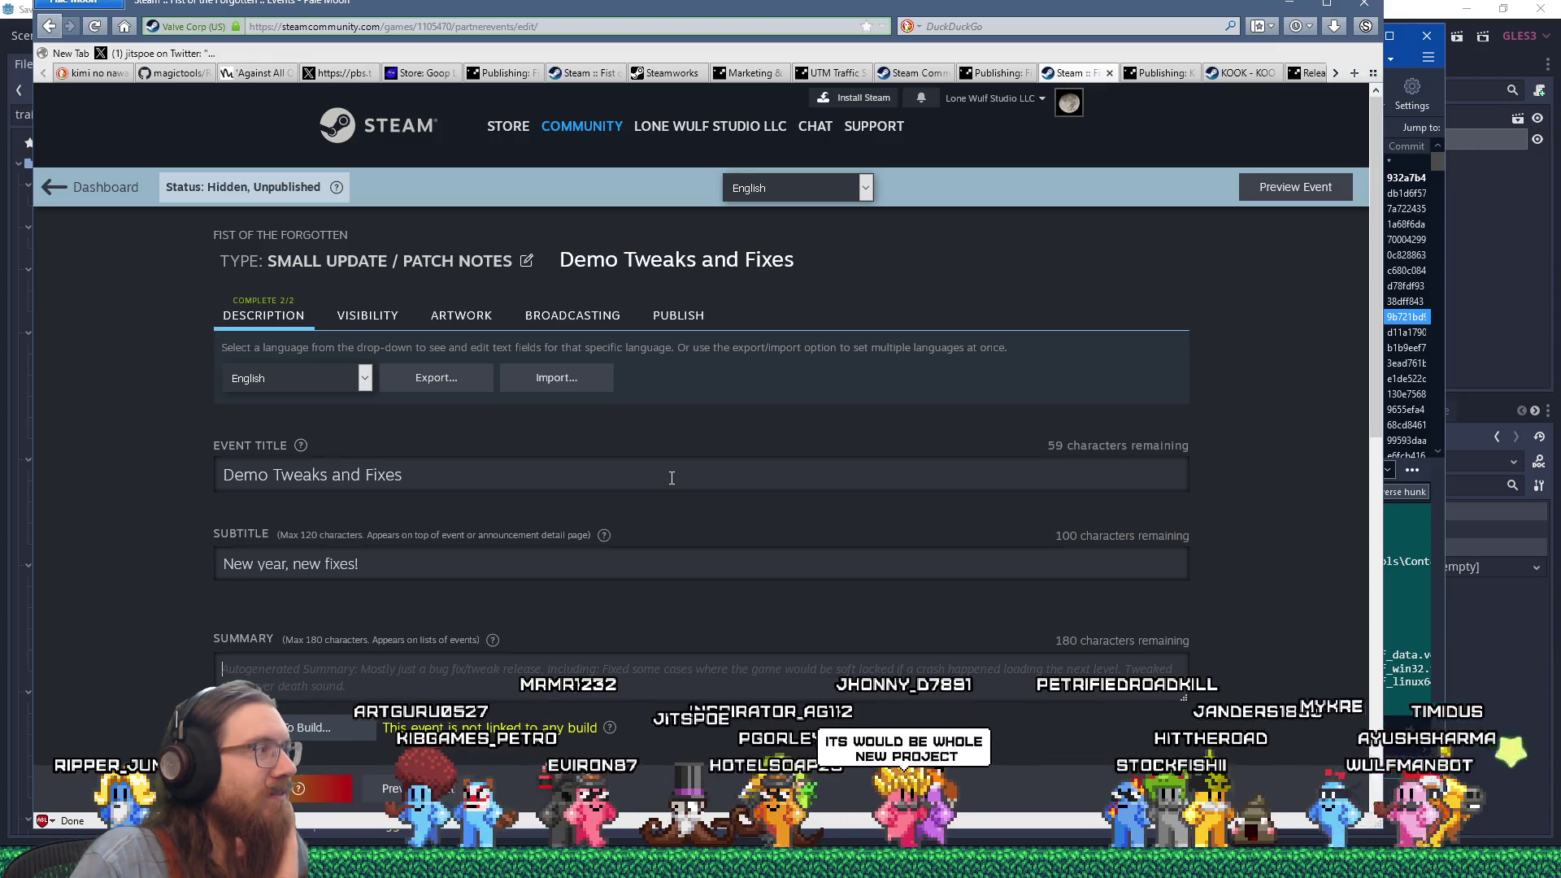
{"action": "scroll", "coordinate": [671, 478], "scroll_direction": "down", "scroll_amount": 4}
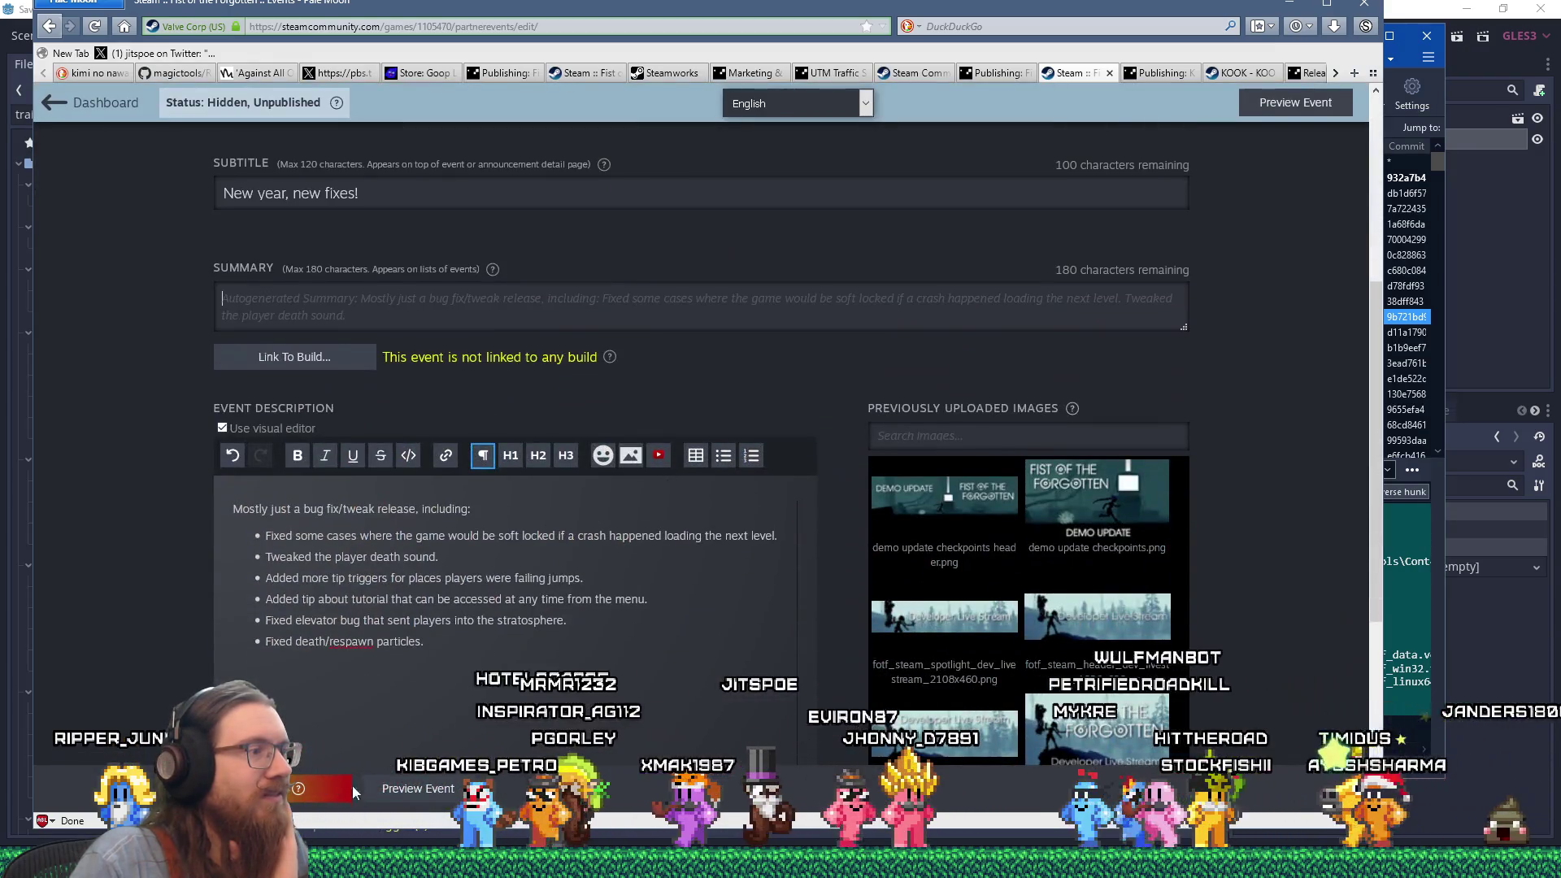
{"action": "left_click", "coordinate": [329, 785]}
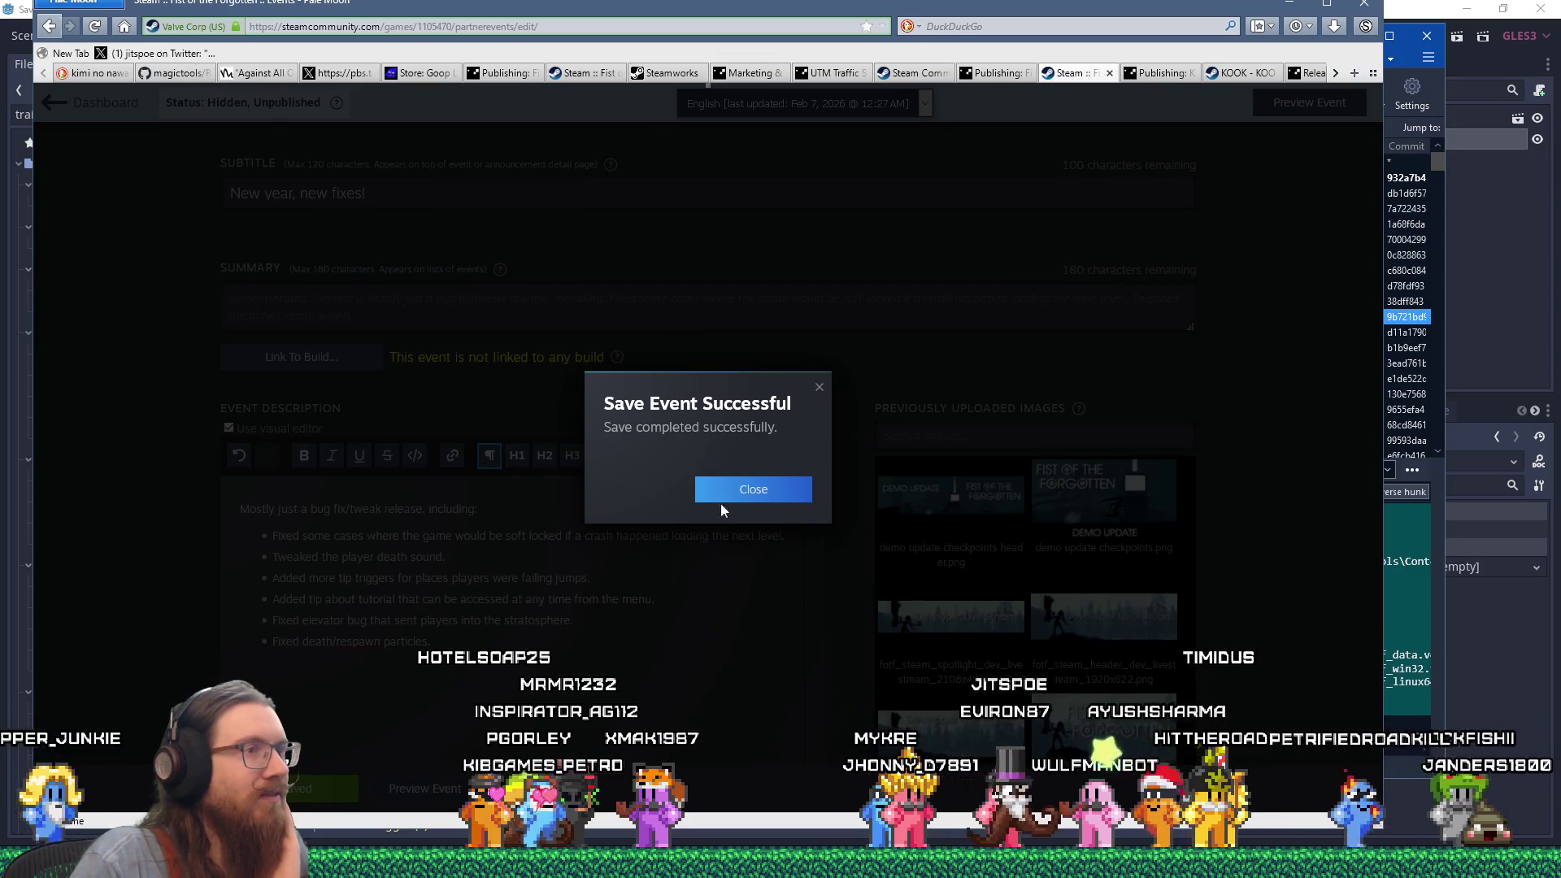
{"action": "left_click", "coordinate": [718, 494]}
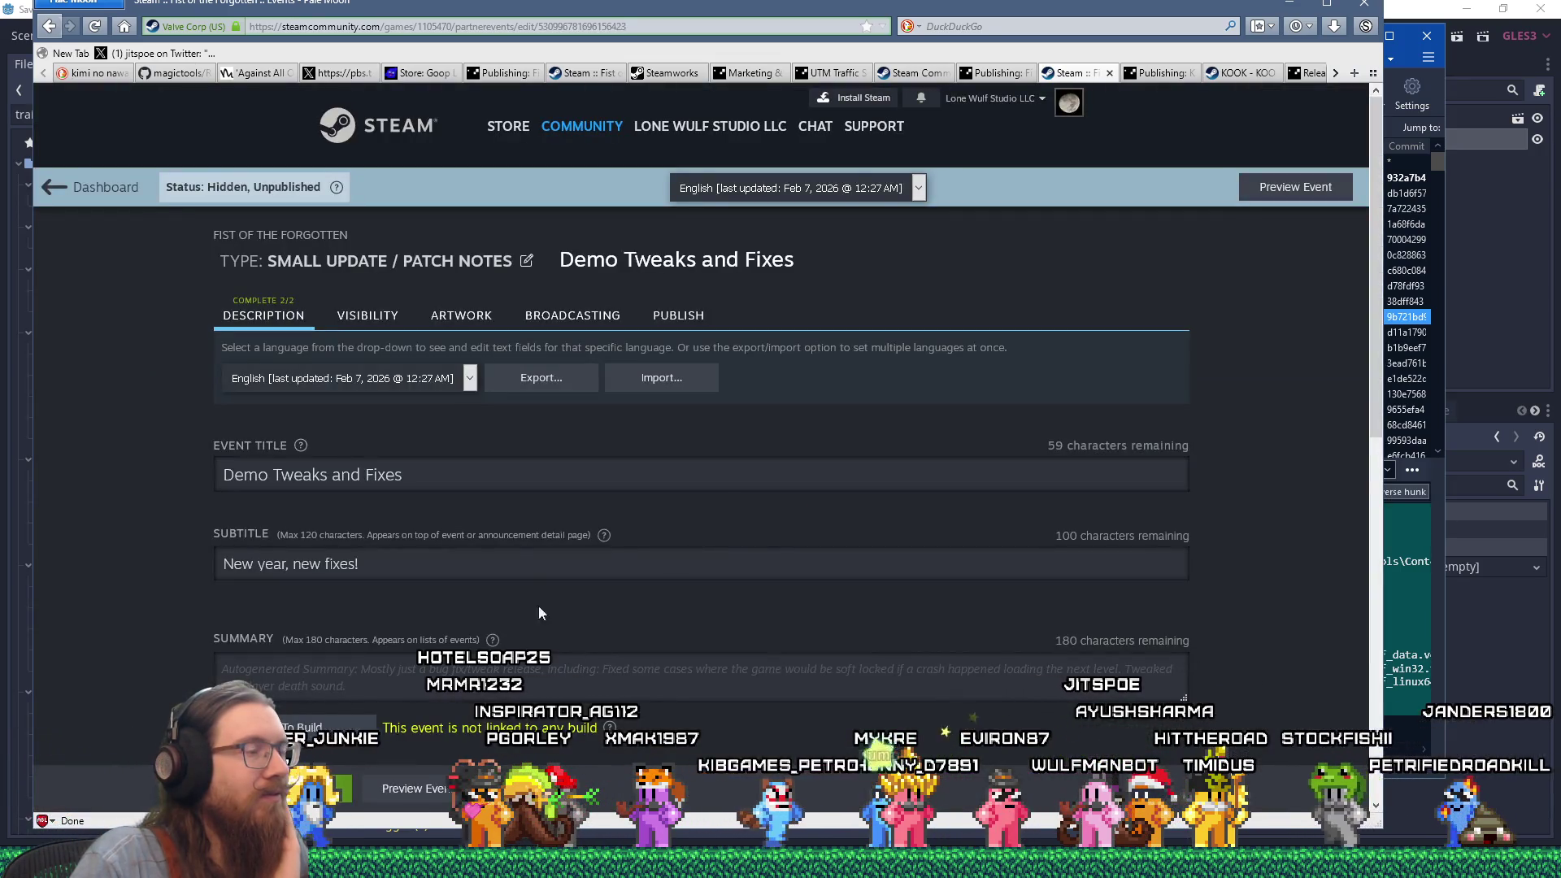
{"action": "left_click", "coordinate": [461, 315]}
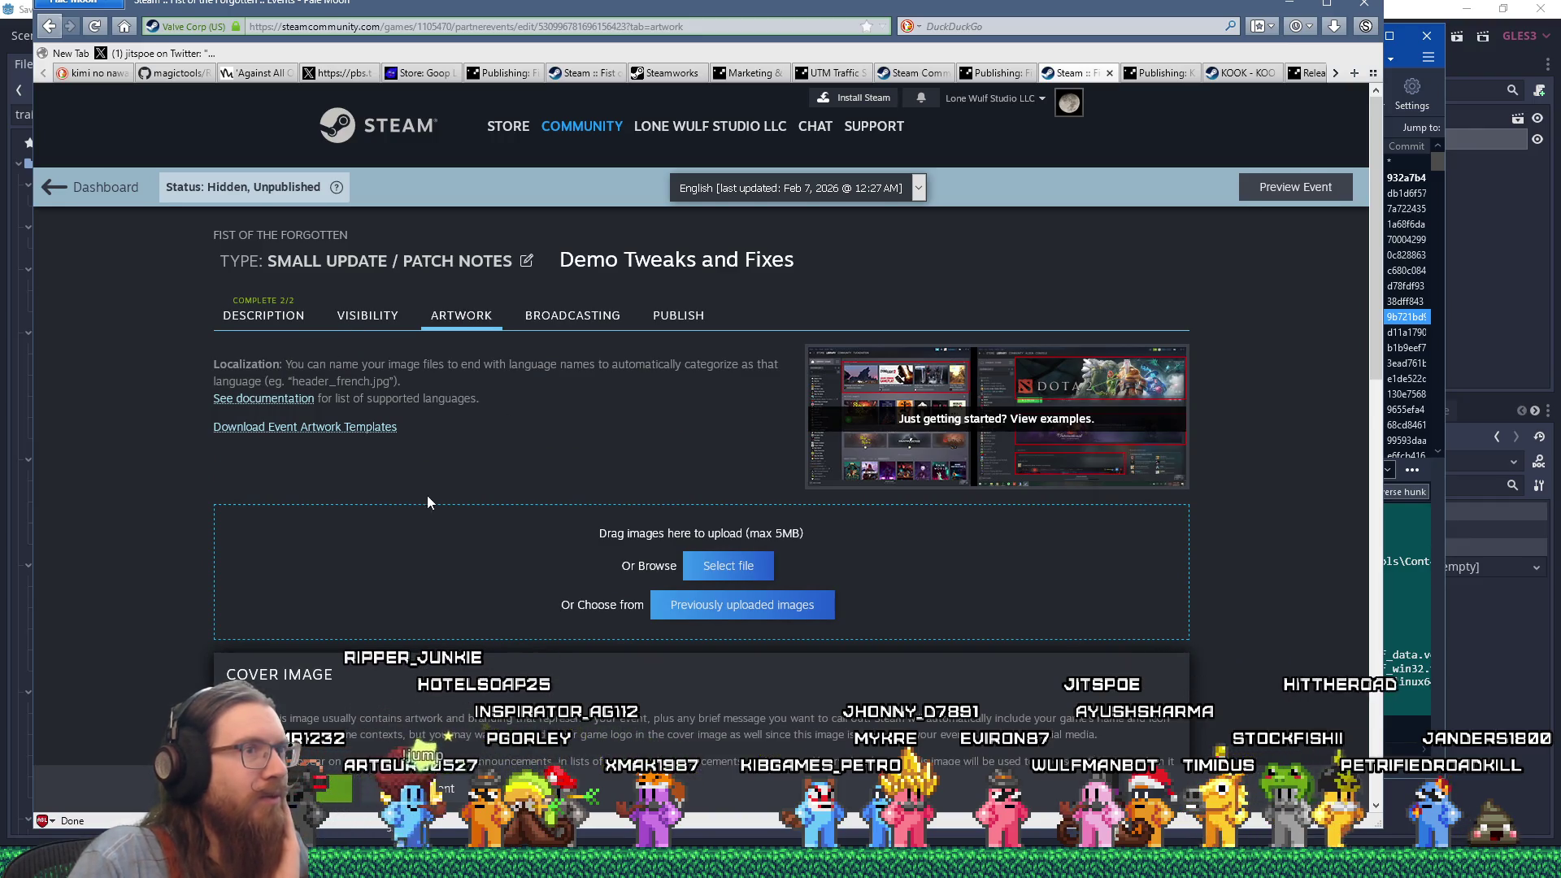
Attempt to publish the event and back out of the missing-artwork warning.
{"action": "scroll", "coordinate": [429, 496], "scroll_direction": "down", "scroll_amount": 9}
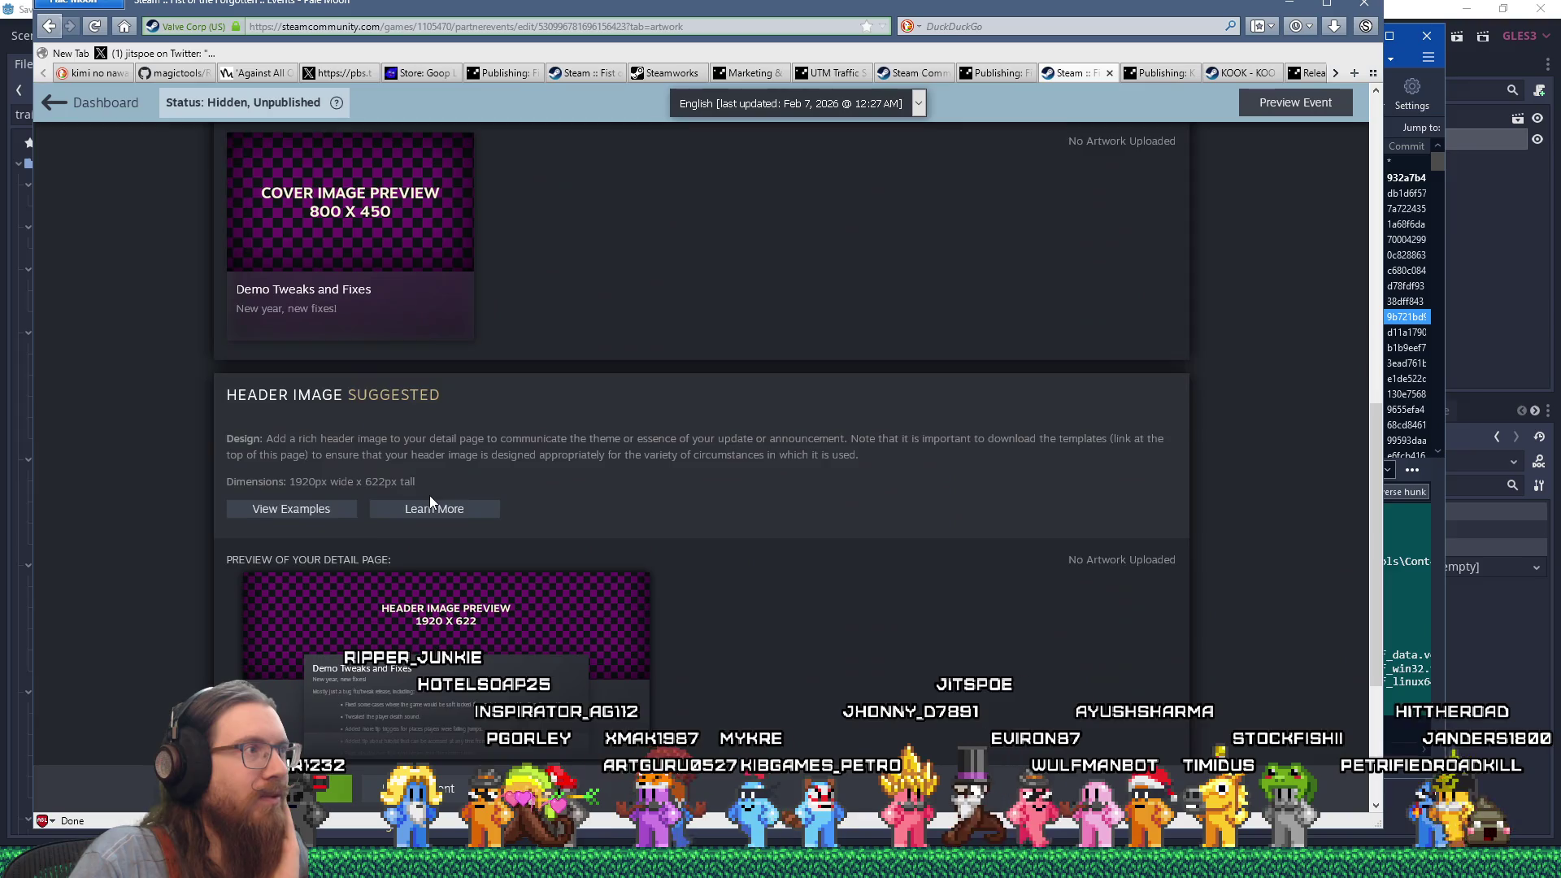
{"action": "scroll", "coordinate": [430, 498], "scroll_direction": "up", "scroll_amount": 3}
{"action": "scroll", "coordinate": [635, 546], "scroll_direction": "up", "scroll_amount": 6}
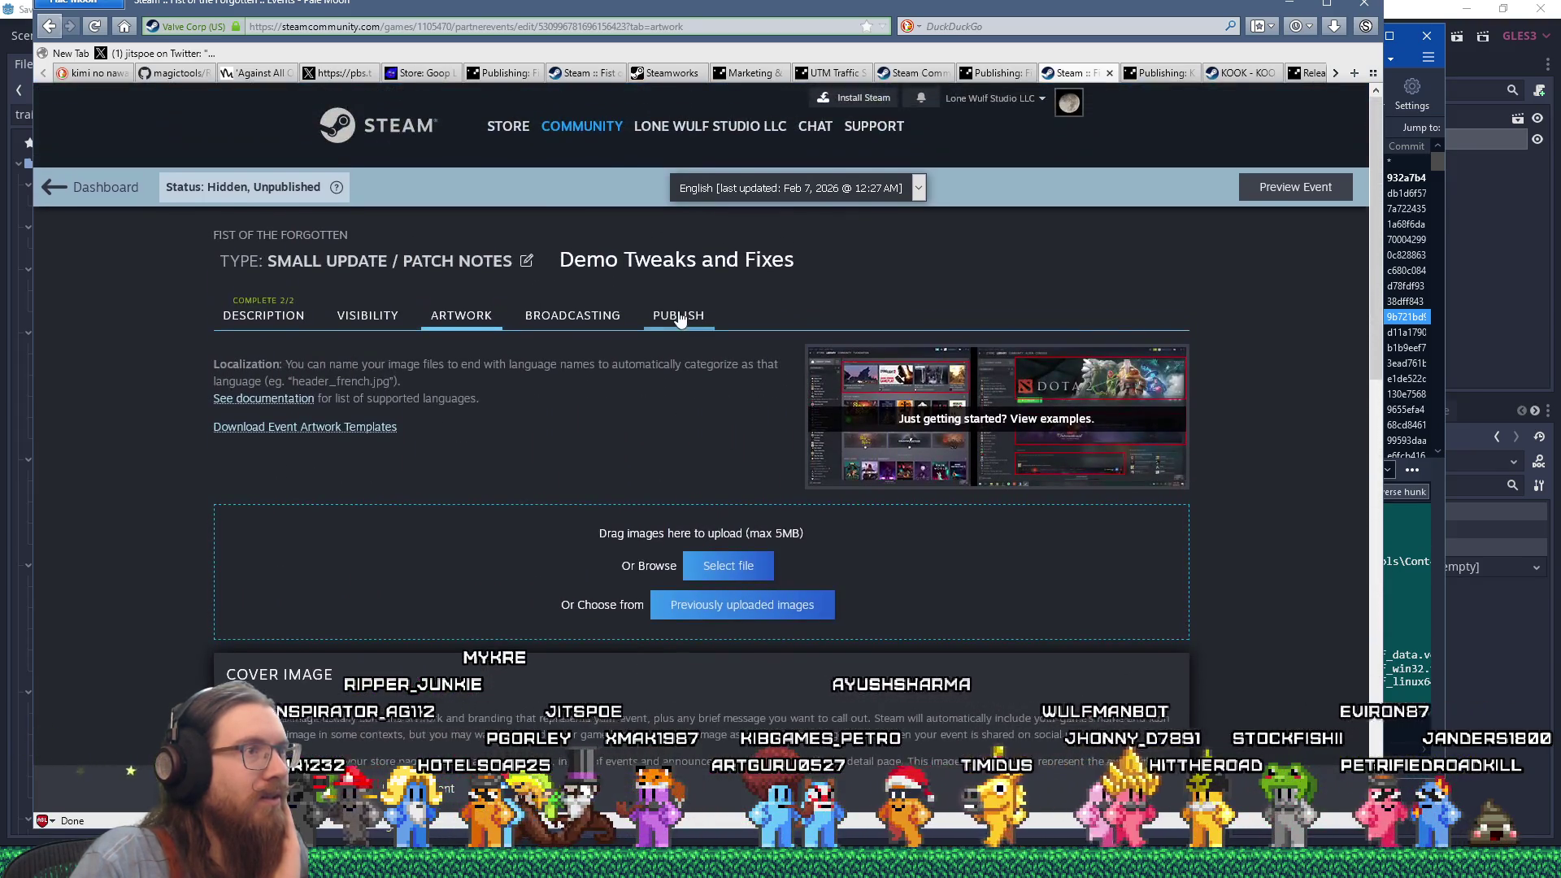
{"action": "left_click", "coordinate": [679, 318]}
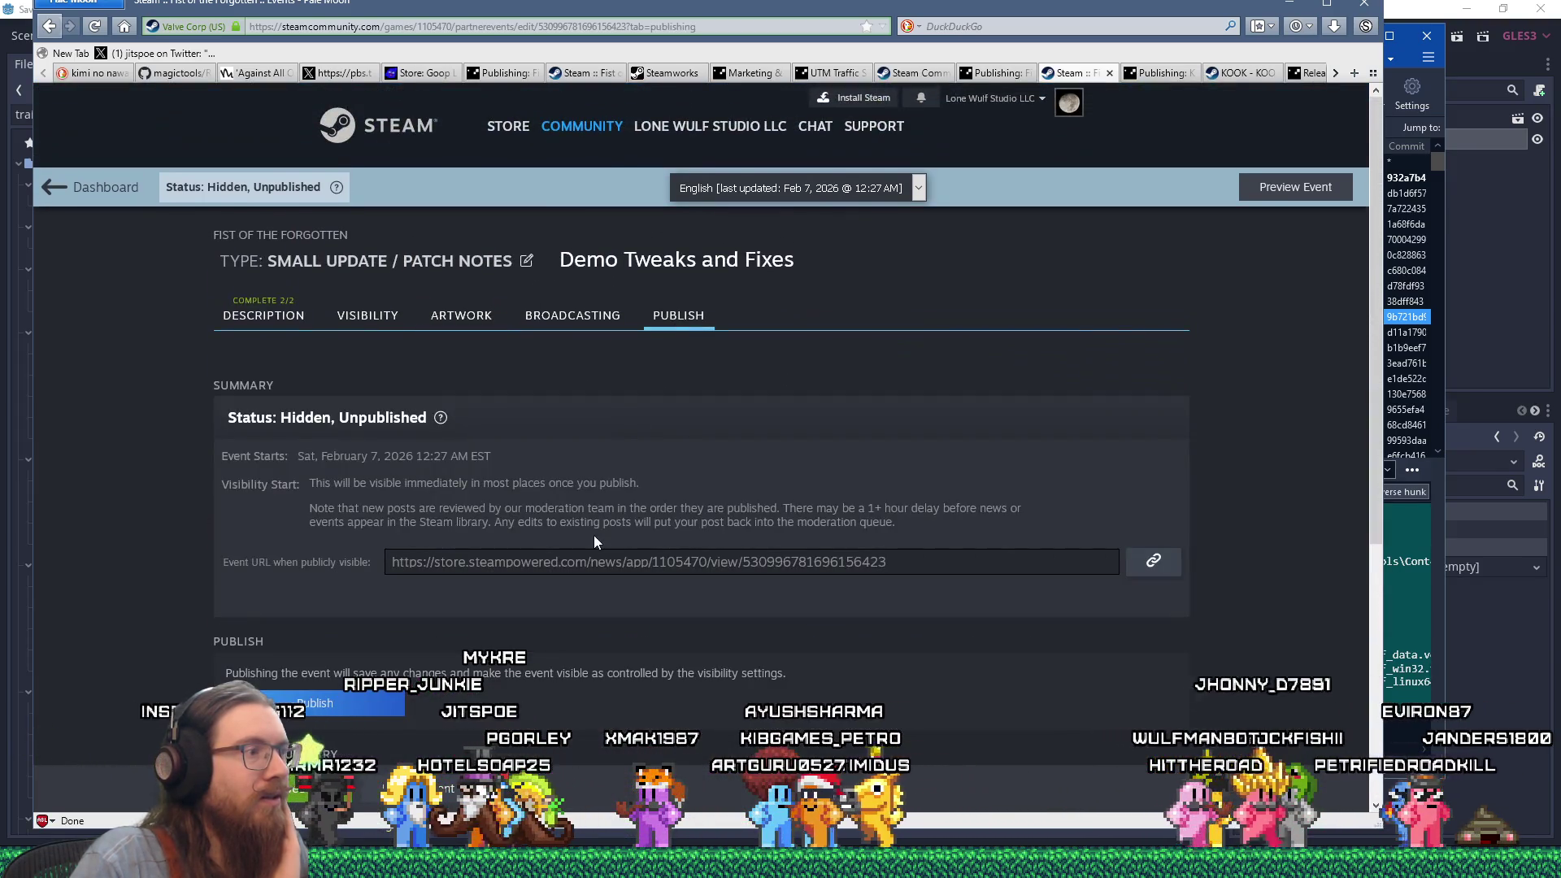
{"action": "scroll", "coordinate": [594, 535], "scroll_direction": "down", "scroll_amount": 2}
{"action": "scroll", "coordinate": [594, 535], "scroll_direction": "up", "scroll_amount": 2}
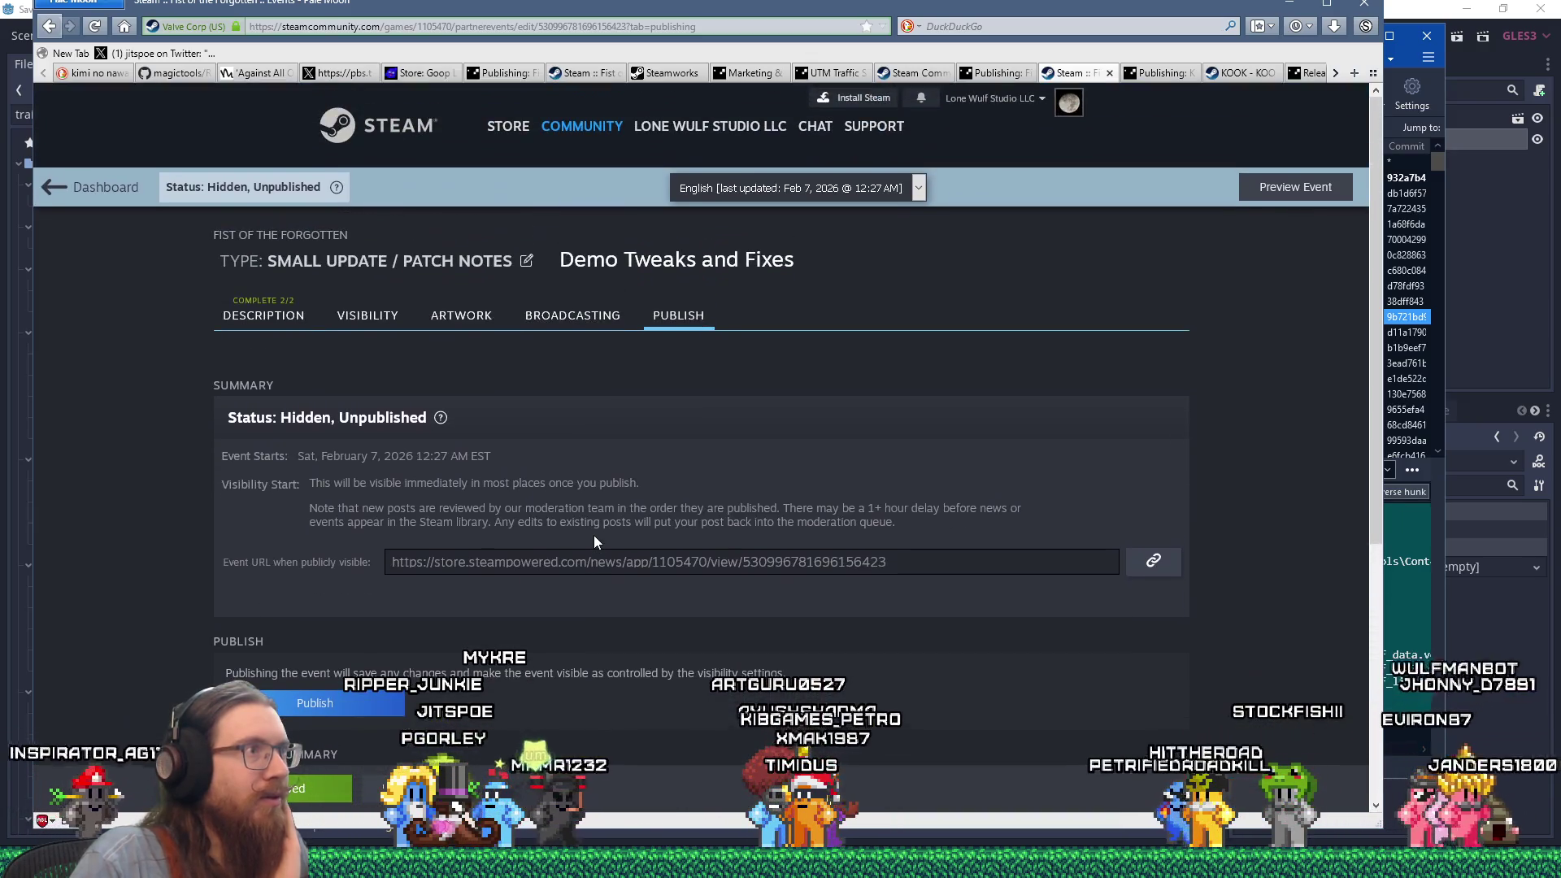
{"action": "scroll", "coordinate": [593, 540], "scroll_direction": "down", "scroll_amount": 6}
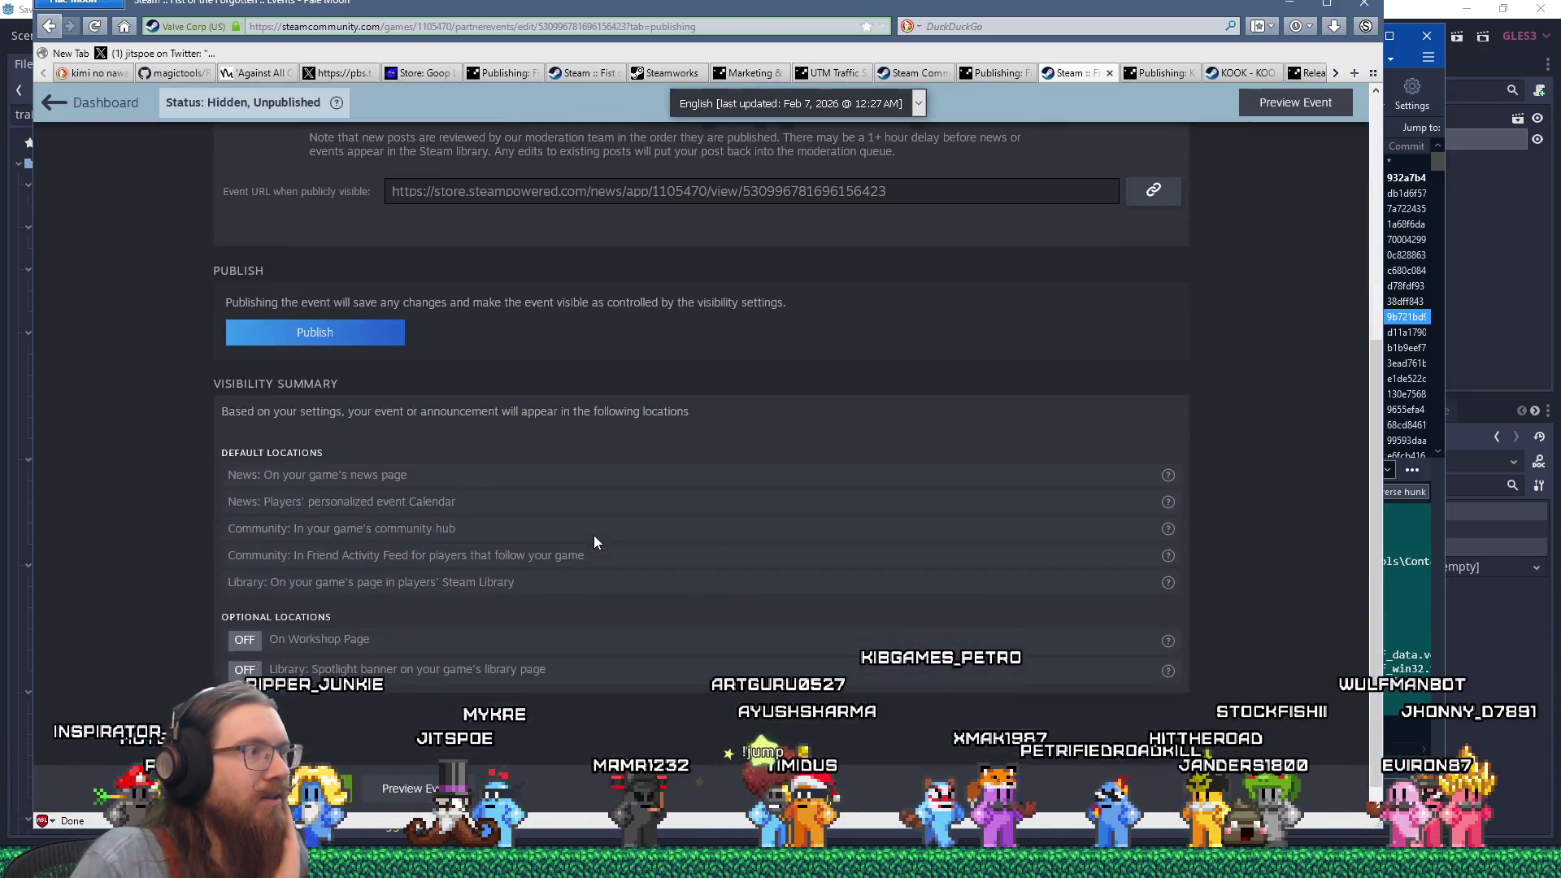
{"action": "left_click", "coordinate": [362, 340]}
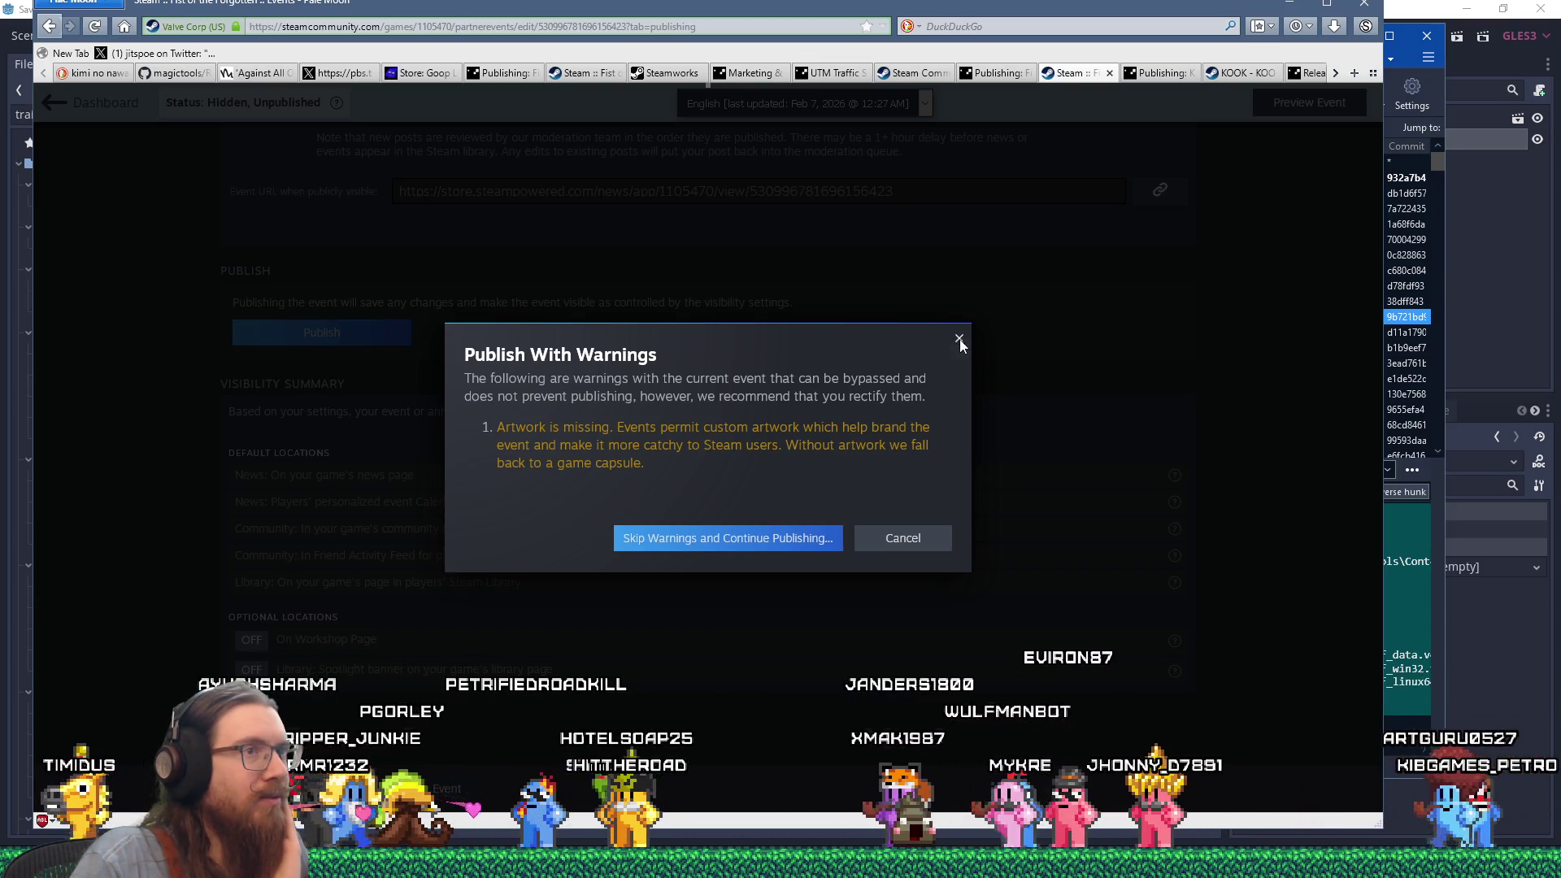
{"action": "left_click", "coordinate": [958, 340]}
Return to the artwork settings and bring up the previously uploaded images.
{"action": "scroll", "coordinate": [722, 426], "scroll_direction": "up", "scroll_amount": 4}
{"action": "scroll", "coordinate": [722, 427], "scroll_direction": "up", "scroll_amount": 1}
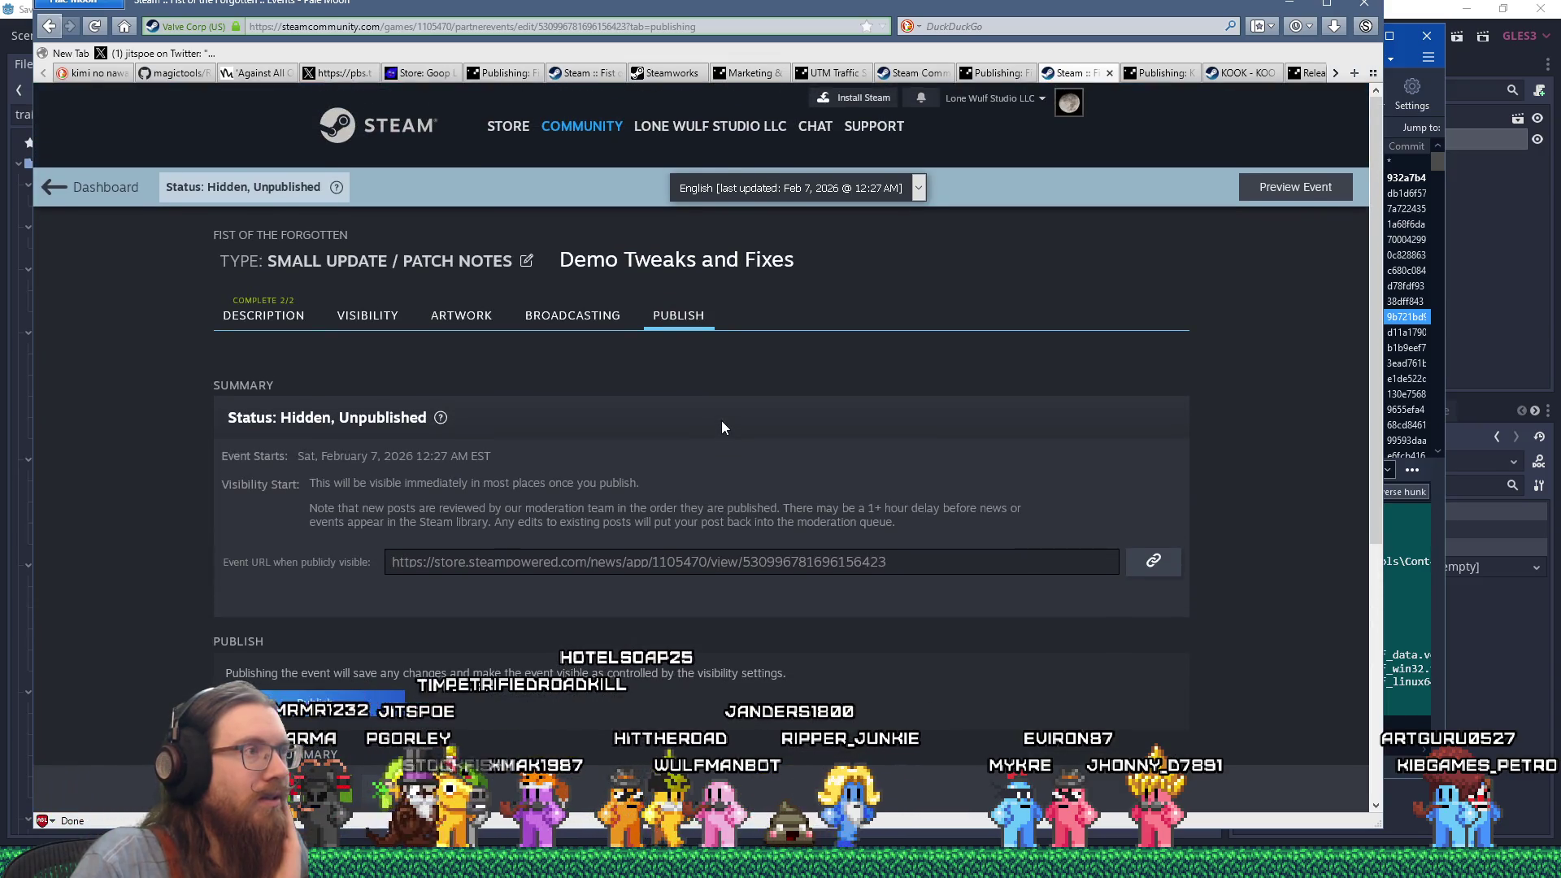
{"action": "left_click", "coordinate": [466, 318]}
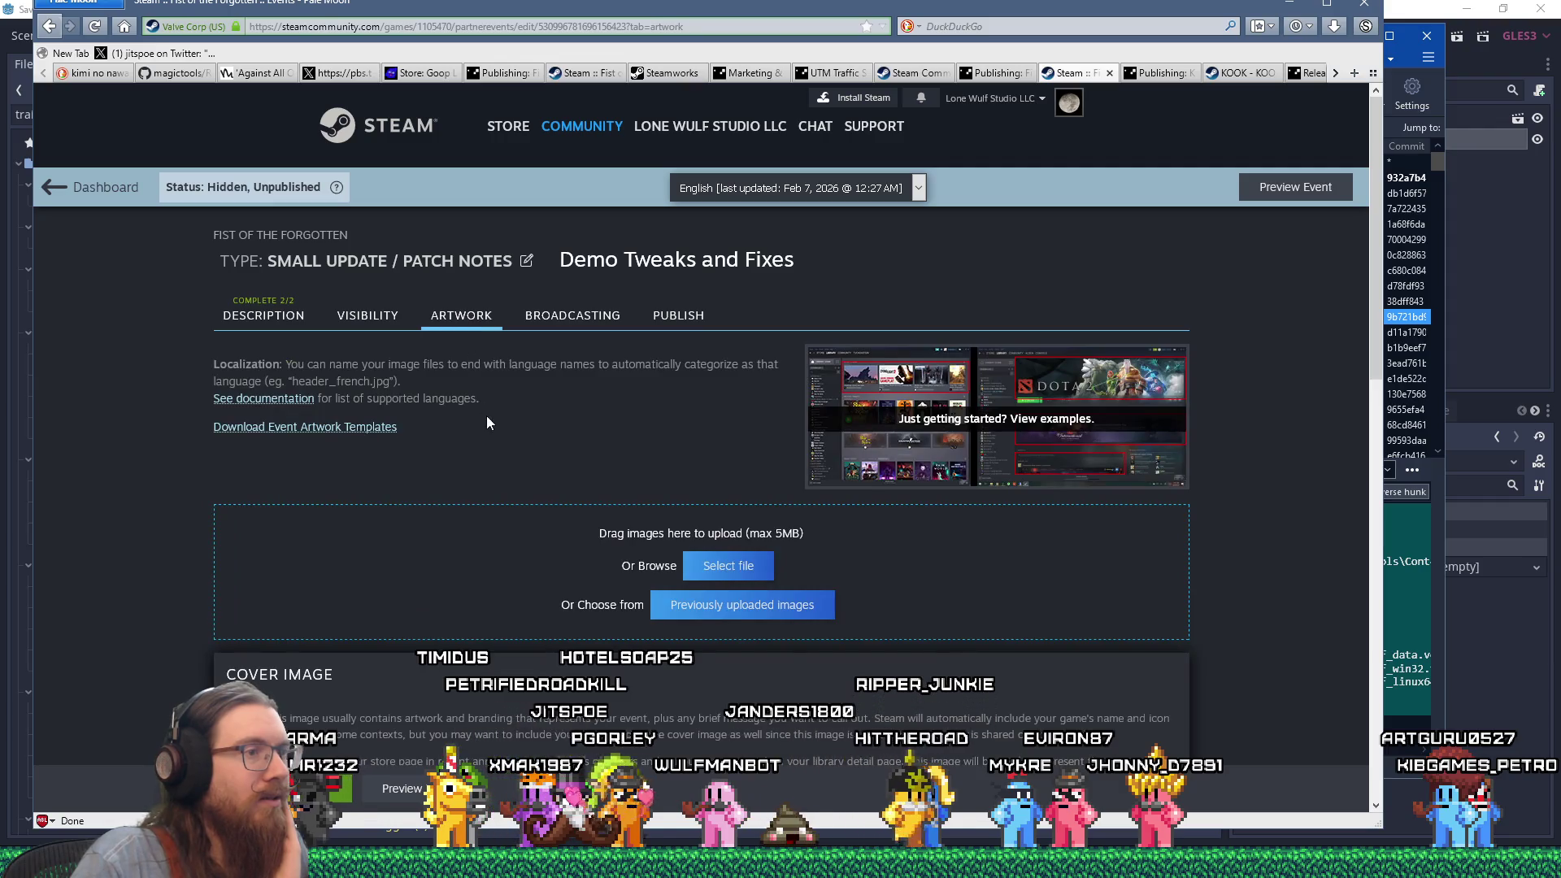
{"action": "left_click", "coordinate": [687, 610]}
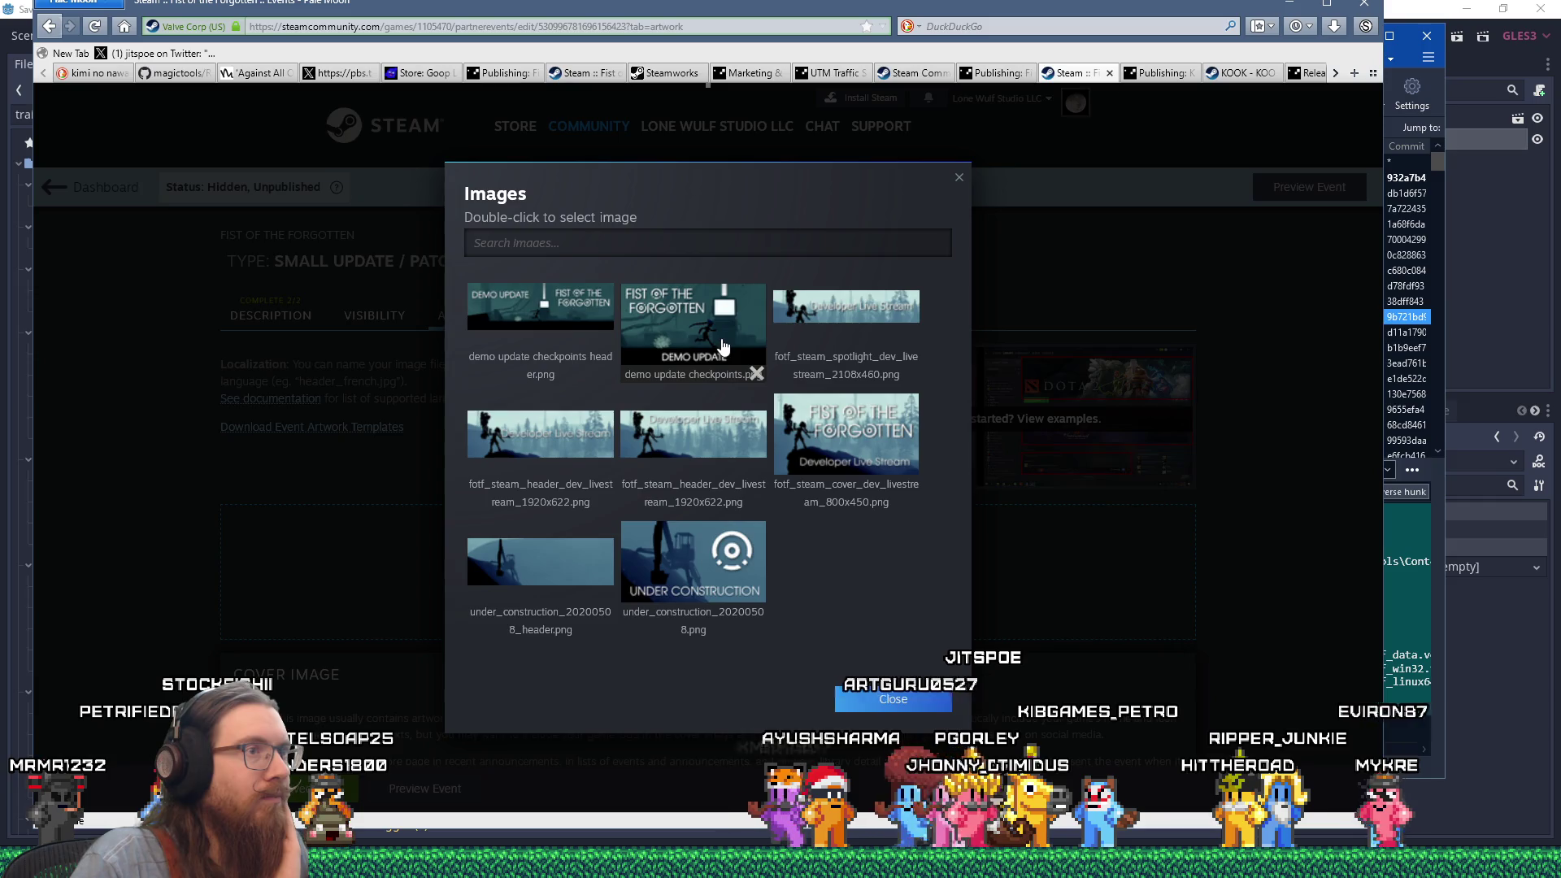
Upload demo update checkpoints.png as the 800x450 cover image.
{"action": "double_click", "coordinate": [704, 317]}
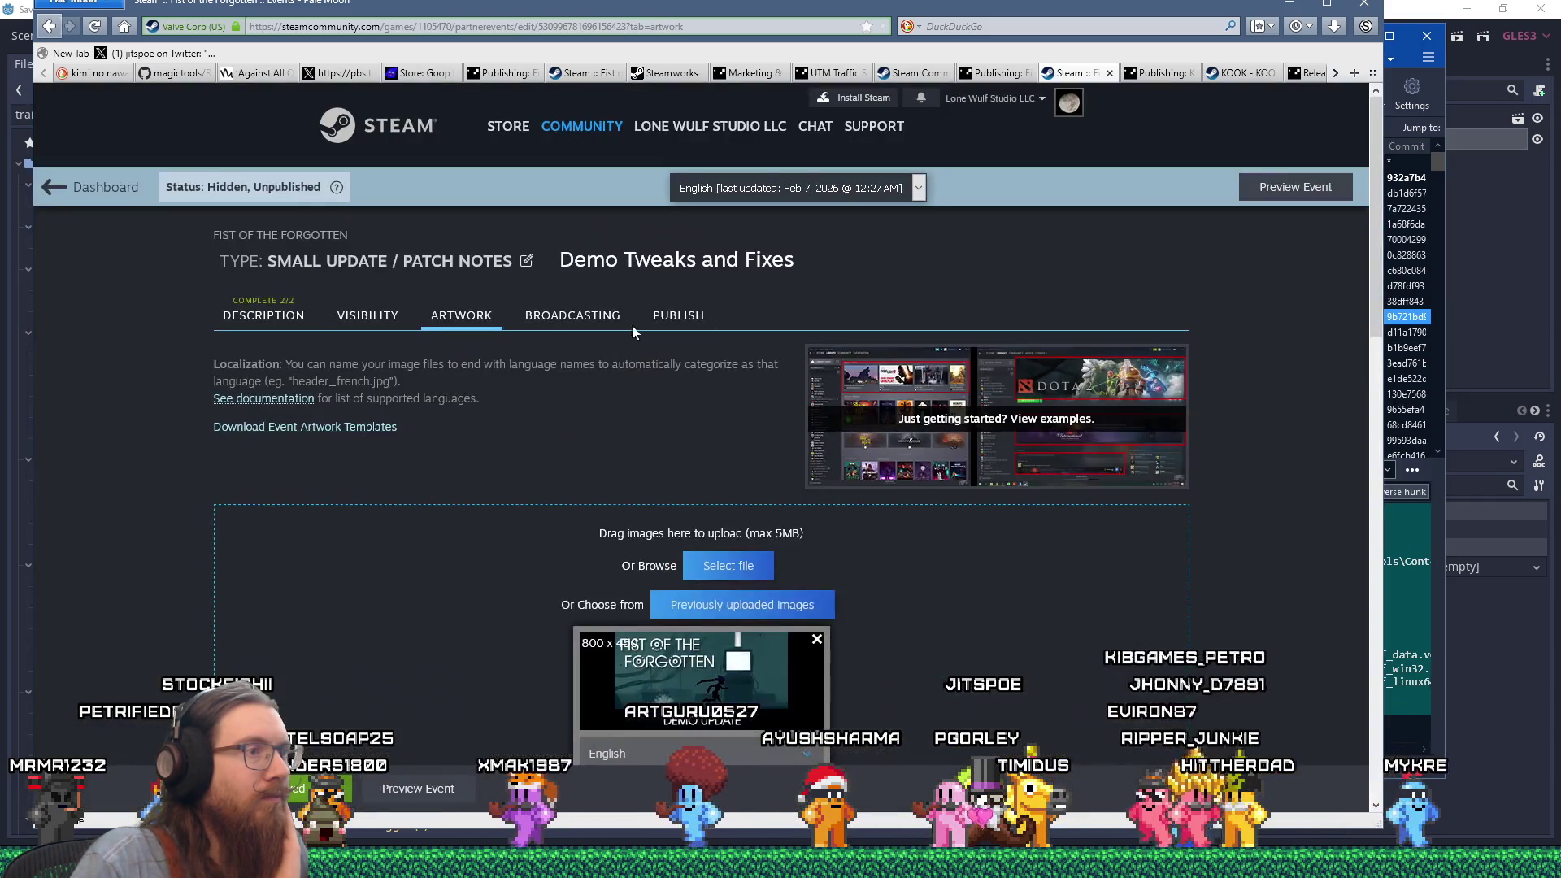
{"action": "scroll", "coordinate": [686, 544], "scroll_direction": "down", "scroll_amount": 5}
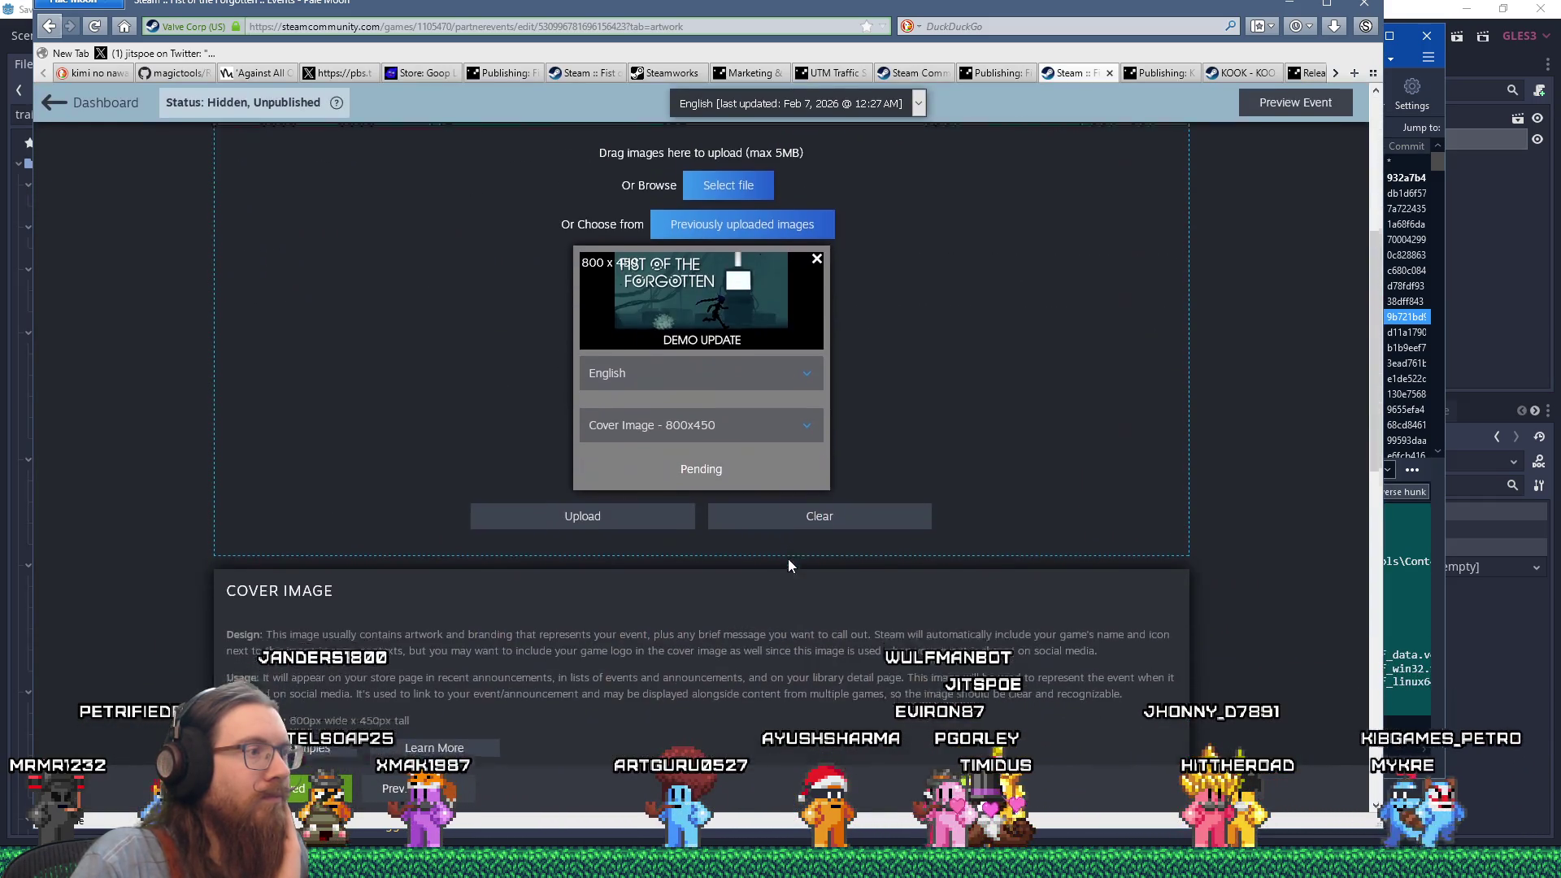
{"action": "scroll", "coordinate": [788, 566], "scroll_direction": "down", "scroll_amount": 4}
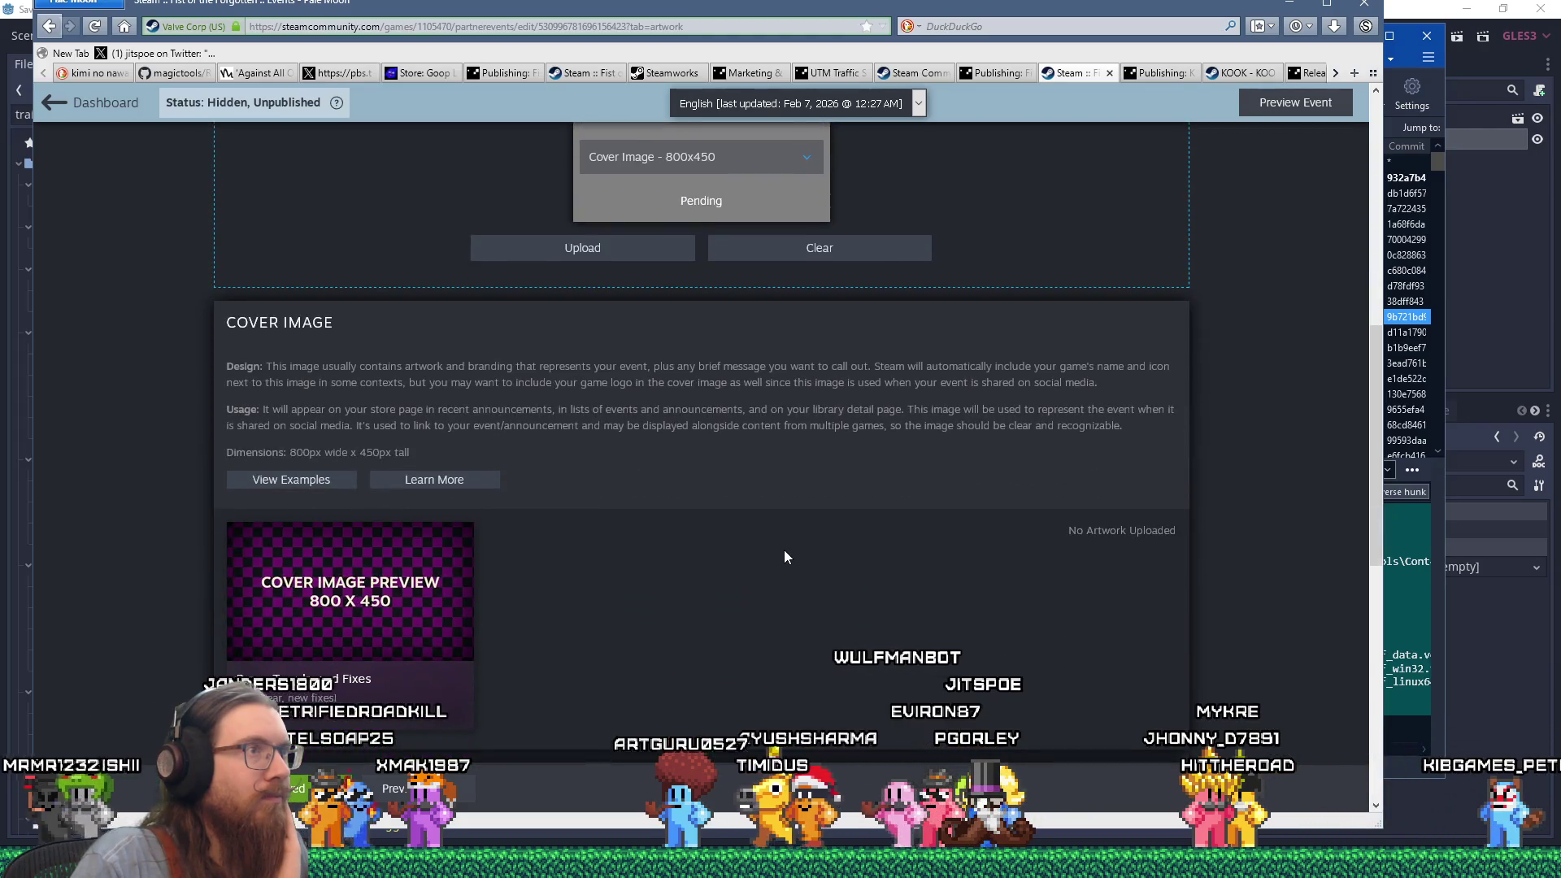
{"action": "left_click", "coordinate": [638, 250]}
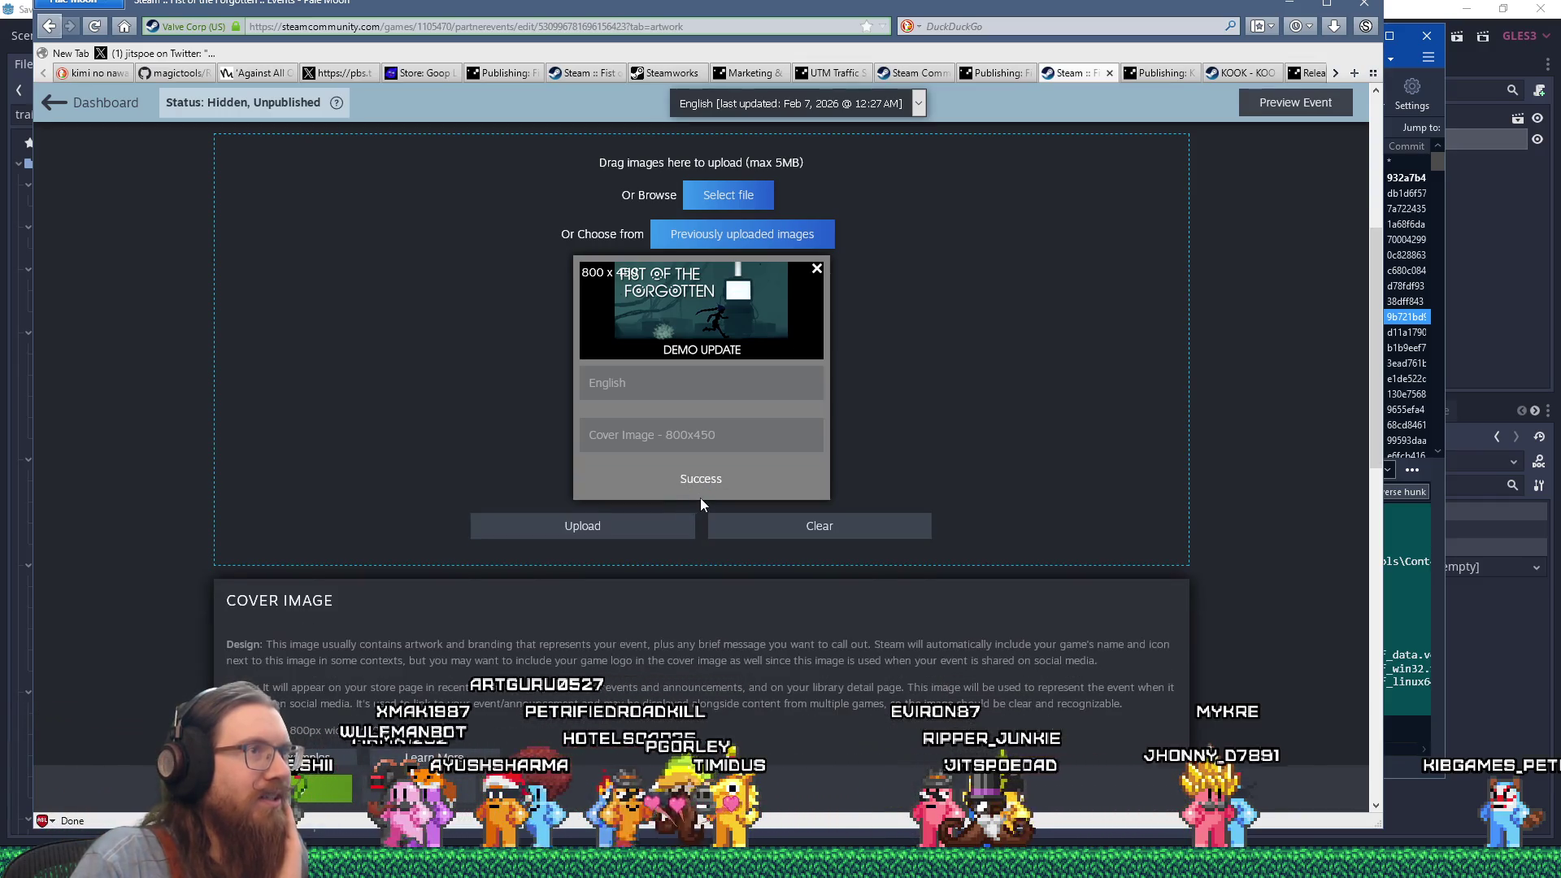
Browse local files for another artwork image.
{"action": "scroll", "coordinate": [700, 497], "scroll_direction": "down", "scroll_amount": 5}
{"action": "scroll", "coordinate": [700, 498], "scroll_direction": "down", "scroll_amount": 6}
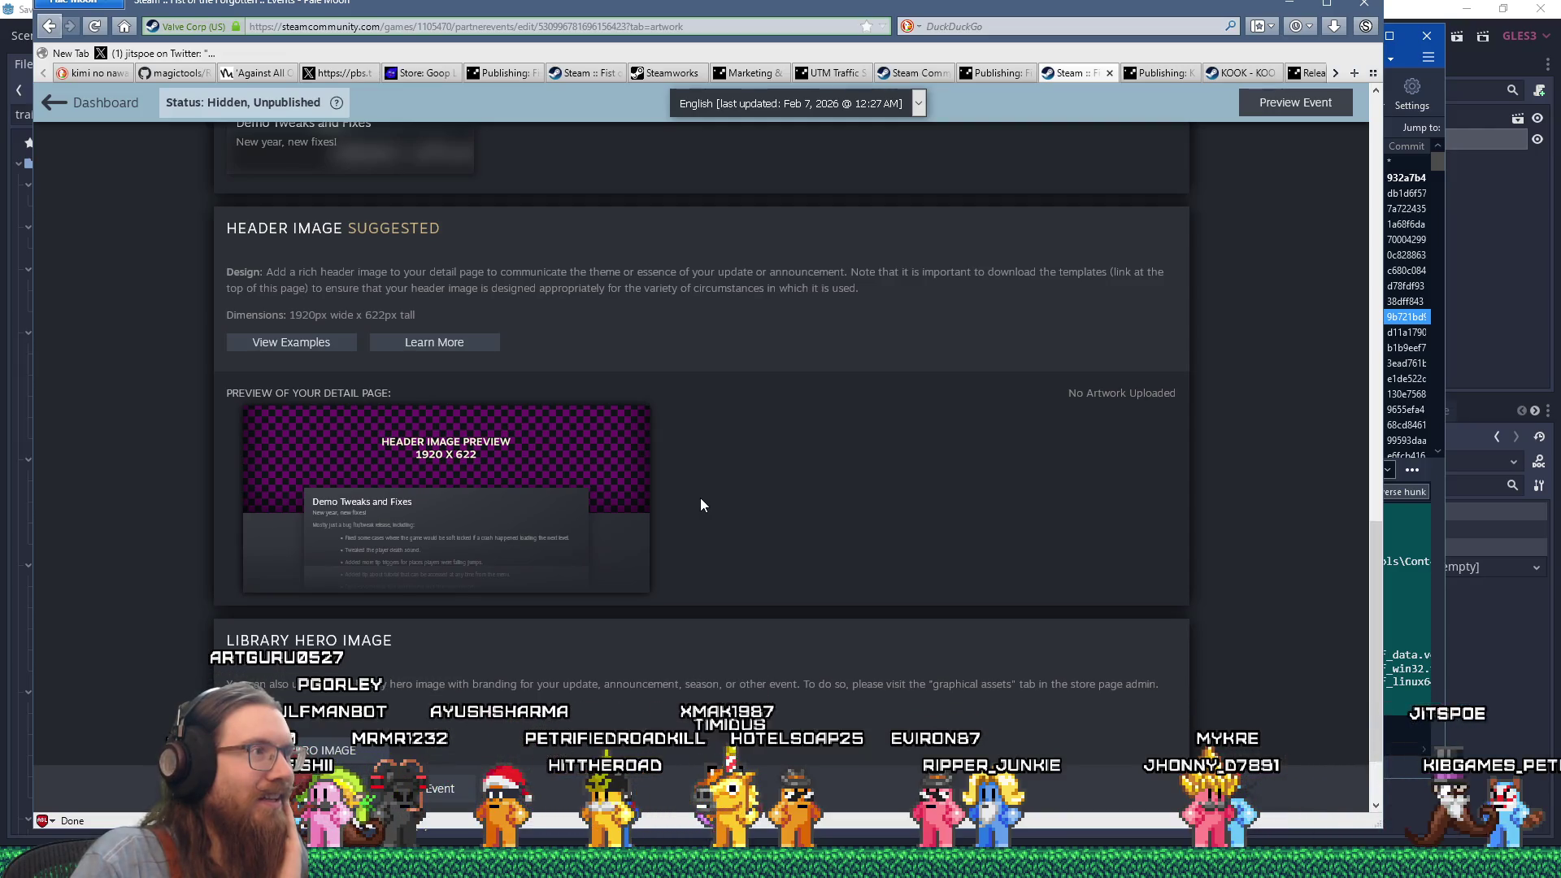
{"action": "scroll", "coordinate": [699, 498], "scroll_direction": "up", "scroll_amount": 10}
{"action": "scroll", "coordinate": [688, 555], "scroll_direction": "down", "scroll_amount": 1}
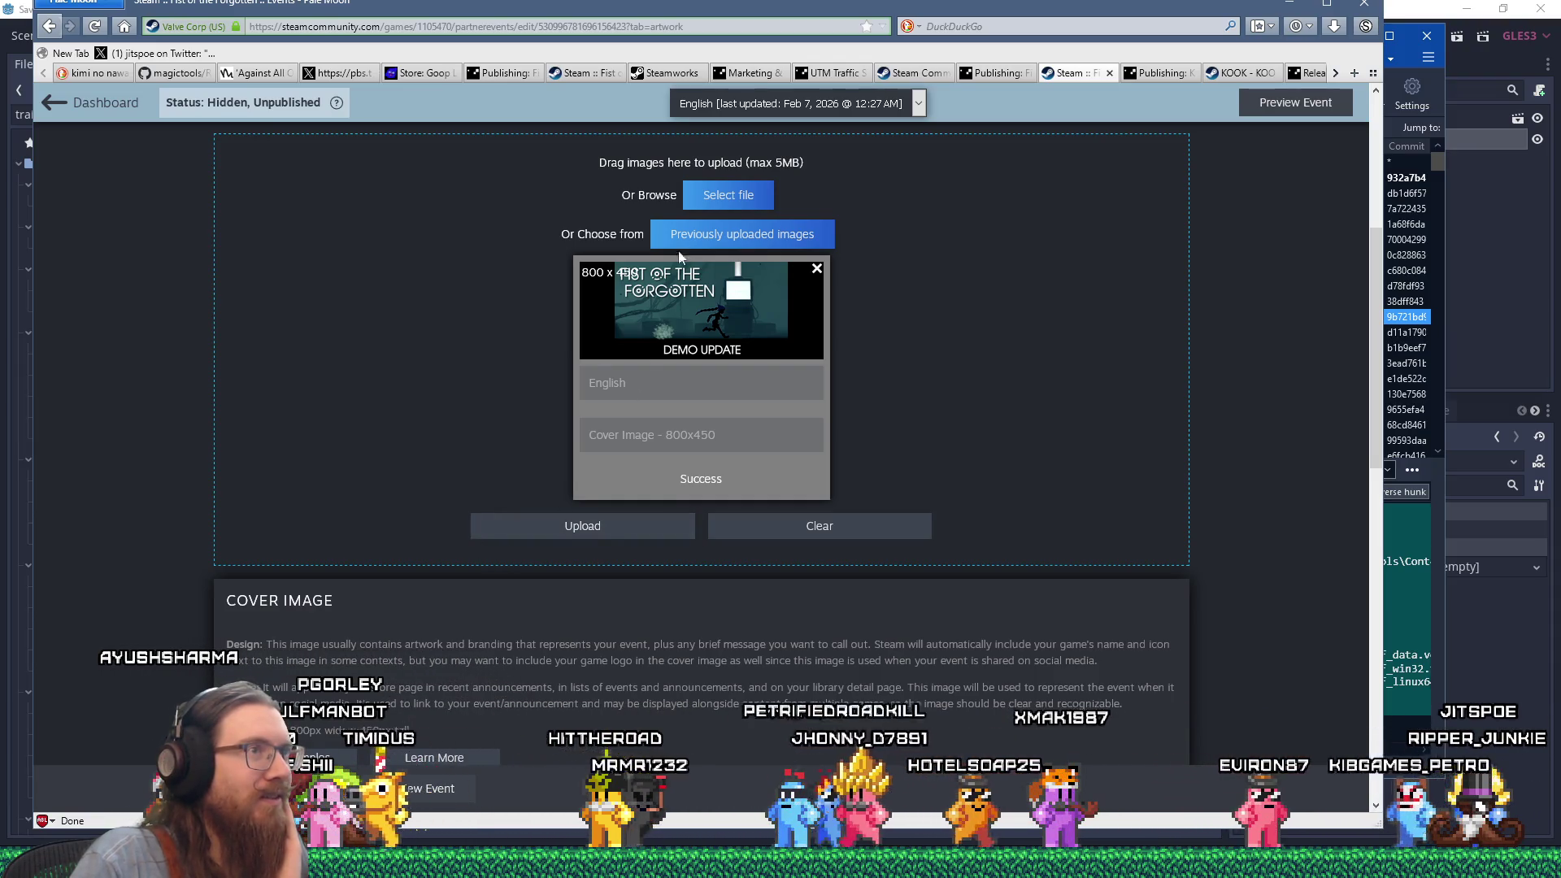
{"action": "left_click", "coordinate": [728, 195]}
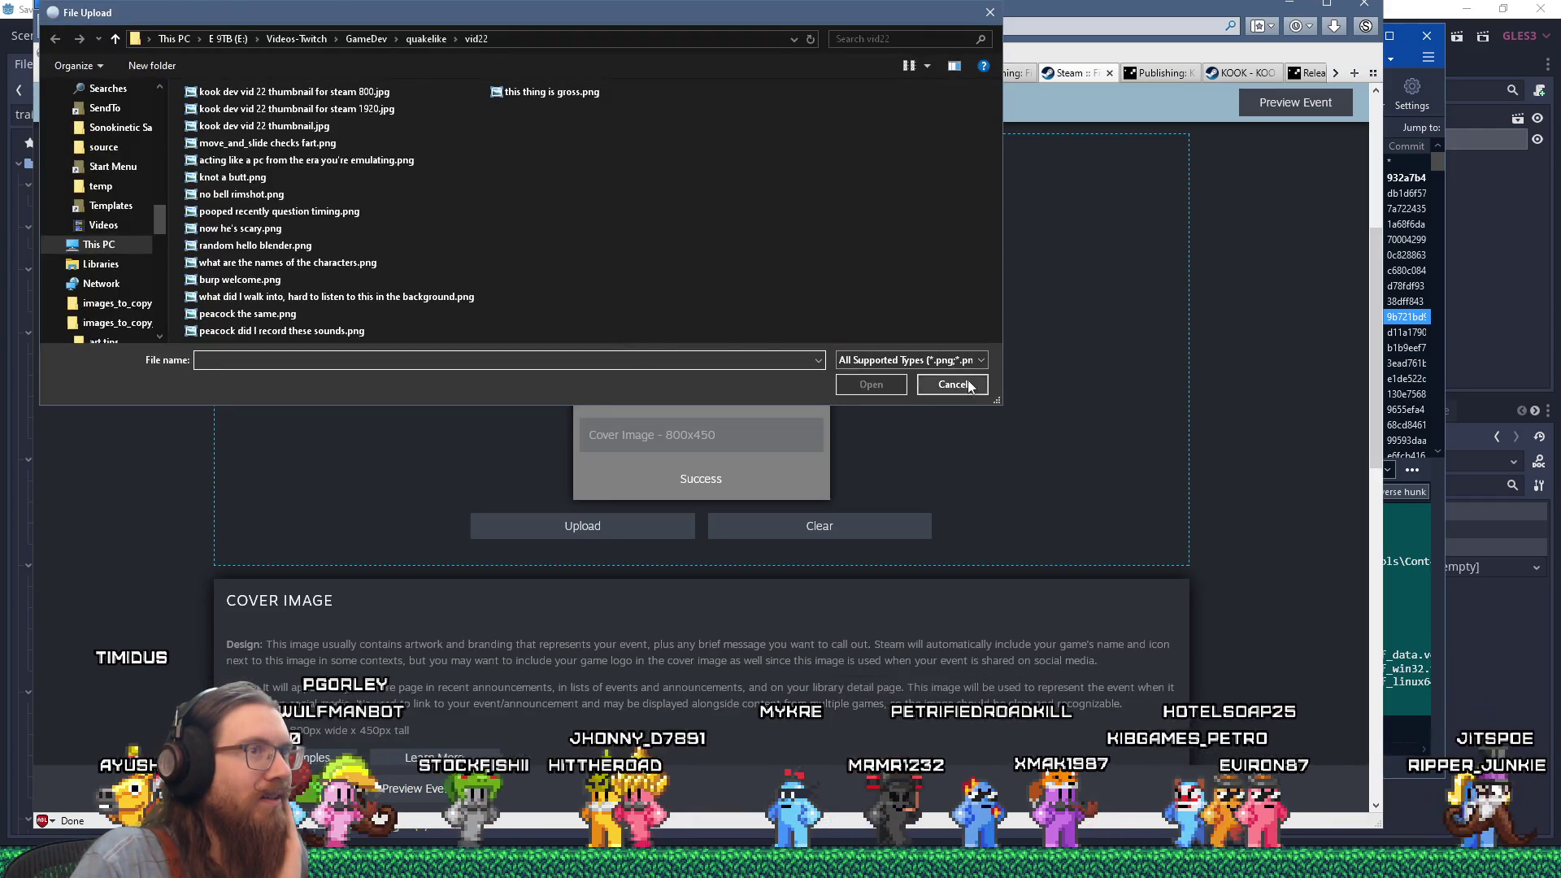
{"action": "left_click", "coordinate": [953, 385]}
{"action": "left_click", "coordinate": [744, 233]}
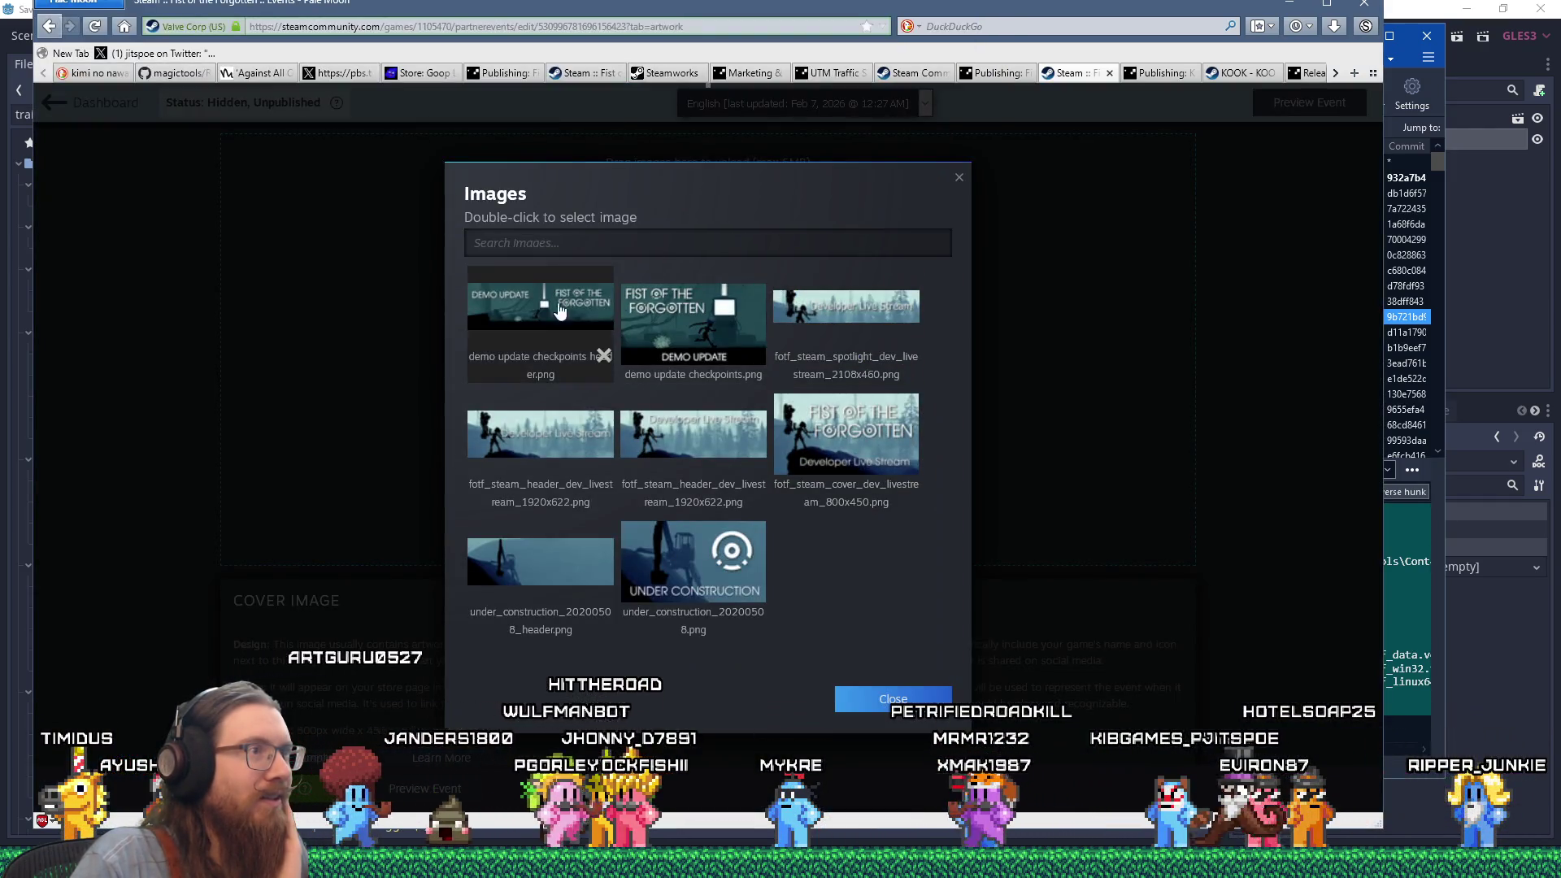
{"action": "double_click", "coordinate": [560, 317]}
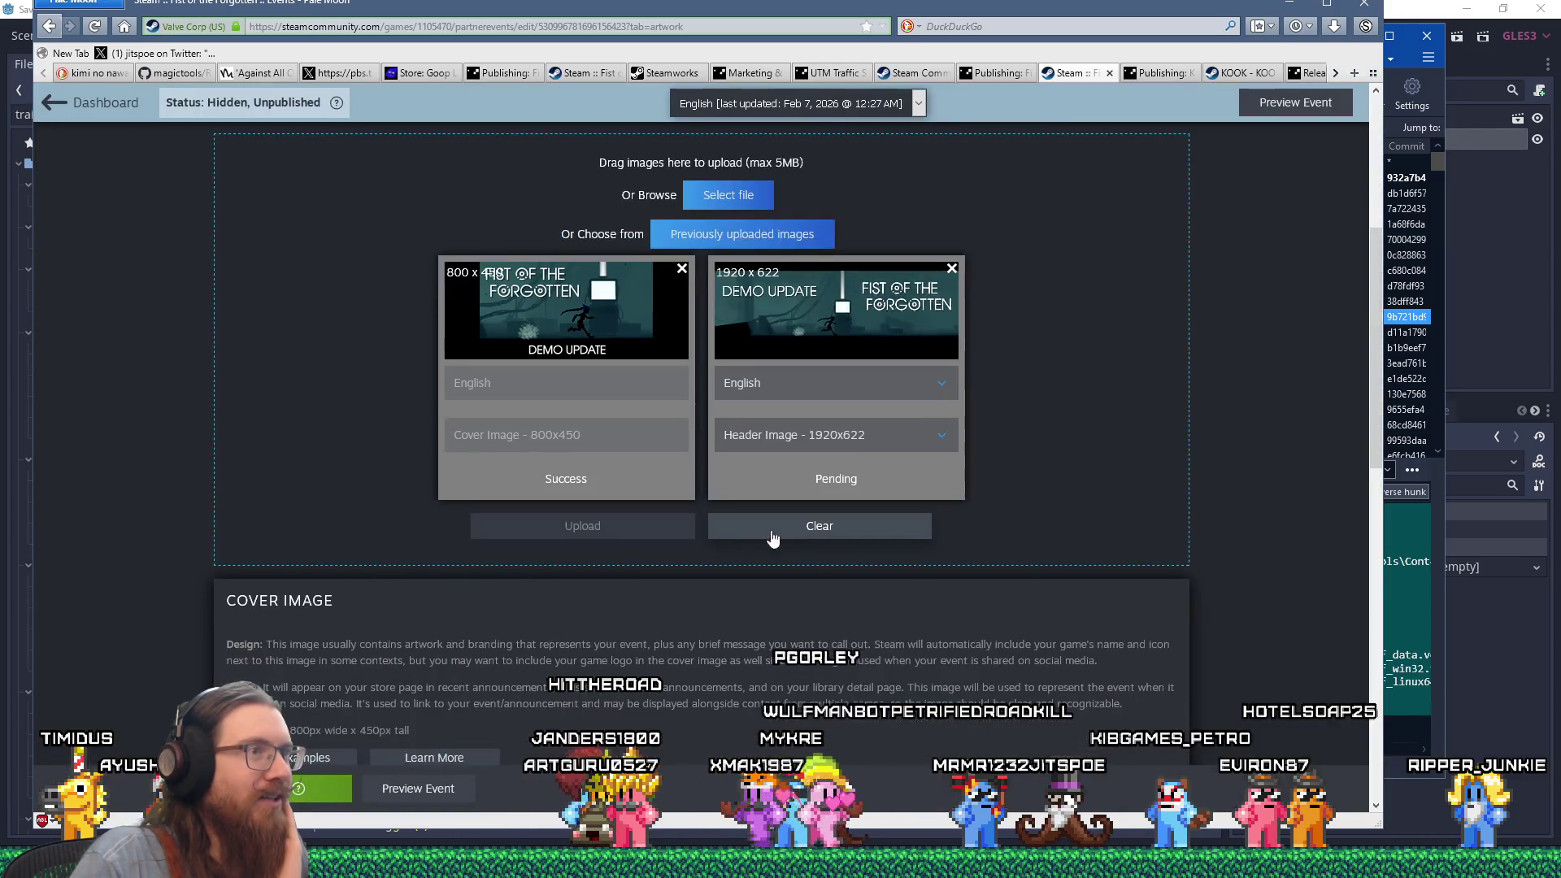
{"action": "left_click", "coordinate": [631, 532]}
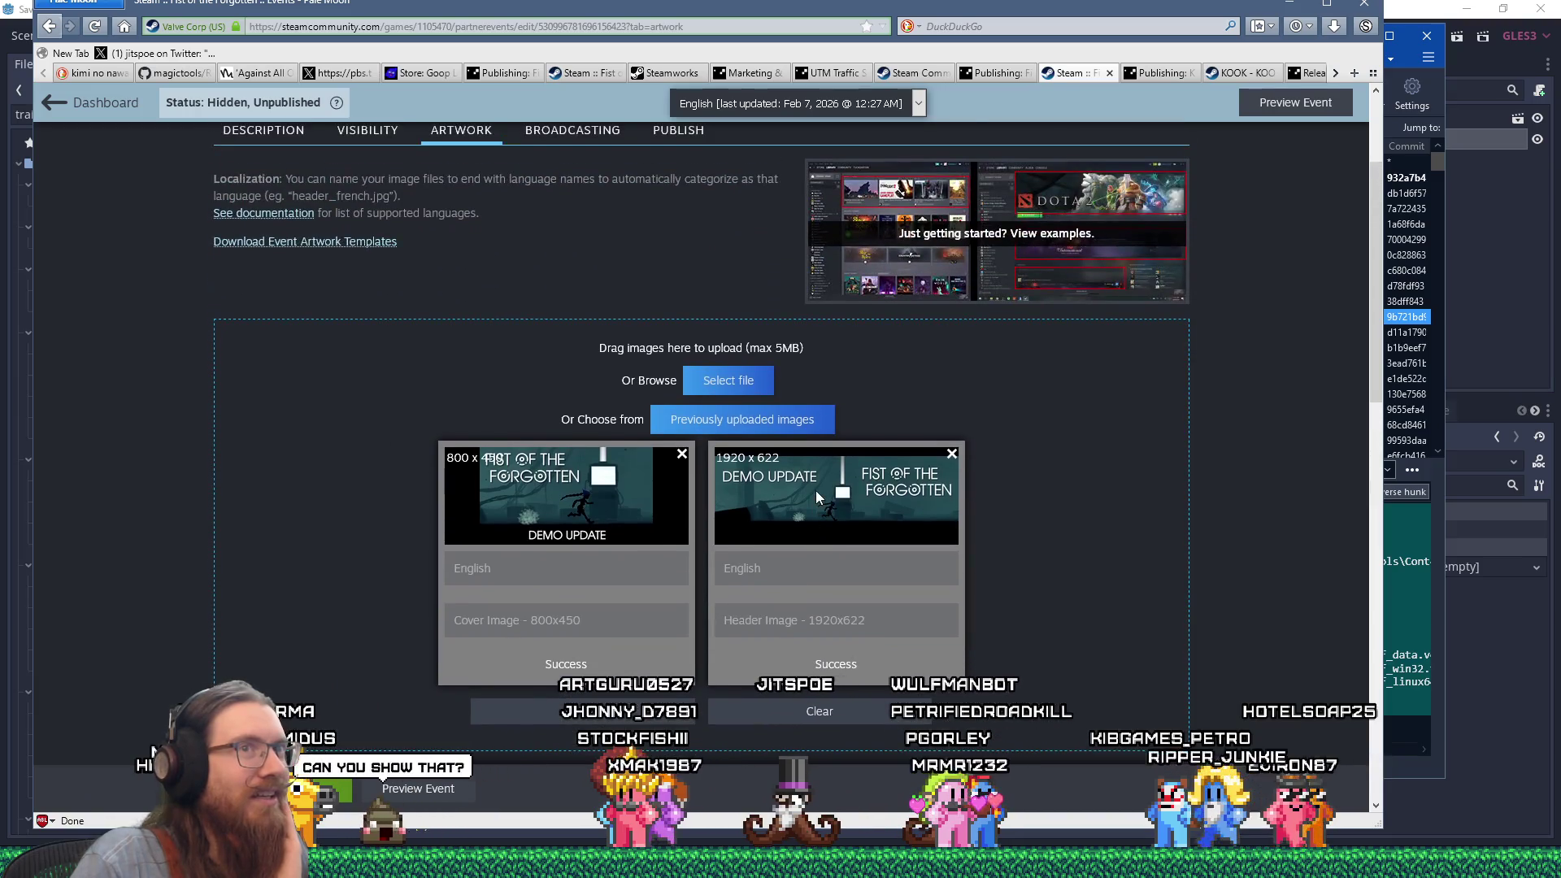
{"action": "scroll", "coordinate": [984, 553], "scroll_direction": "down", "scroll_amount": 15}
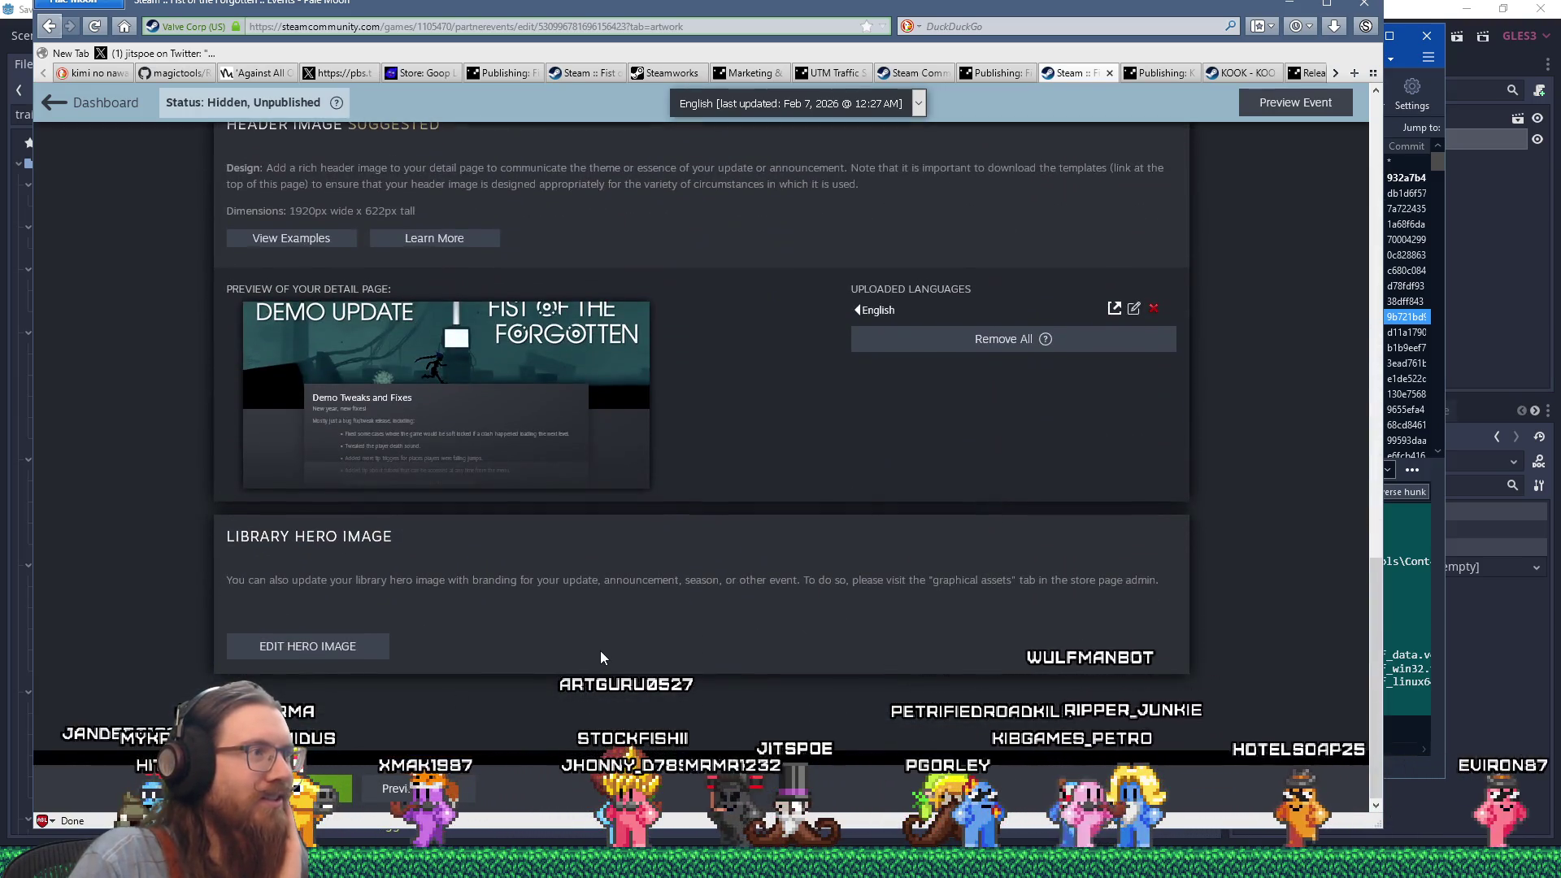
{"action": "scroll", "coordinate": [602, 647], "scroll_direction": "up", "scroll_amount": 15}
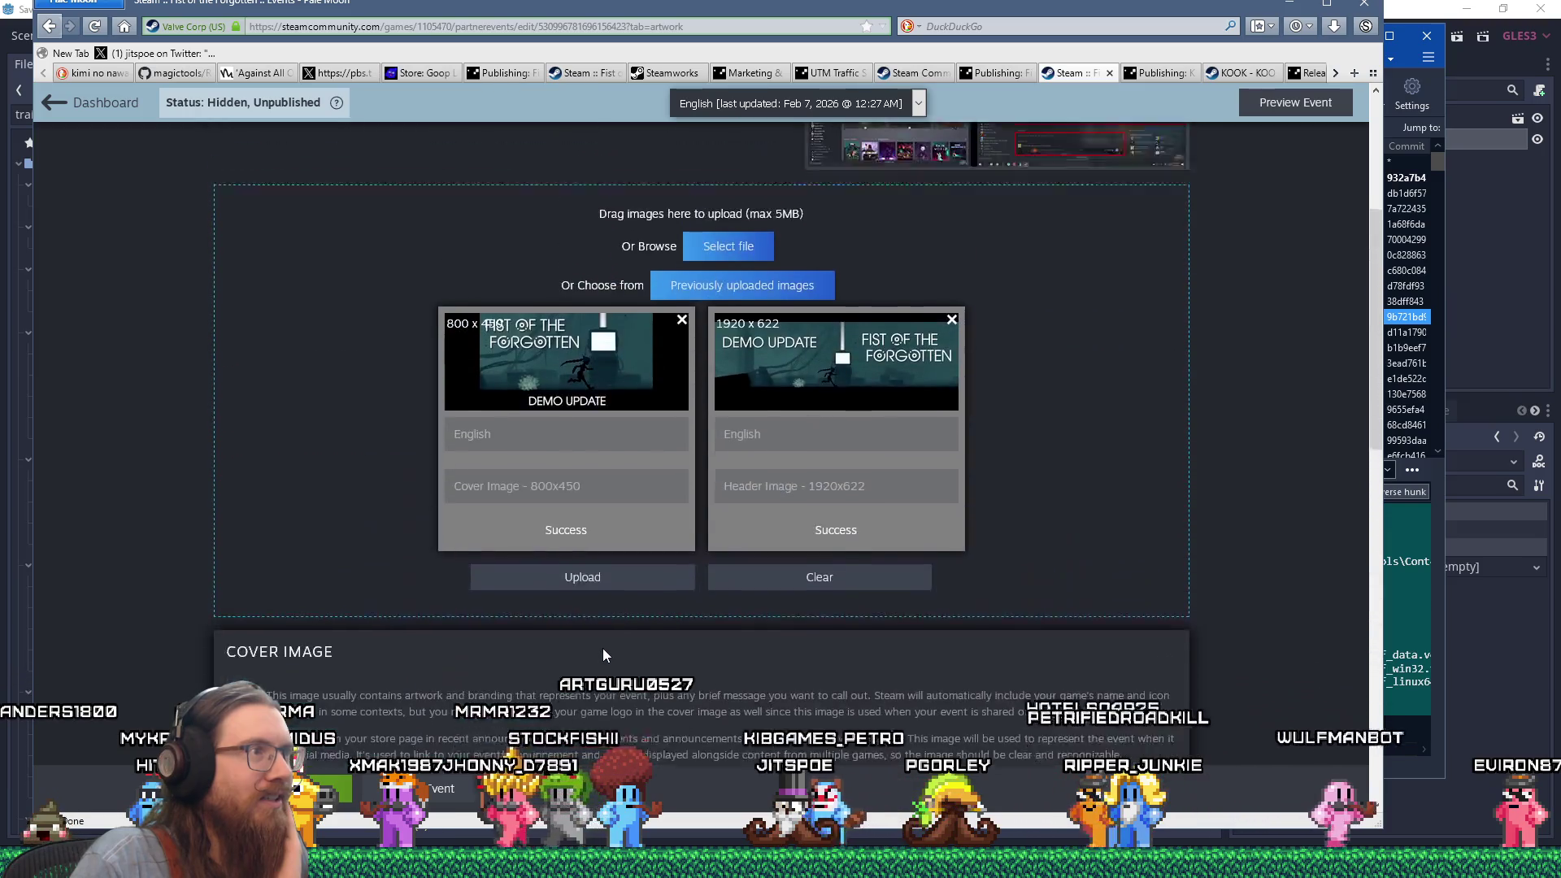
{"action": "scroll", "coordinate": [603, 647], "scroll_direction": "down", "scroll_amount": 1}
{"action": "scroll", "coordinate": [602, 651], "scroll_direction": "down", "scroll_amount": 10}
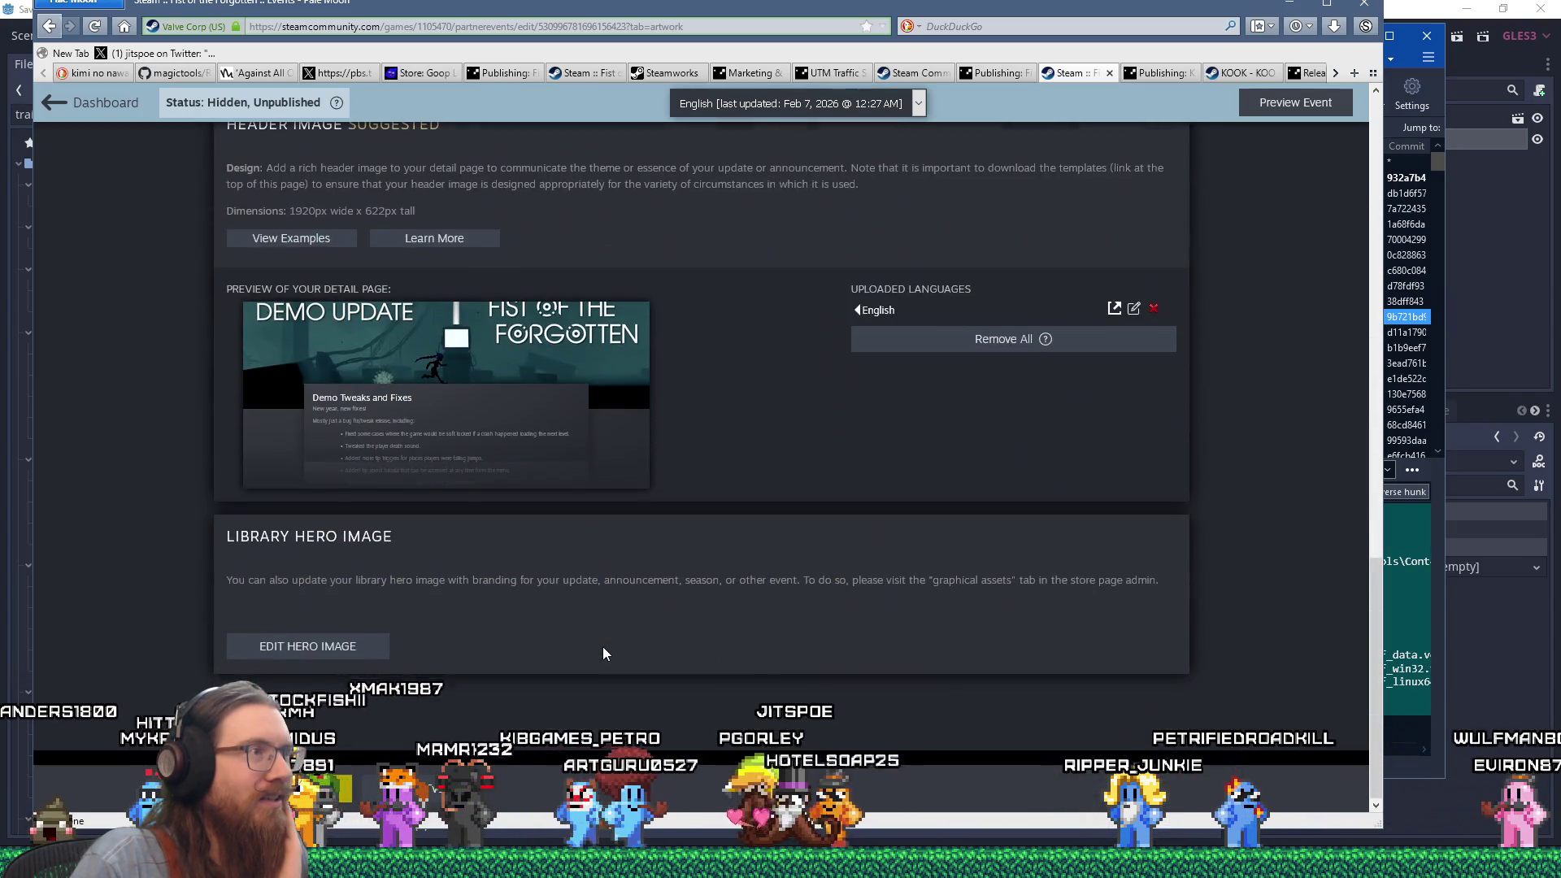
{"action": "scroll", "coordinate": [603, 650], "scroll_direction": "up", "scroll_amount": 5}
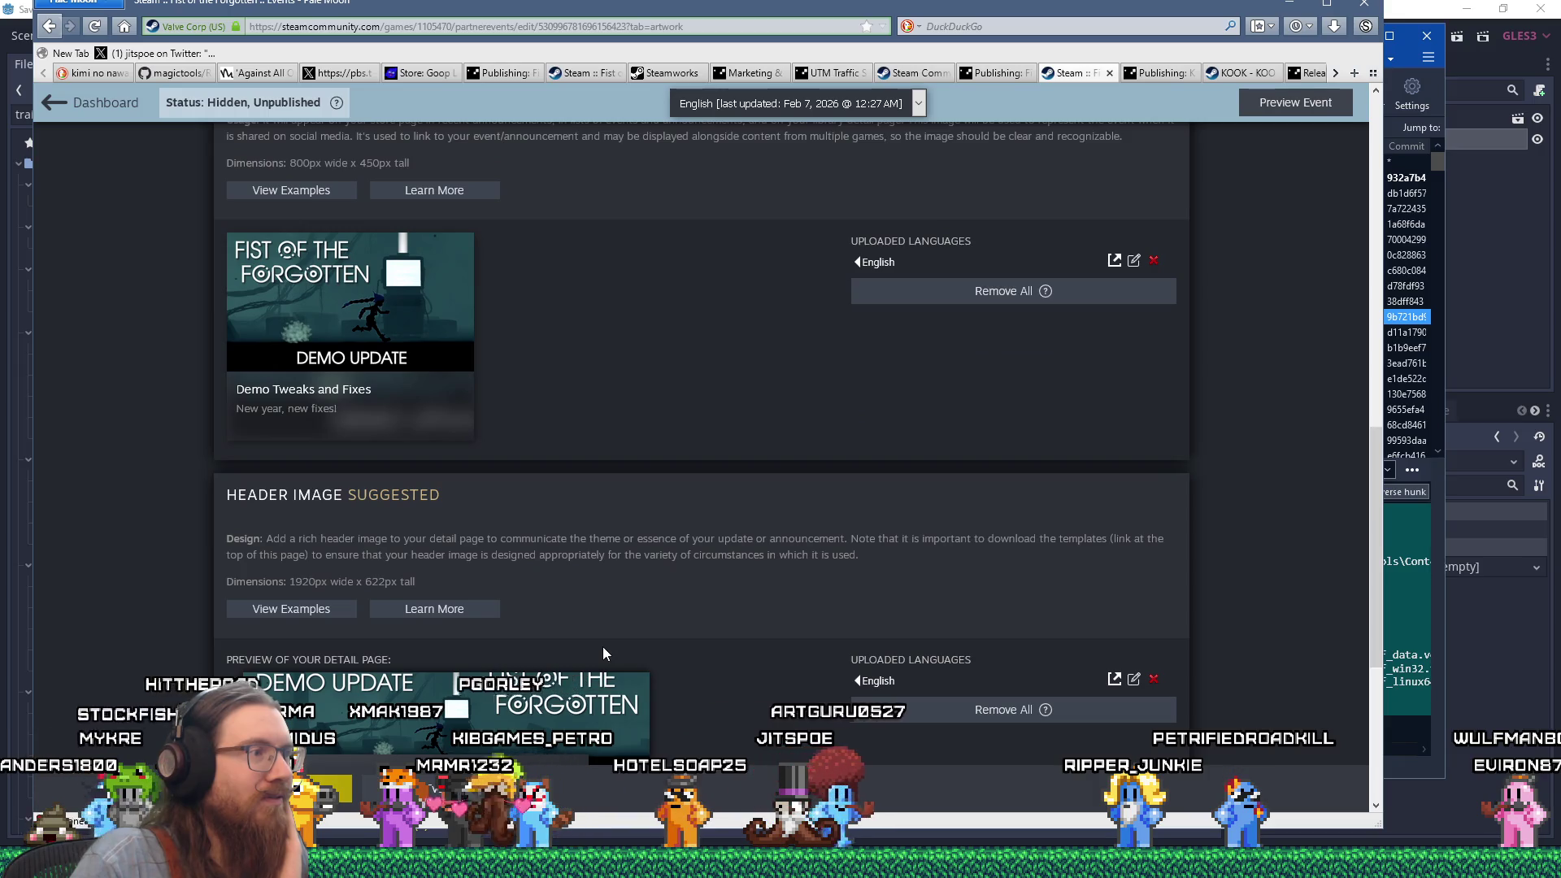
{"action": "scroll", "coordinate": [603, 648], "scroll_direction": "up", "scroll_amount": 5}
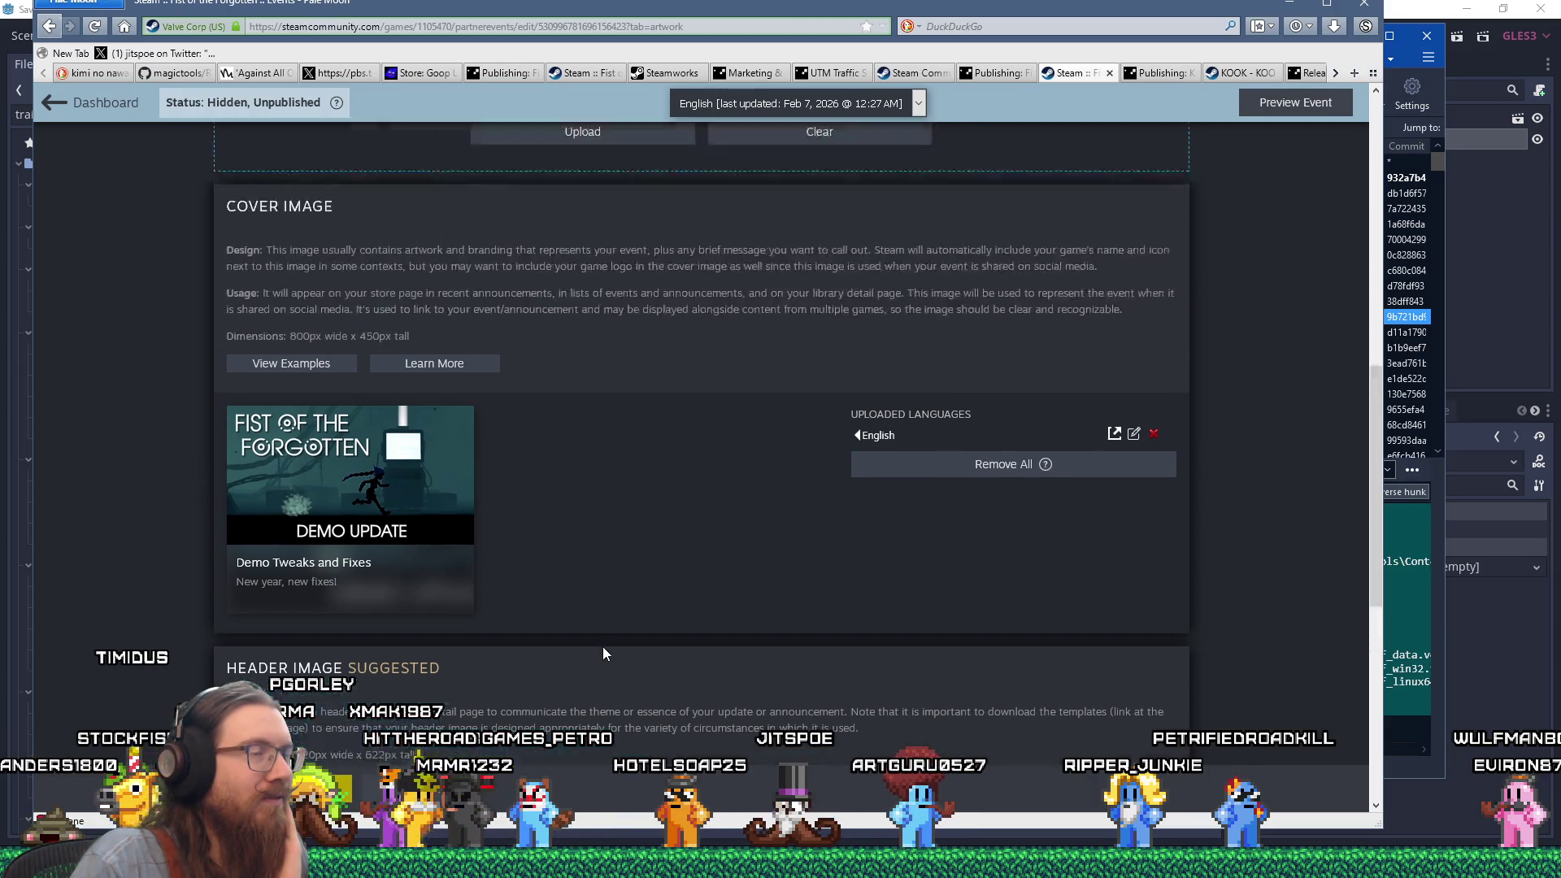
{"action": "scroll", "coordinate": [602, 648], "scroll_direction": "down", "scroll_amount": 6}
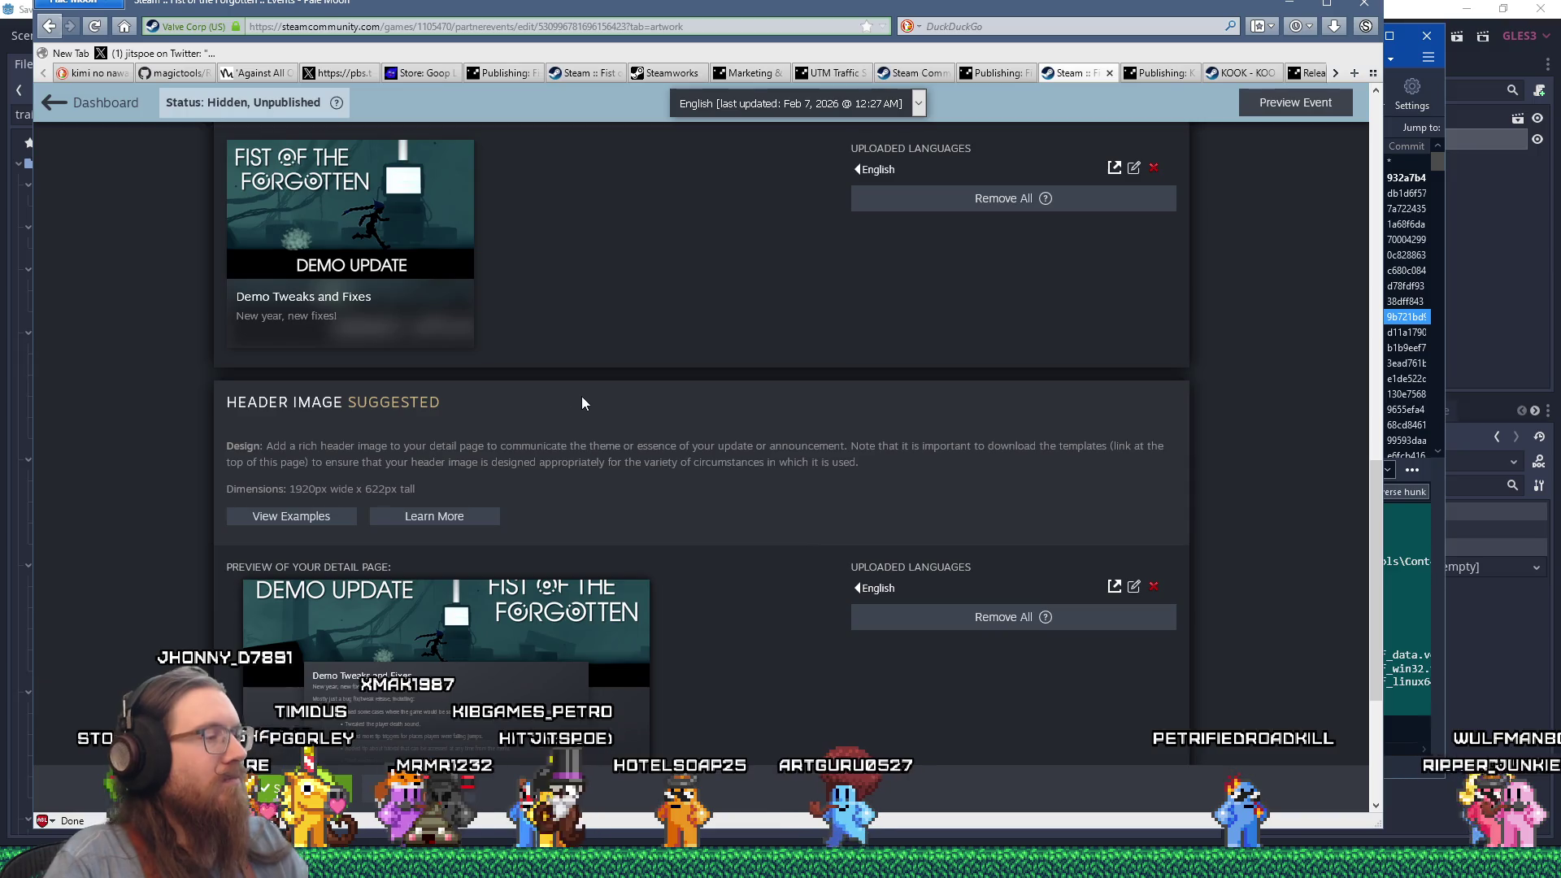
{"action": "scroll", "coordinate": [623, 559], "scroll_direction": "up", "scroll_amount": 10}
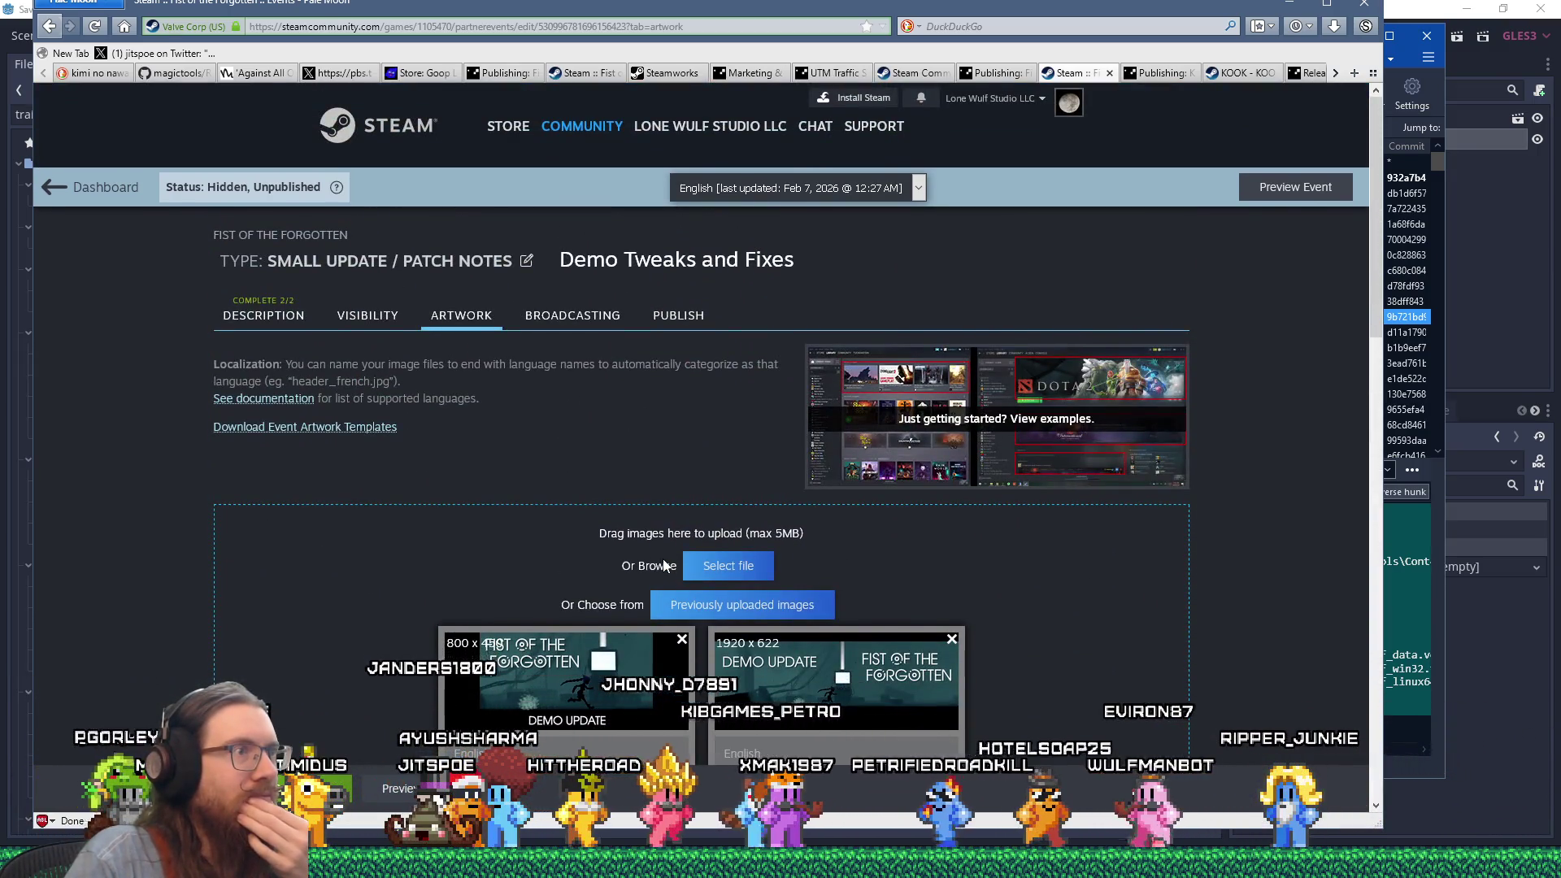
Publish the event so it is publicly visible and dismiss the success message.
{"action": "left_click", "coordinate": [684, 327]}
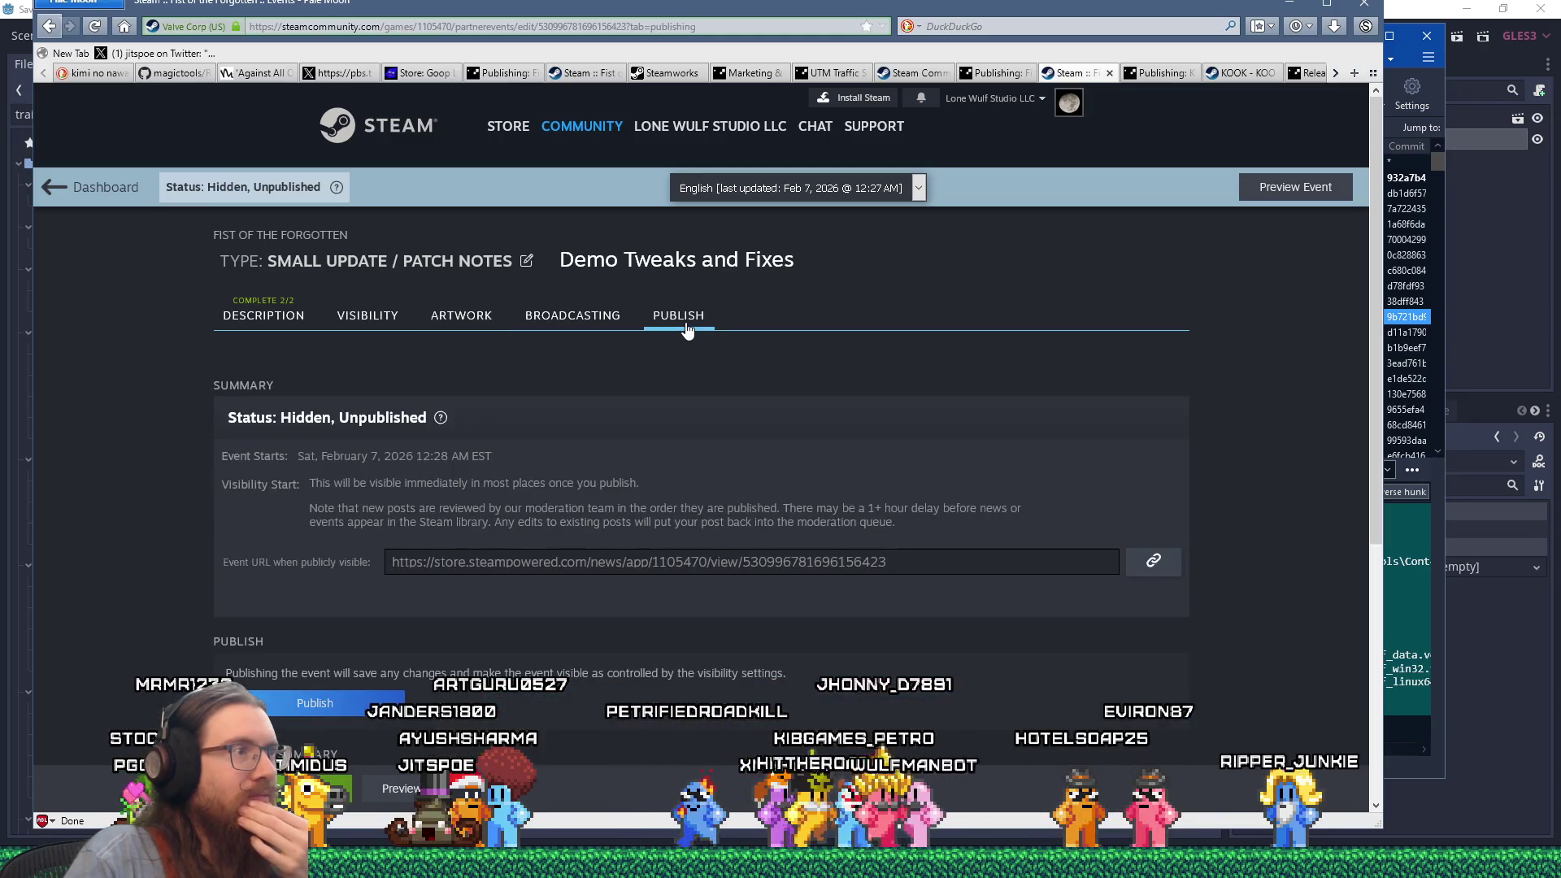
{"action": "scroll", "coordinate": [582, 454], "scroll_direction": "down", "scroll_amount": 3}
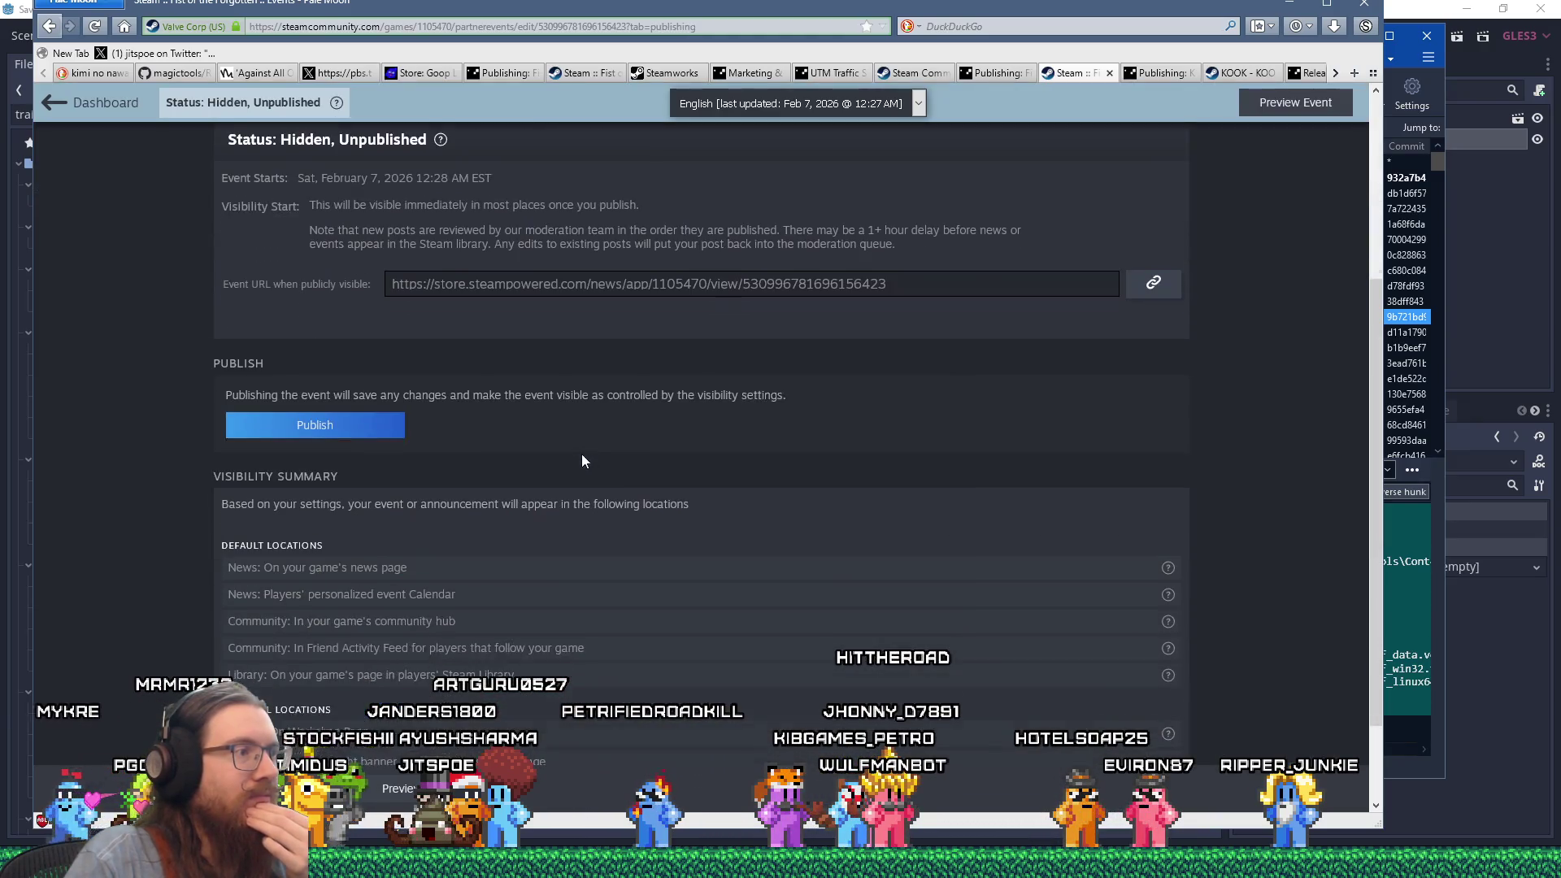
{"action": "left_click", "coordinate": [388, 427]}
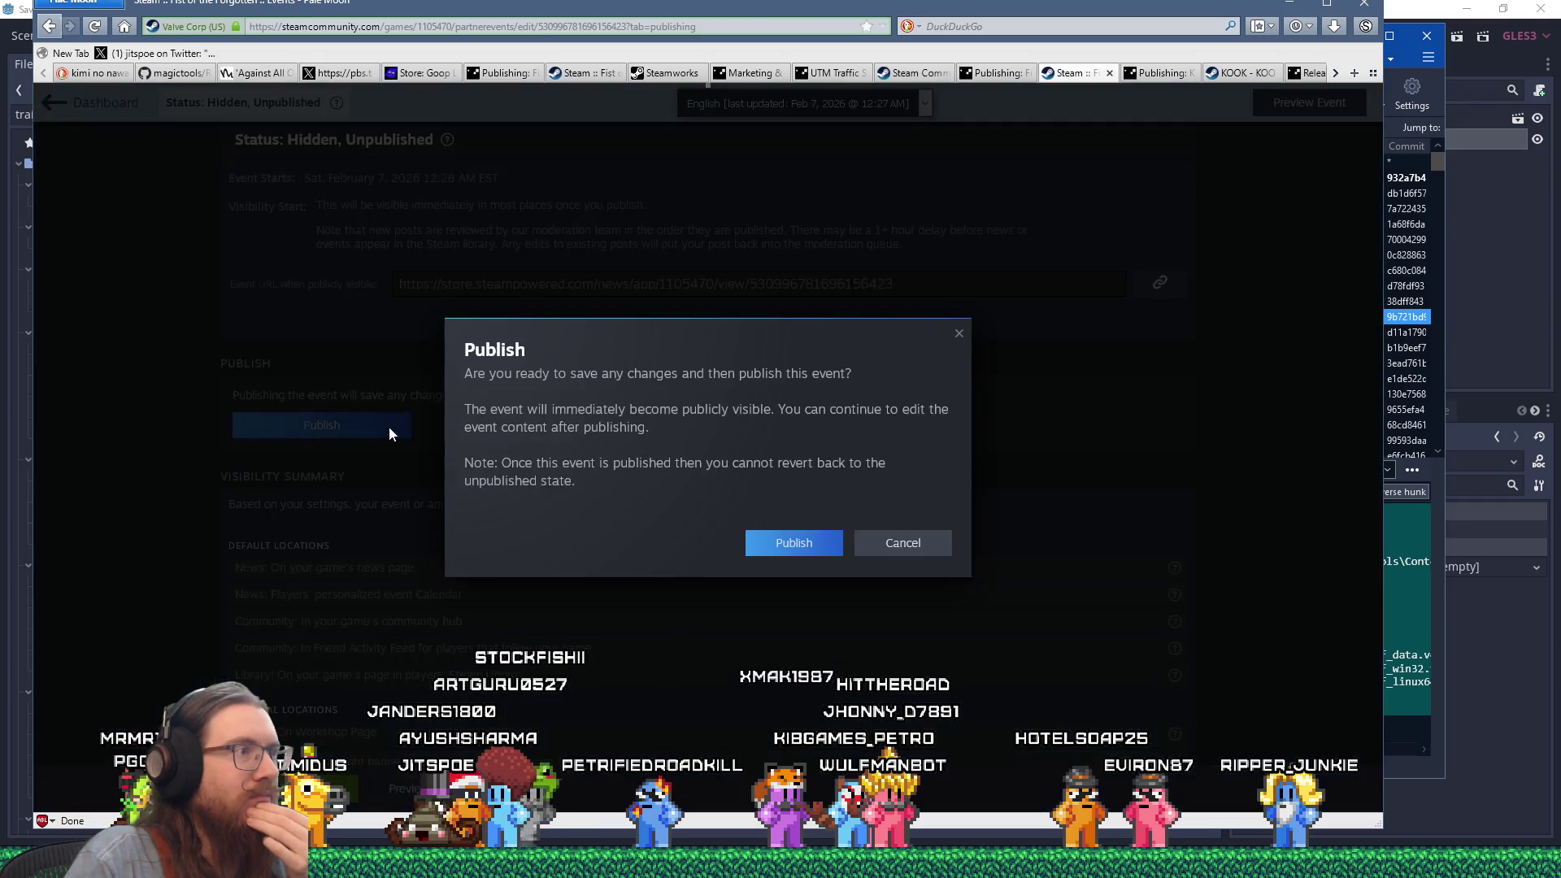
{"action": "left_click", "coordinate": [788, 545]}
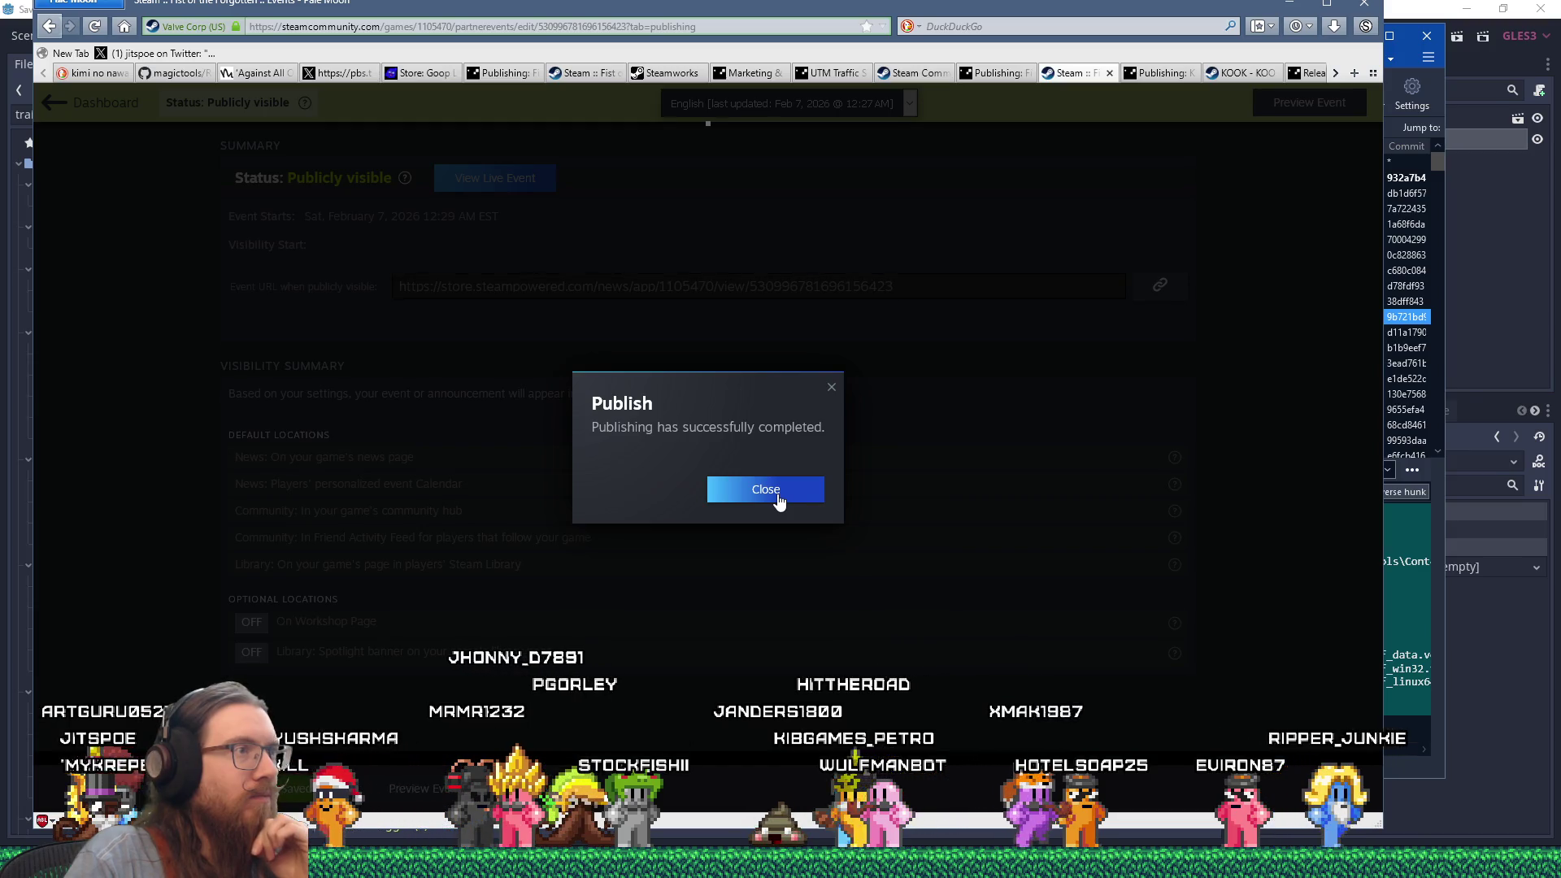
{"action": "left_click", "coordinate": [778, 496]}
Open the live event page and copy its address.
{"action": "left_click", "coordinate": [522, 189]}
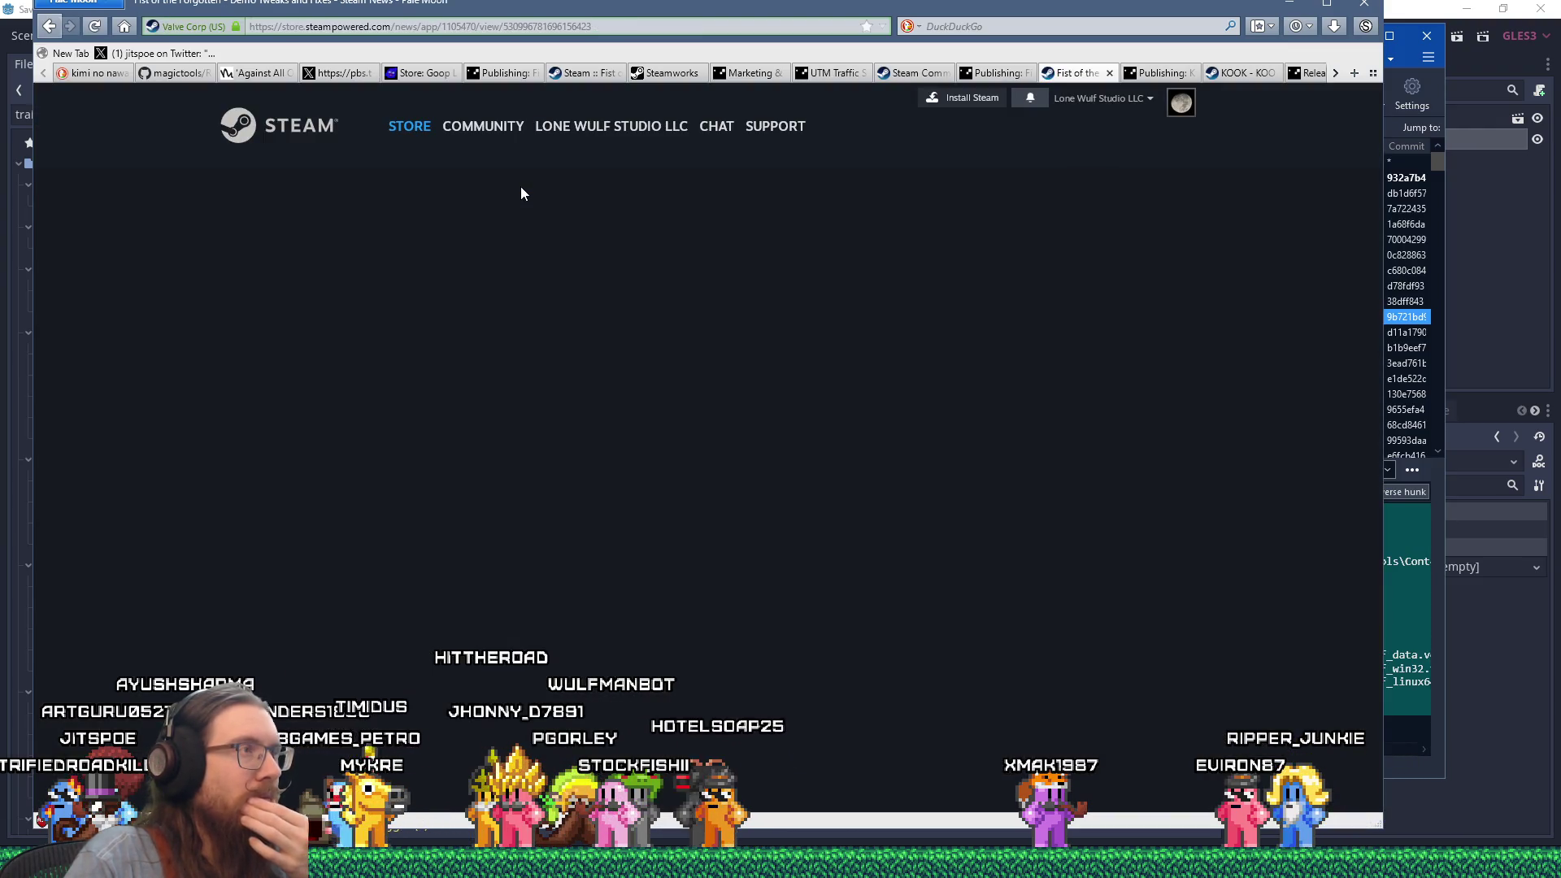
{"action": "right_click", "coordinate": [496, 29]}
{"action": "left_click", "coordinate": [534, 82]}
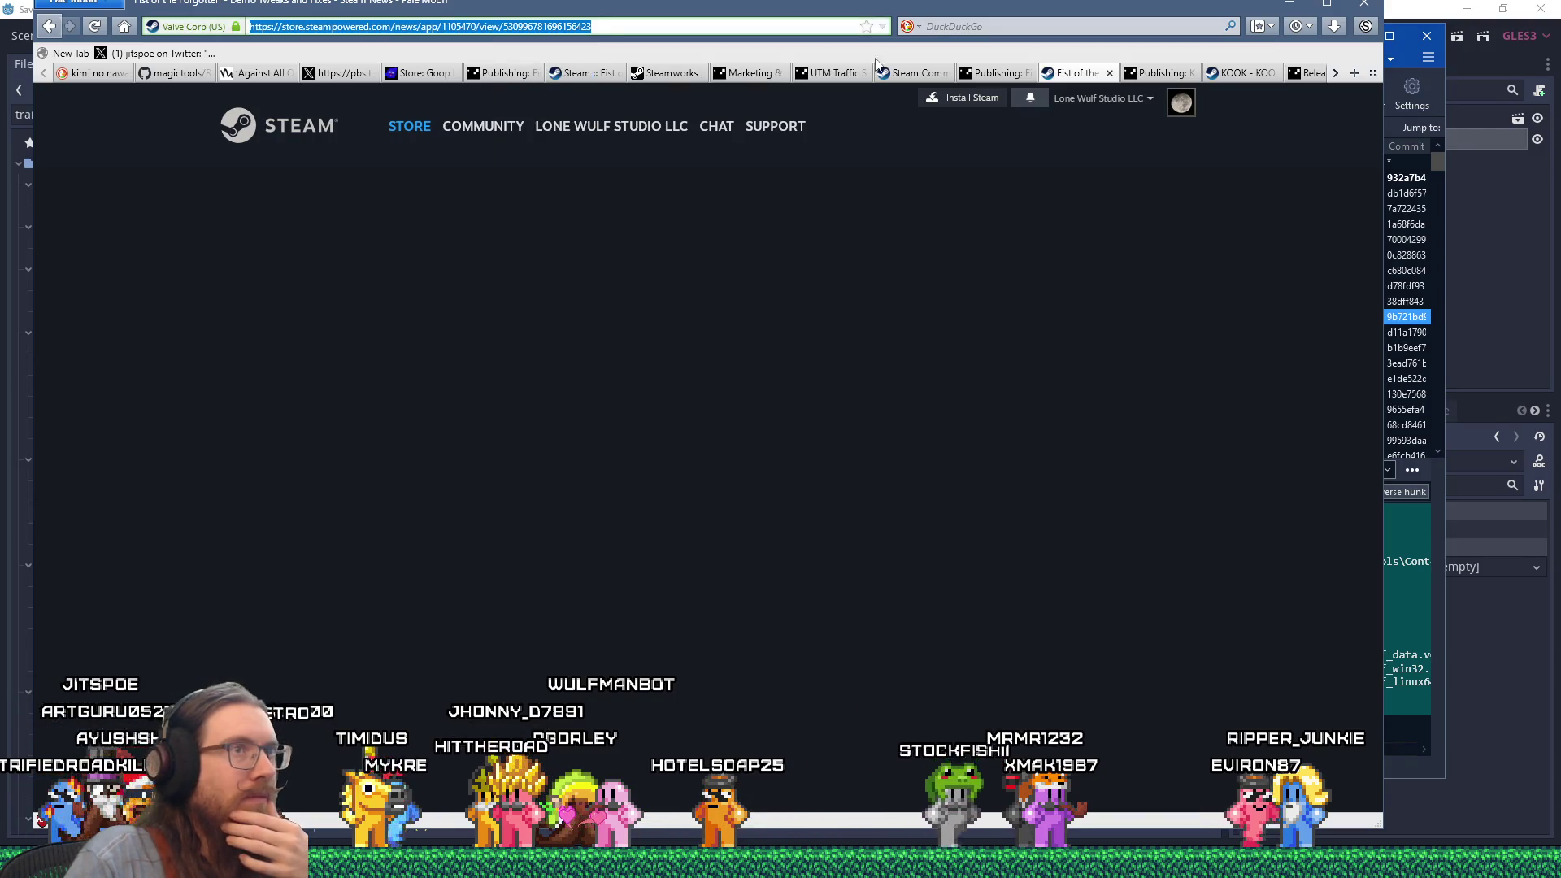
{"action": "mouse_move", "coordinate": [956, 4]}
{"action": "left_mouse_down"}
{"action": "mouse_move", "coordinate": [1013, 23]}
{"action": "mouse_move", "coordinate": [789, 16]}
{"action": "mouse_move", "coordinate": [0, 244]}
{"action": "left_mouse_up"}
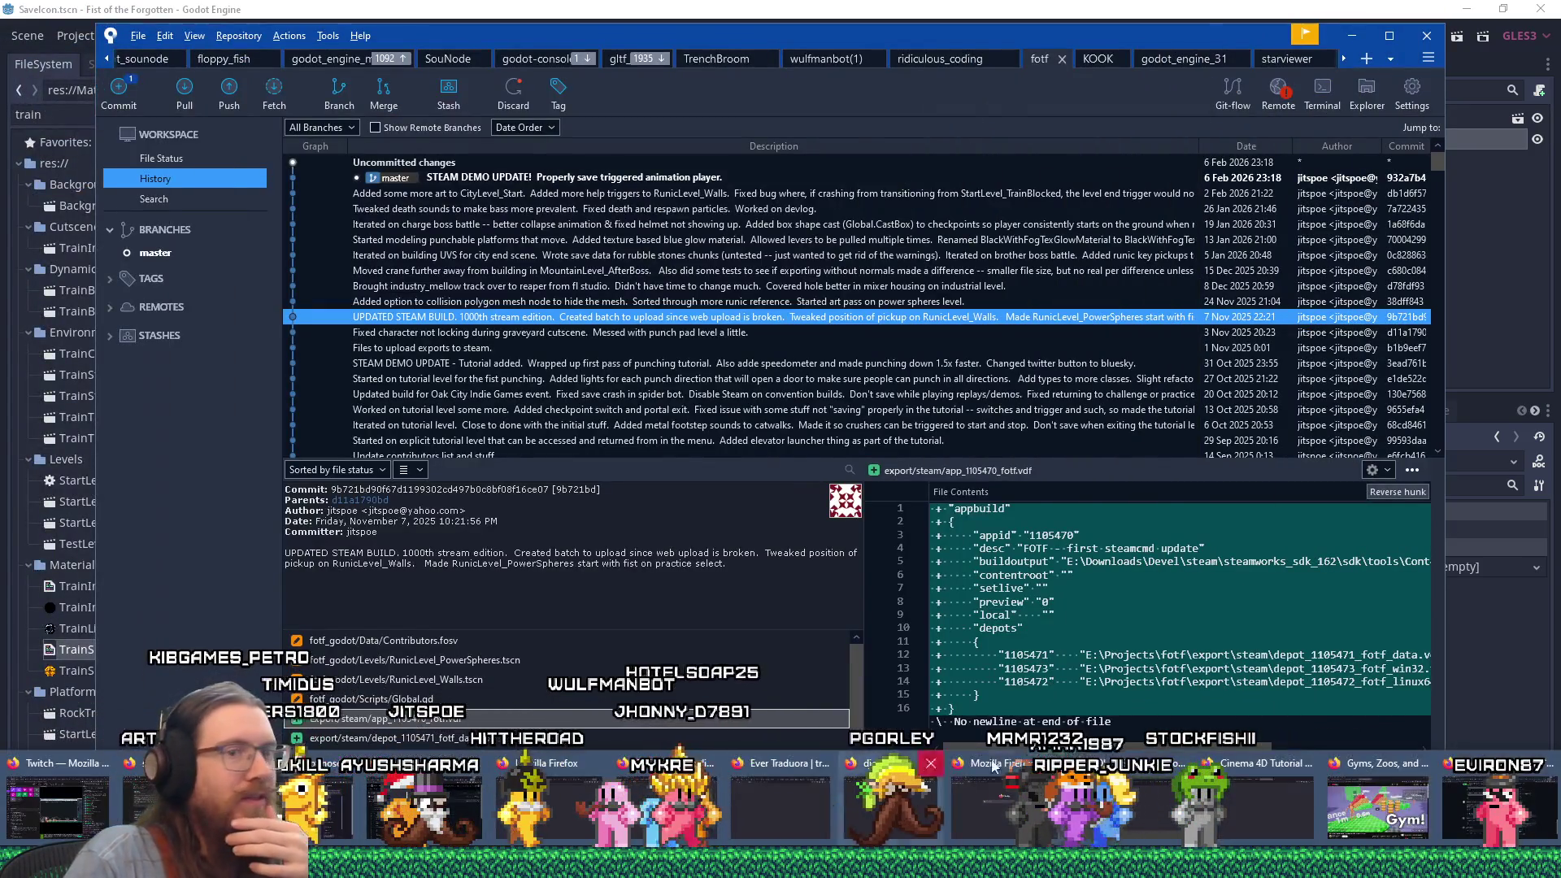
{"action": "key", "text": "alt+Tab"}
Load the live 'Demo Tweaks and Fixes' Steam news page in a new Firefox tab and review the post.
{"action": "left_click", "coordinate": [1514, 40]}
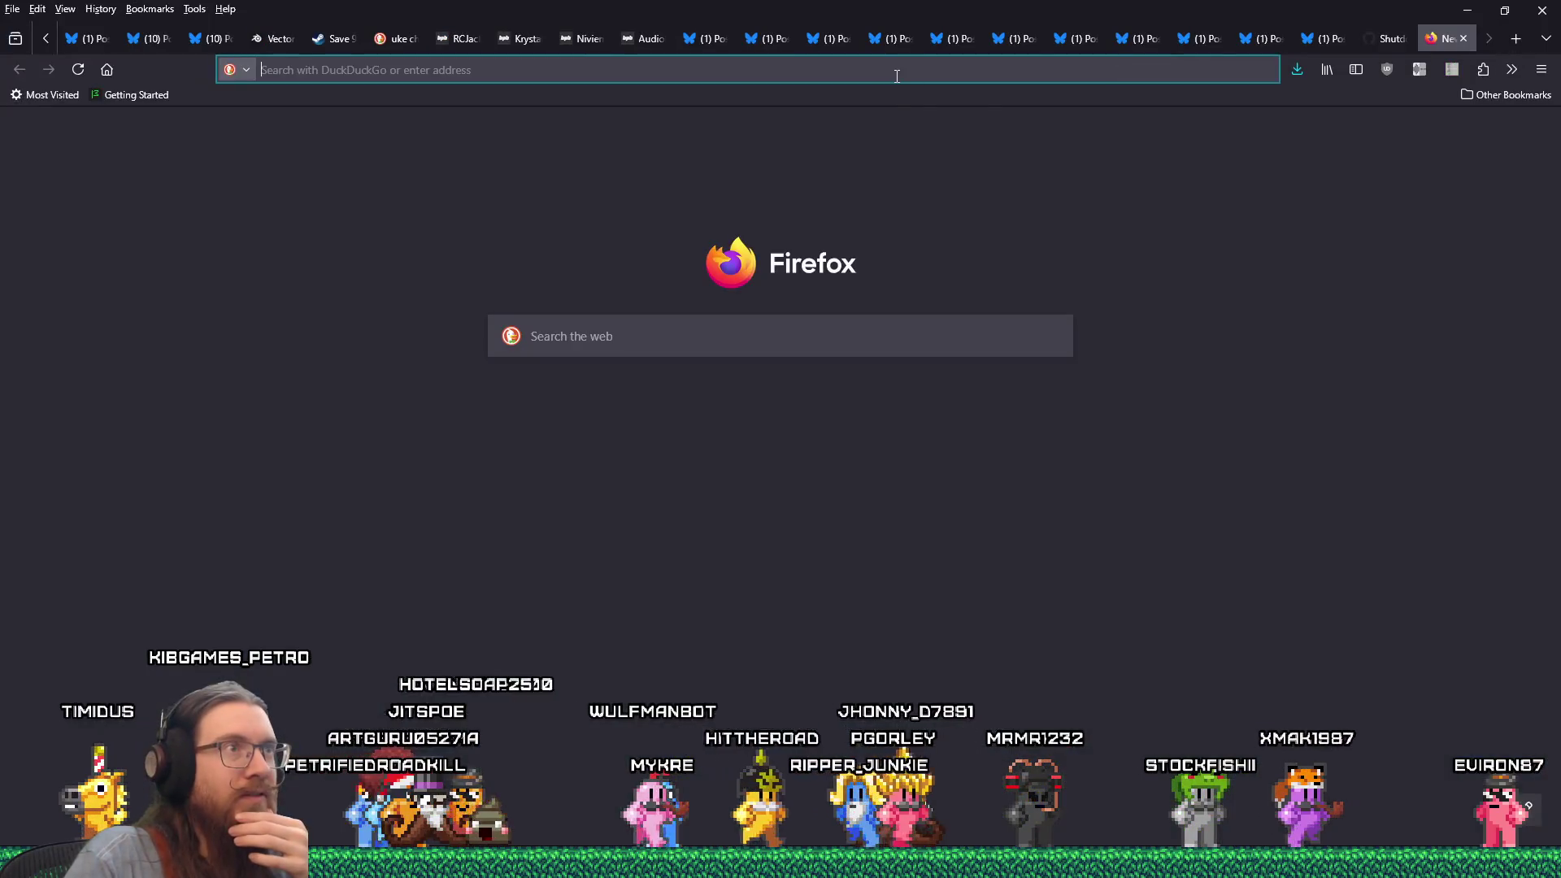
{"action": "left_click", "coordinate": [936, 221]}
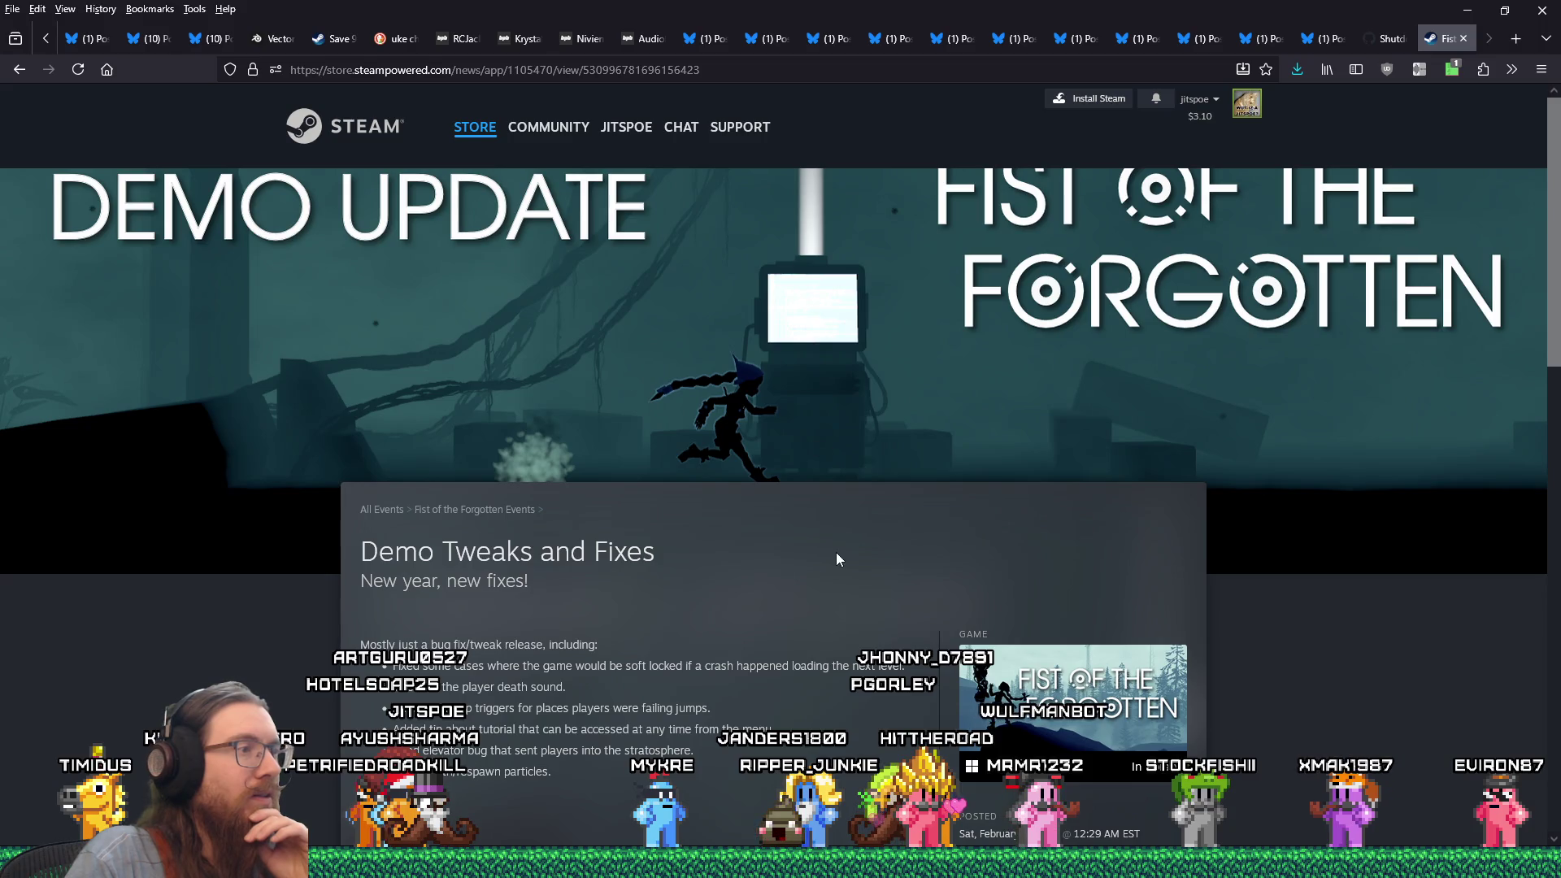
{"action": "scroll", "coordinate": [836, 553], "scroll_direction": "down", "scroll_amount": 2}
{"action": "scroll", "coordinate": [836, 554], "scroll_direction": "down", "scroll_amount": 5}
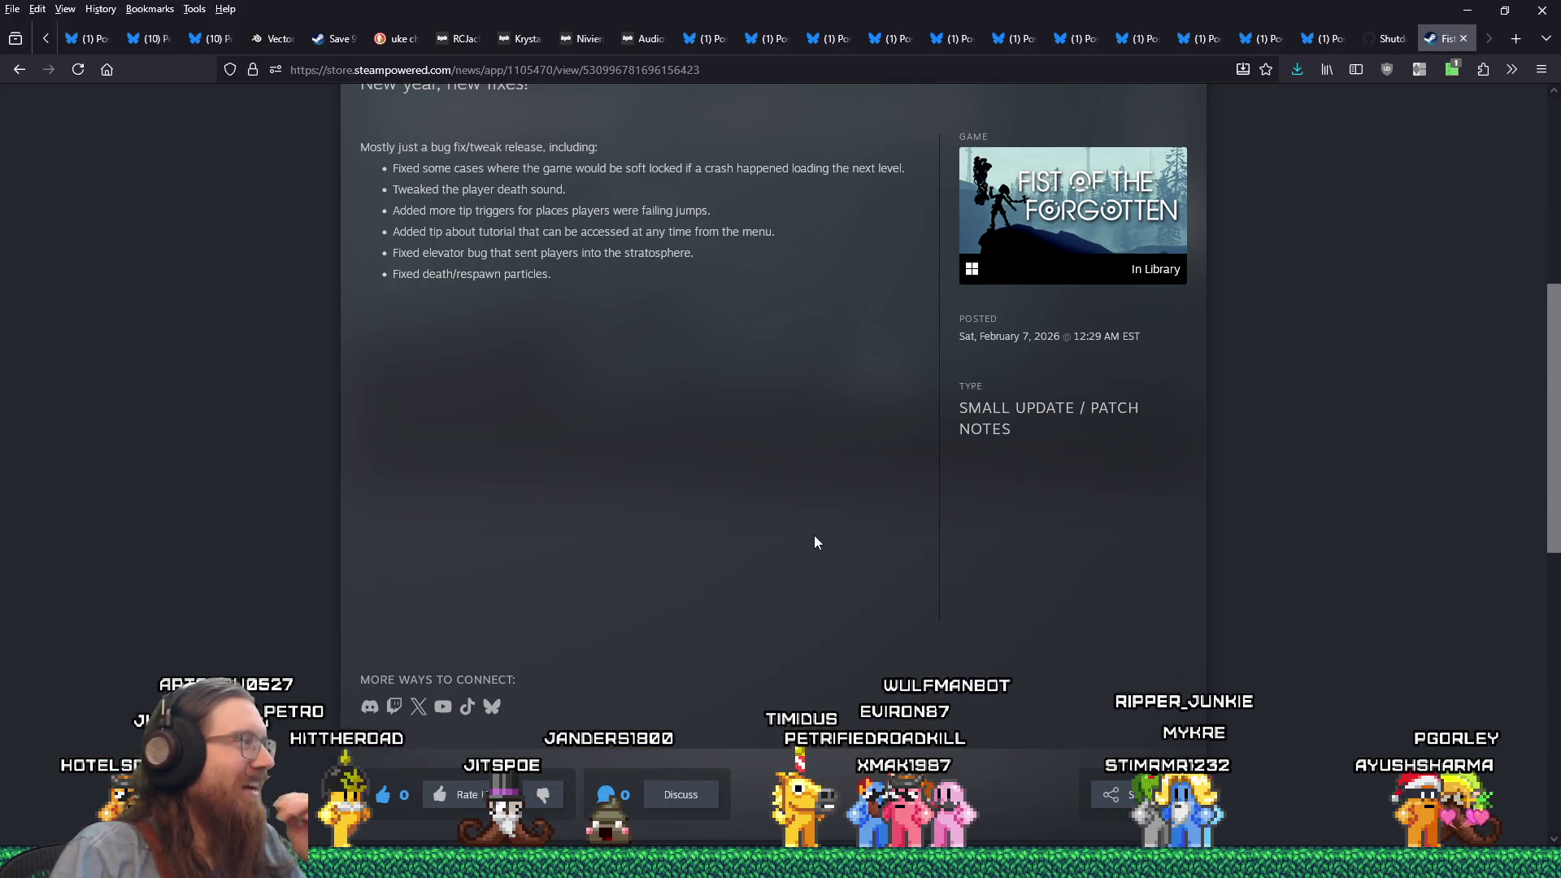
{"action": "scroll", "coordinate": [815, 541], "scroll_direction": "down", "scroll_amount": 2}
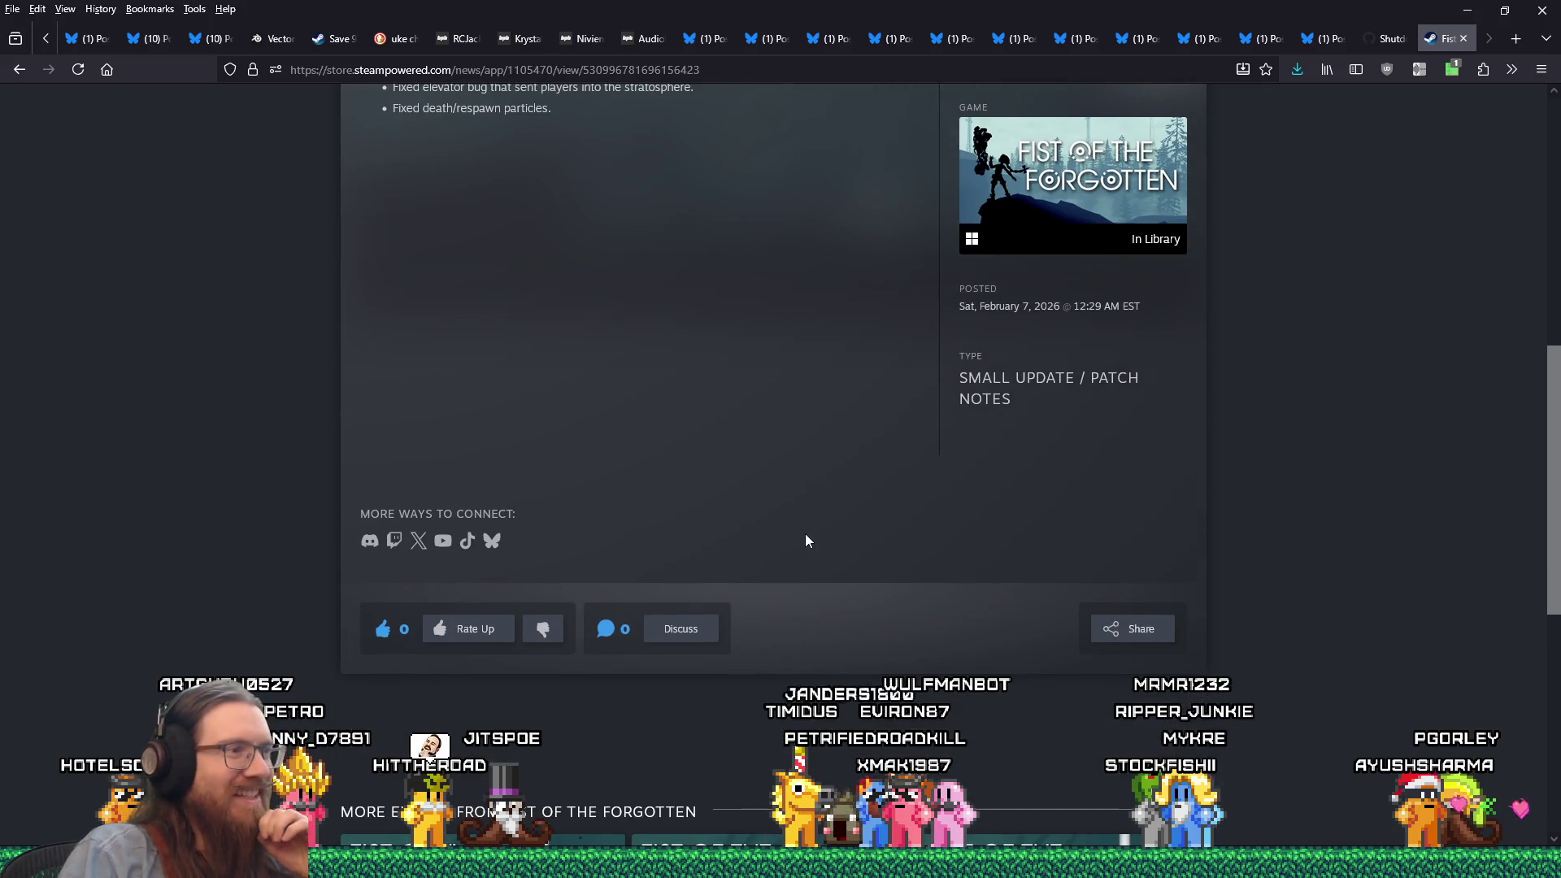
{"action": "scroll", "coordinate": [805, 540], "scroll_direction": "down", "scroll_amount": 5}
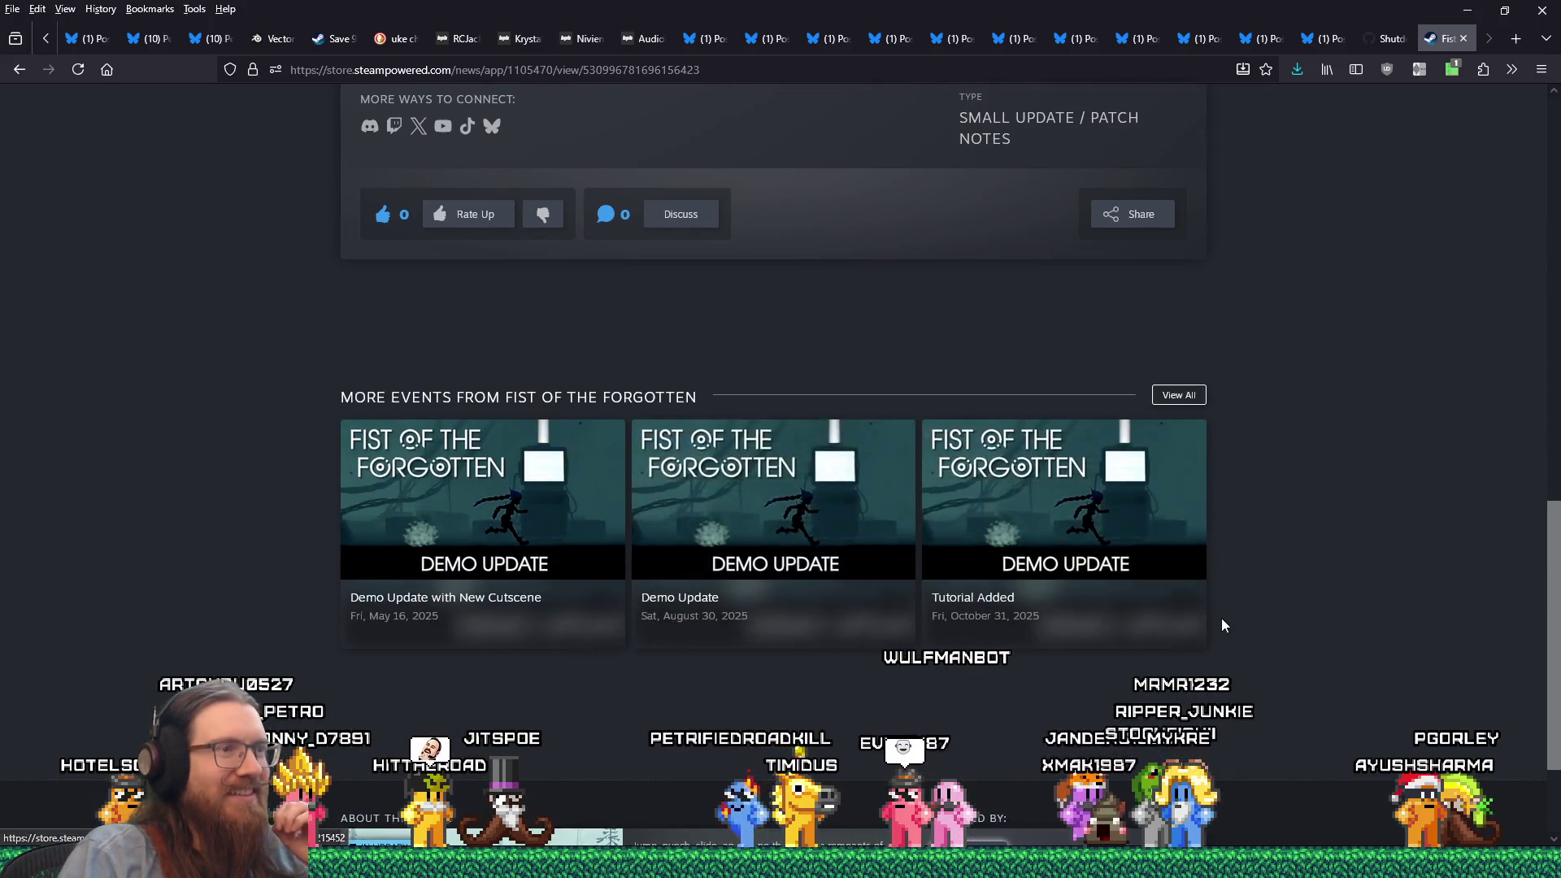
{"action": "scroll", "coordinate": [1221, 622], "scroll_direction": "up", "scroll_amount": 4}
{"action": "scroll", "coordinate": [1221, 624], "scroll_direction": "up", "scroll_amount": 6}
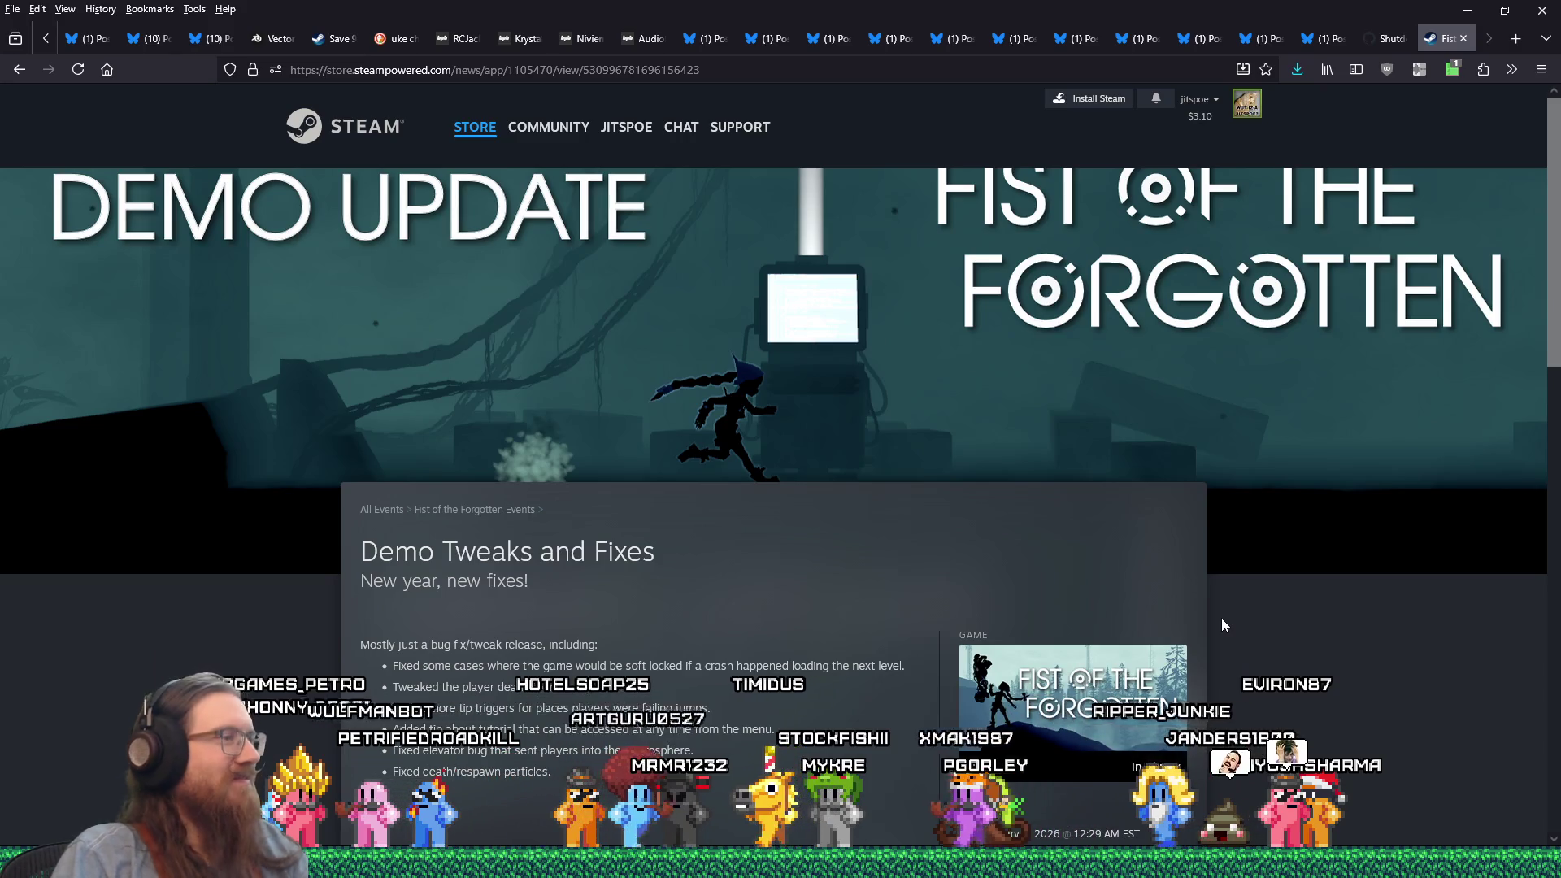
{"action": "scroll", "coordinate": [1222, 623], "scroll_direction": "down", "scroll_amount": 3}
{"action": "scroll", "coordinate": [1222, 623], "scroll_direction": "down", "scroll_amount": 4}
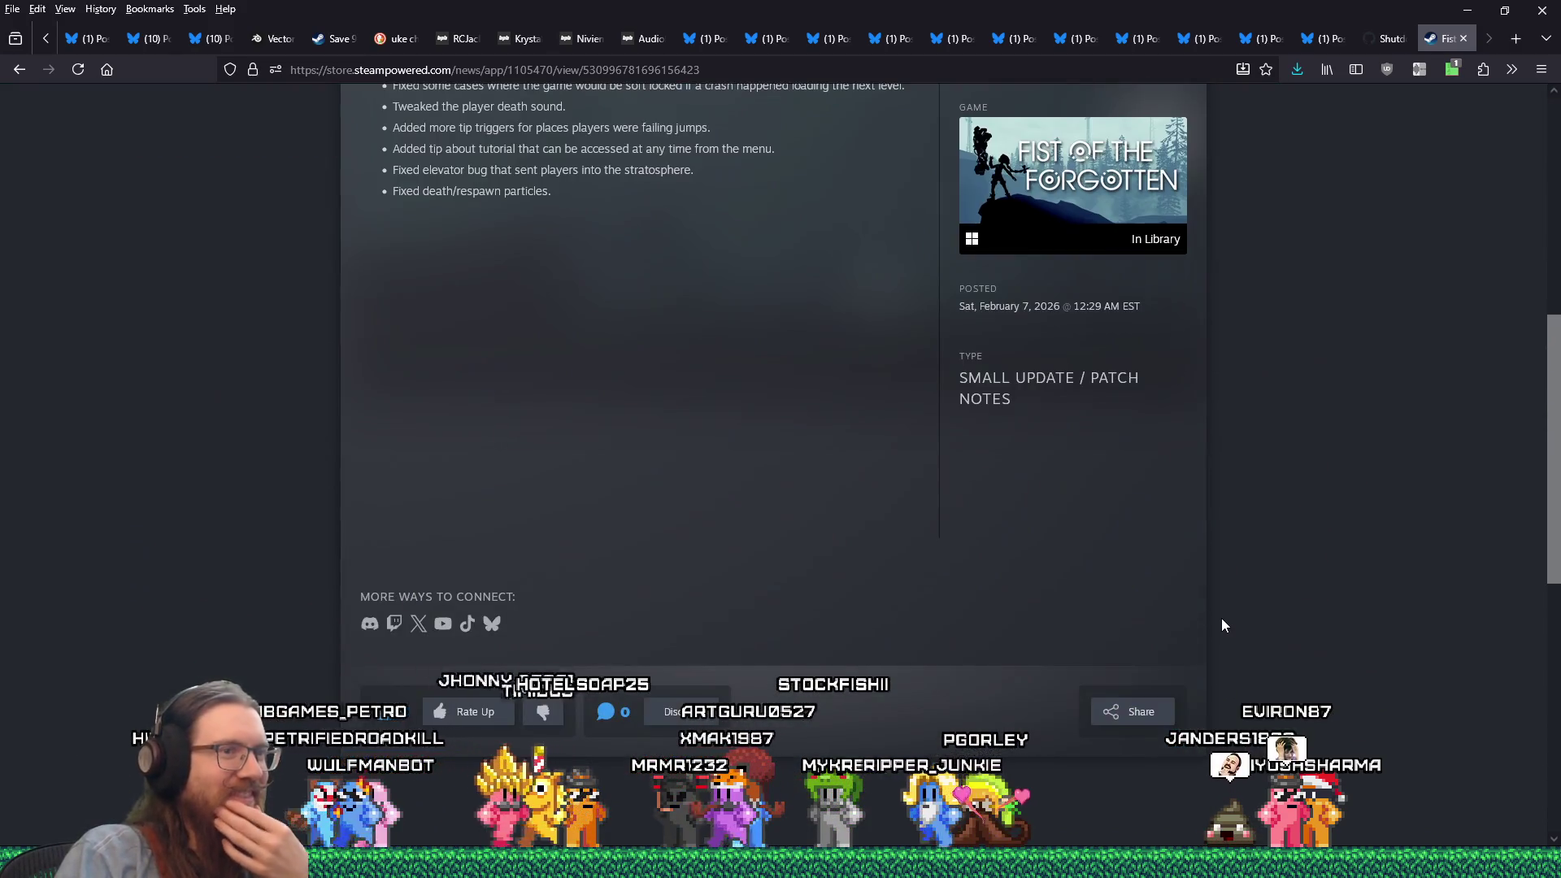
{"action": "scroll", "coordinate": [1221, 624], "scroll_direction": "down", "scroll_amount": 3}
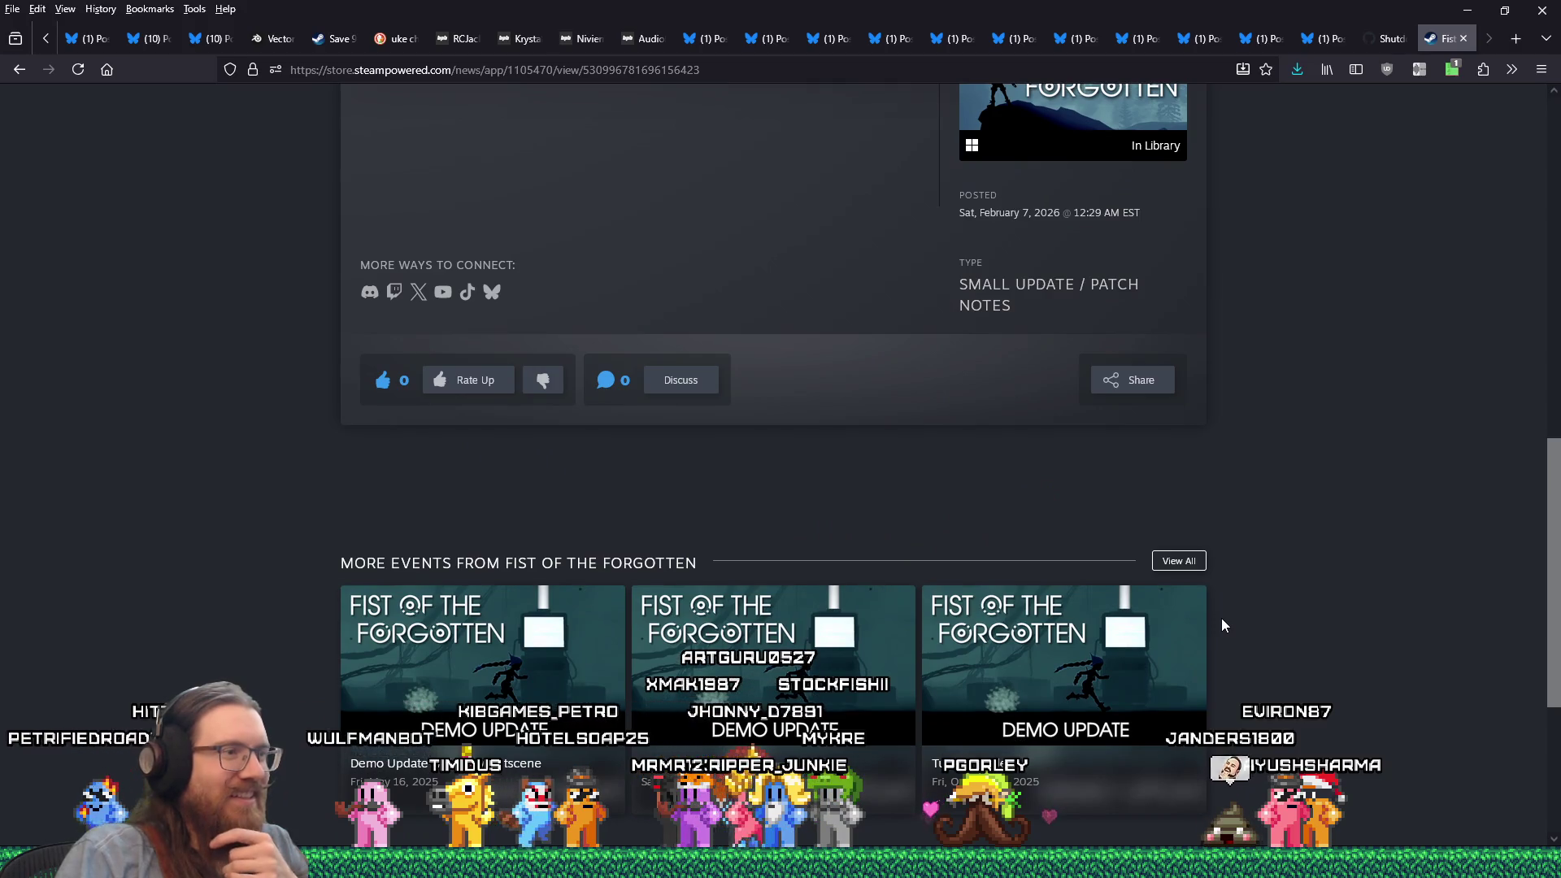
{"action": "scroll", "coordinate": [1222, 625], "scroll_direction": "down", "scroll_amount": 3}
{"action": "scroll", "coordinate": [1222, 624], "scroll_direction": "up", "scroll_amount": 4}
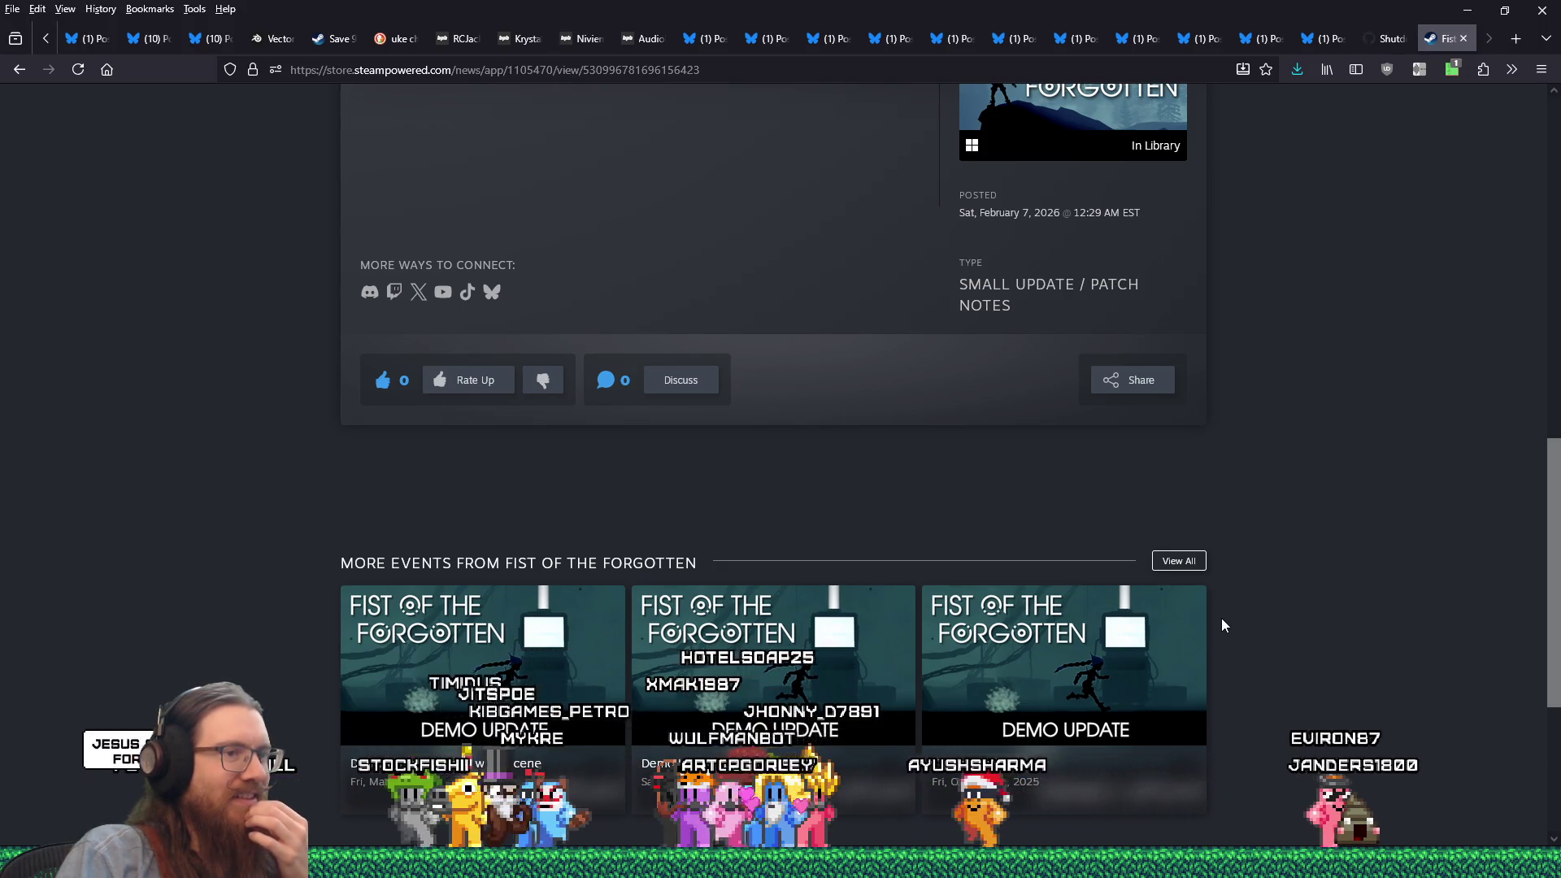
{"action": "scroll", "coordinate": [1222, 624], "scroll_direction": "up", "scroll_amount": 2}
{"action": "scroll", "coordinate": [1222, 625], "scroll_direction": "up", "scroll_amount": 5}
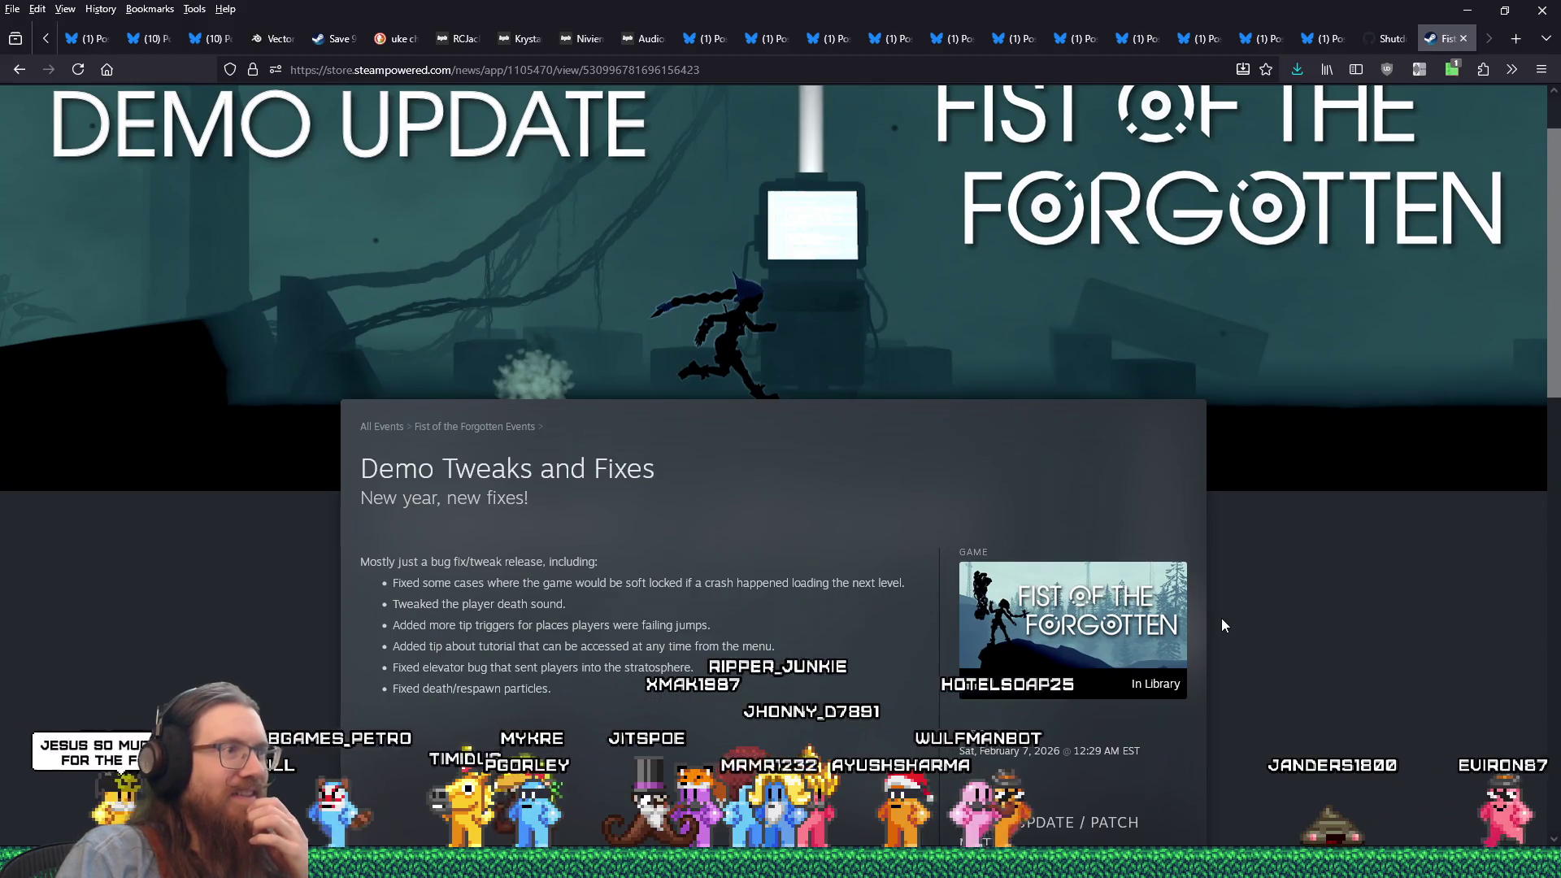
{"action": "scroll", "coordinate": [1219, 620], "scroll_direction": "up", "scroll_amount": 1}
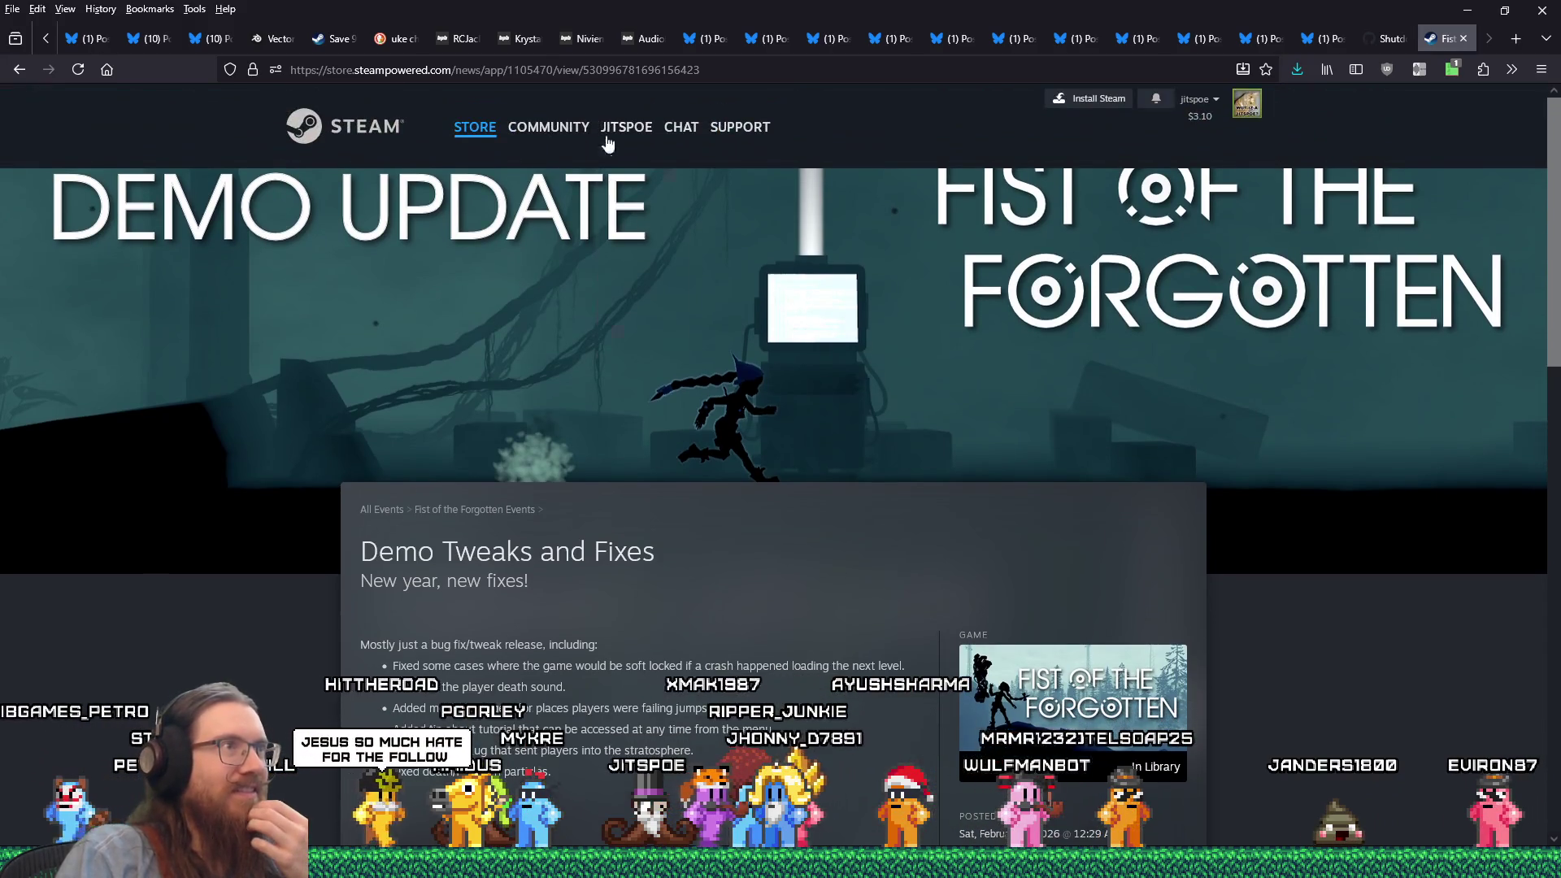
Copy the news page's address from the address bar, then return to another open window.
{"action": "right_click", "coordinate": [621, 73]}
{"action": "left_click", "coordinate": [646, 173]}
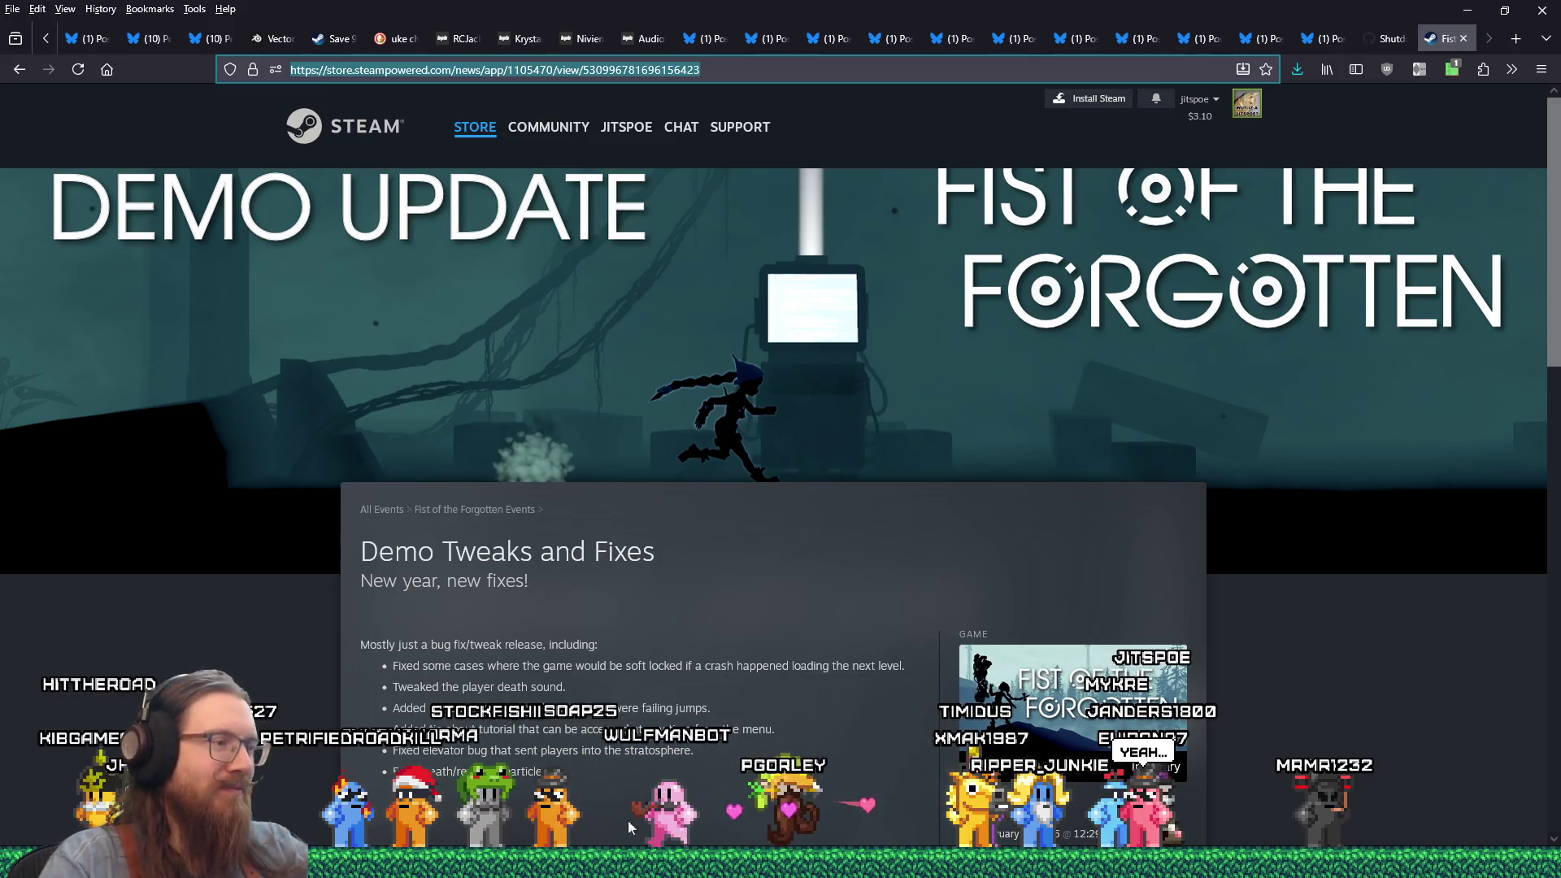
{"action": "mouse_move", "coordinate": [780, 864]}
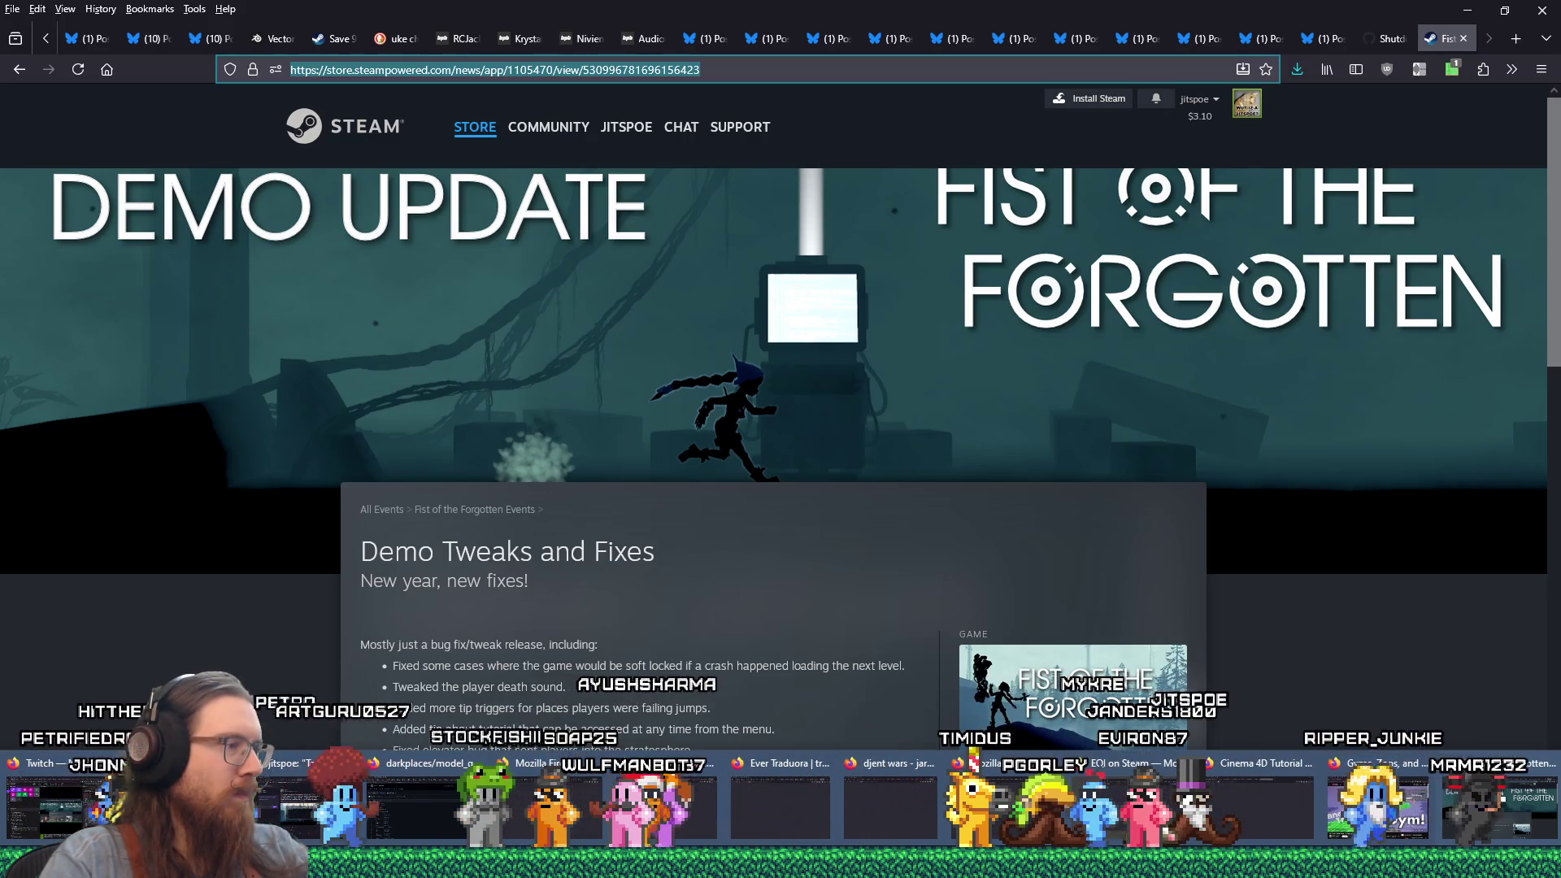
{"action": "left_click", "coordinate": [289, 823]}
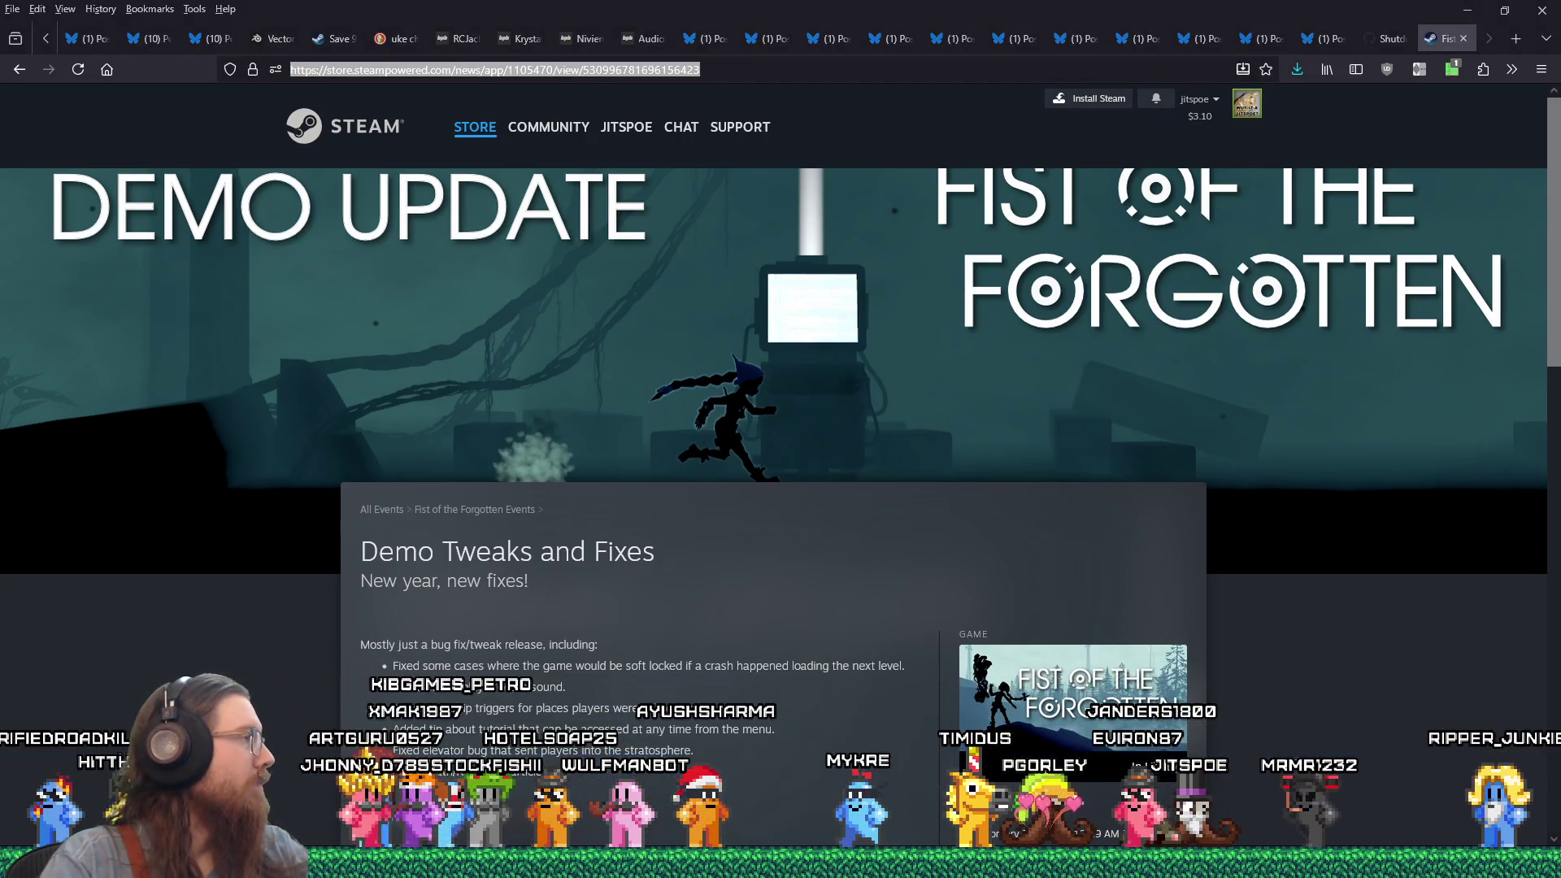
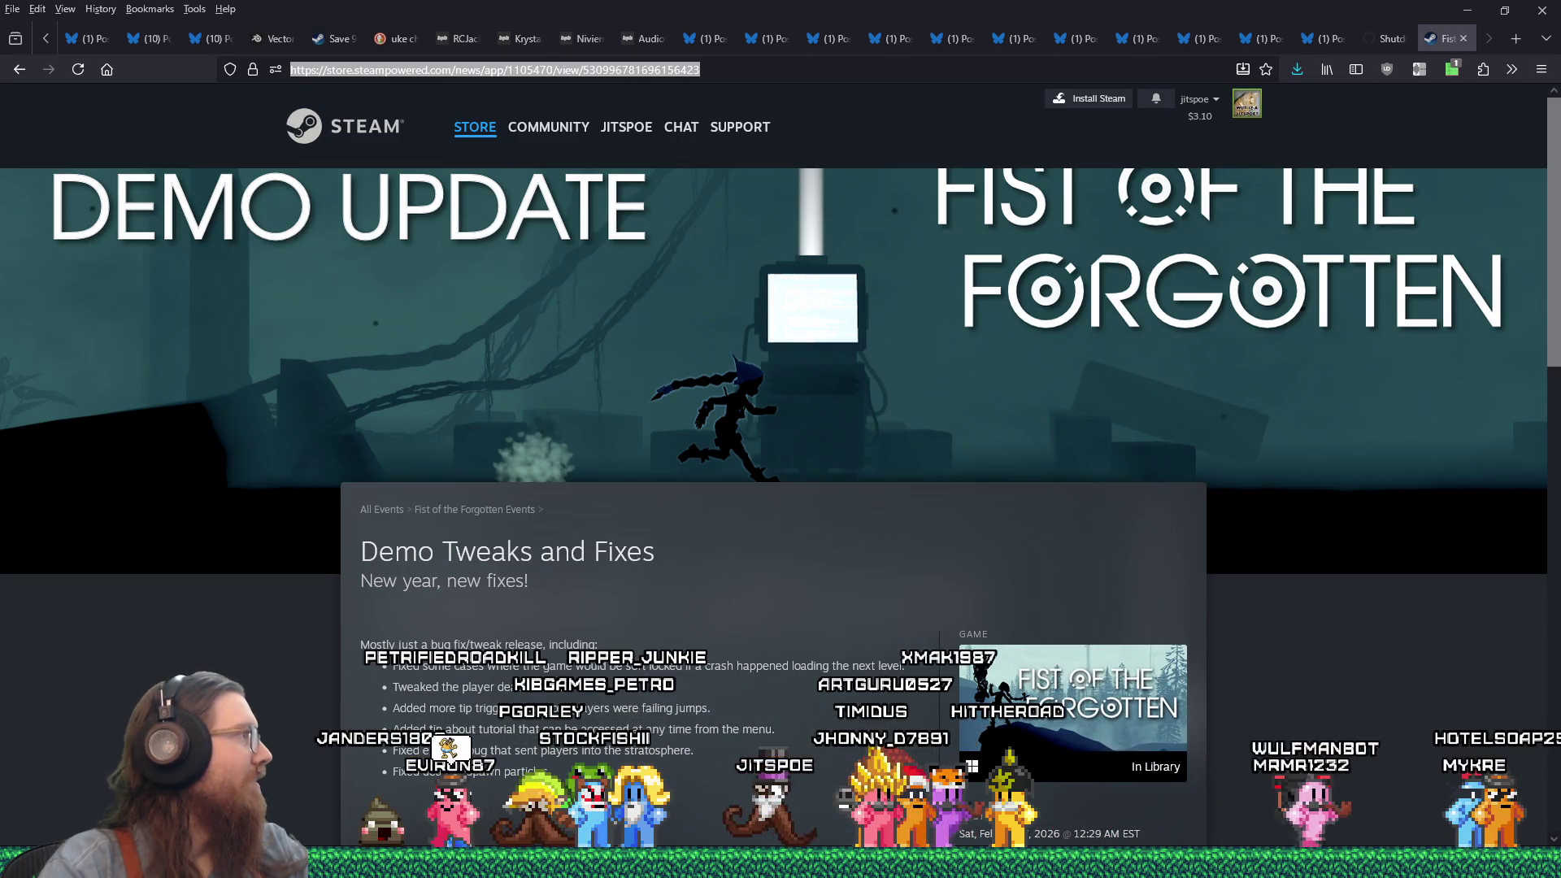
Publish the X quote post with the comment 'Demo updated!' and close the composer window.
{"action": "mouse_move", "coordinate": [0, 55]}
{"action": "left_mouse_down"}
{"action": "mouse_move", "coordinate": [583, 54]}
{"action": "mouse_move", "coordinate": [816, 96]}
{"action": "left_mouse_up"}
{"action": "type", "text": "Demo updated!"}
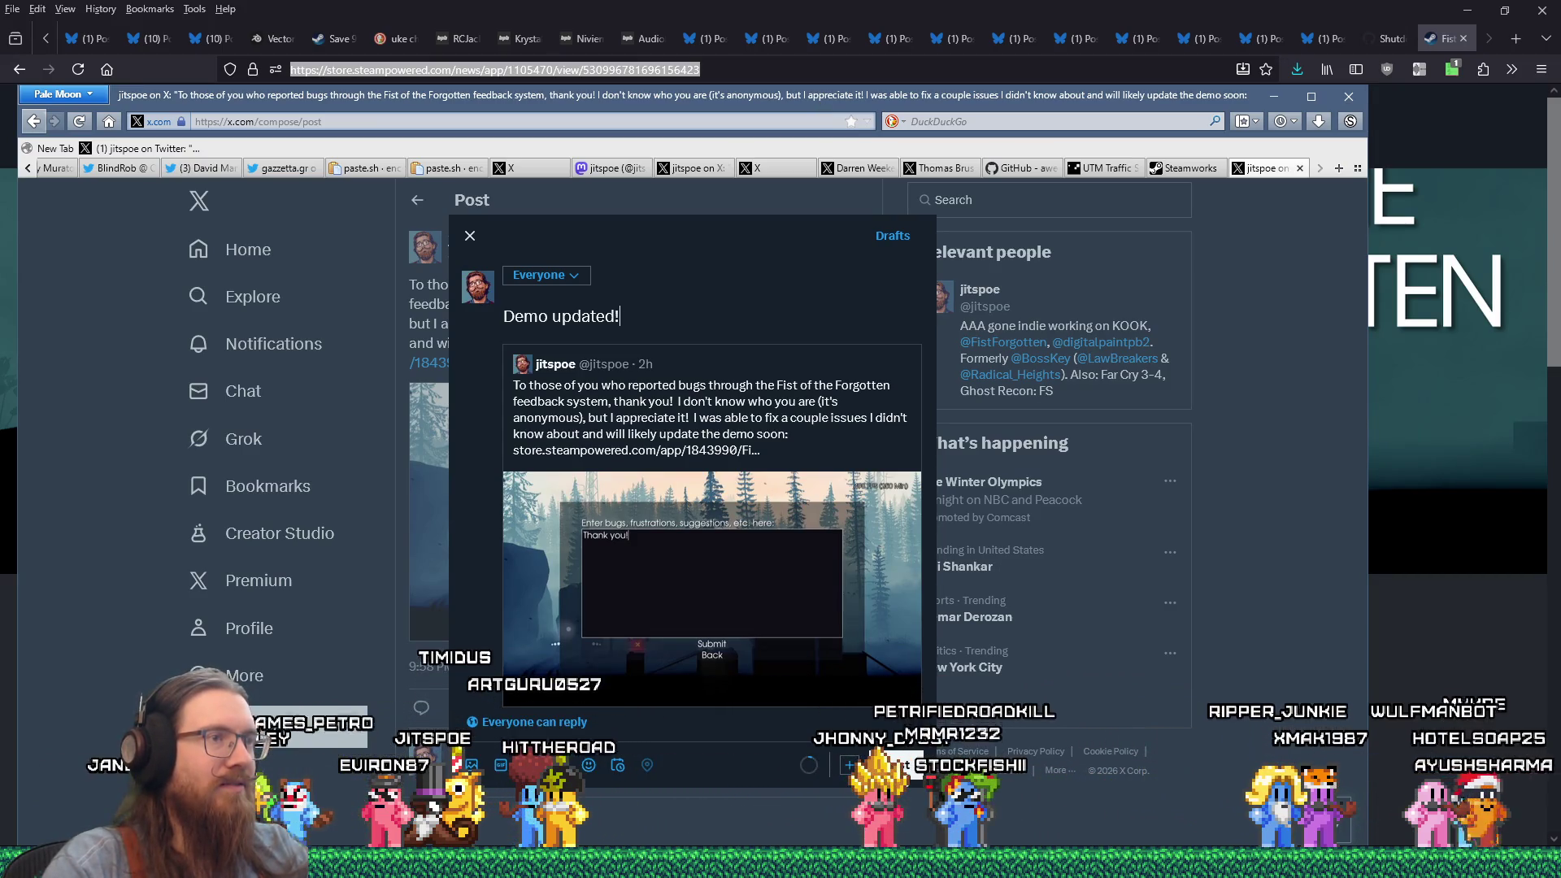
{"action": "key", "text": "ctrl+Return"}
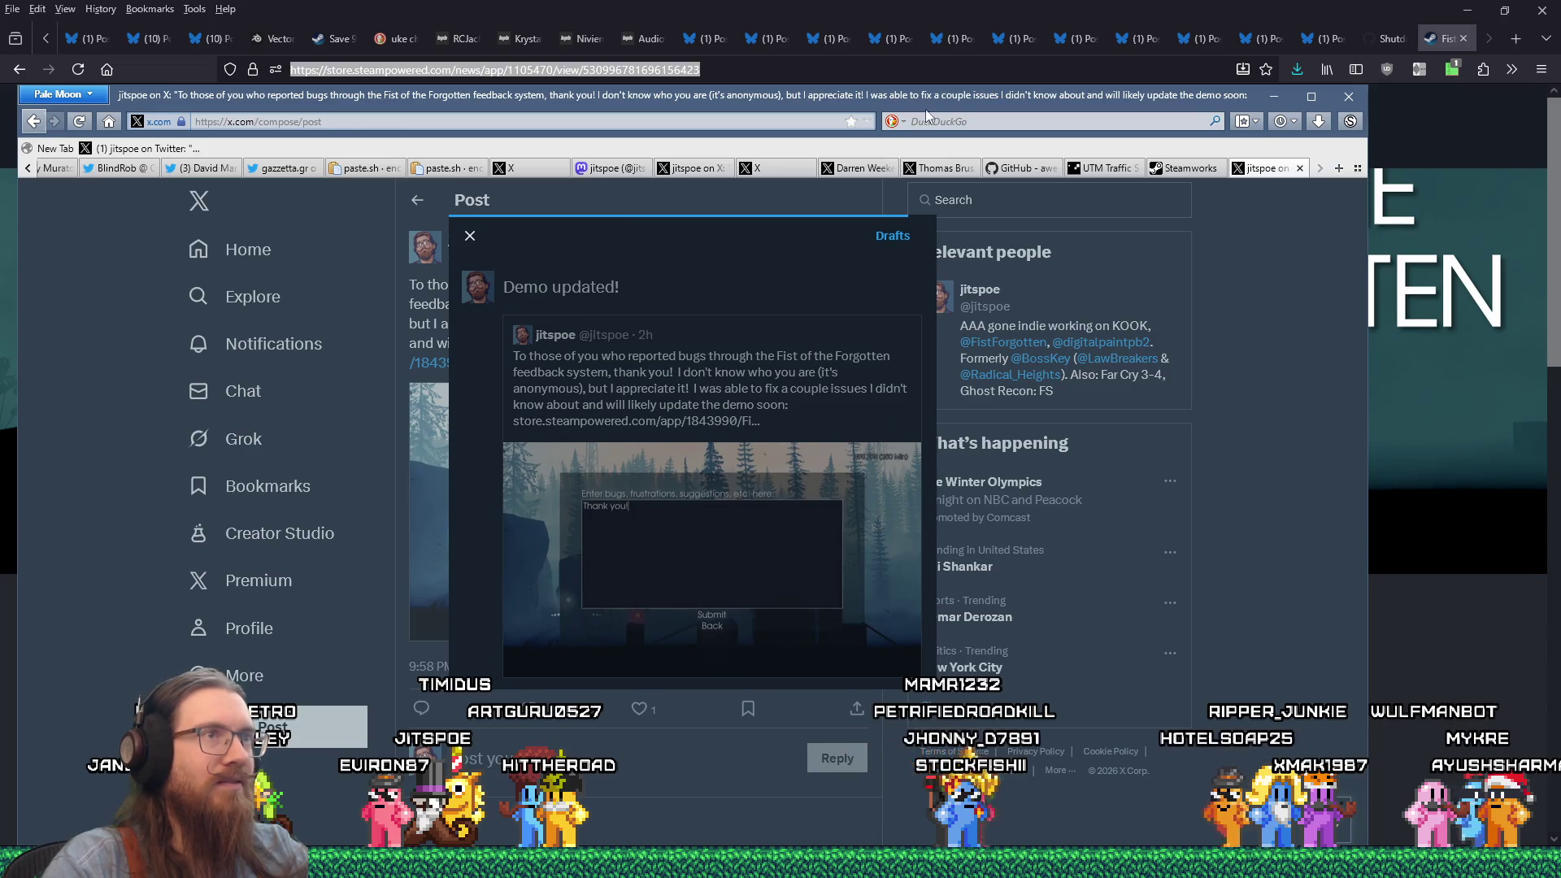
{"action": "left_click", "coordinate": [973, 90]}
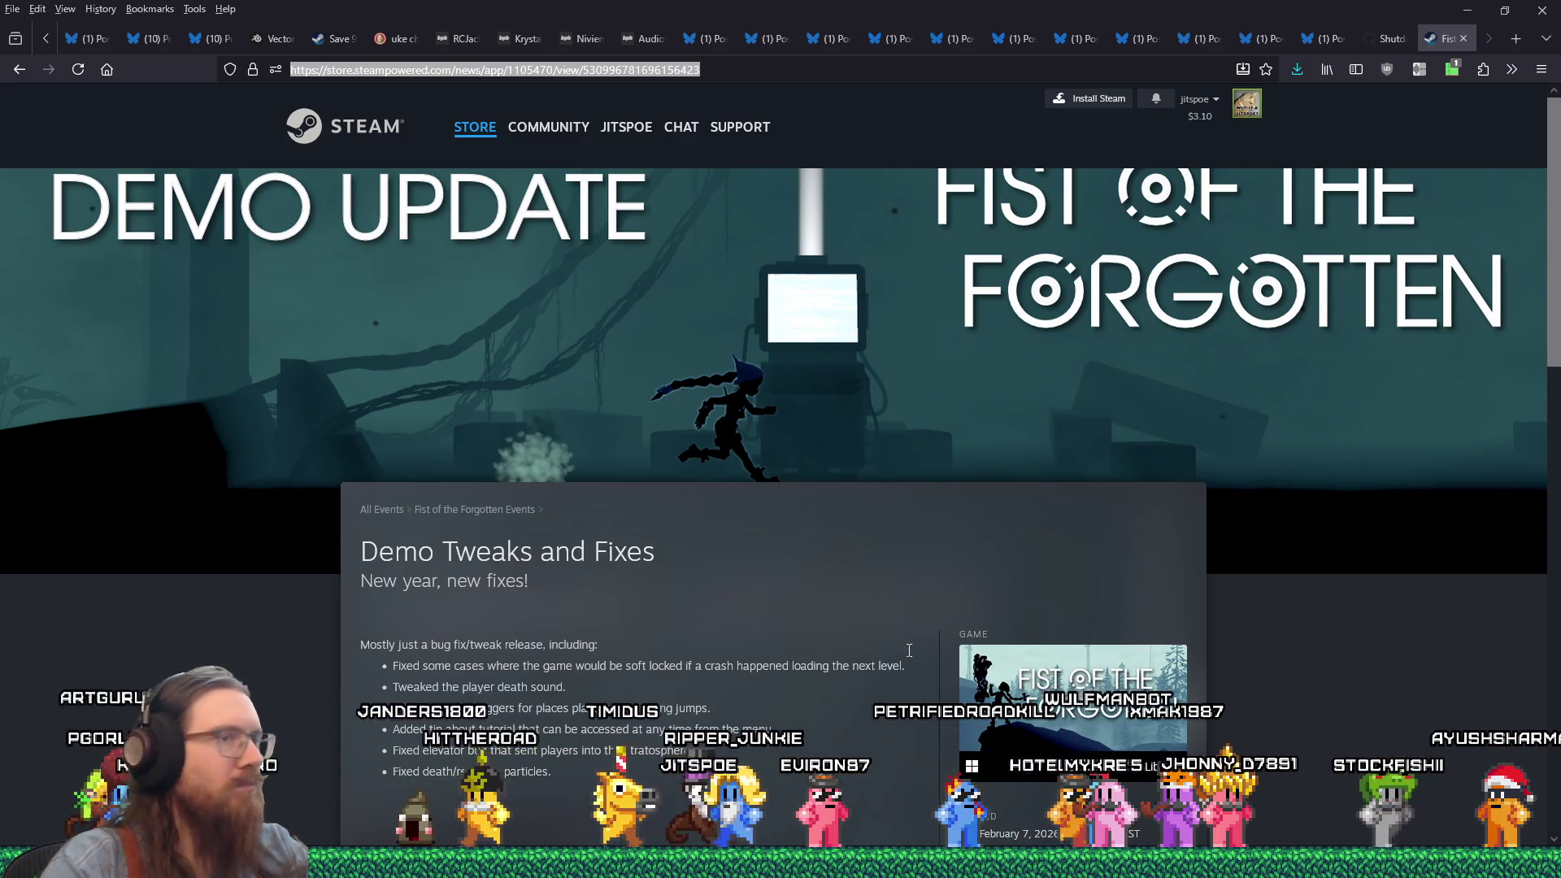
{"action": "left_click", "coordinate": [1051, 71]}
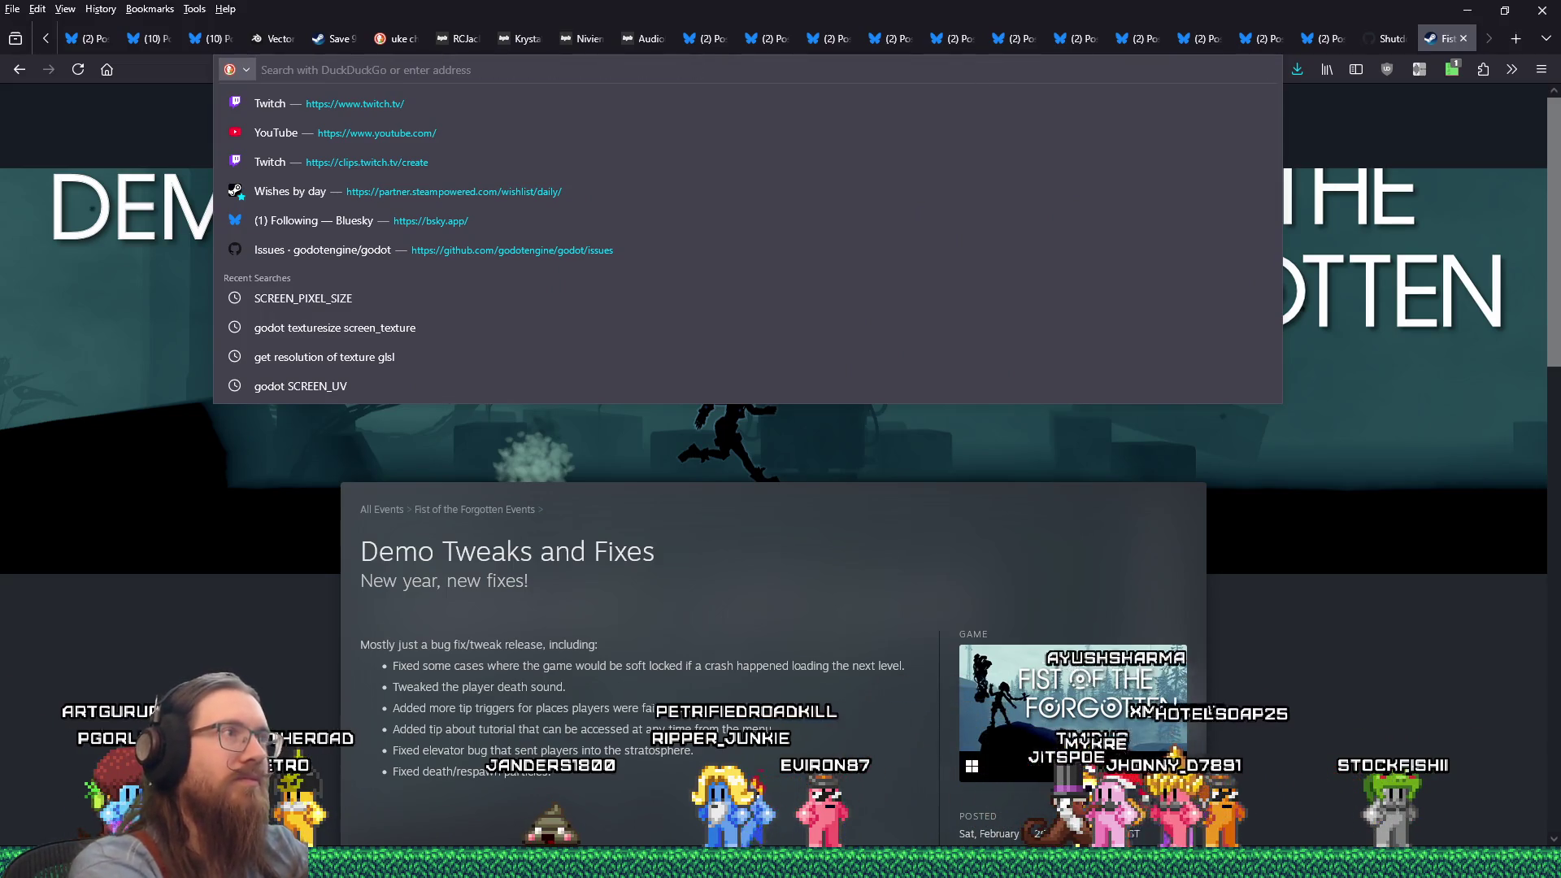
Load twitter.com in the browser's address bar.
{"action": "type", "text": "d"}
{"action": "key", "text": "BackSpace"}
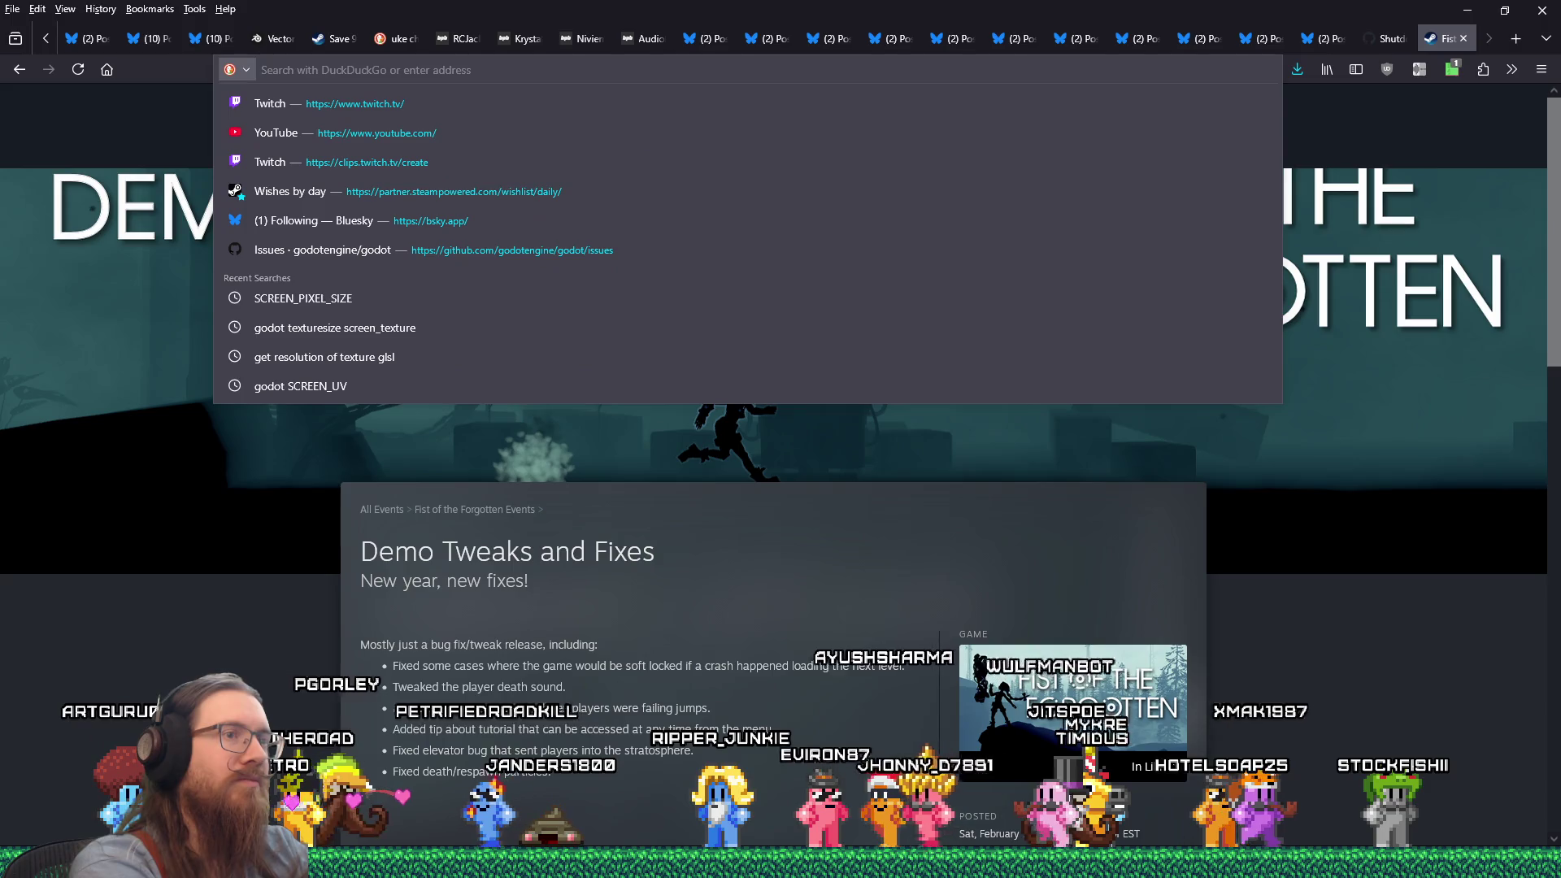
{"action": "type", "text": "d"}
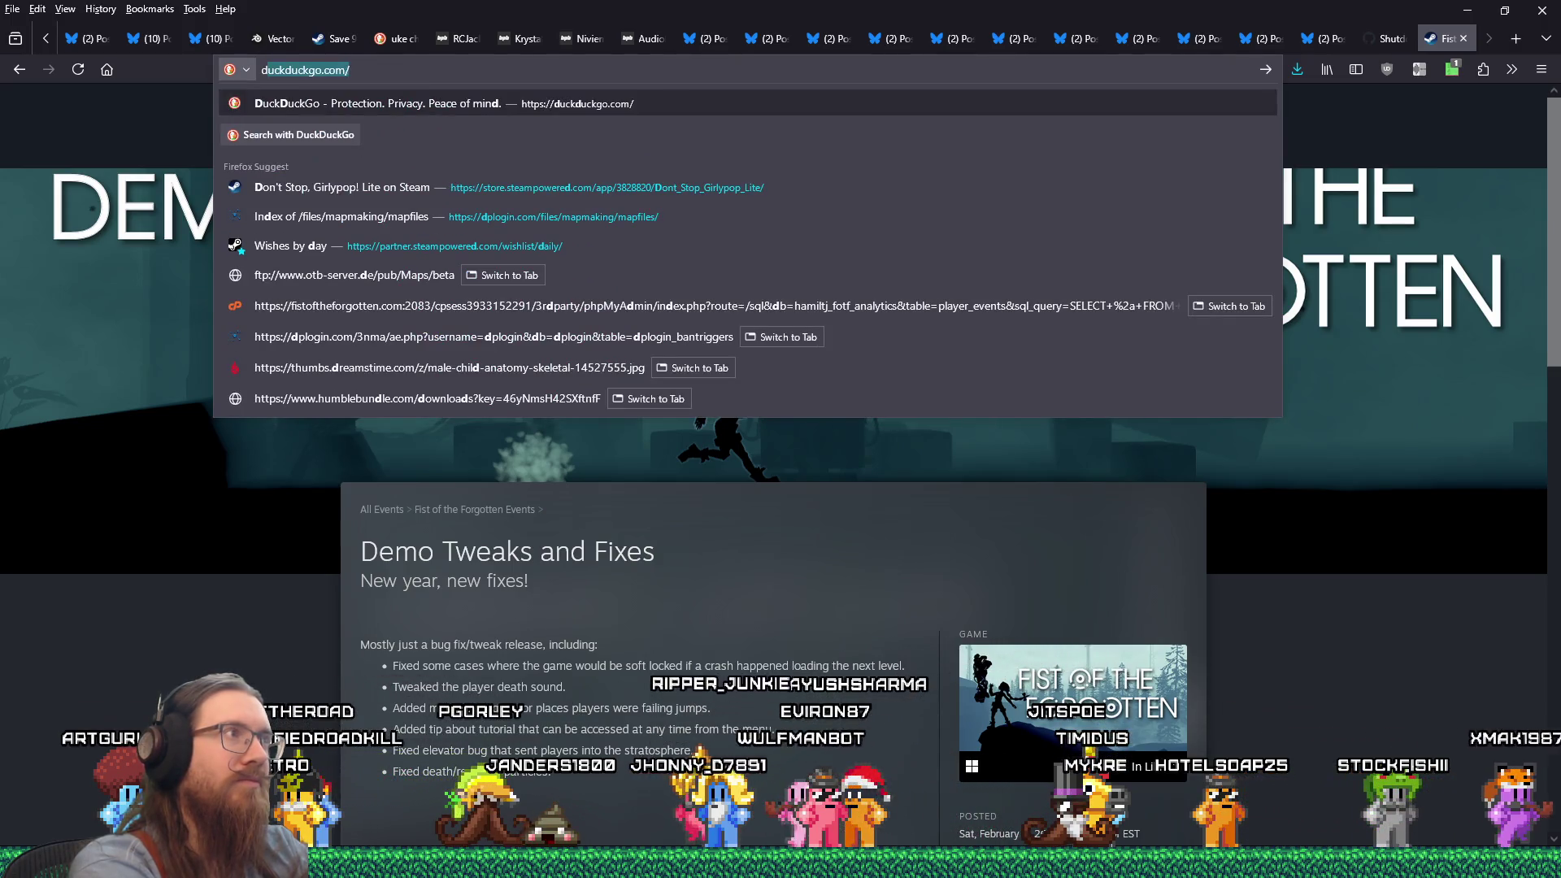
{"action": "key", "text": "BackSpace"}
{"action": "key", "text": "BackSpace"}
{"action": "type", "text": "twitter"}
{"action": "key", "text": "Return"}
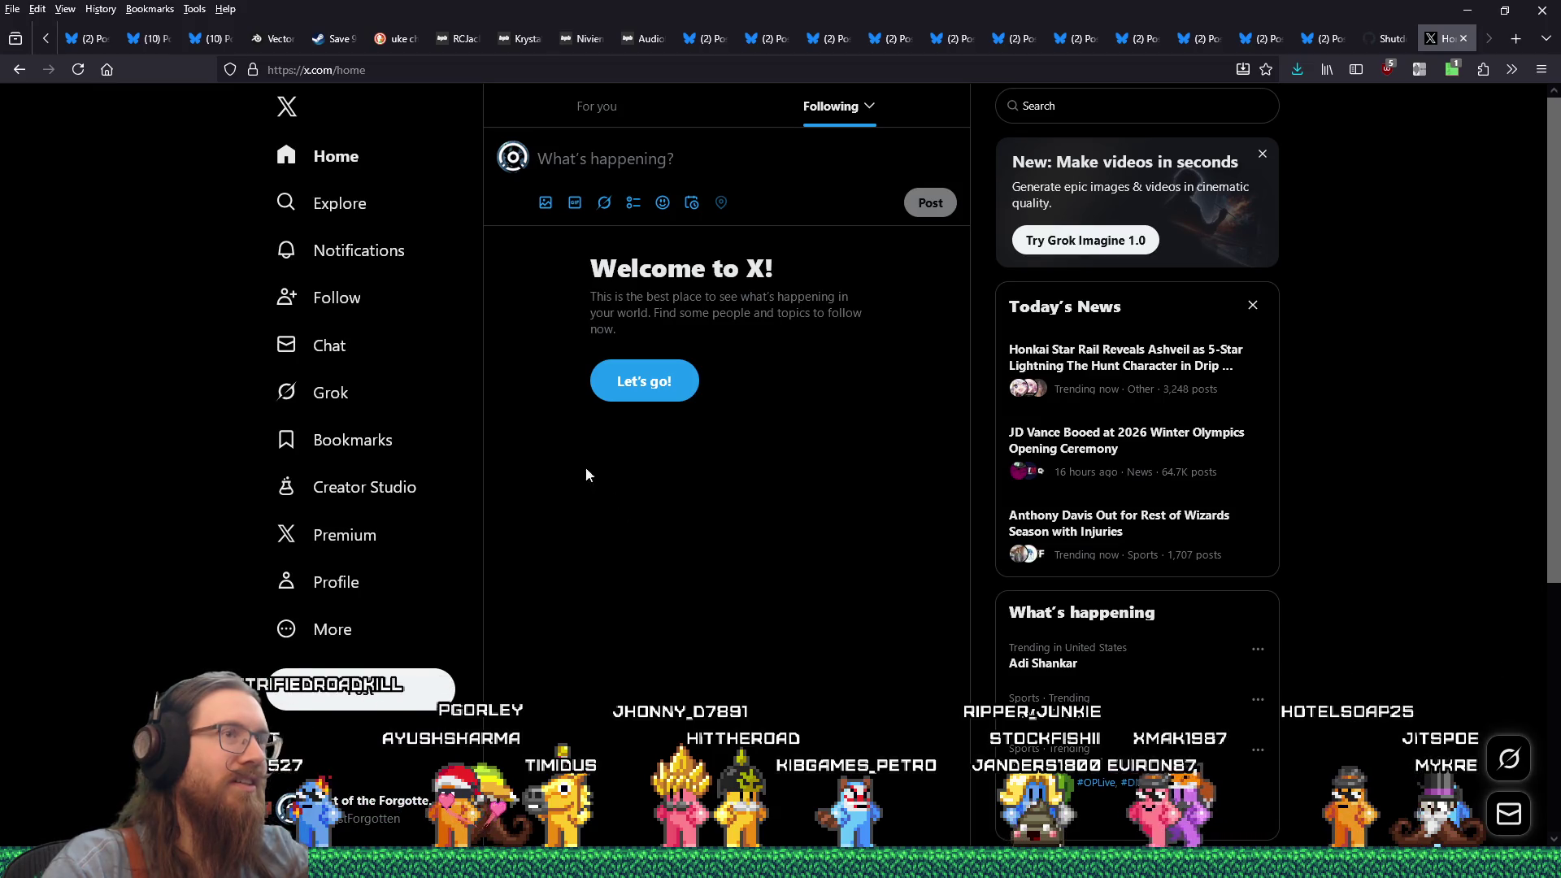
Open x.com/jitspoe, scroll down to the new 'Demo updated!' post, then close the tab.
{"action": "left_click", "coordinate": [387, 70]}
{"action": "key", "text": "BackSpace"}
{"action": "key", "text": "BackSpace"}
{"action": "key", "text": "BackSpace"}
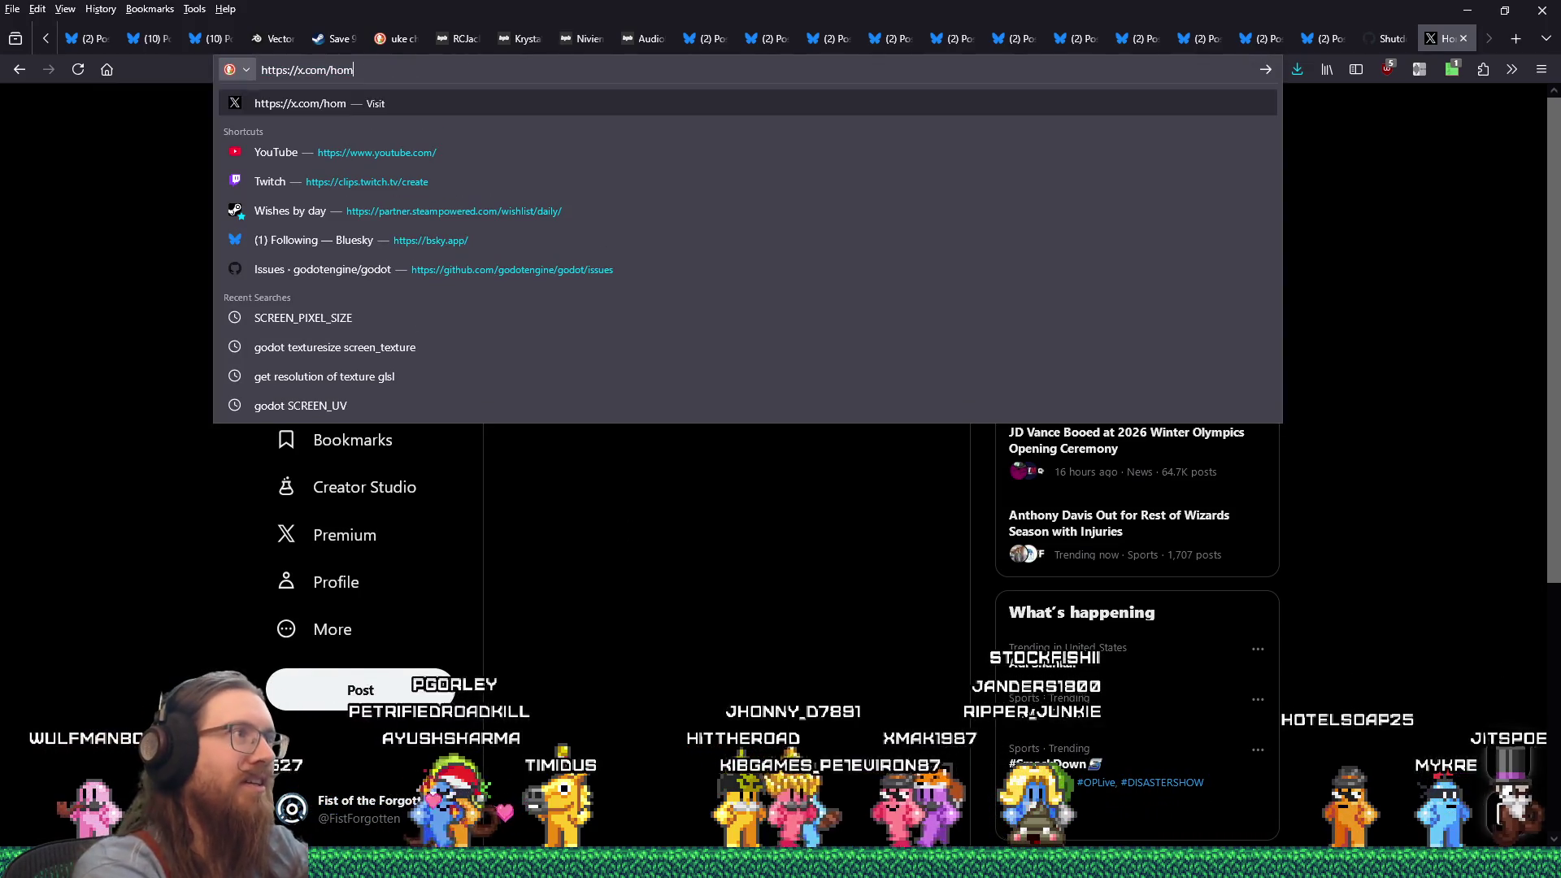
{"action": "type", "text": "jitspoe"}
{"action": "key", "text": "Return"}
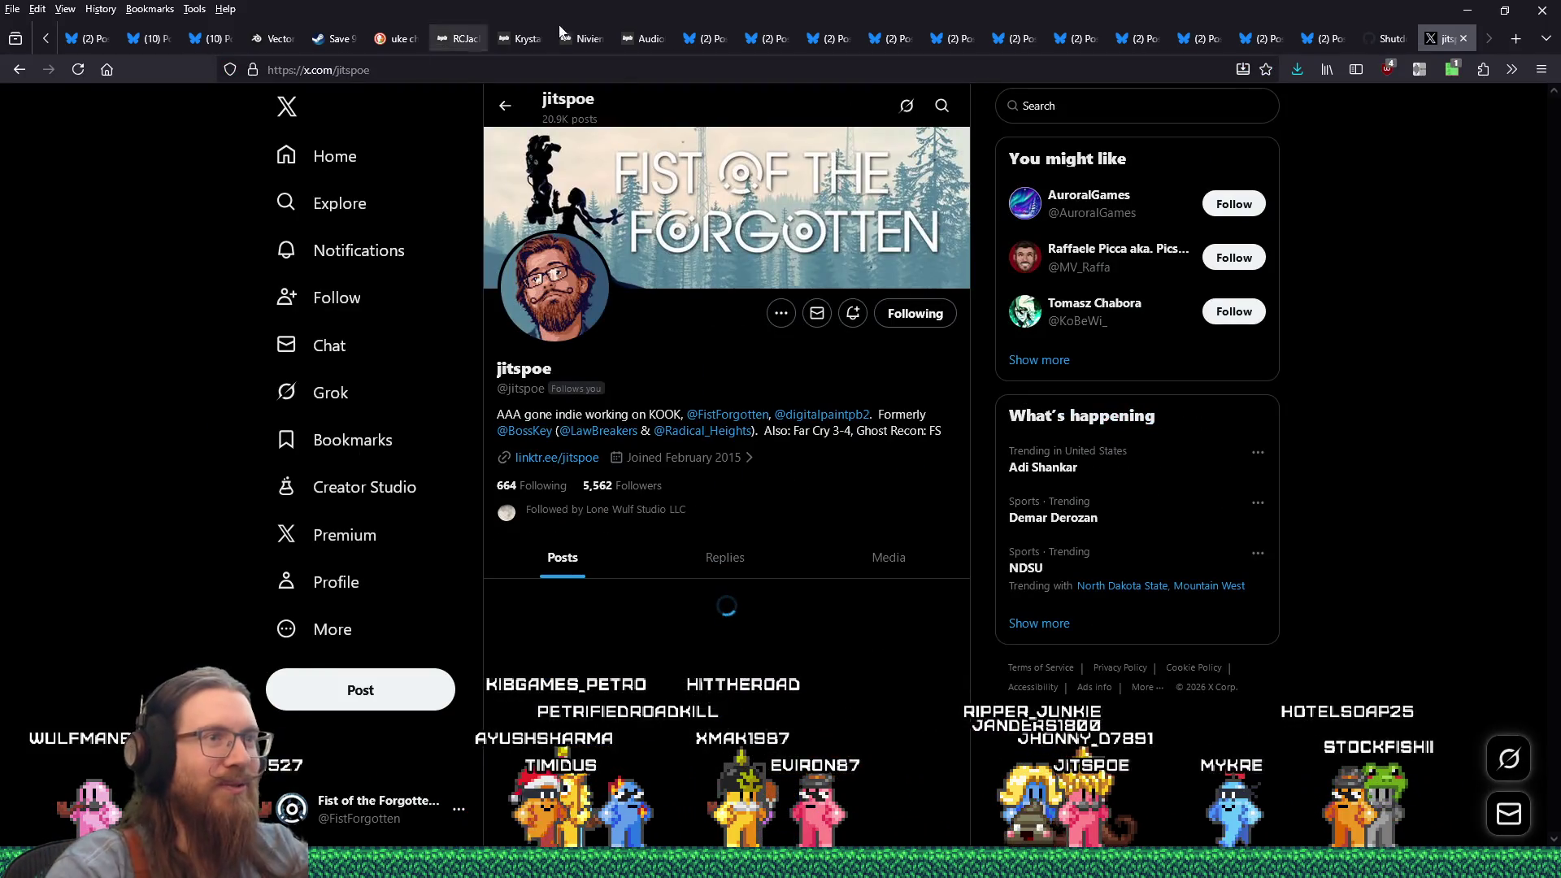
{"action": "scroll", "coordinate": [838, 334], "scroll_direction": "down", "scroll_amount": 6}
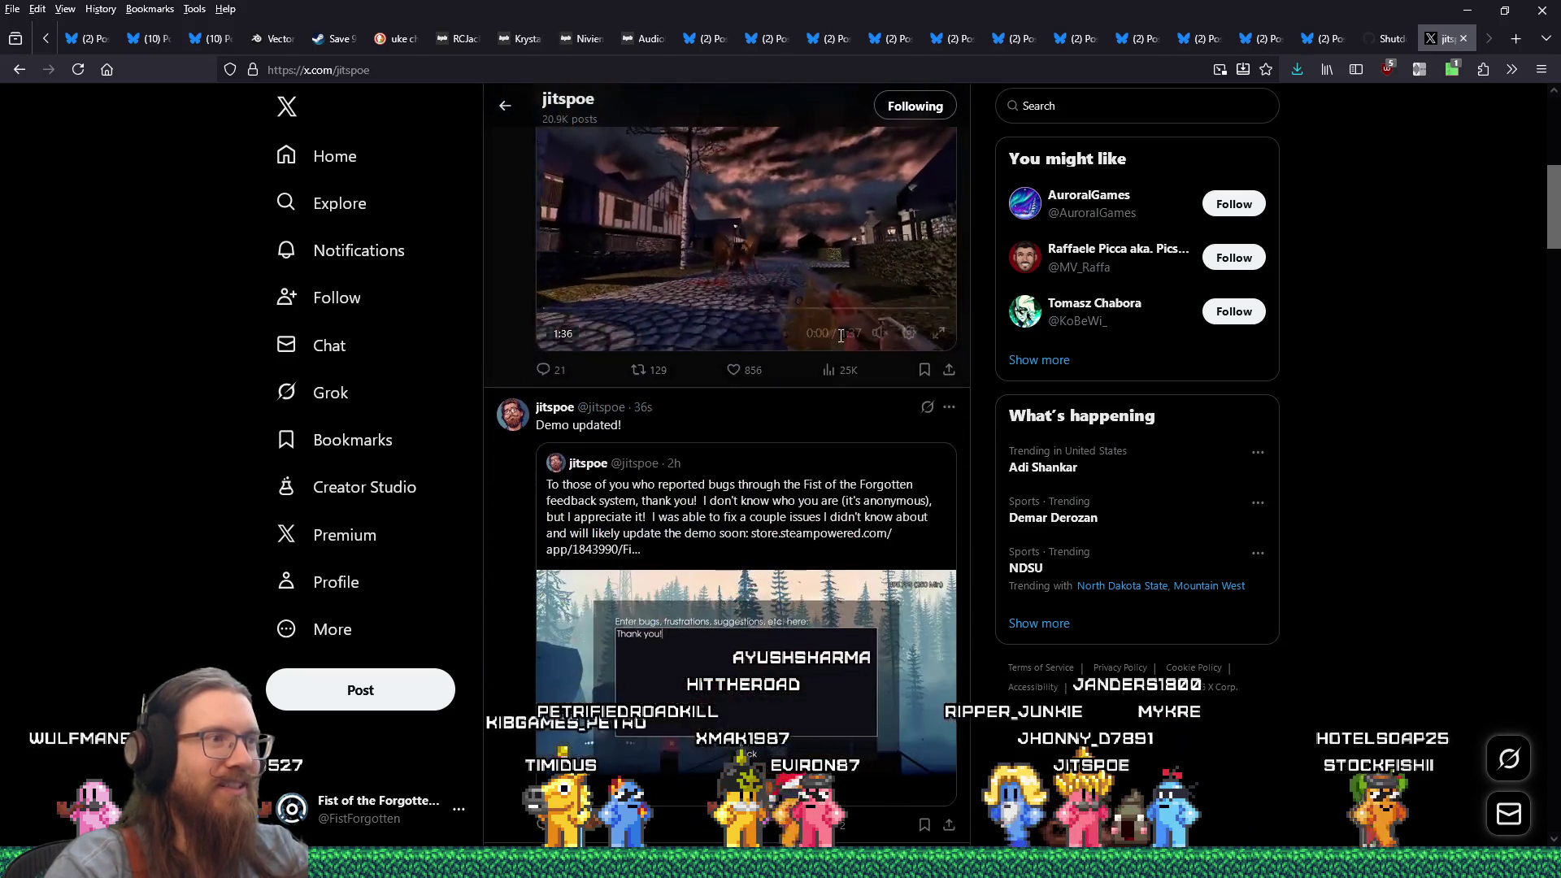
{"action": "scroll", "coordinate": [813, 346], "scroll_direction": "down", "scroll_amount": 2}
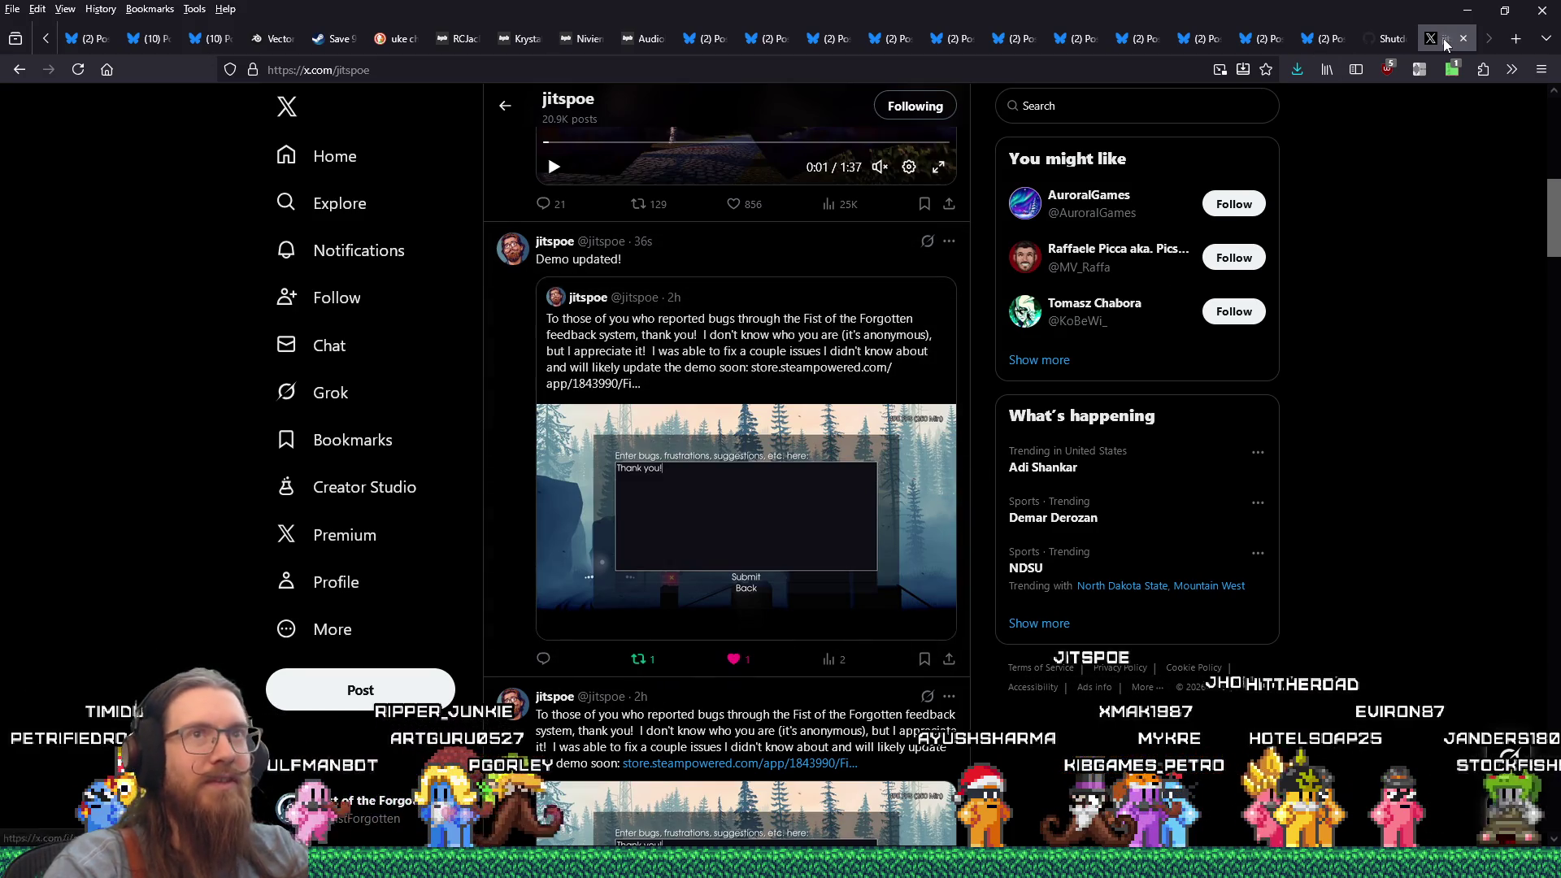
{"action": "left_click", "coordinate": [1463, 38]}
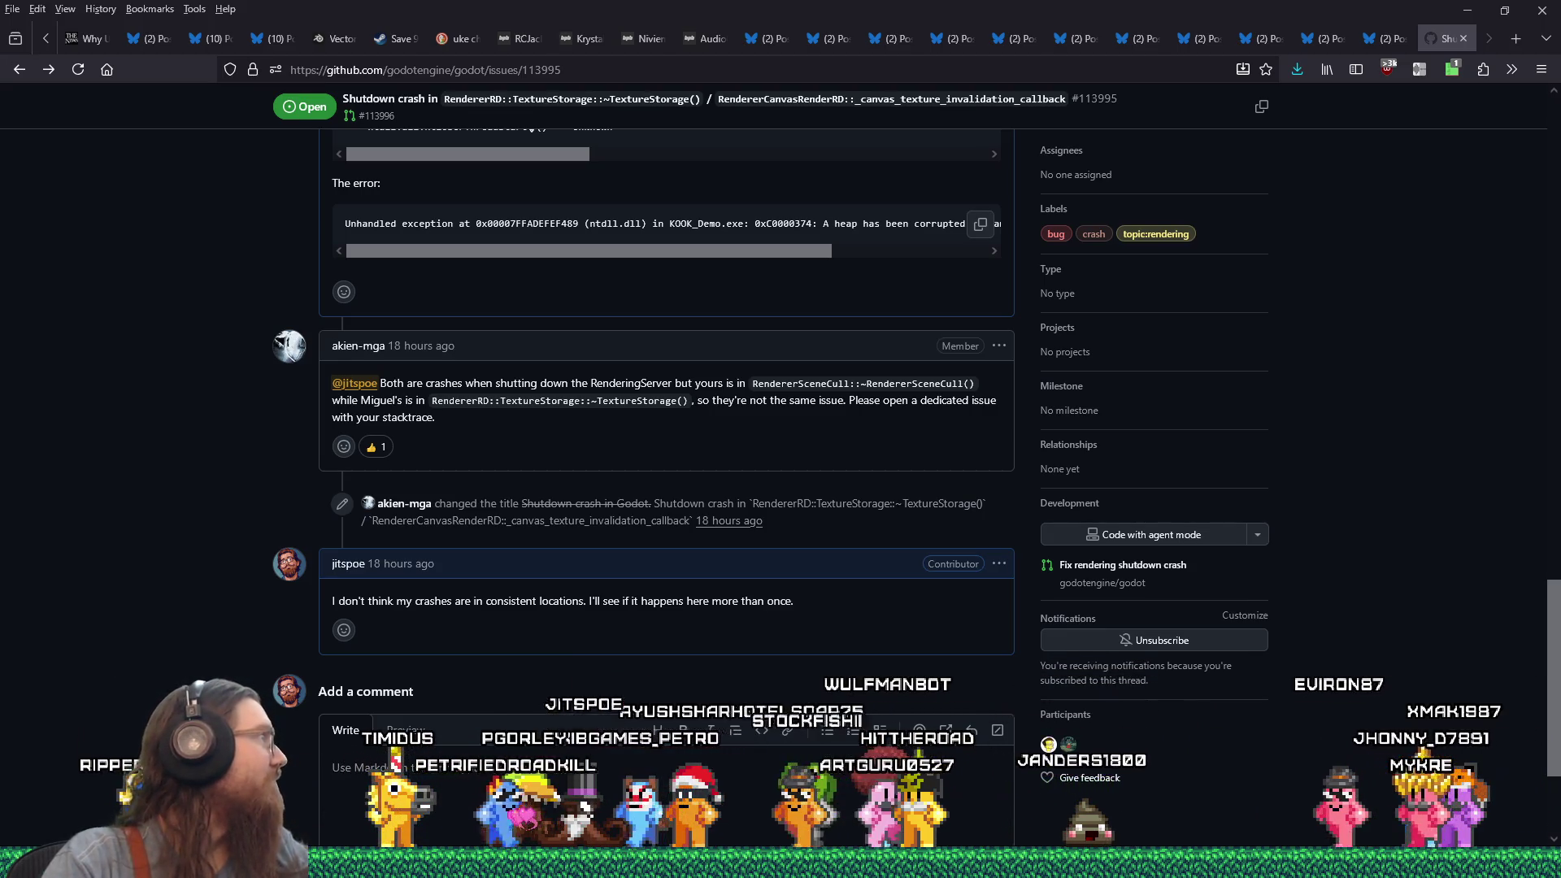
Send 'Demo updated with some bug fixes:' plus the Steam news link in #fist-of-the-forgotten, then hide Discord.
{"action": "key", "text": "alt+Tab"}
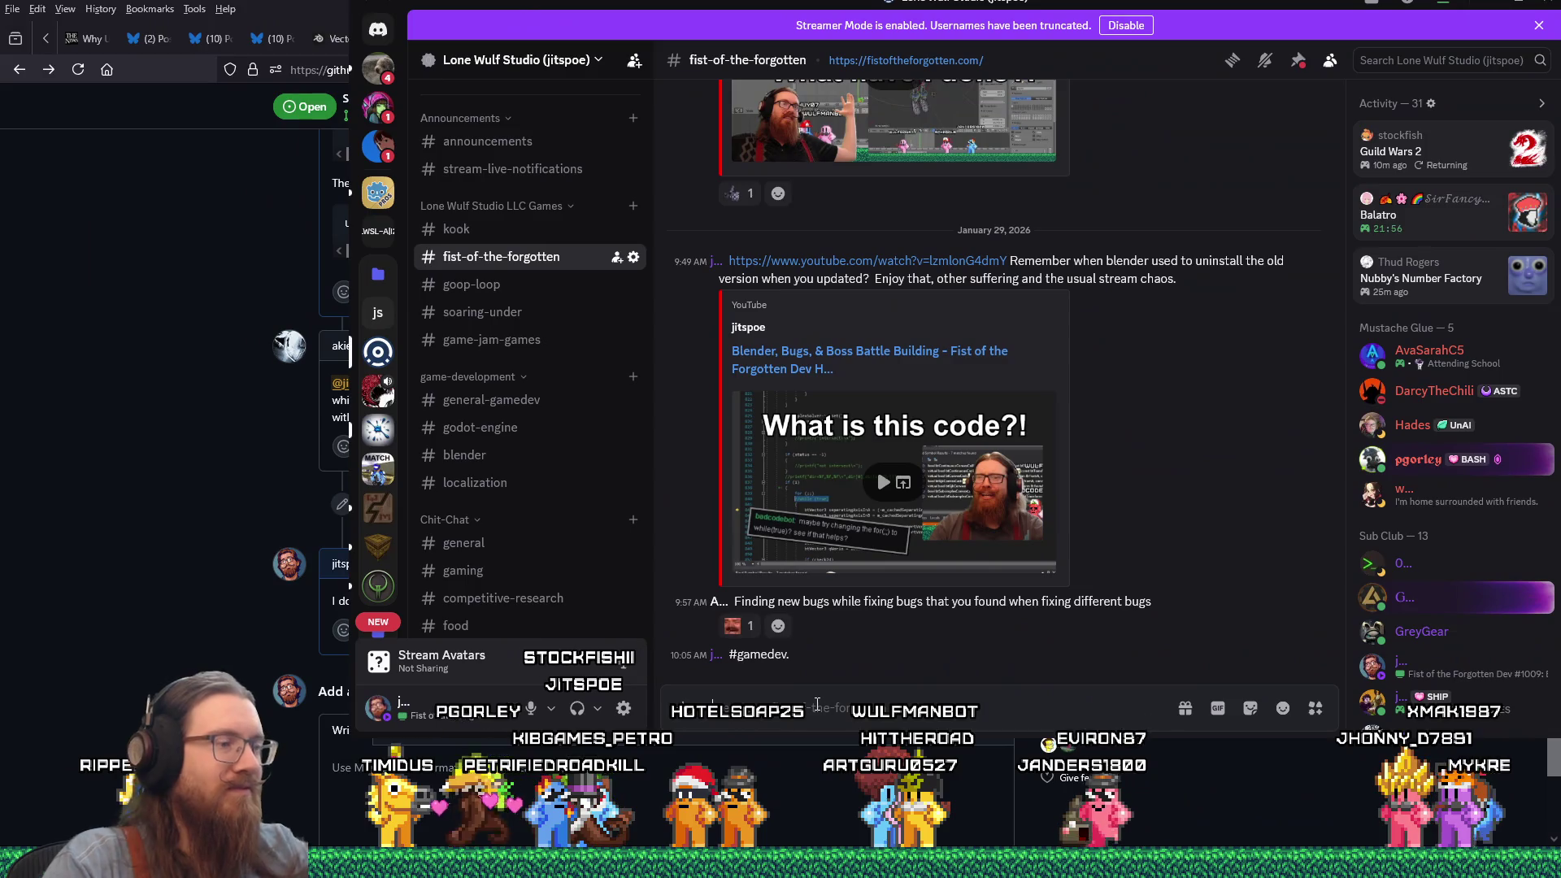
{"action": "type", "text": "the"}
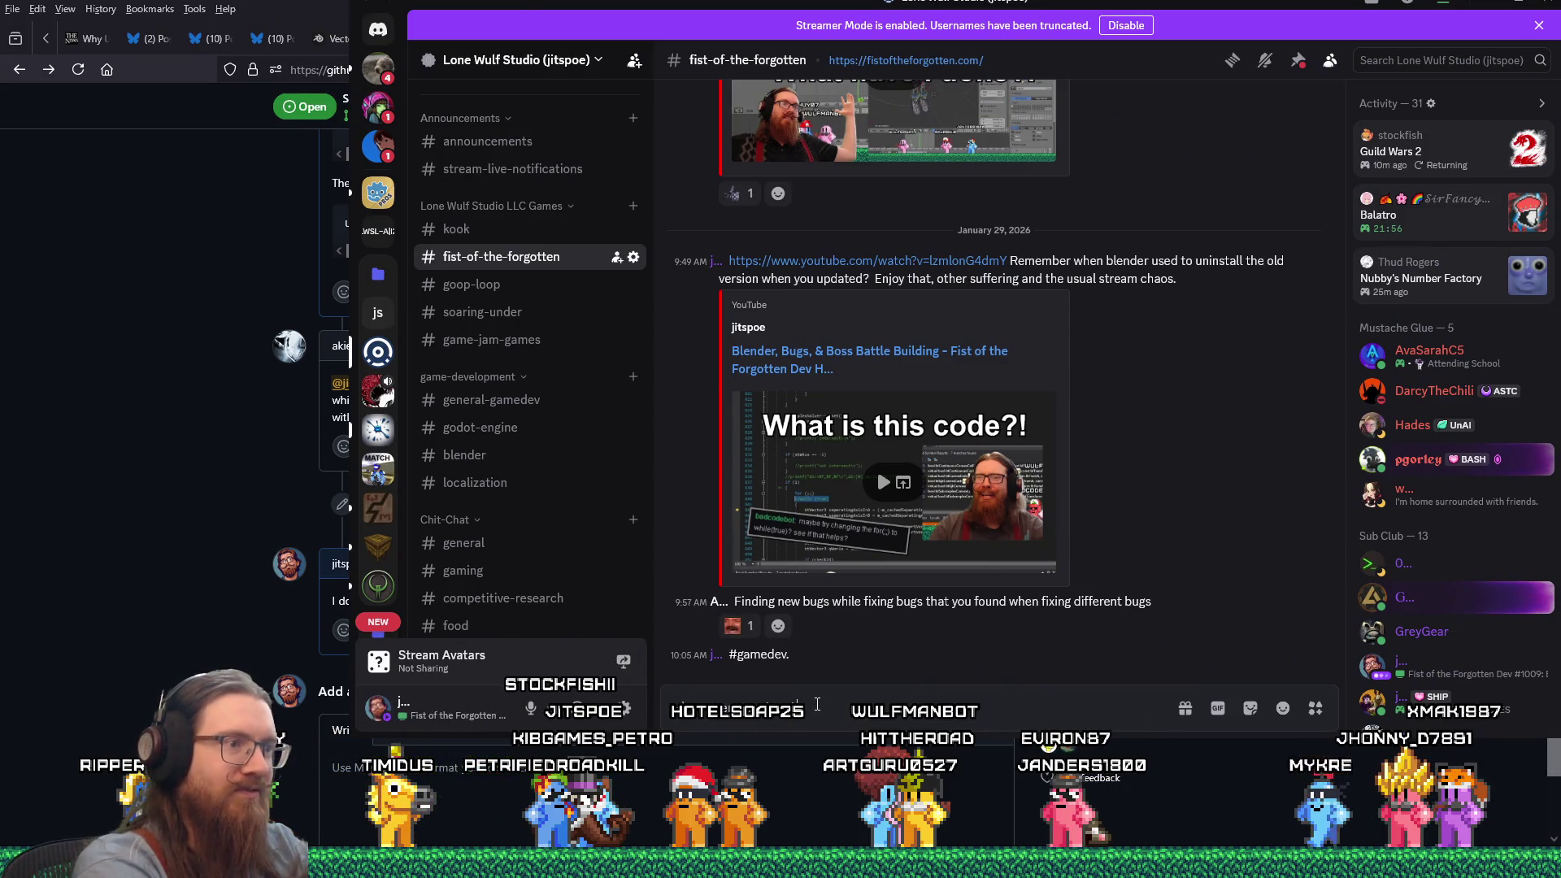
{"action": "type", "text": " with a few"}
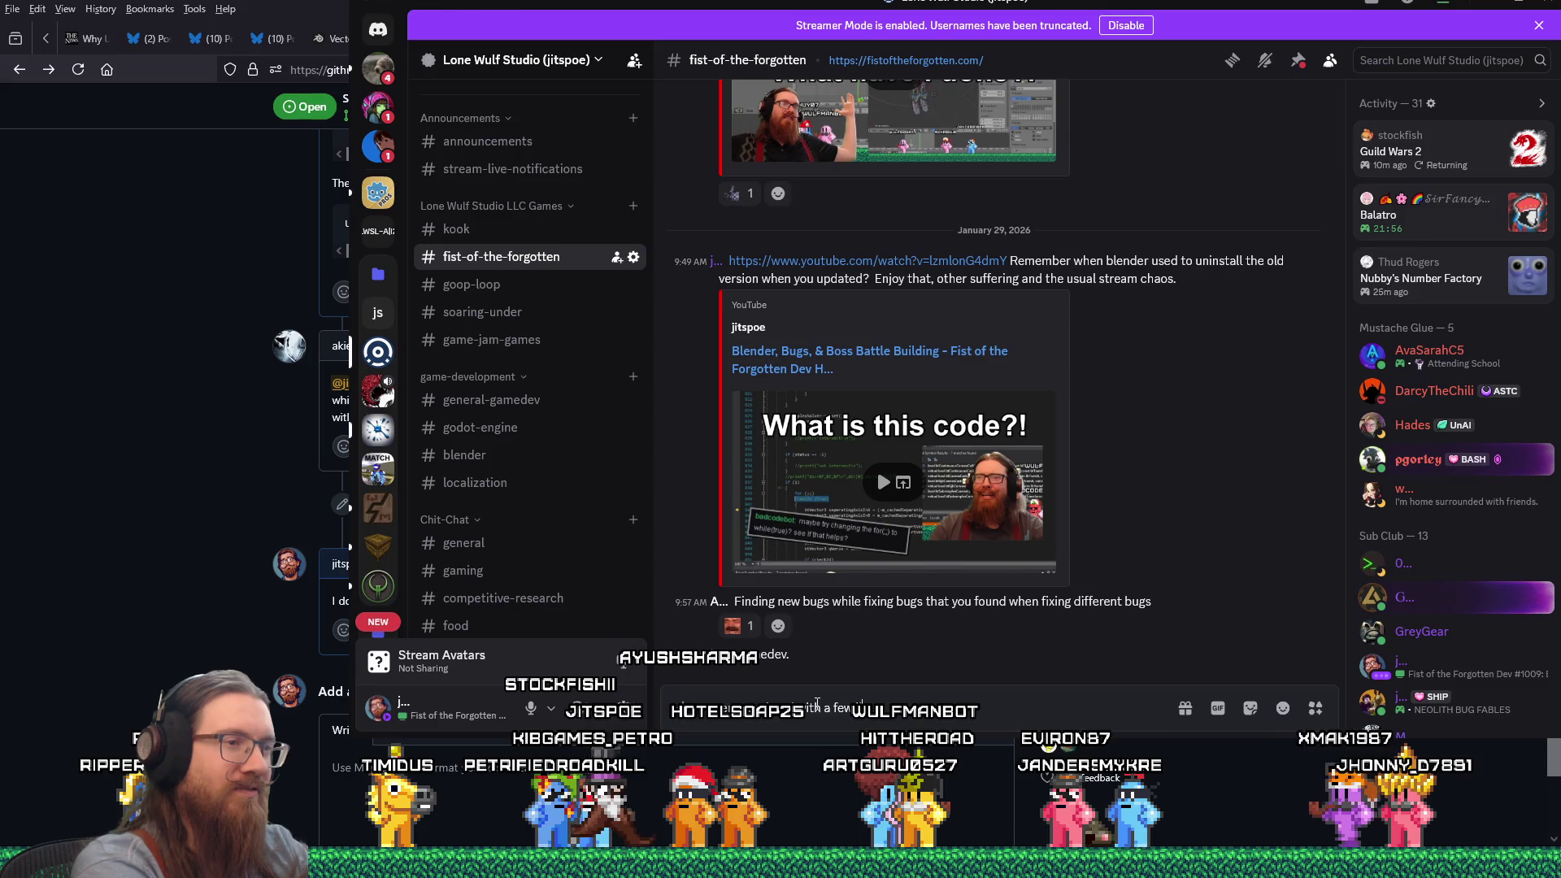
{"action": "key", "text": "BackSpace"}
{"action": "key", "text": "BackSpace"}
{"action": "key", "text": "BackSpace"}
{"action": "type", "text": "s"}
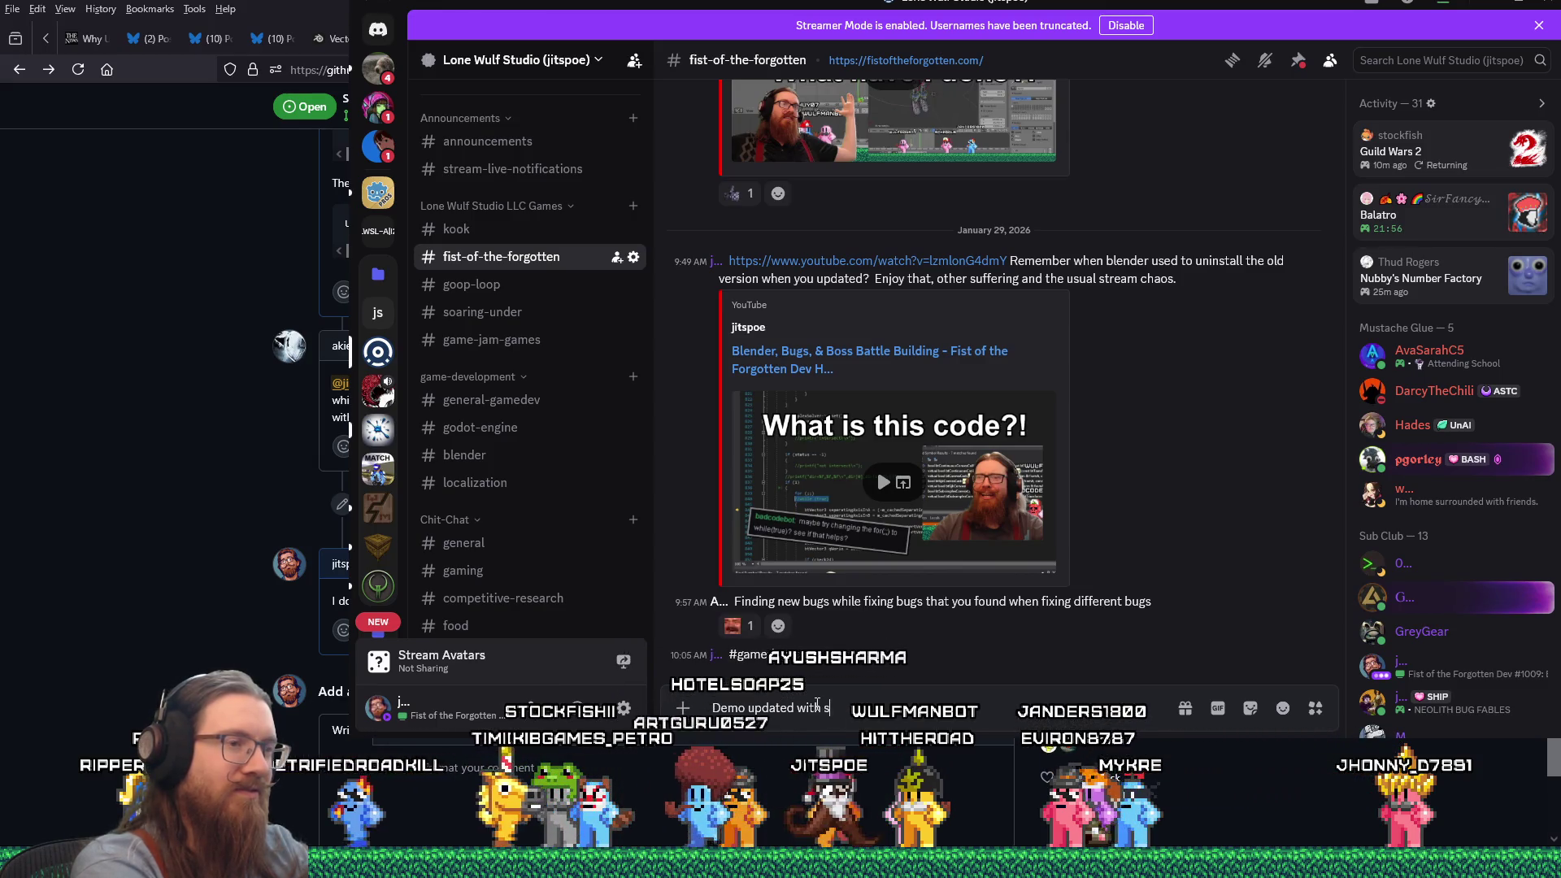
{"action": "type", "text": "ome bug fixes:"}
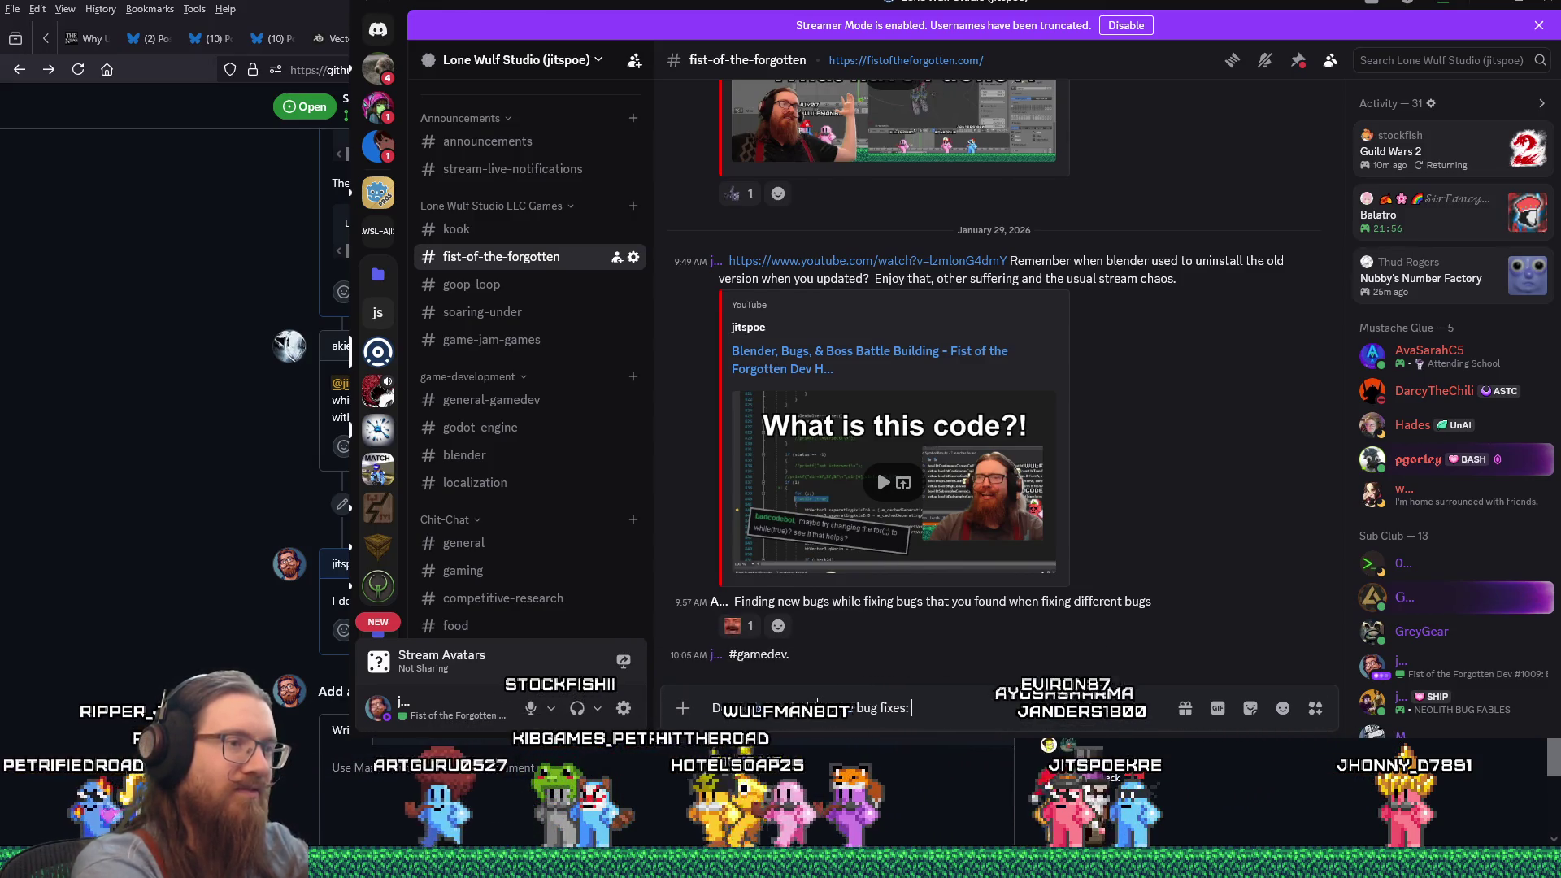
{"action": "key", "text": "ctrl+v"}
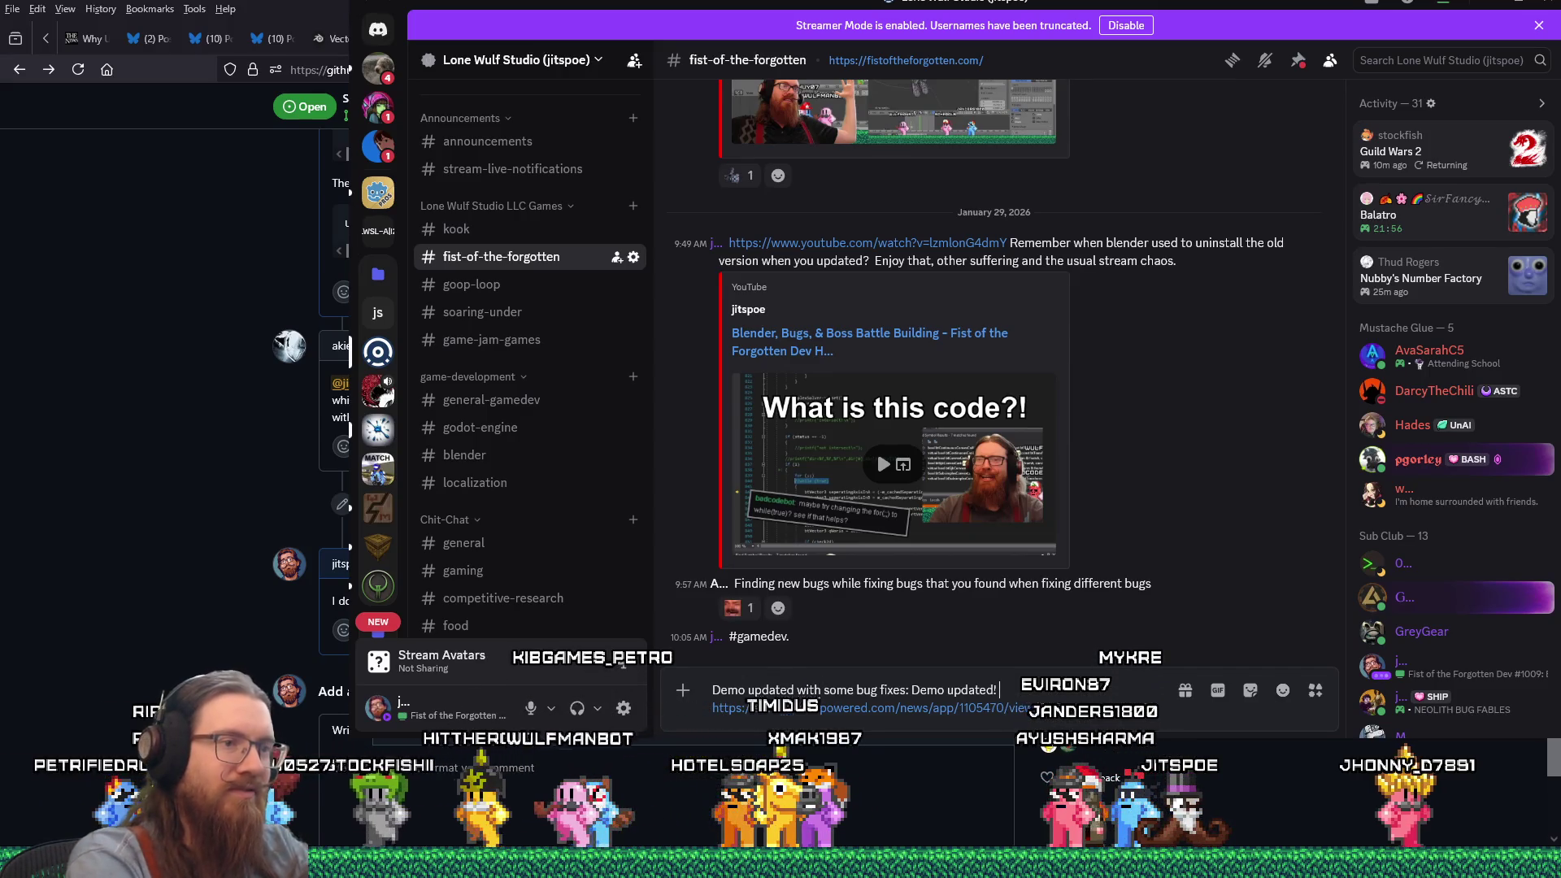
{"action": "key", "text": "ctrl+shift+Left"}
{"action": "key", "text": "ctrl+shift+Left"}
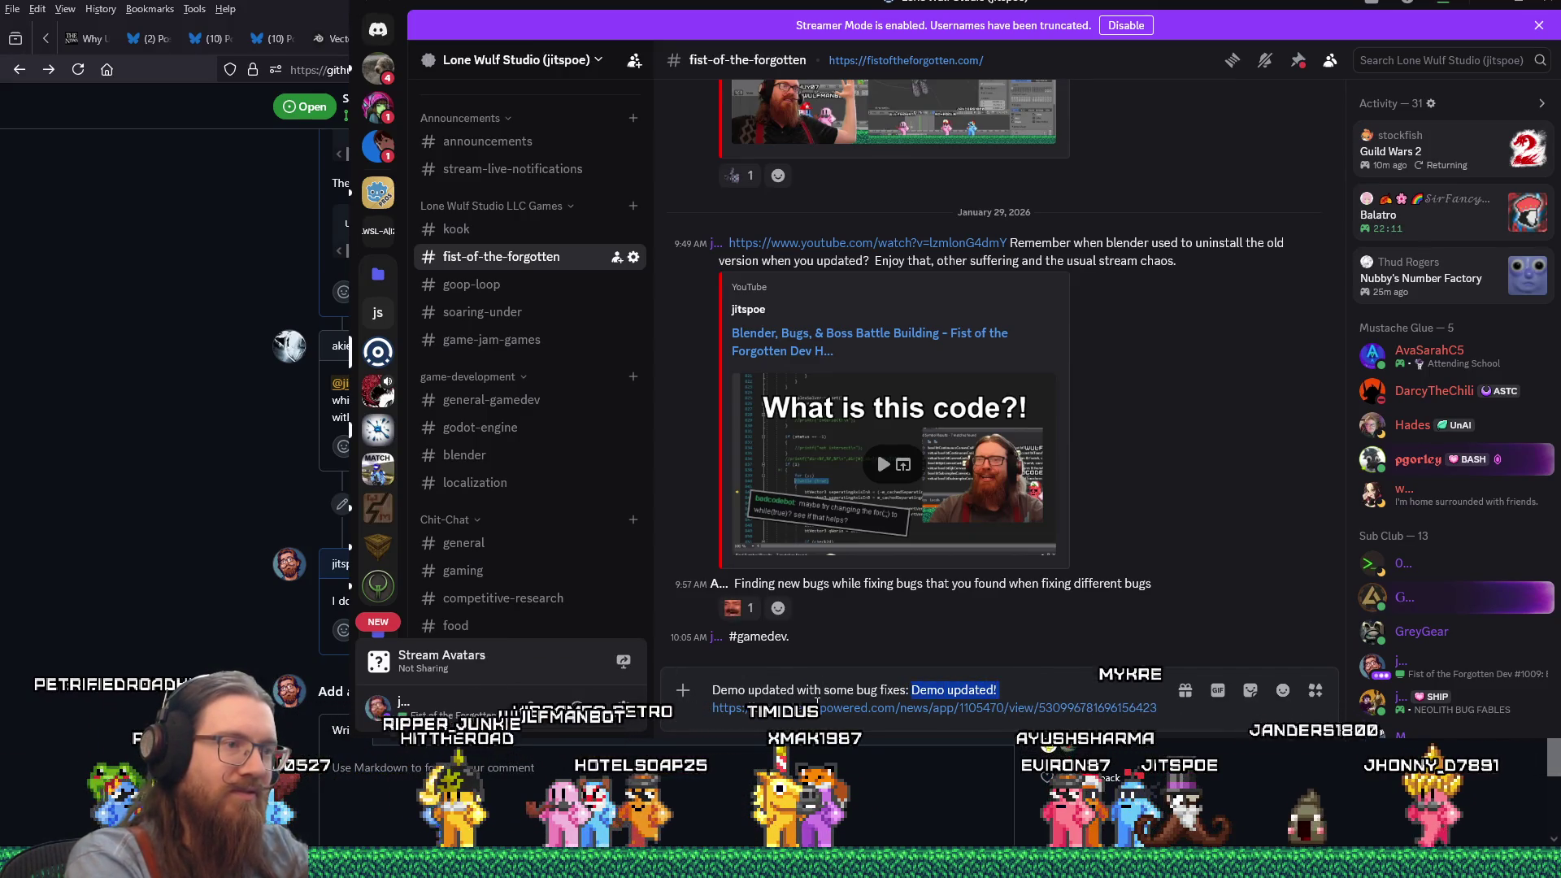
{"action": "key", "text": "BackSpace"}
{"action": "key", "text": "Return"}
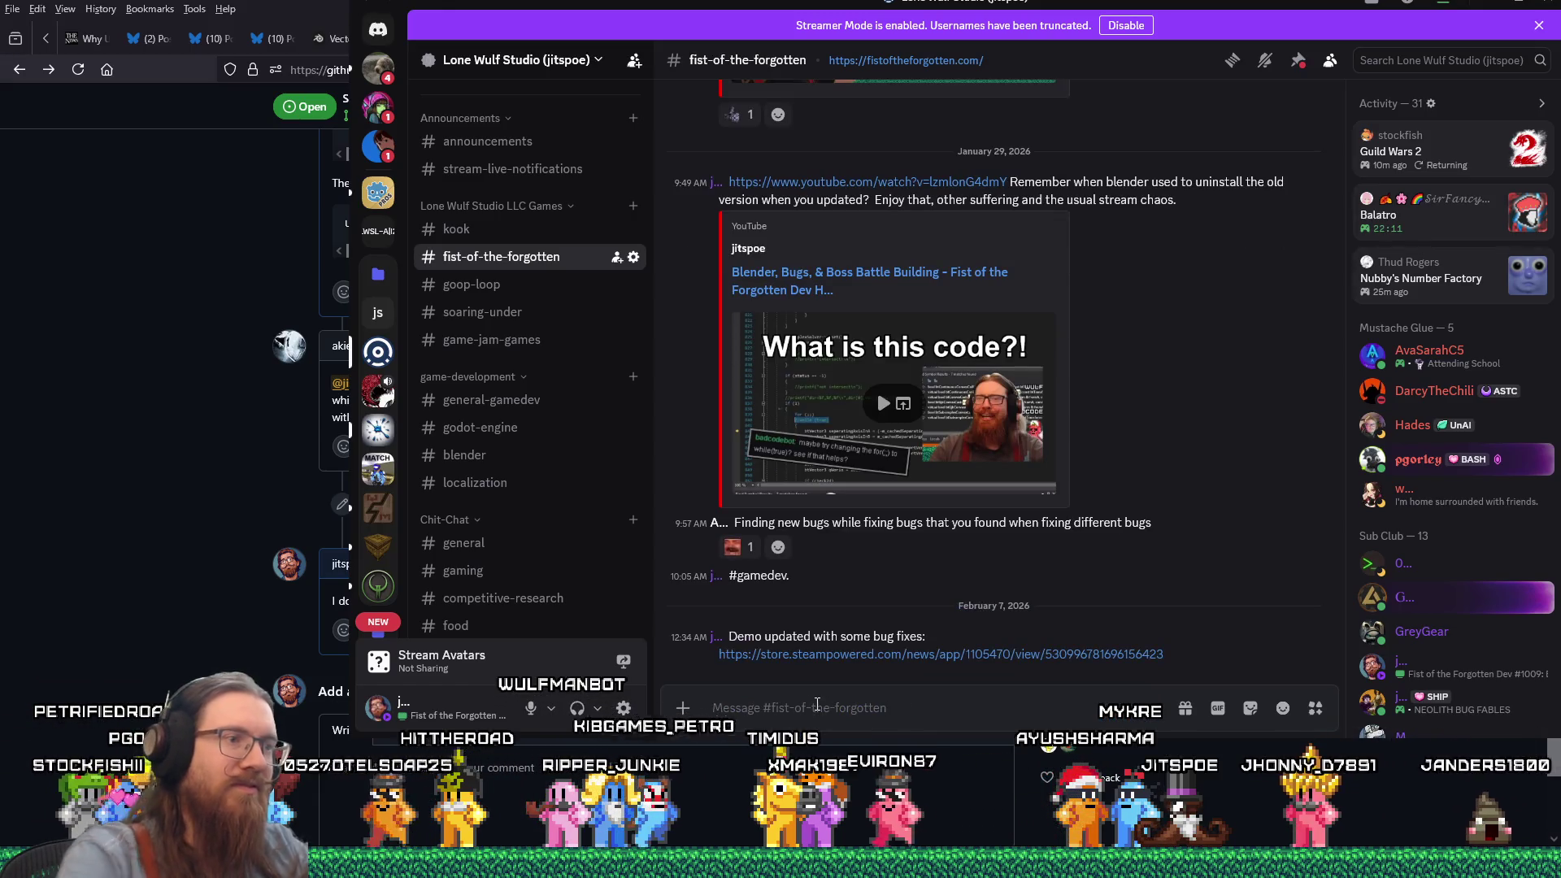
{"action": "left_click_drag", "start_coordinate": [1224, 8], "coordinate": [1226, 11]}
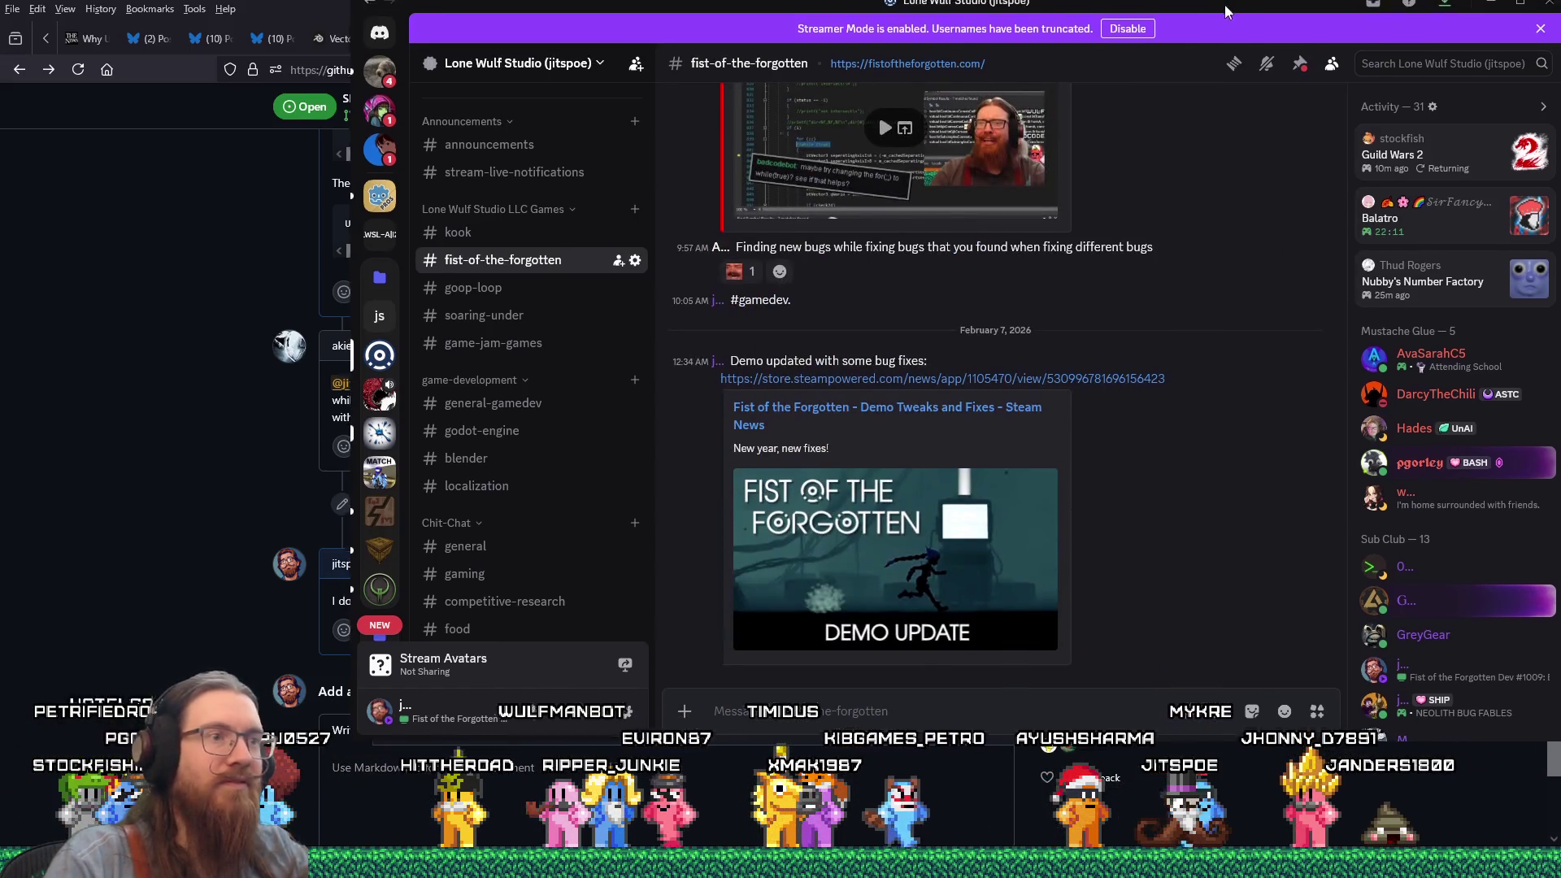
{"action": "key", "text": "alt+Tab"}
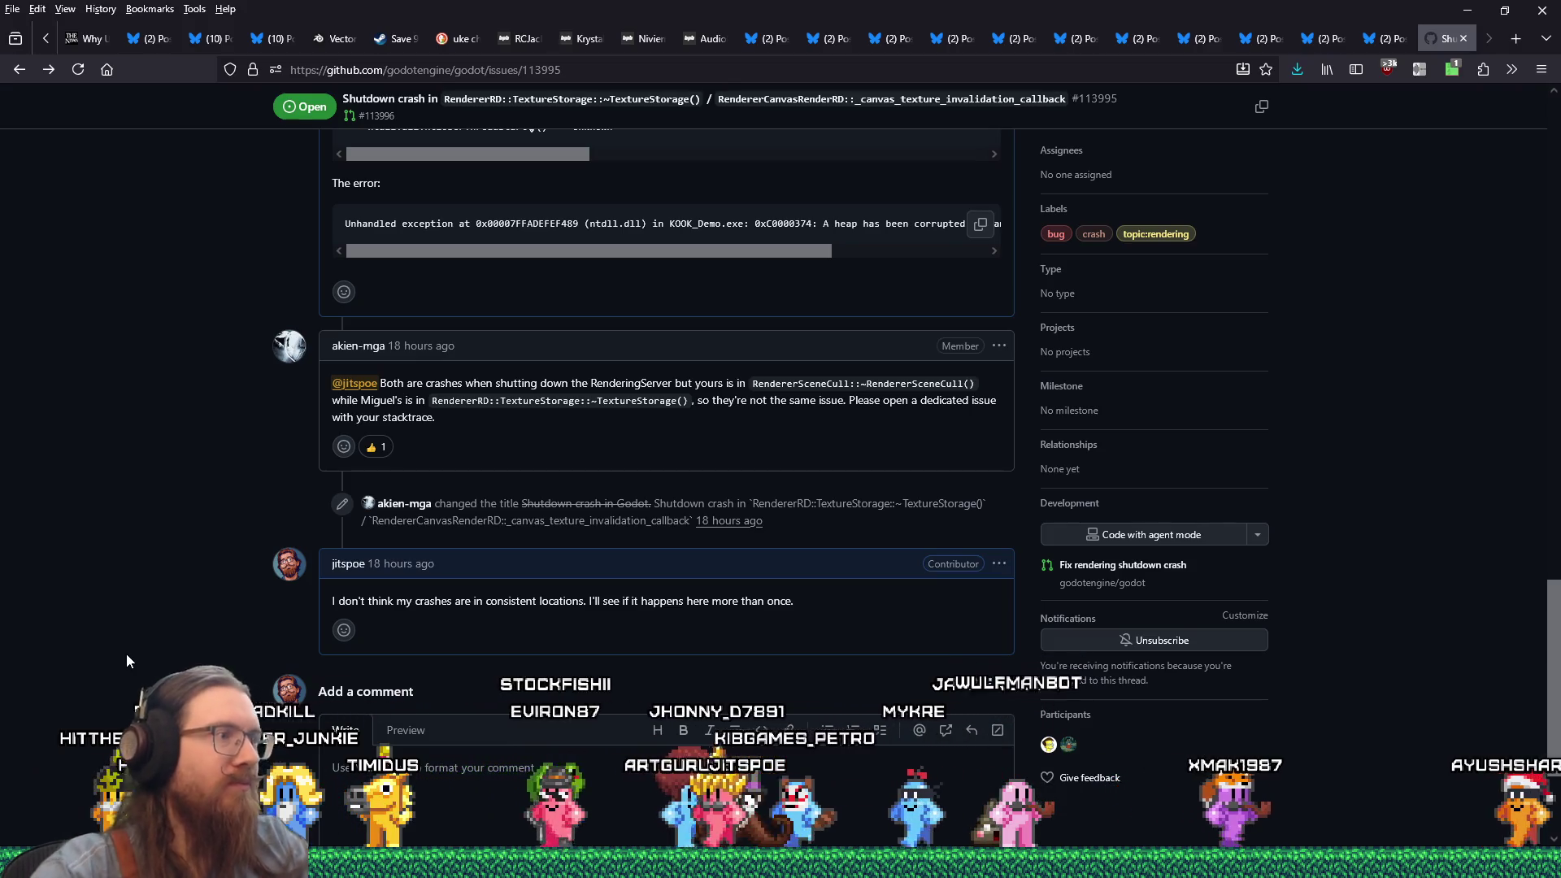
Save the Bluesky church photo into the graveyard folder and close the post's tab.
{"action": "left_click", "coordinate": [1388, 49]}
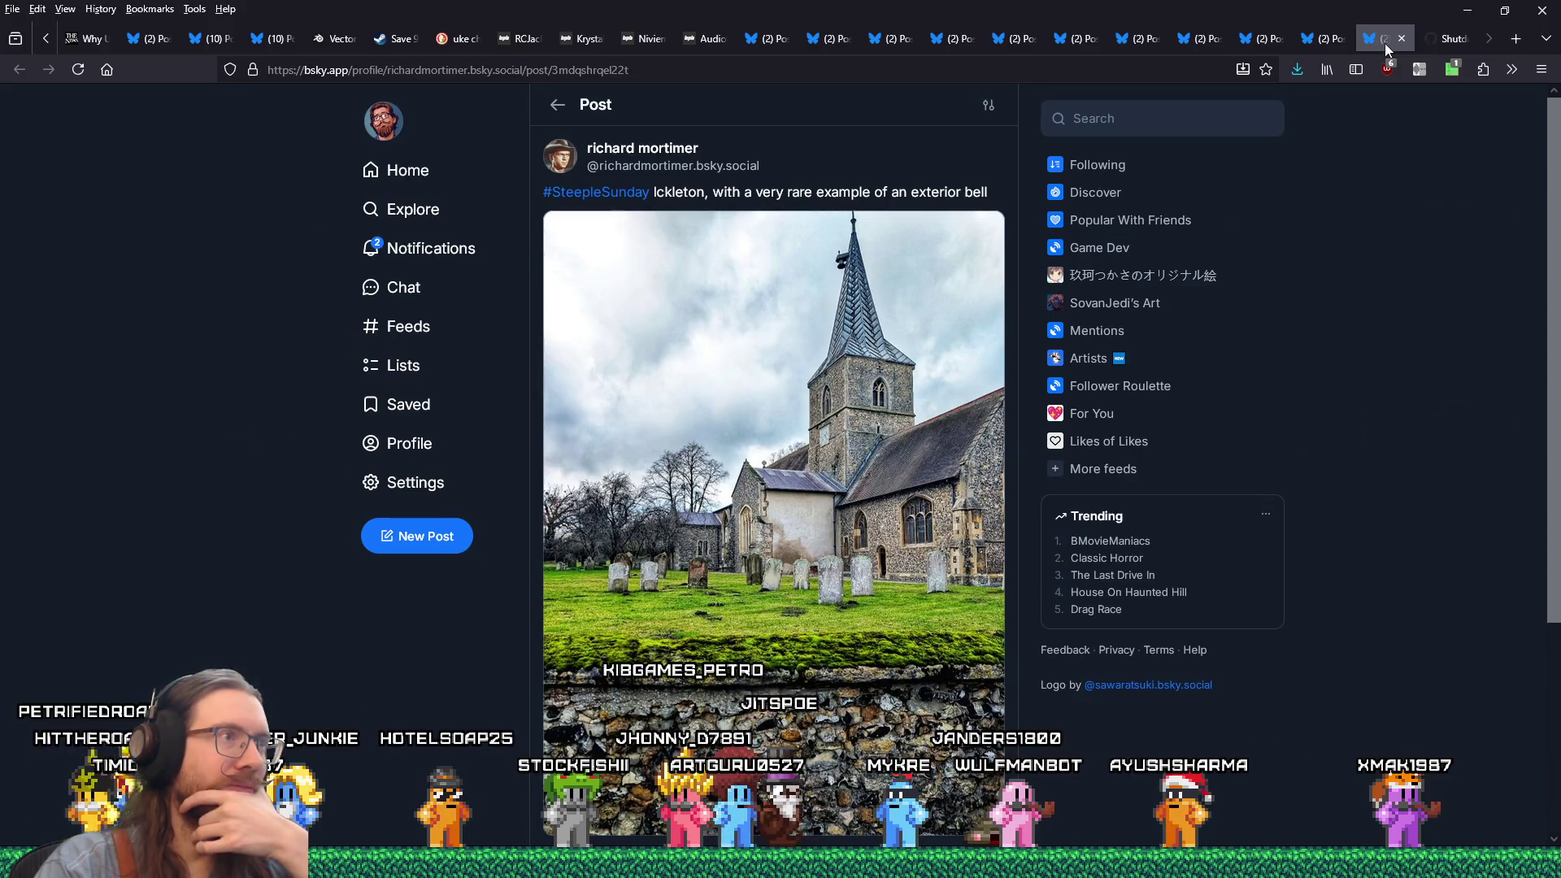
{"action": "left_click", "coordinate": [756, 420]}
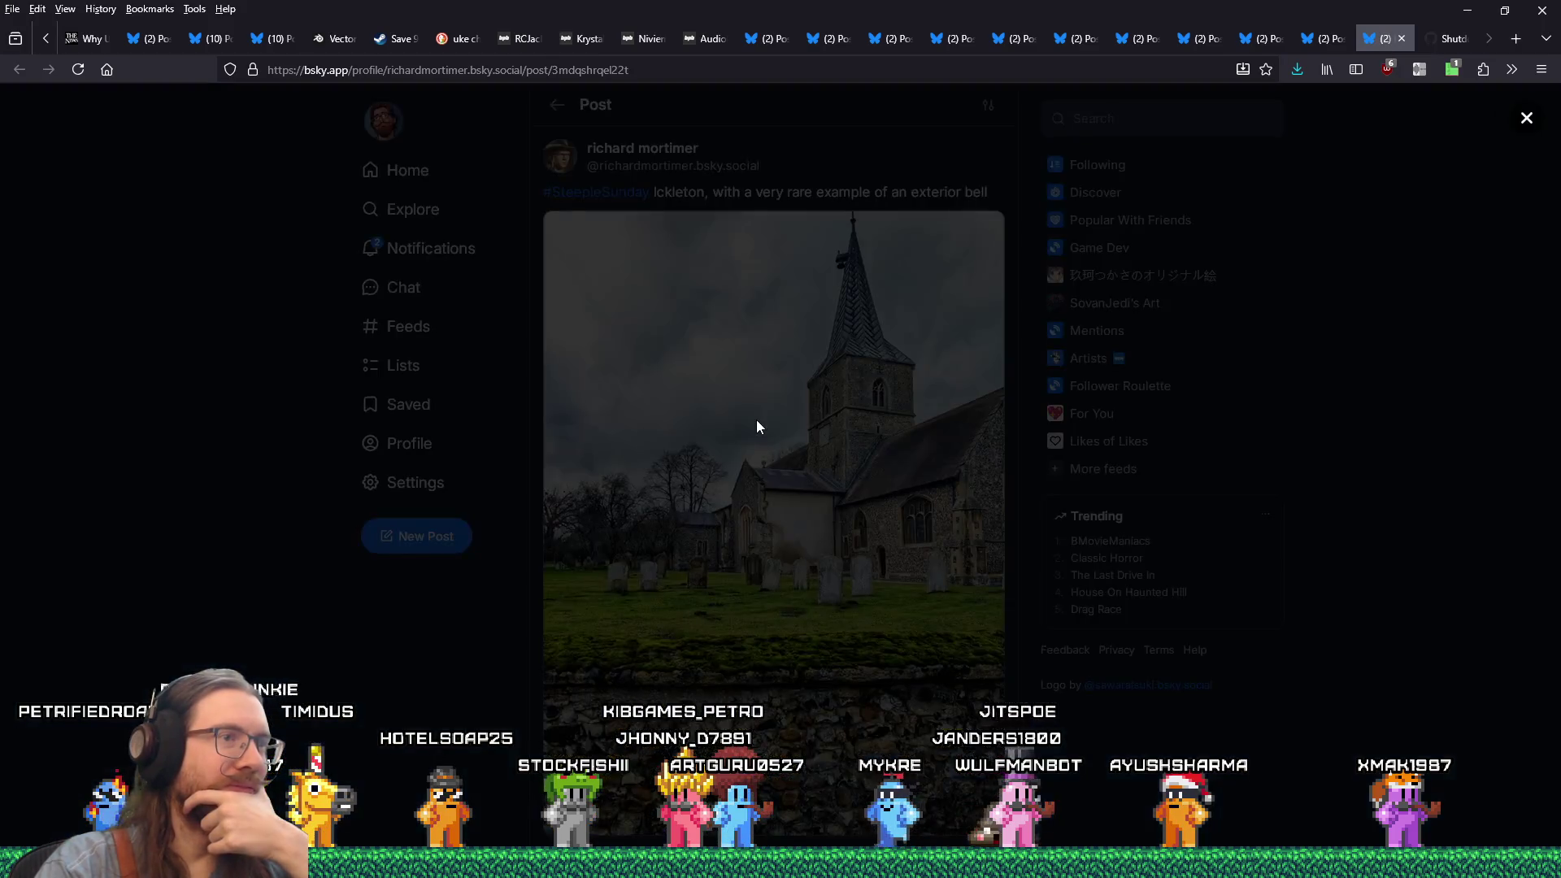
{"action": "right_click", "coordinate": [833, 342]}
{"action": "left_click", "coordinate": [857, 379]}
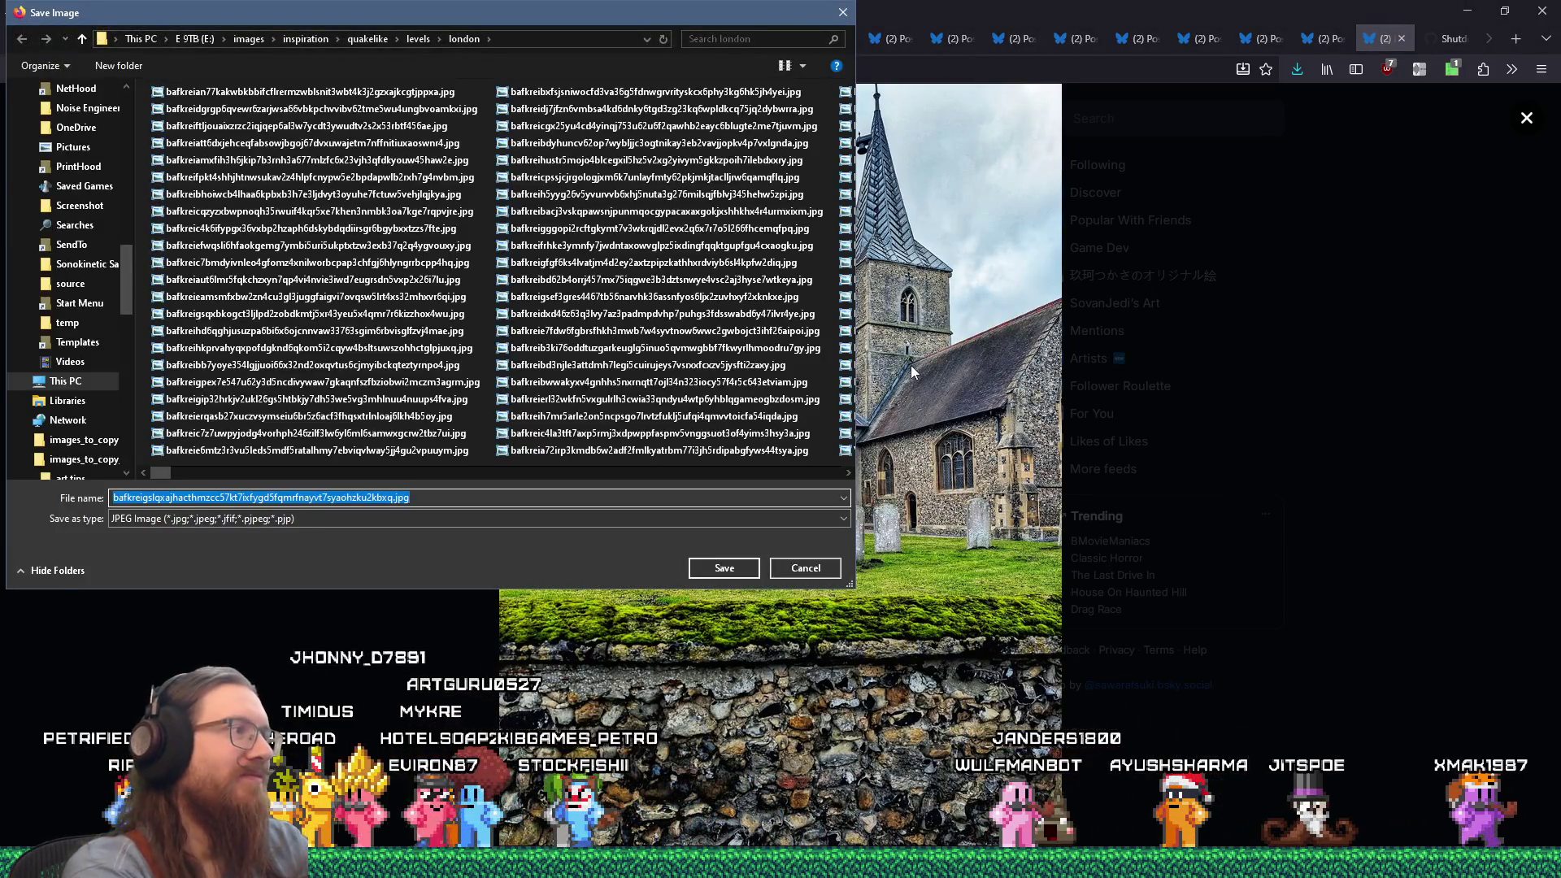
{"action": "type", "text": "..\\gravey"}
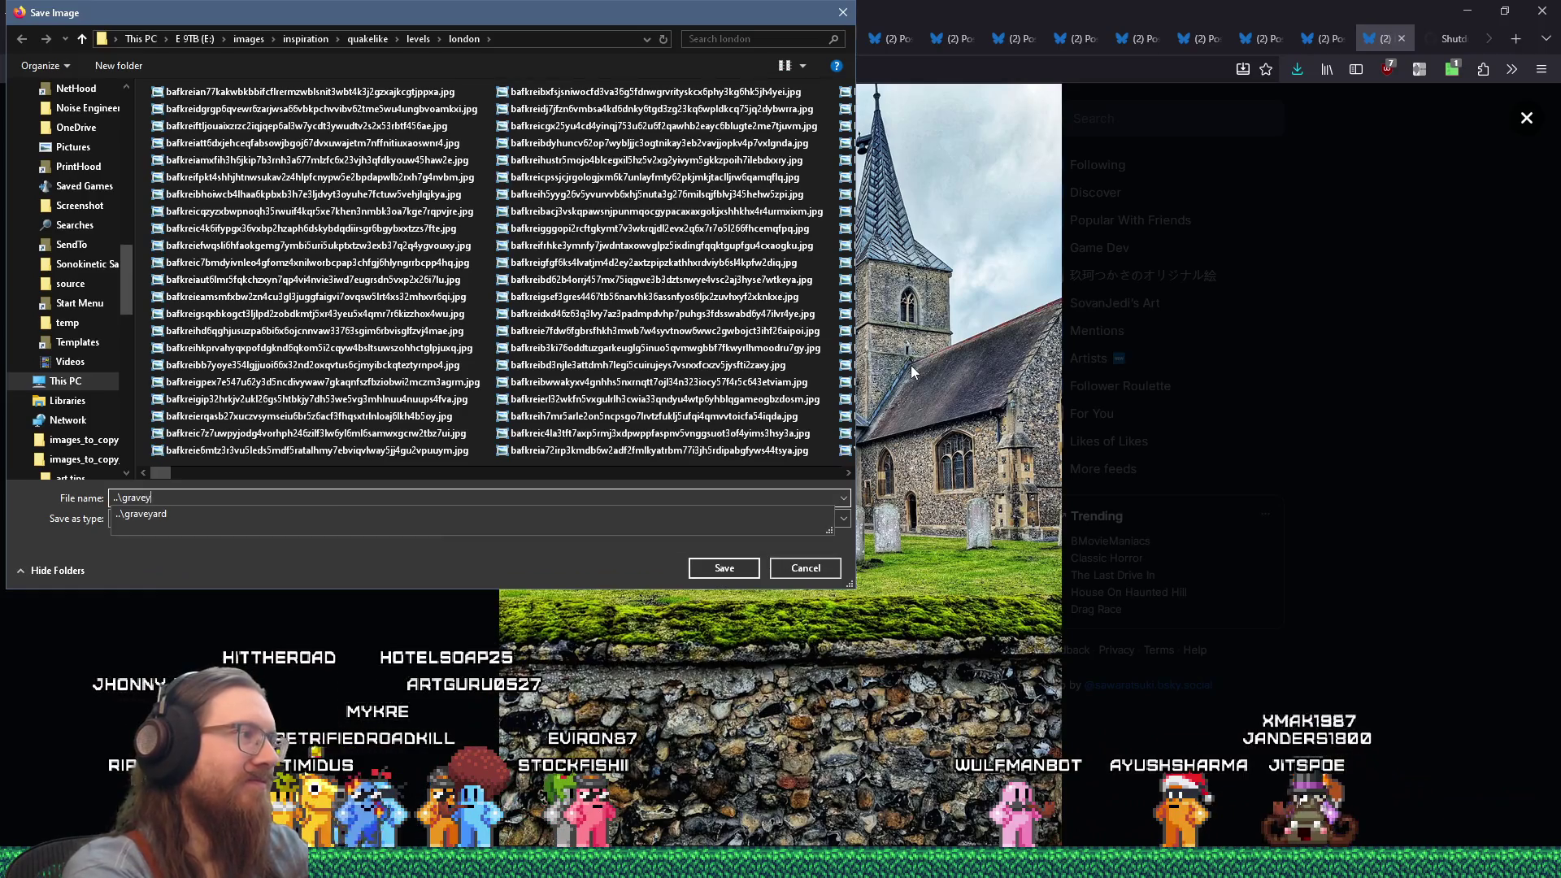
{"action": "type", "text": "ard"}
{"action": "key", "text": "Return"}
{"action": "key", "text": "Return"}
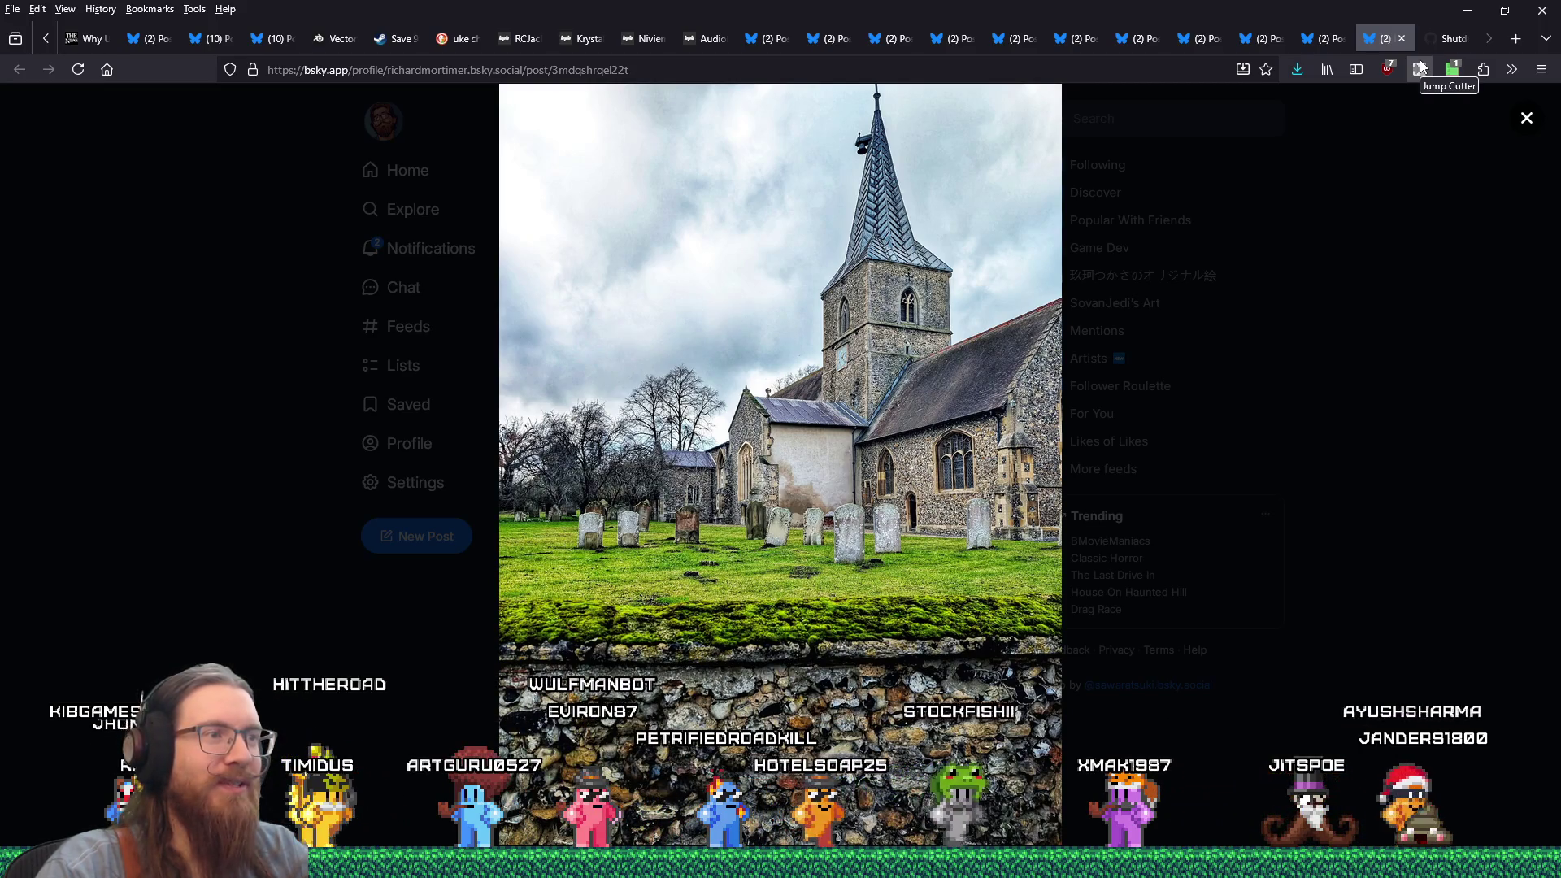
{"action": "left_click", "coordinate": [1404, 39]}
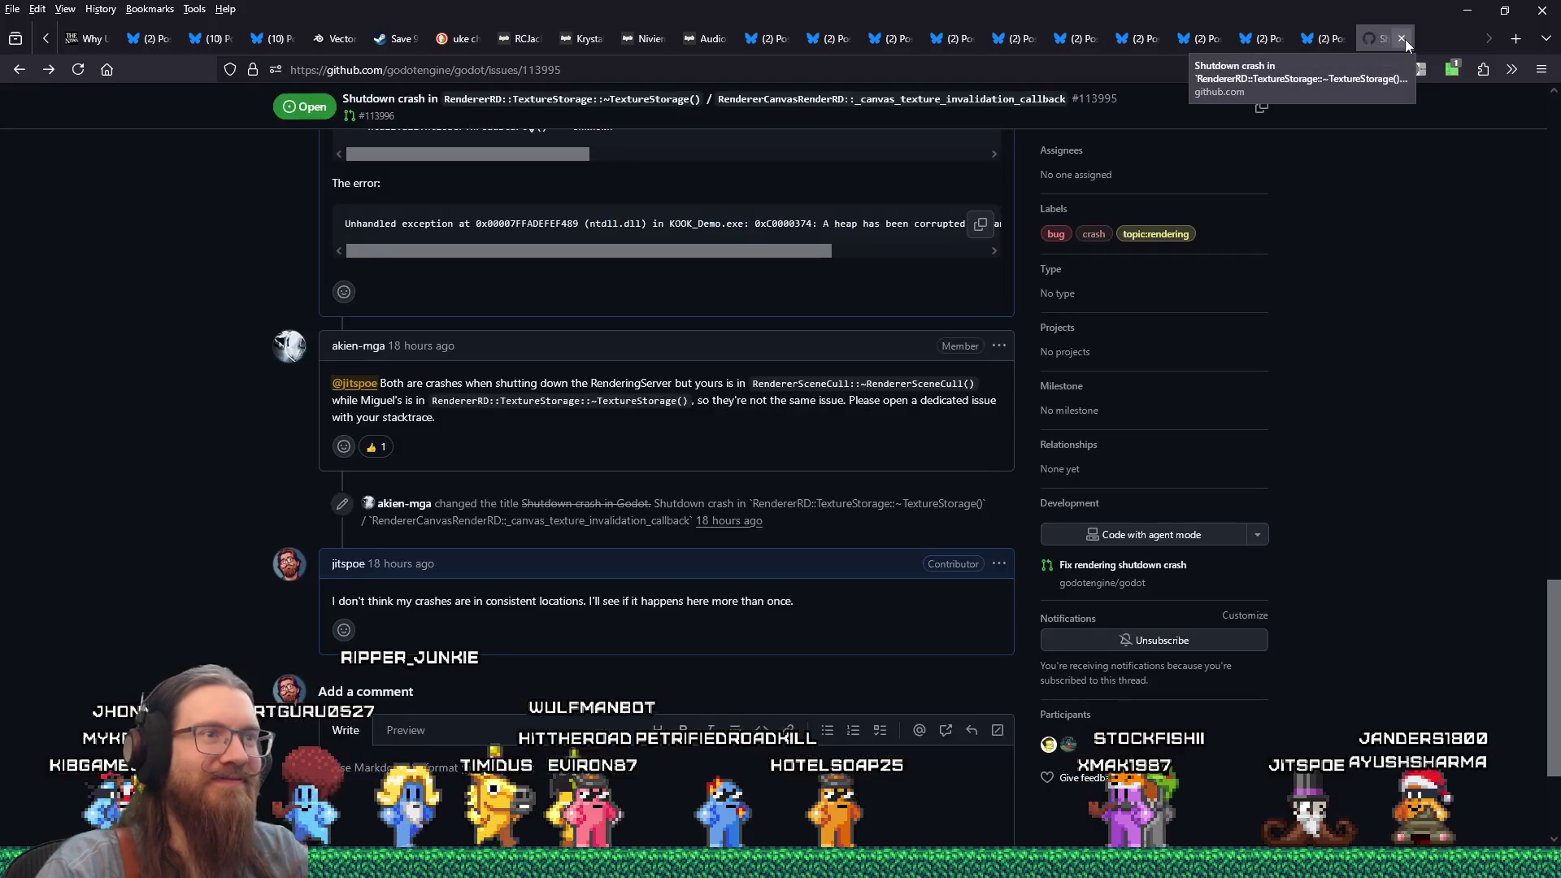
{"action": "key", "text": "alt+Tab"}
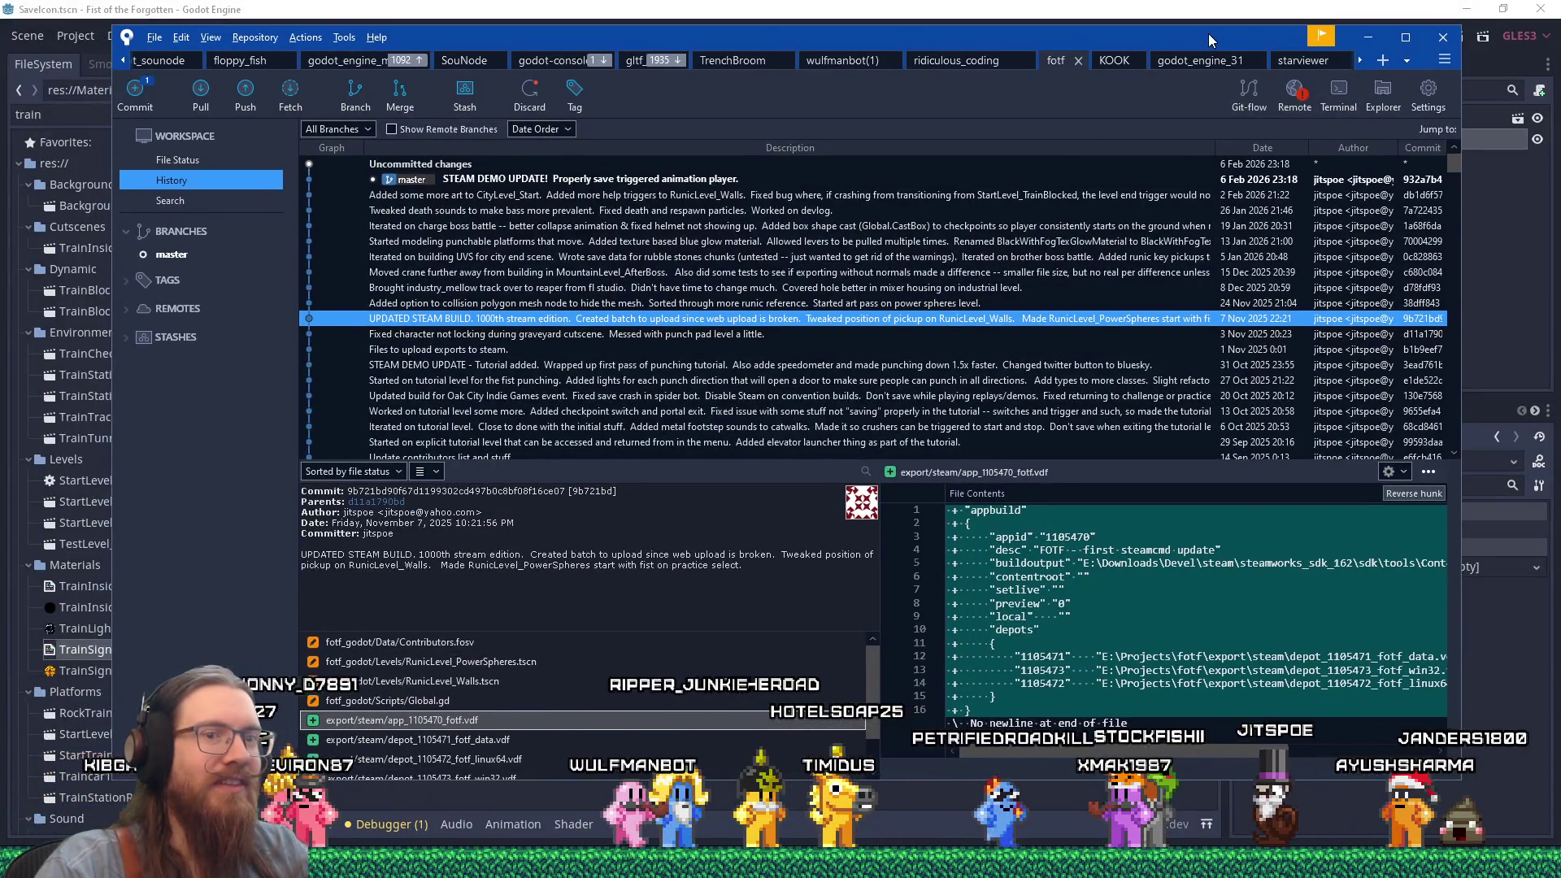
Minimize the git client and bring up fotf_todo.txt, checking its end then returning to the top.
{"action": "left_click", "coordinate": [1355, 35]}
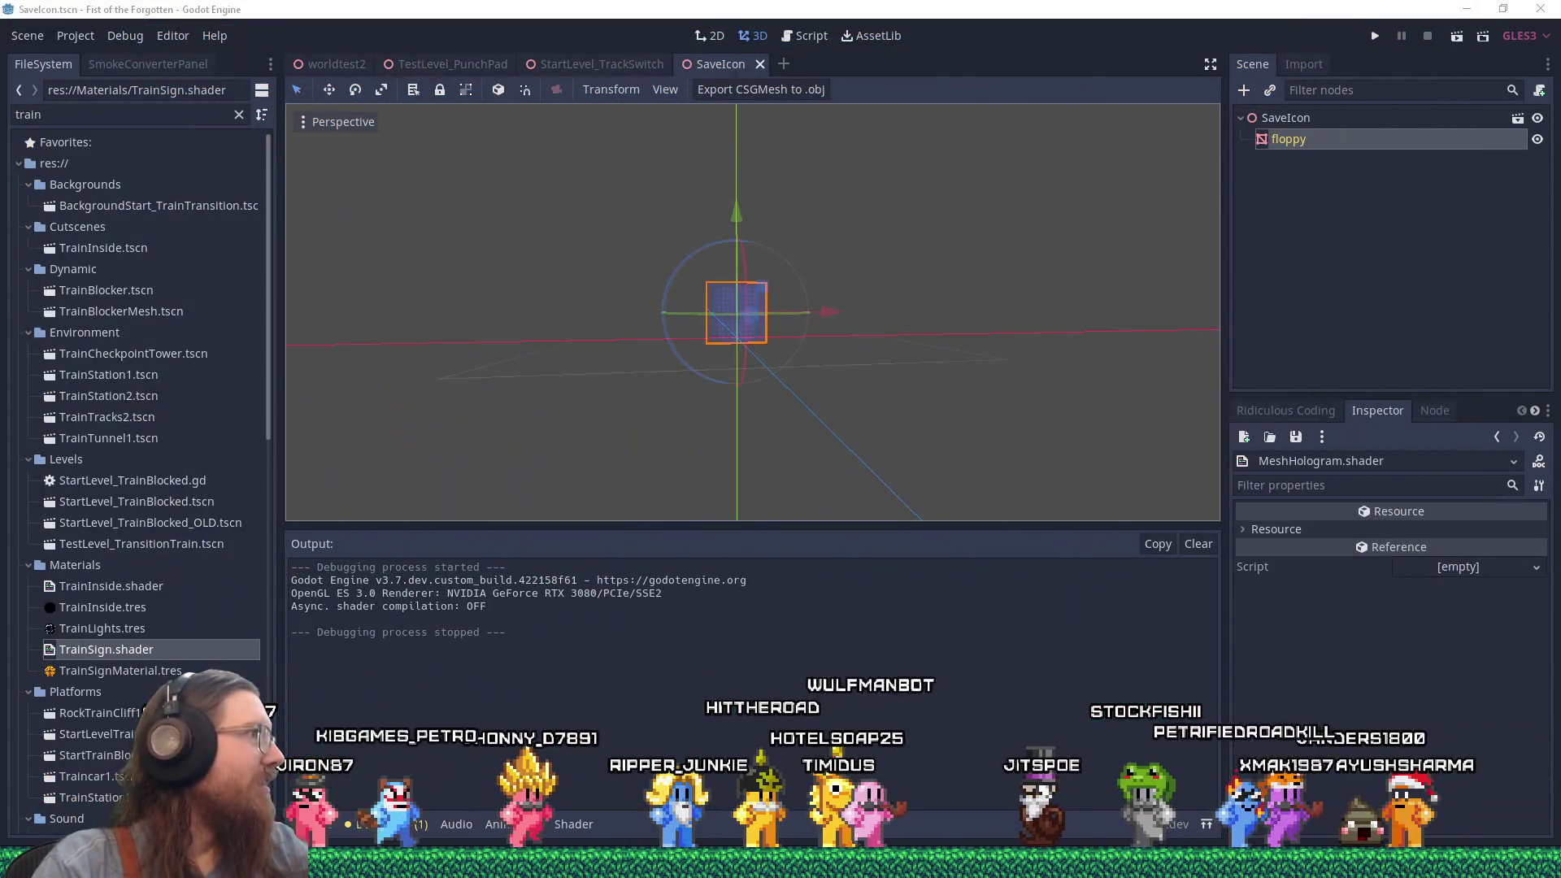
{"action": "key", "text": "alt+Tab"}
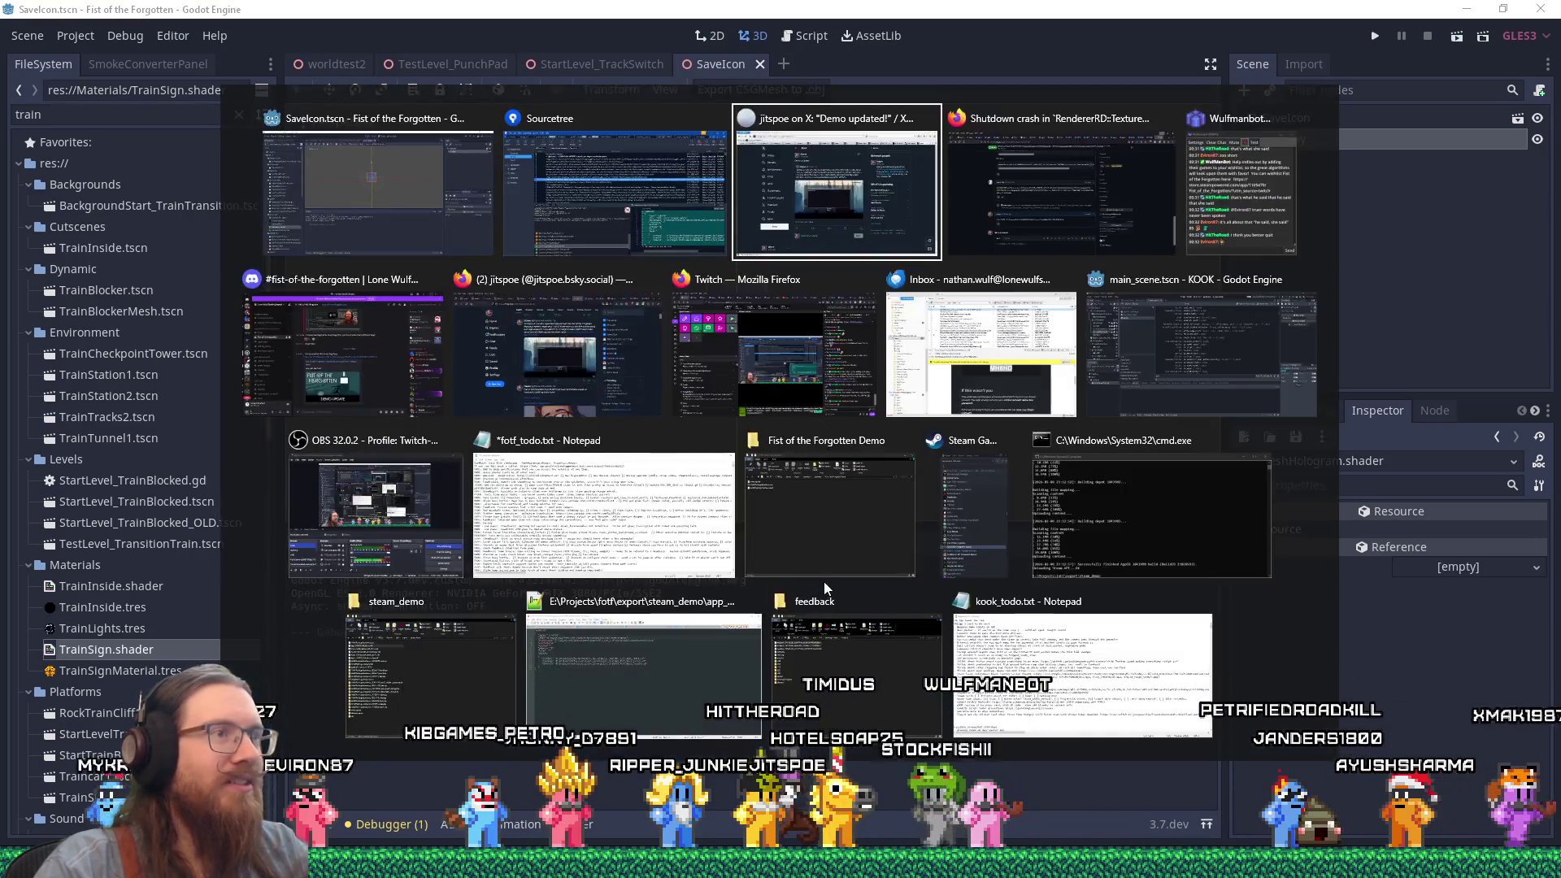
{"action": "left_click", "coordinate": [634, 500]}
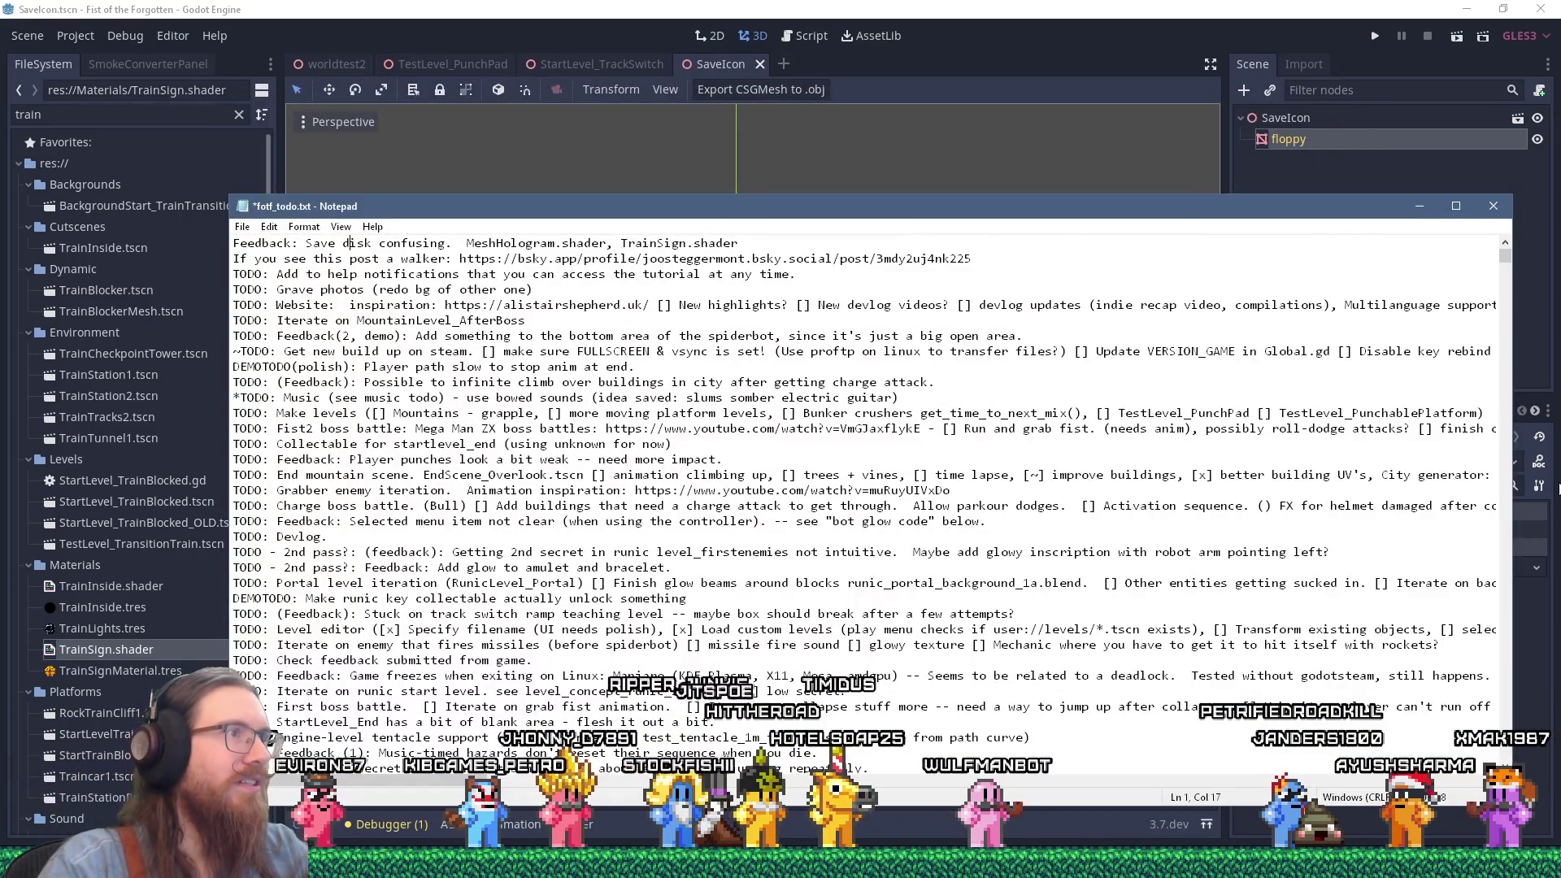
{"action": "key", "text": "ctrl+End"}
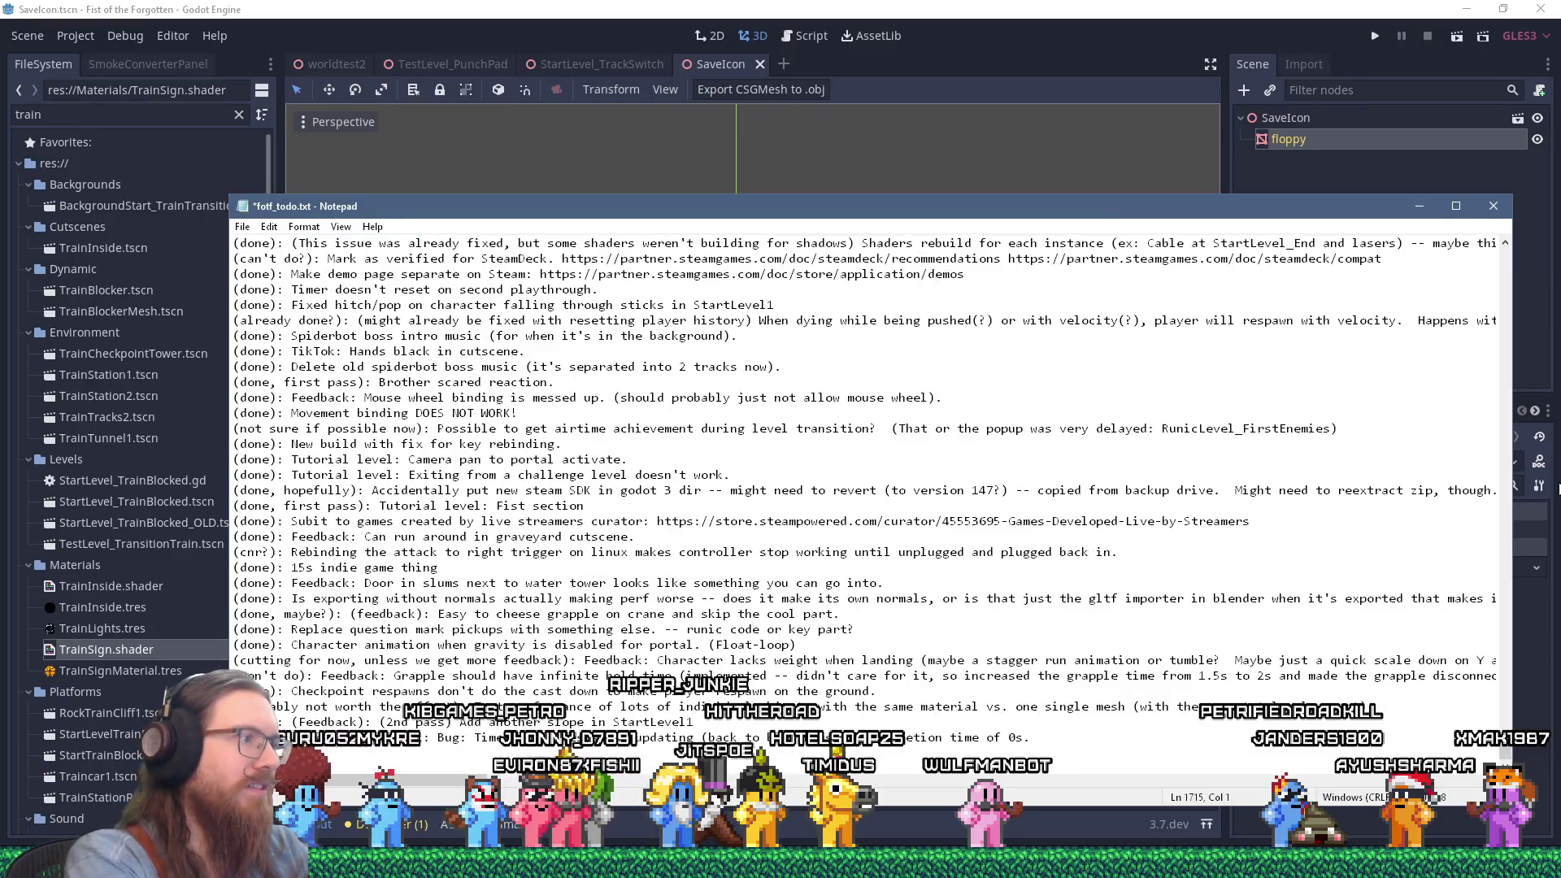
{"action": "scroll", "coordinate": [869, 488], "scroll_direction": "down", "scroll_amount": 1}
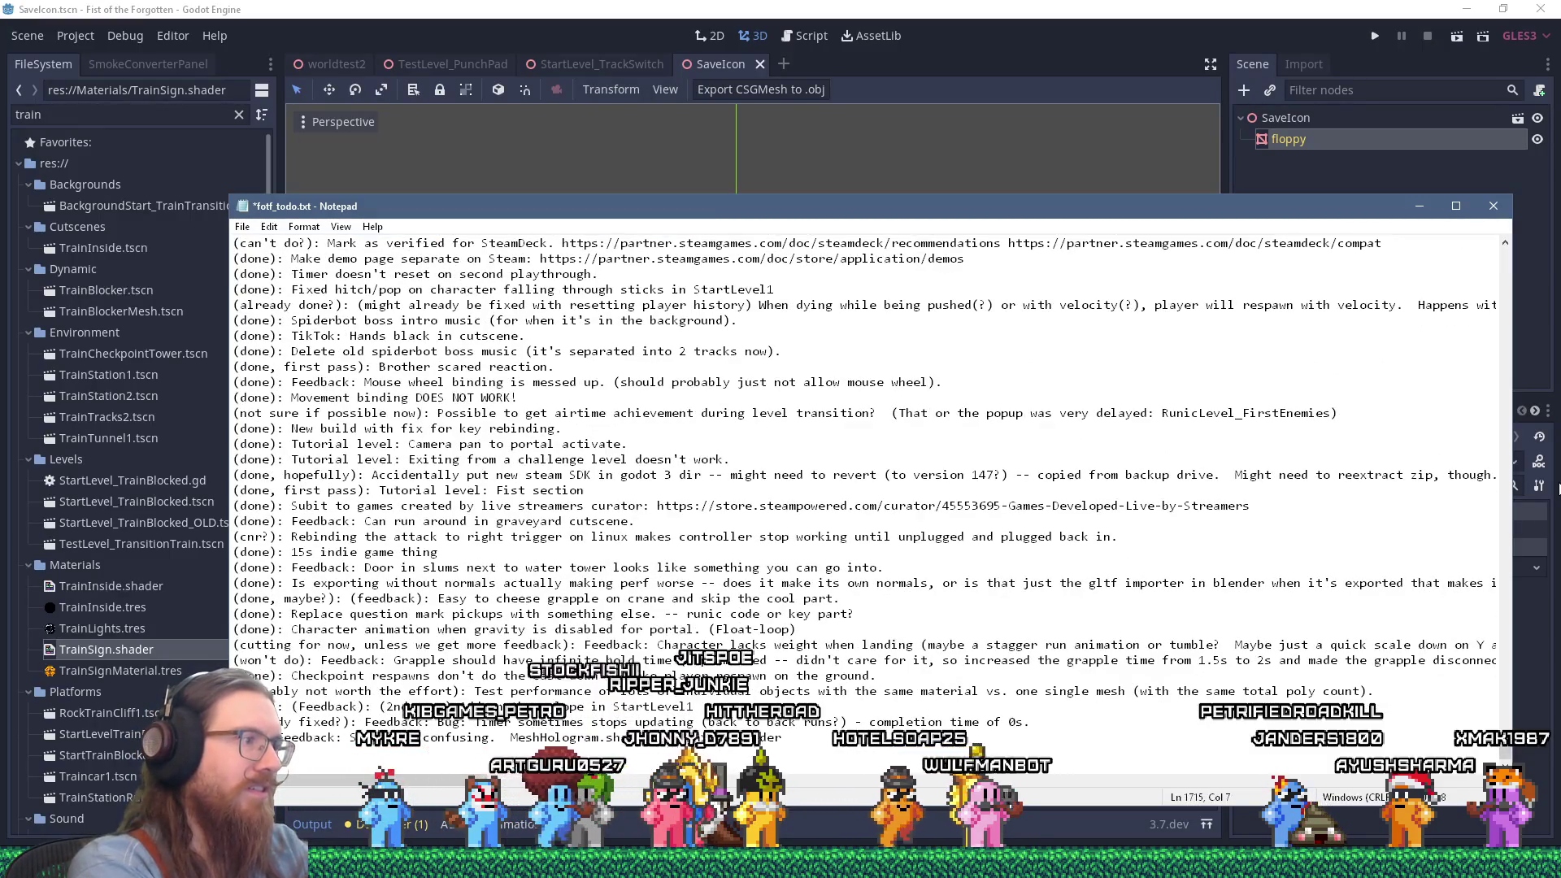
{"action": "key", "text": "ctrl+Home"}
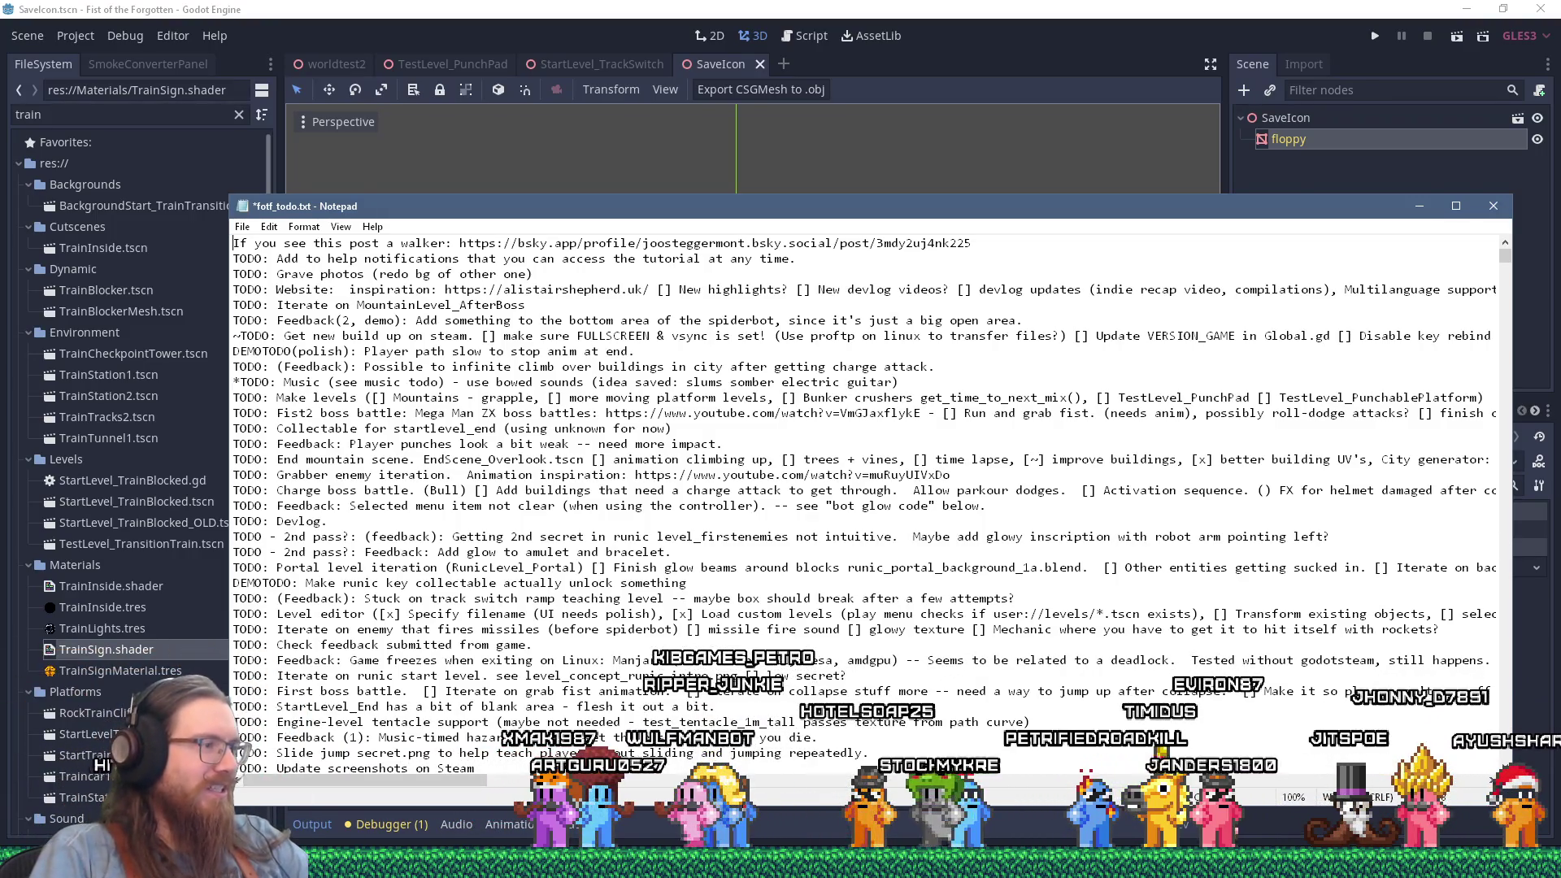
{"action": "key", "text": "alt+Tab"}
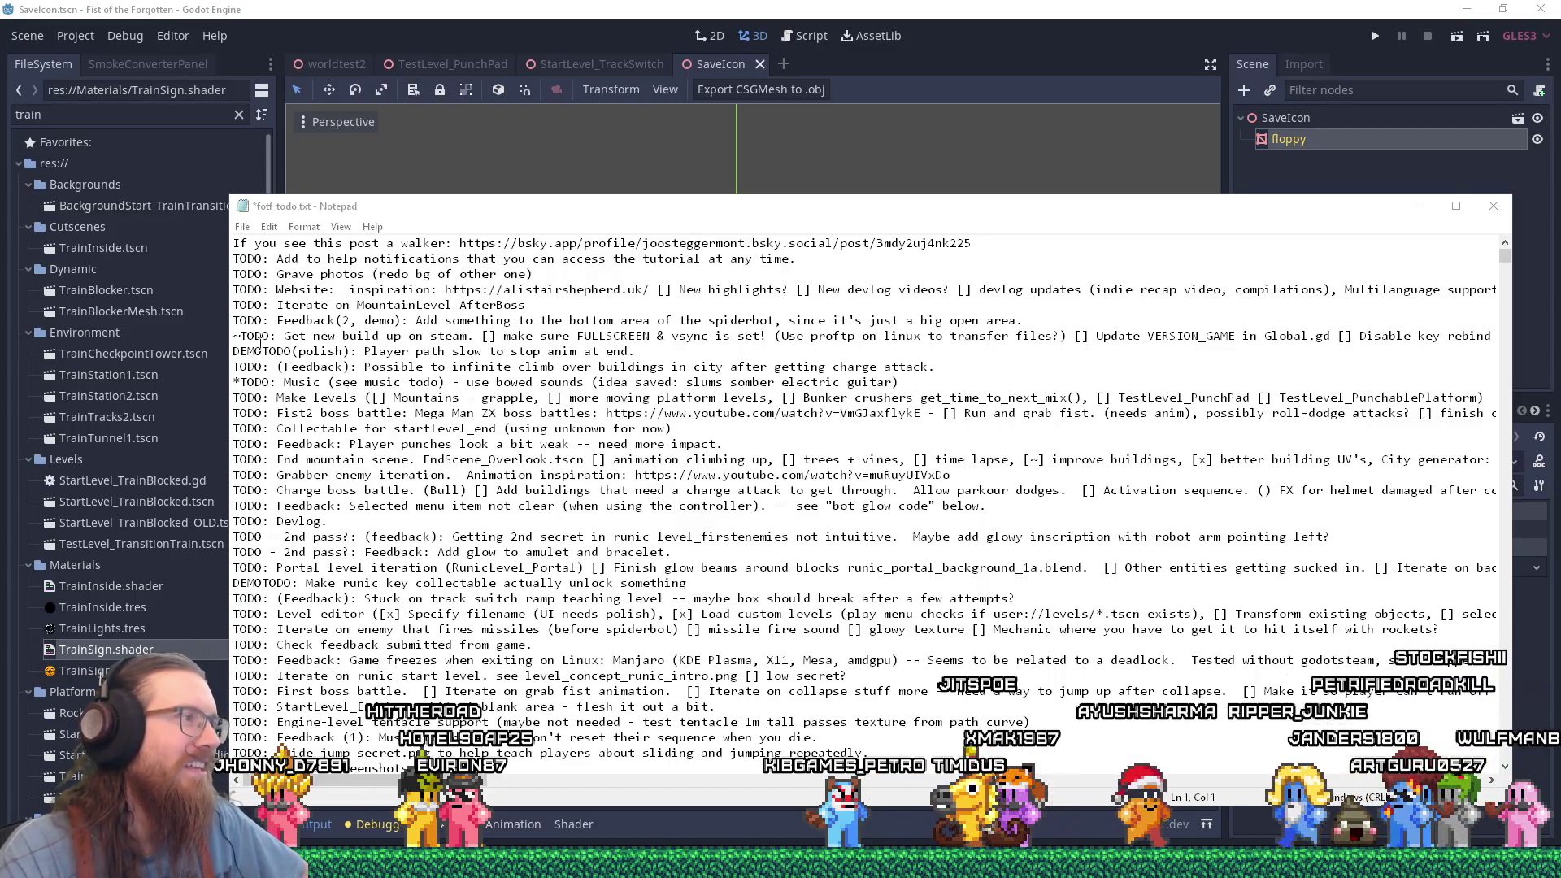
Delete the asterisk from the 'Get new build up on steam' line and select that line.
{"action": "double_click", "coordinate": [235, 336]}
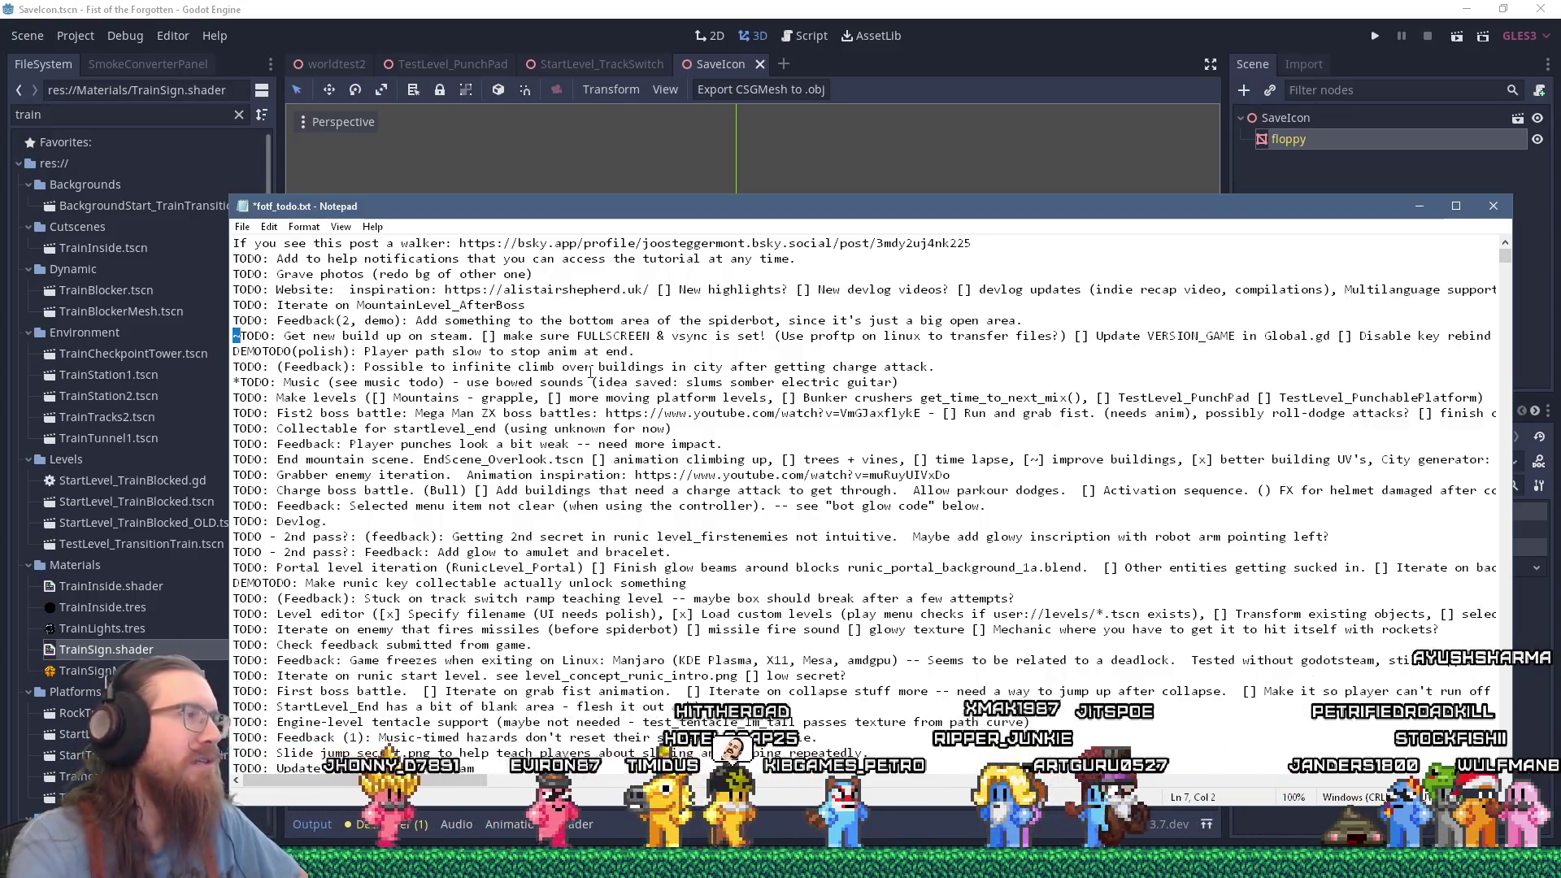
{"action": "key", "text": "Home"}
{"action": "key", "text": "shift+Down"}
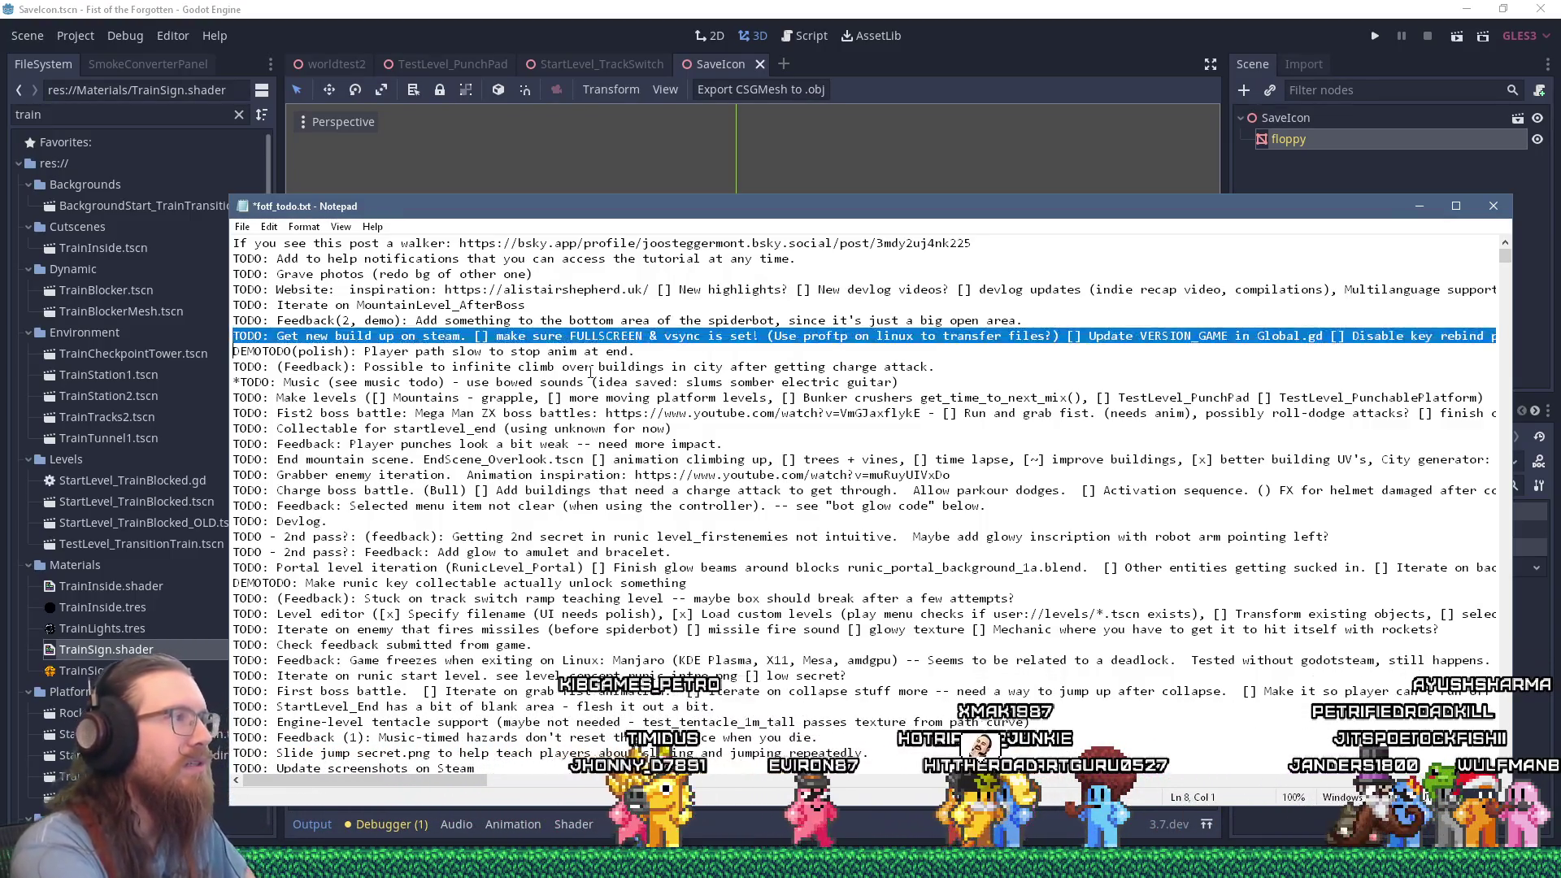
Cut the 'Get new build up on steam' line and paste it below the track switch ramp feedback entry.
{"action": "key", "text": "ctrl+x"}
{"action": "key", "text": "Down"}
{"action": "key", "text": "Down"}
{"action": "key", "text": "Down"}
{"action": "key", "text": "Down"}
{"action": "key", "text": "Down"}
{"action": "key", "text": "Down"}
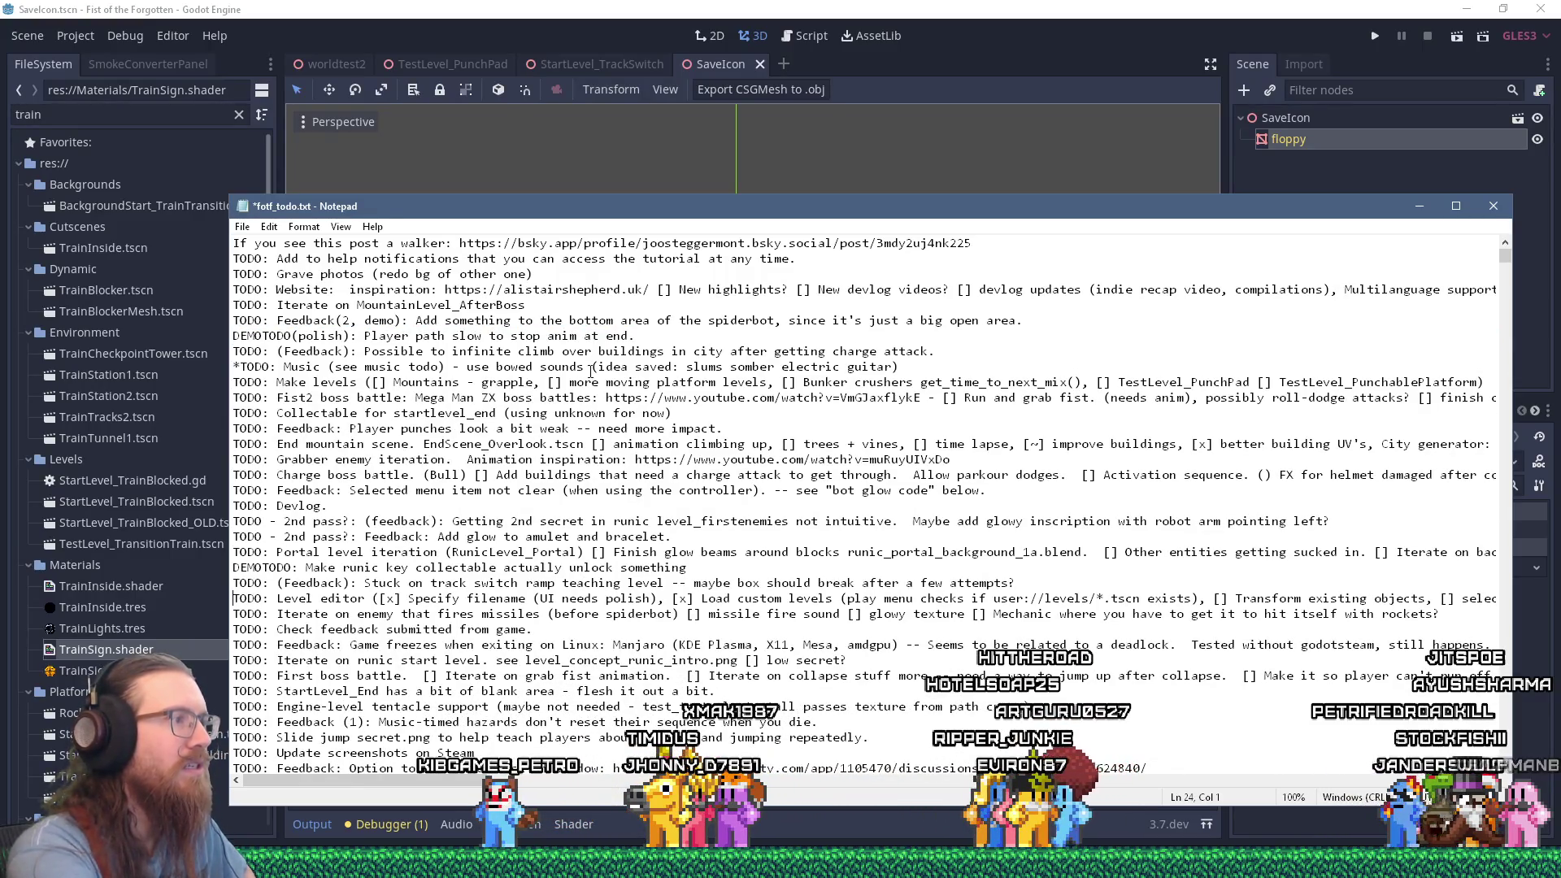
{"action": "key", "text": "ctrl+v"}
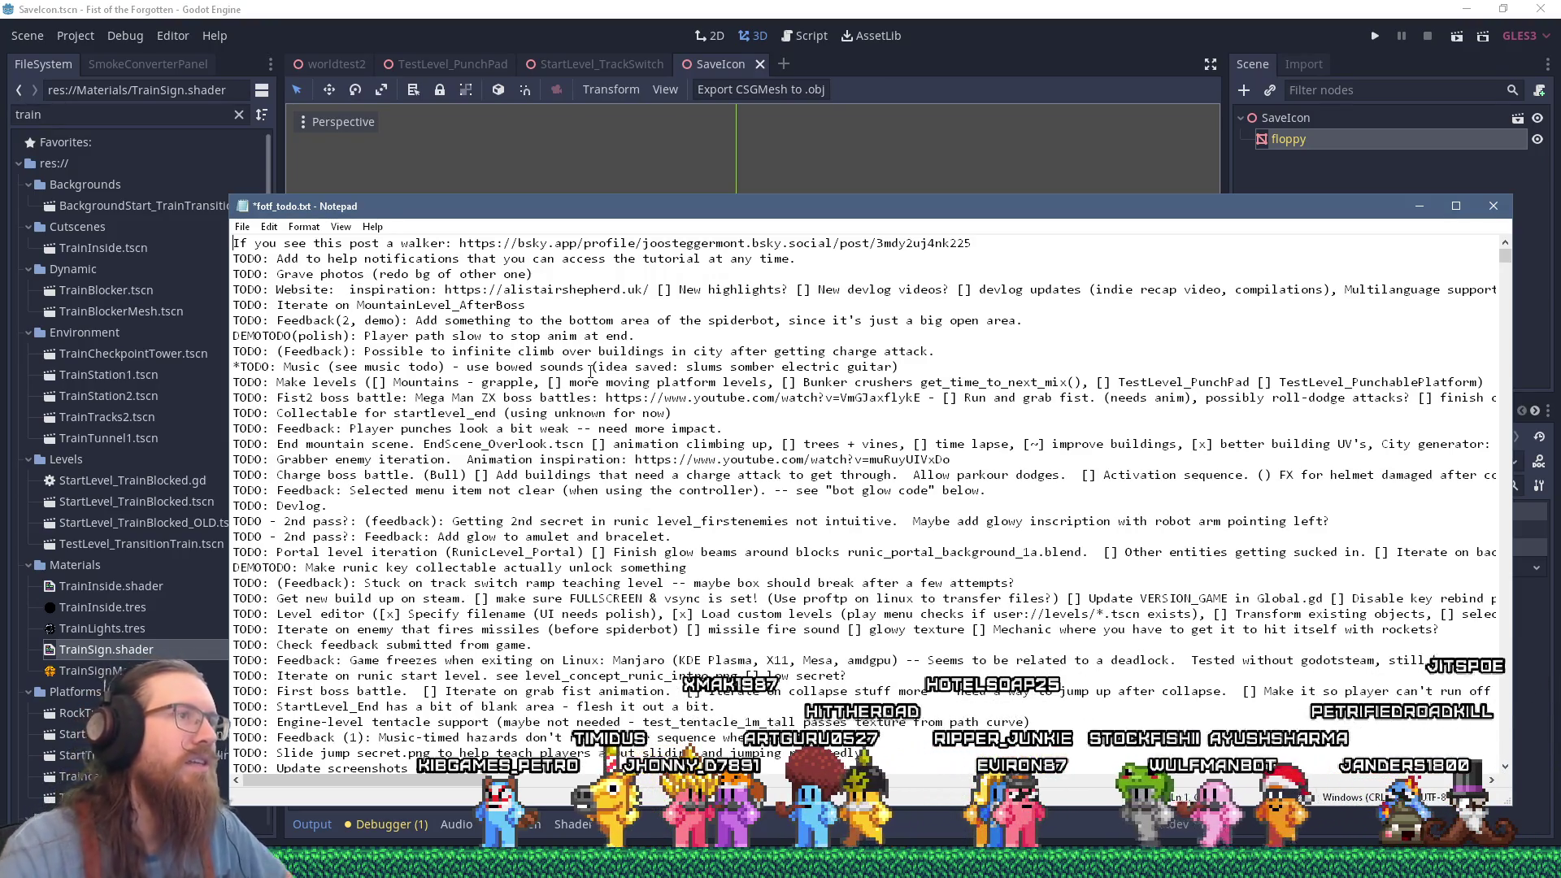
{"action": "left_click_drag", "start_coordinate": [234, 243], "coordinate": [246, 261]}
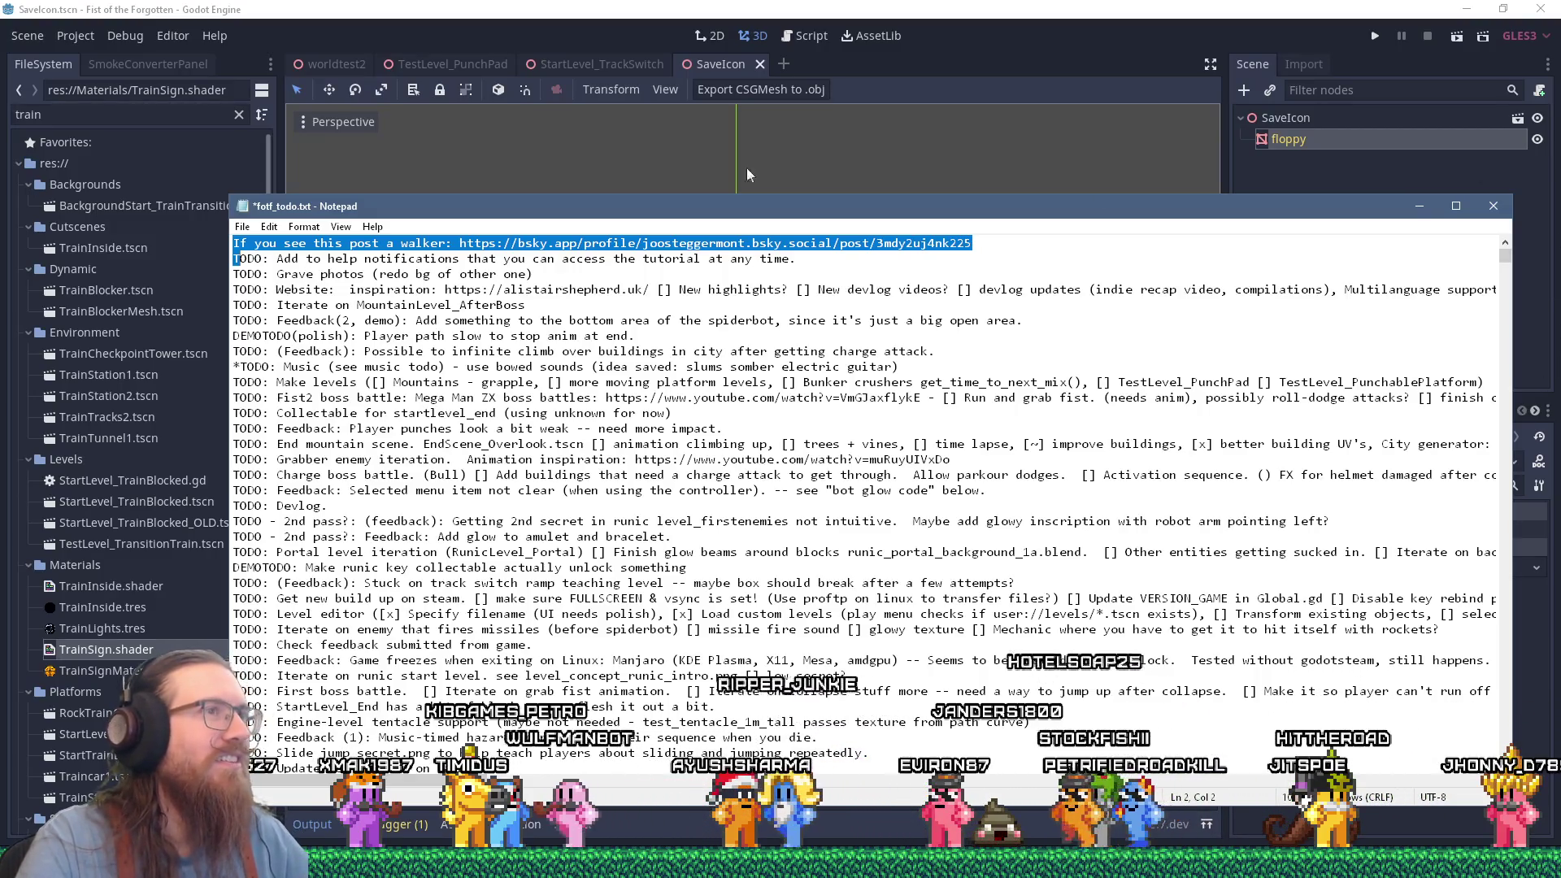
{"action": "left_click_drag", "start_coordinate": [585, 203], "coordinate": [566, 179]}
Save fotf_todo.txt with File > Save and reposition the Notepad window.
{"action": "left_click", "coordinate": [223, 204]}
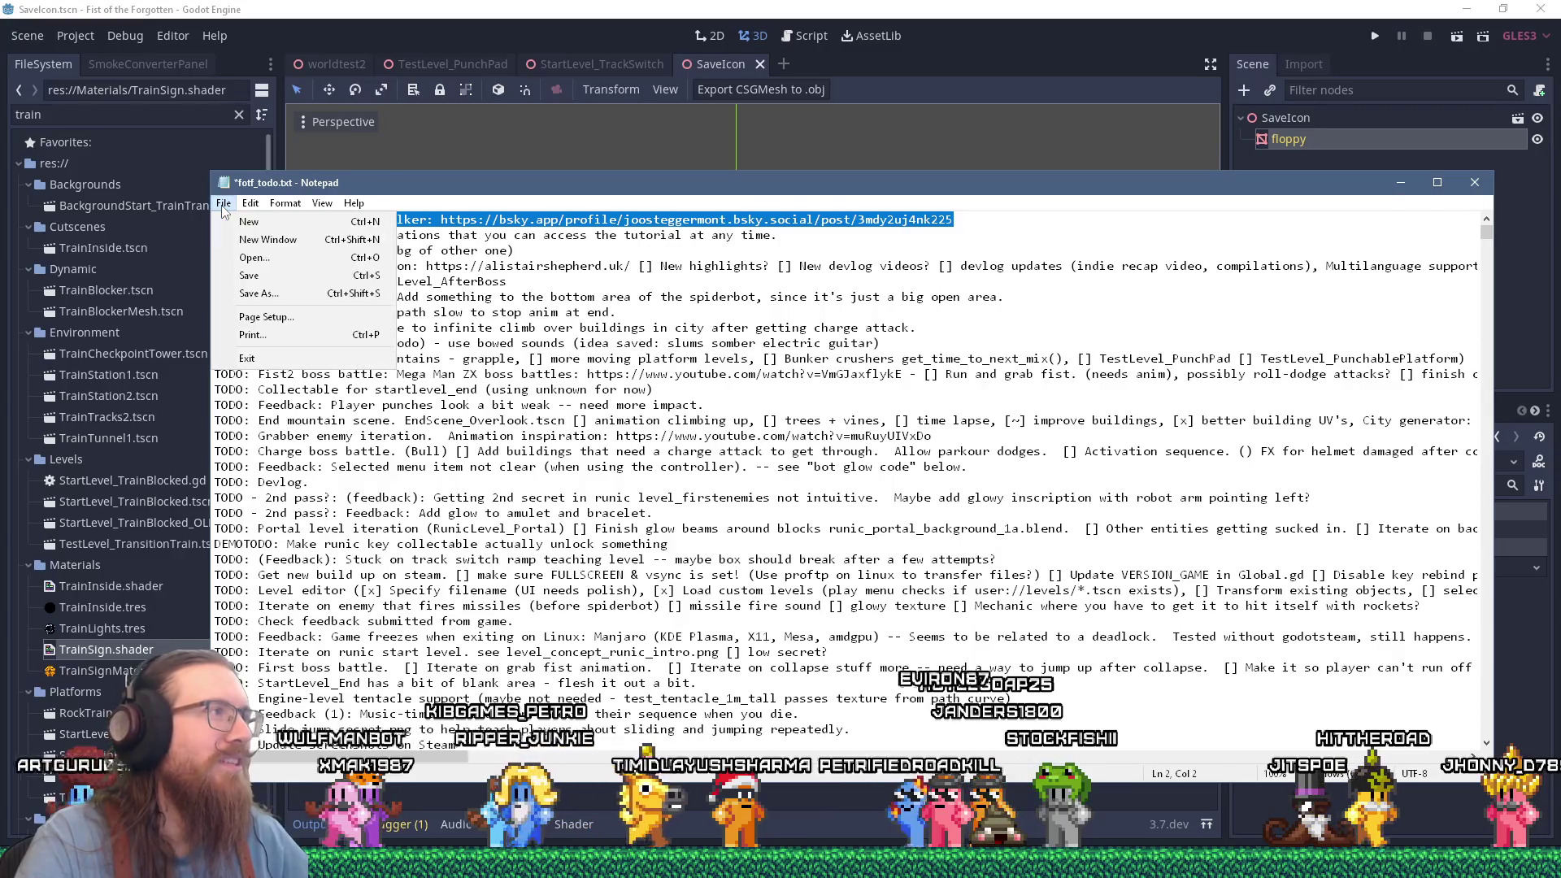
{"action": "left_click", "coordinate": [248, 276]}
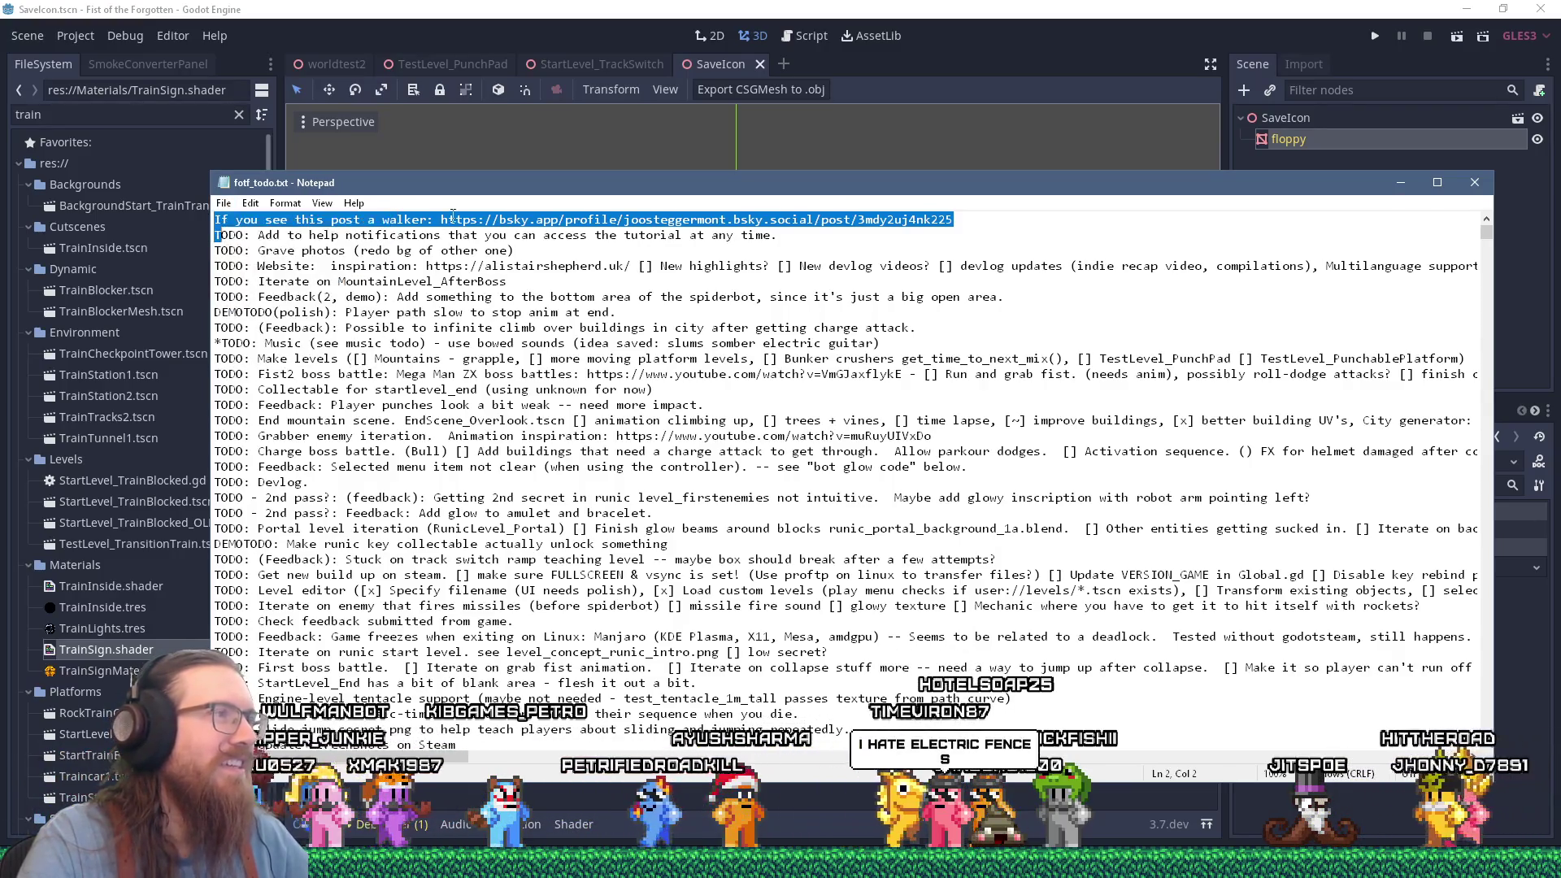
{"action": "left_click", "coordinate": [443, 218]}
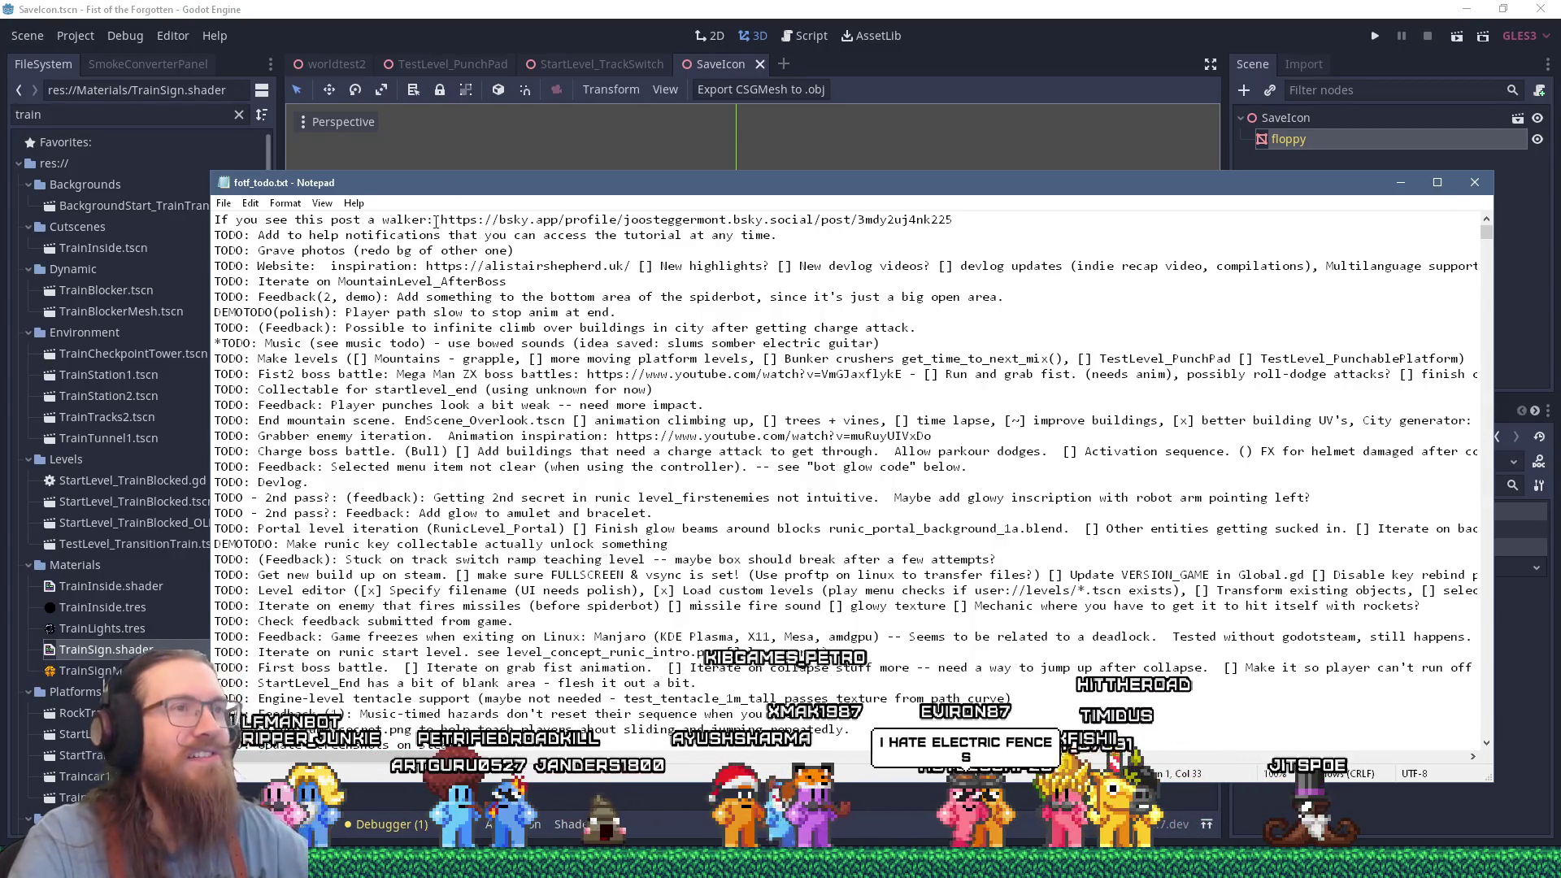
{"action": "mouse_move", "coordinate": [774, 188]}
{"action": "left_mouse_down"}
{"action": "mouse_move", "coordinate": [806, 200]}
{"action": "mouse_move", "coordinate": [720, 132]}
{"action": "left_mouse_up"}
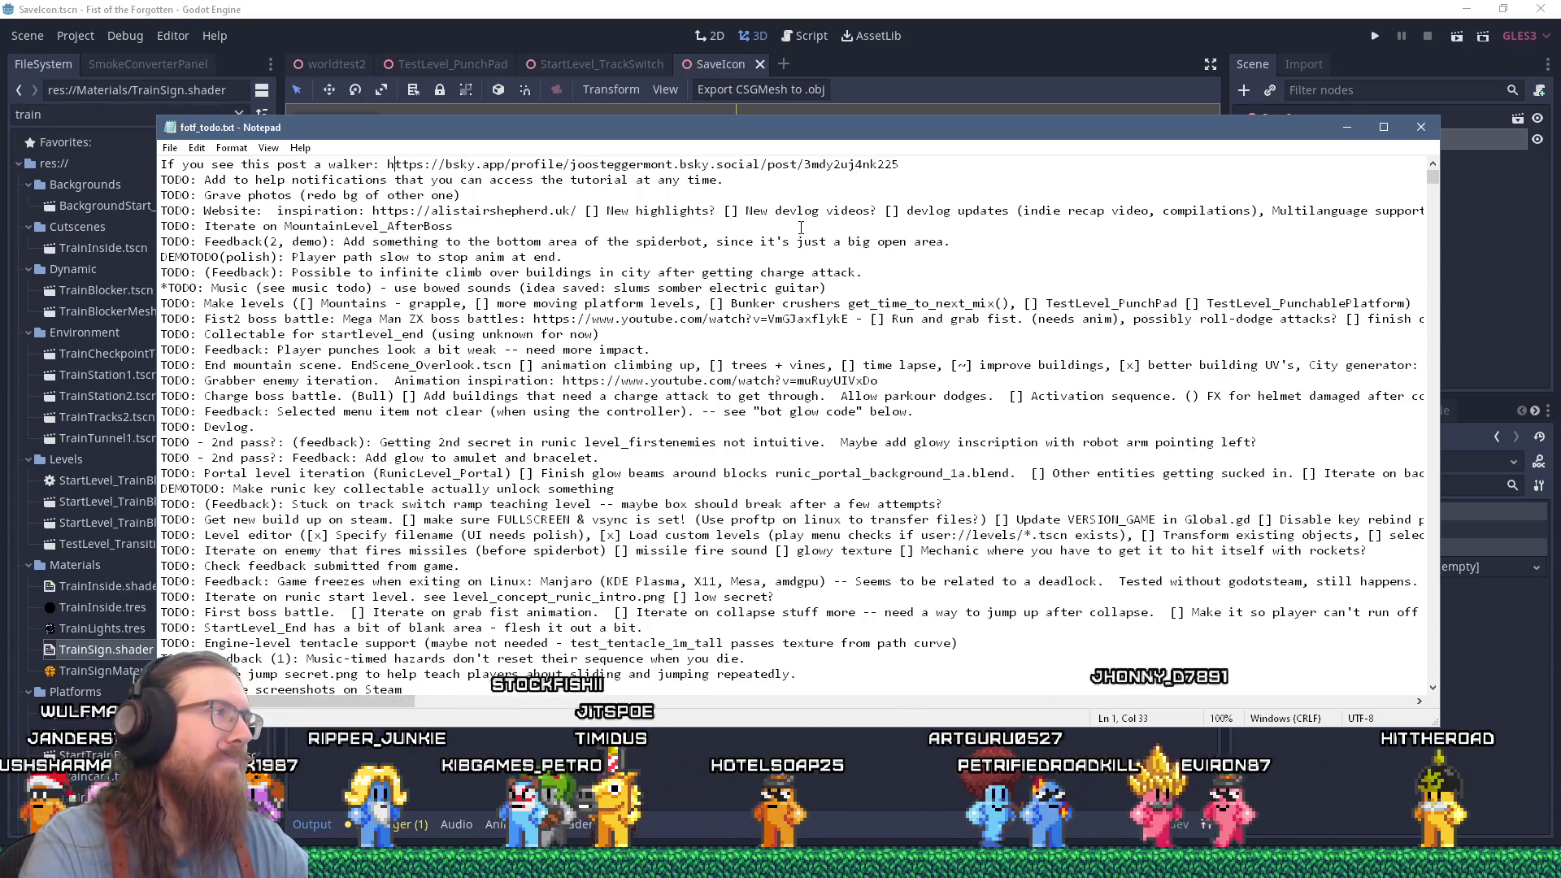
{"action": "mouse_move", "coordinate": [732, 137]}
{"action": "left_mouse_down"}
{"action": "mouse_move", "coordinate": [768, 156]}
{"action": "mouse_move", "coordinate": [746, 126]}
{"action": "left_mouse_up"}
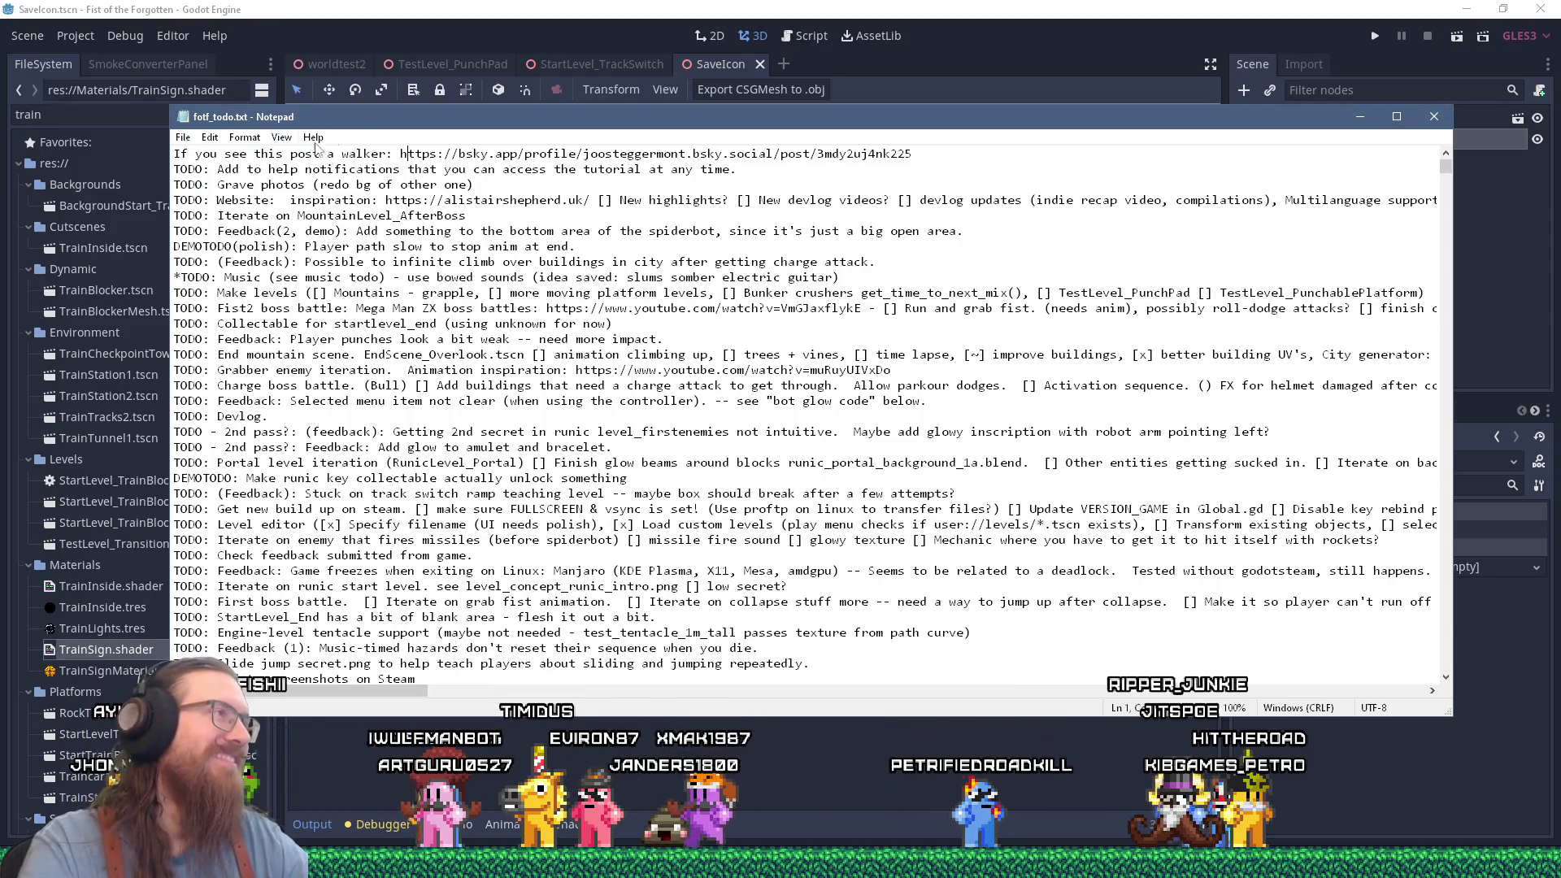
{"action": "left_click_drag", "start_coordinate": [406, 126], "coordinate": [429, 126]}
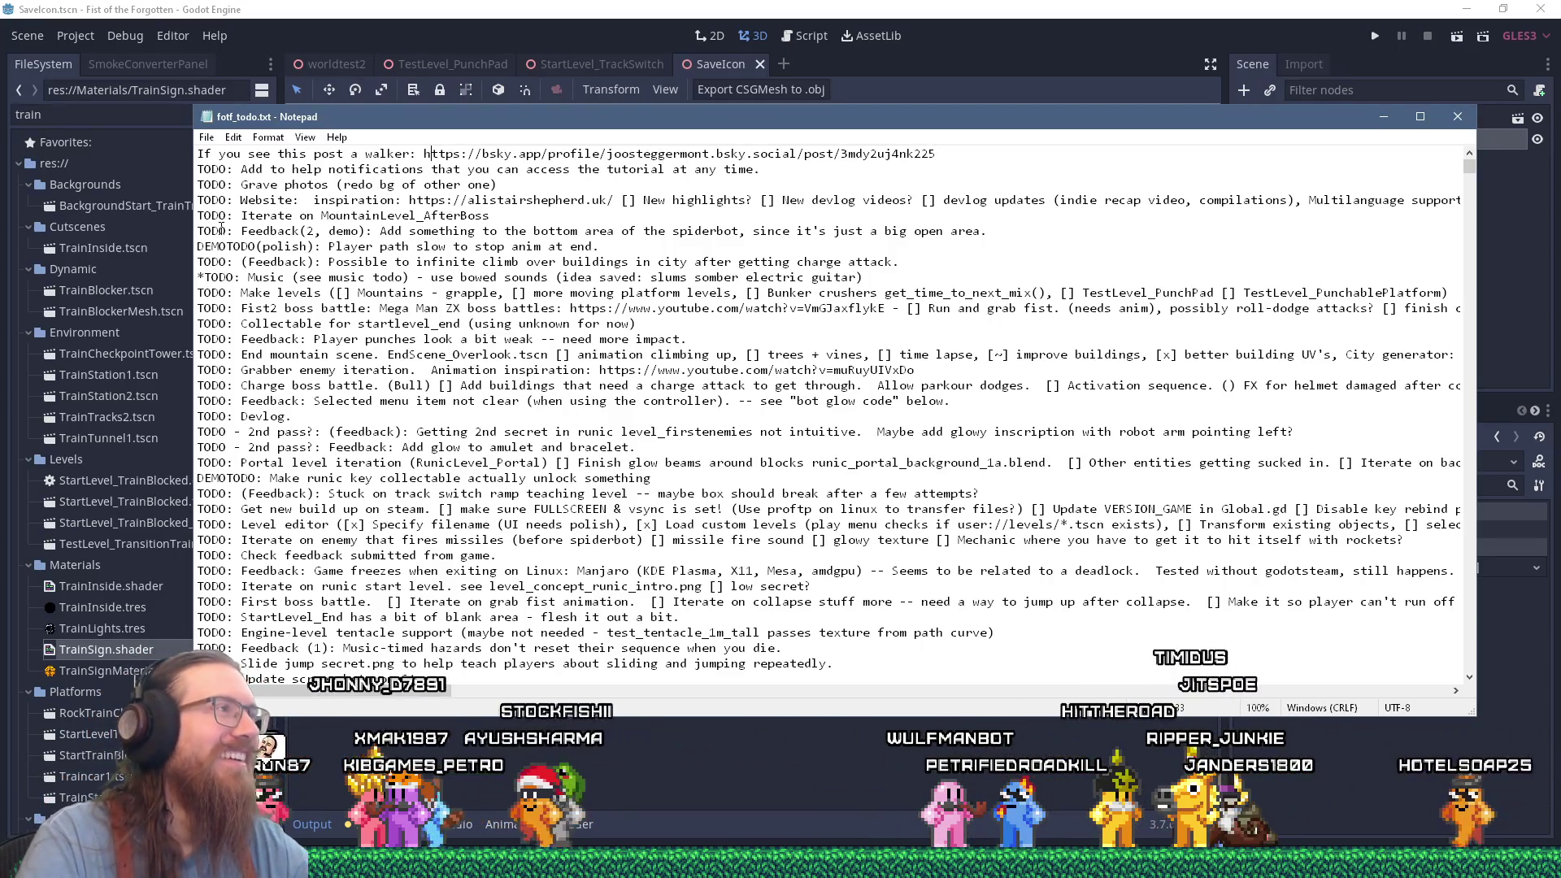
Copy 'If you see this post a walker' from the todo file's first line.
{"action": "left_click_drag", "start_coordinate": [405, 154], "coordinate": [935, 155]}
{"action": "left_click_drag", "start_coordinate": [411, 154], "coordinate": [197, 154]}
{"action": "right_click", "coordinate": [248, 162]}
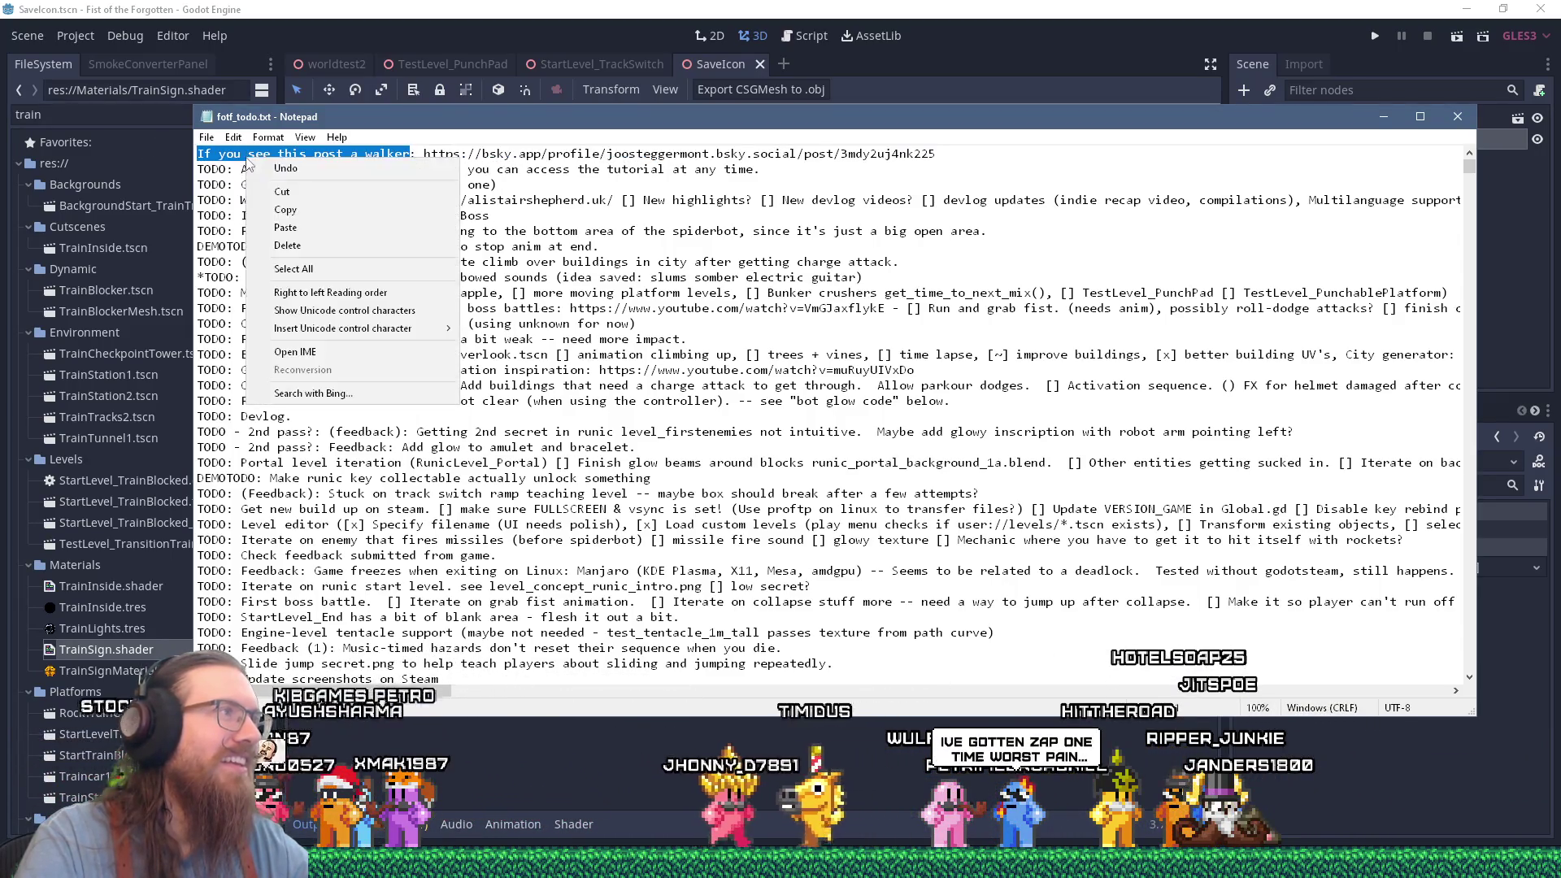
{"action": "left_click", "coordinate": [285, 210]}
{"action": "mouse_move", "coordinate": [781, 863]}
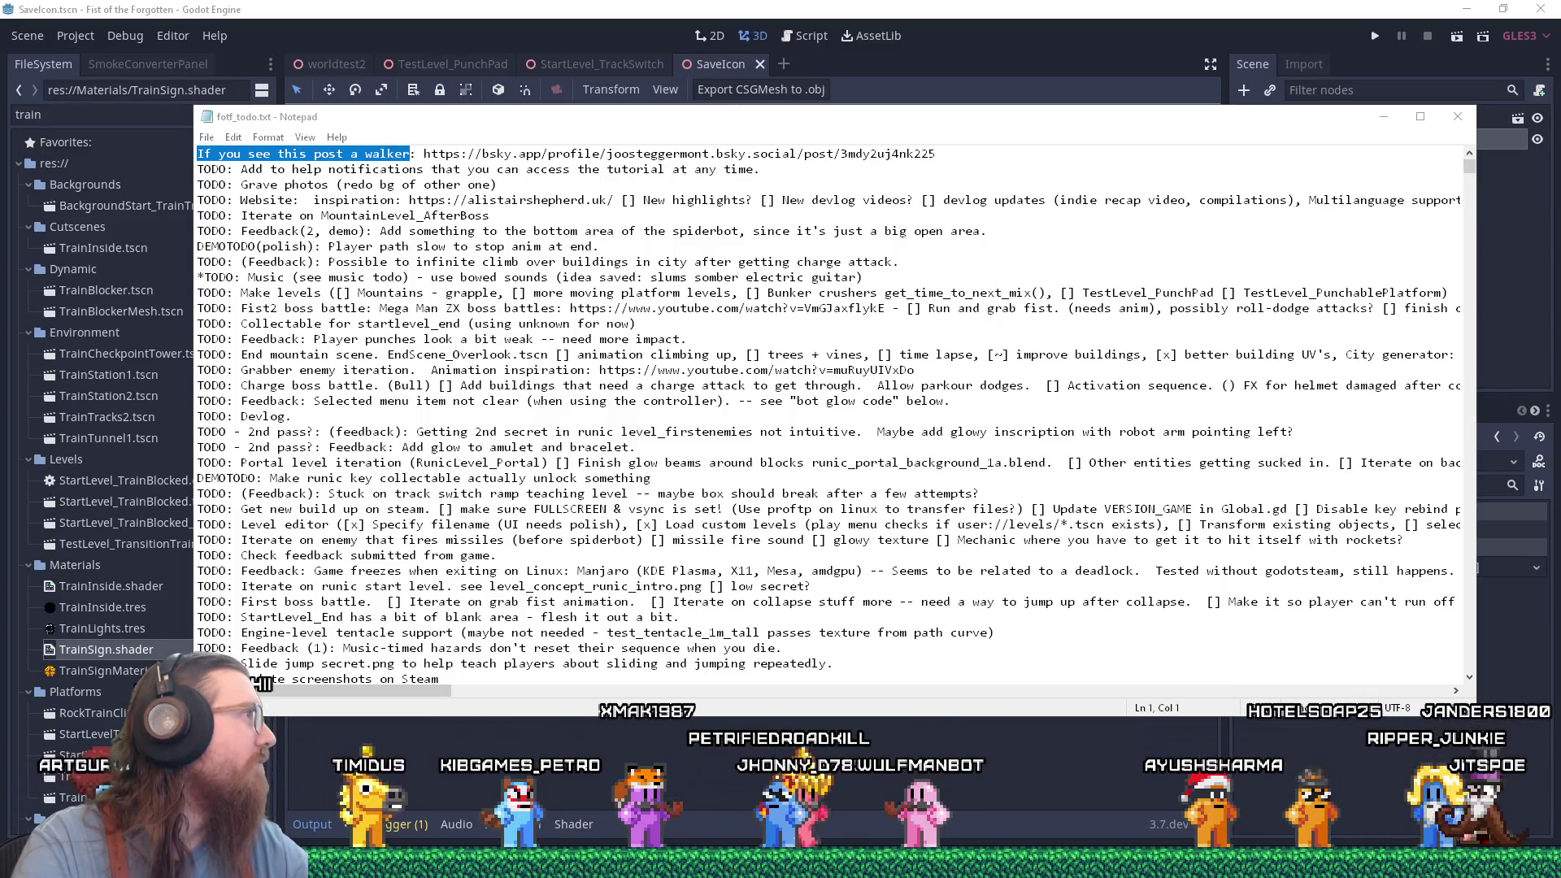
{"action": "key", "text": "alt+Tab"}
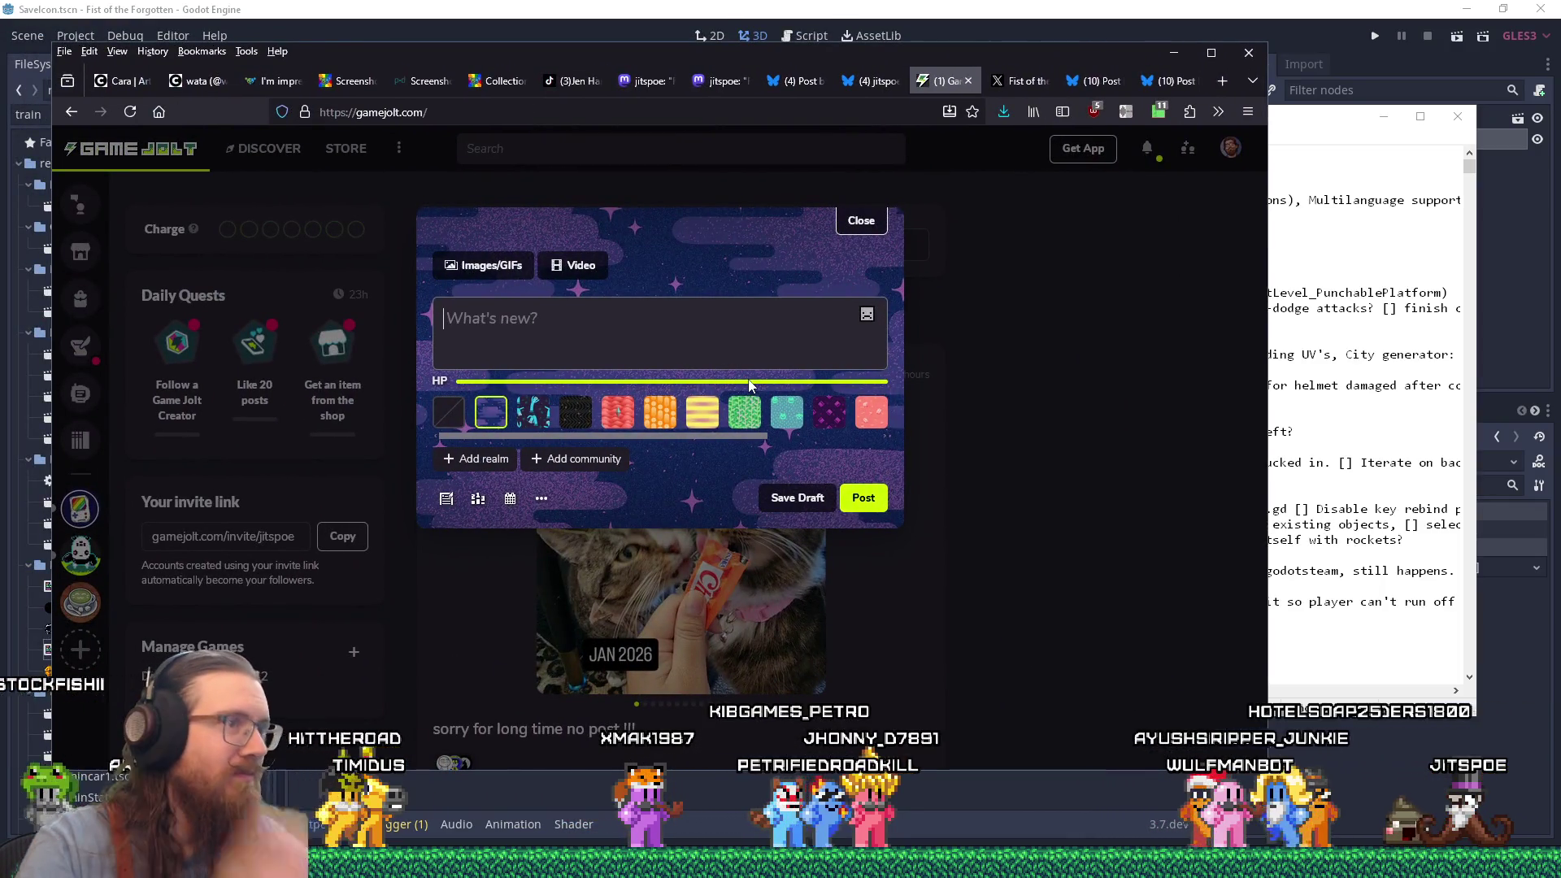
Pick 'Platformer games' as the new post's only realm in the realm picker and confirm it.
{"action": "left_click", "coordinate": [491, 460]}
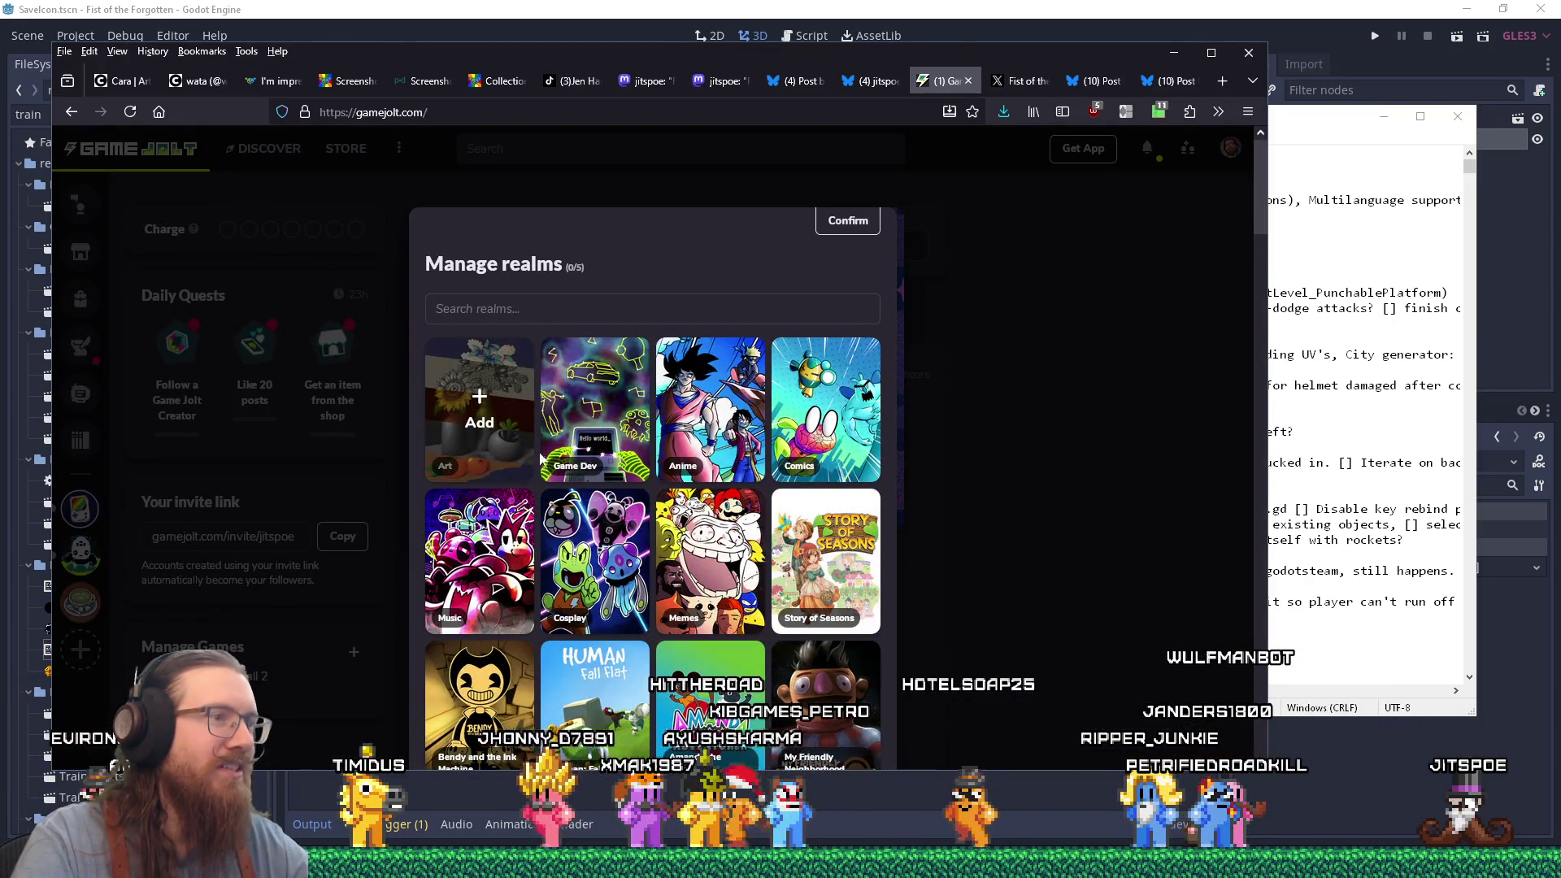
{"action": "scroll", "coordinate": [541, 460], "scroll_direction": "down", "scroll_amount": 10}
{"action": "scroll", "coordinate": [539, 453], "scroll_direction": "up", "scroll_amount": 10}
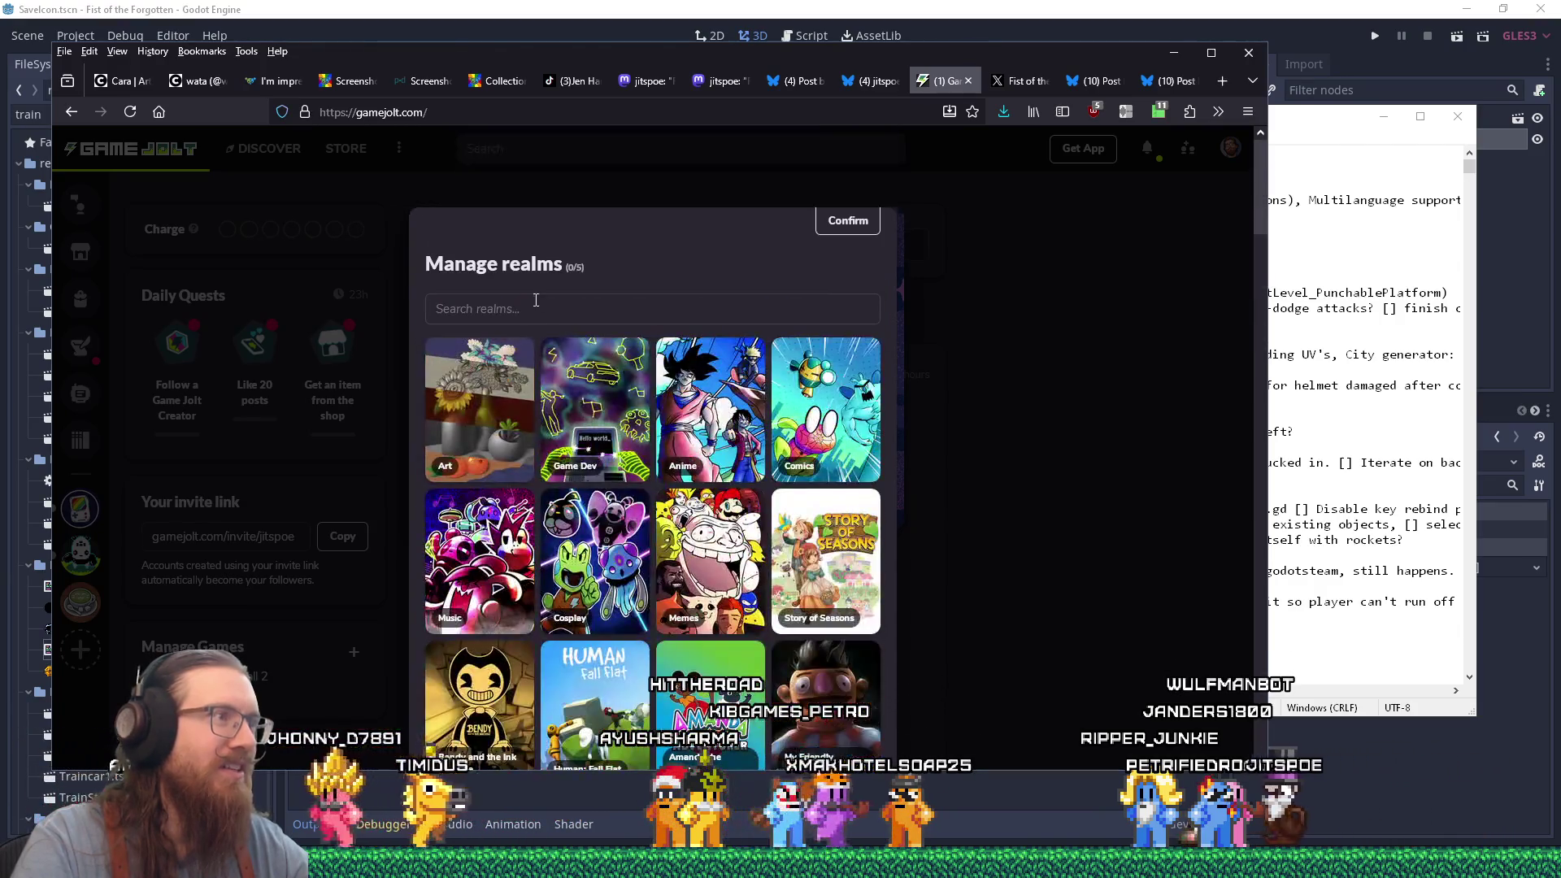
{"action": "type", "text": "indie"}
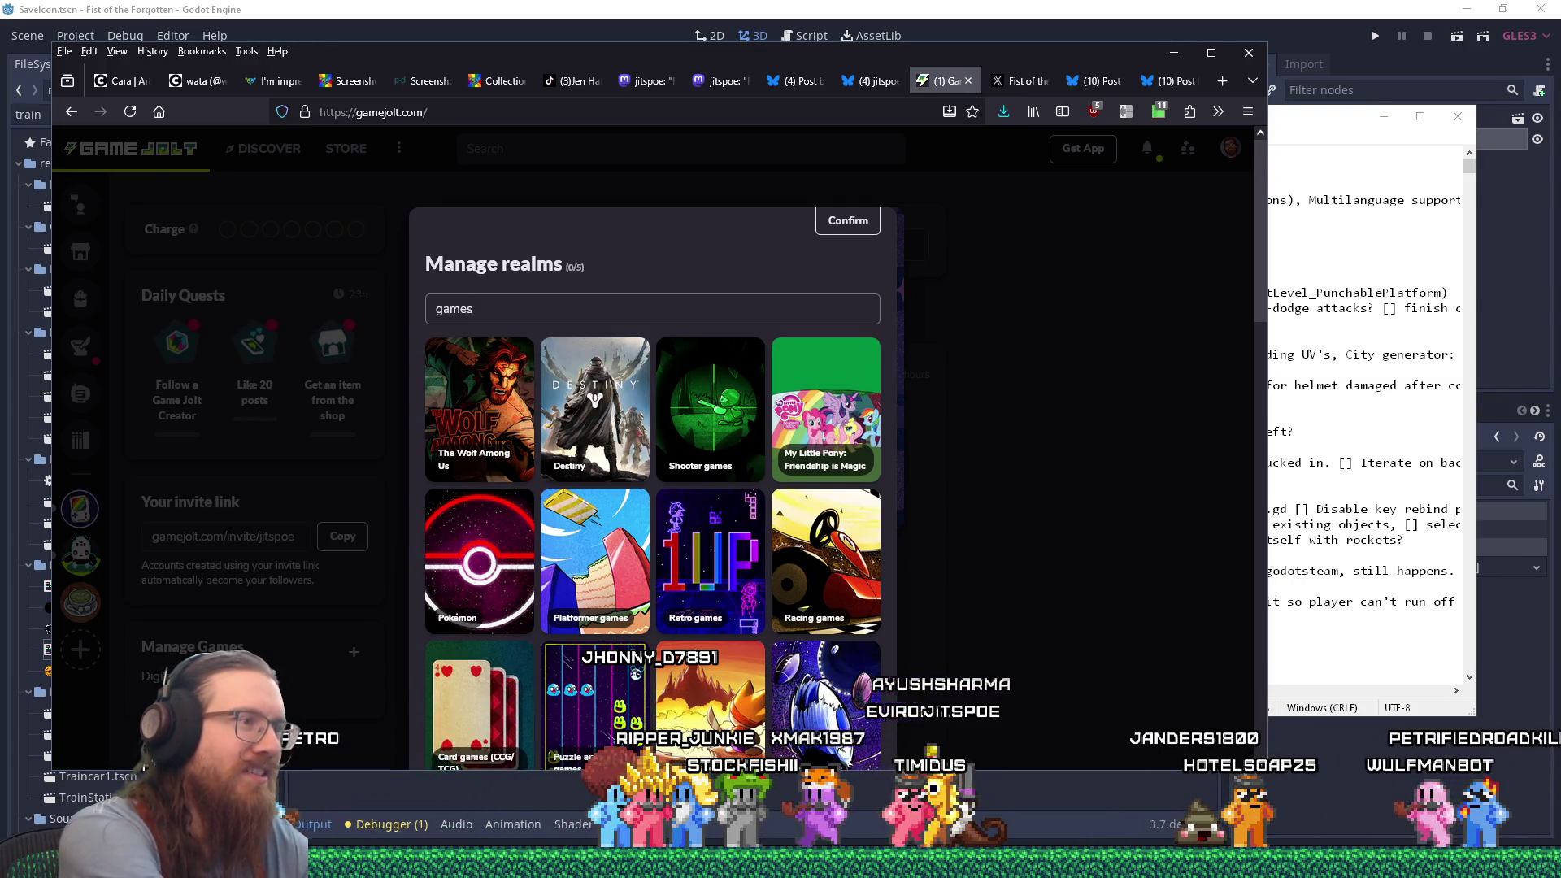
{"action": "left_click", "coordinate": [594, 561]}
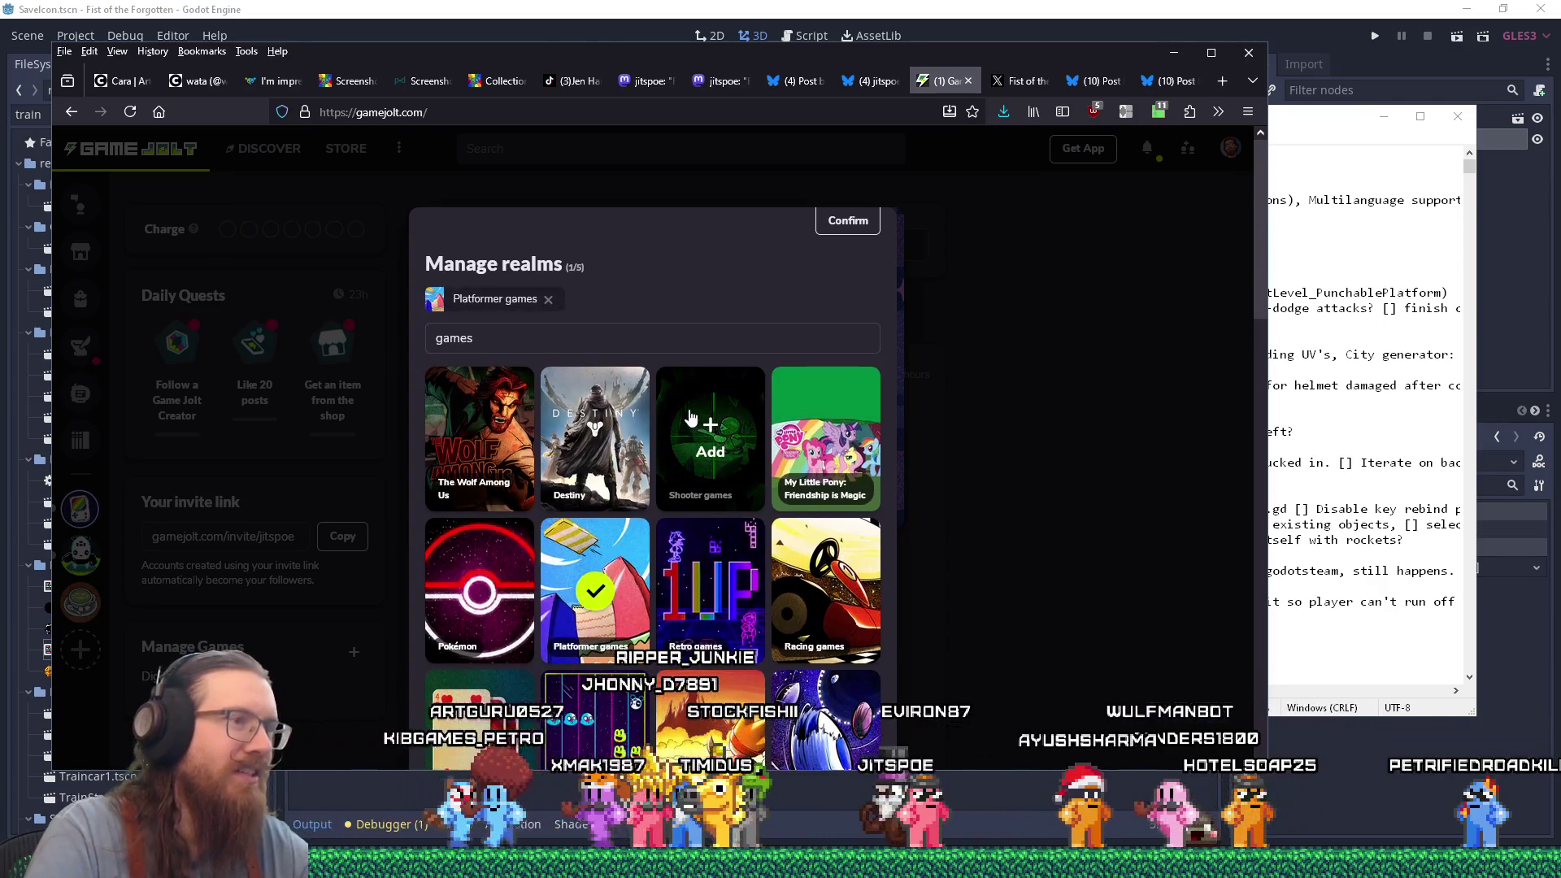
{"action": "left_click", "coordinate": [845, 227]}
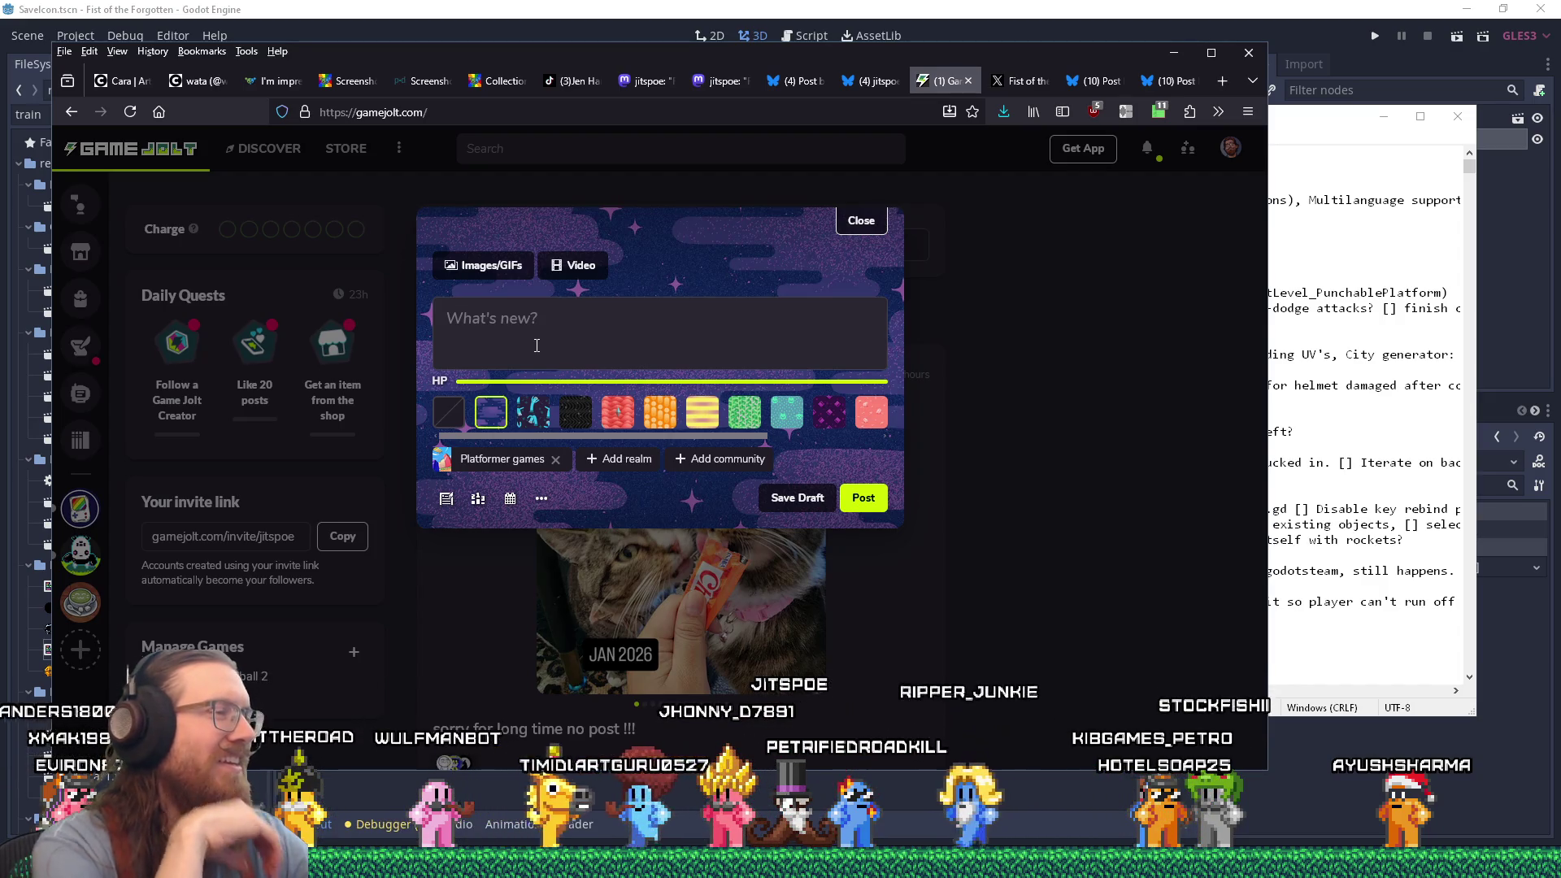
Post to the Indie Game 'general' and Game Dev 'General' community channels.
{"action": "left_click", "coordinate": [721, 458]}
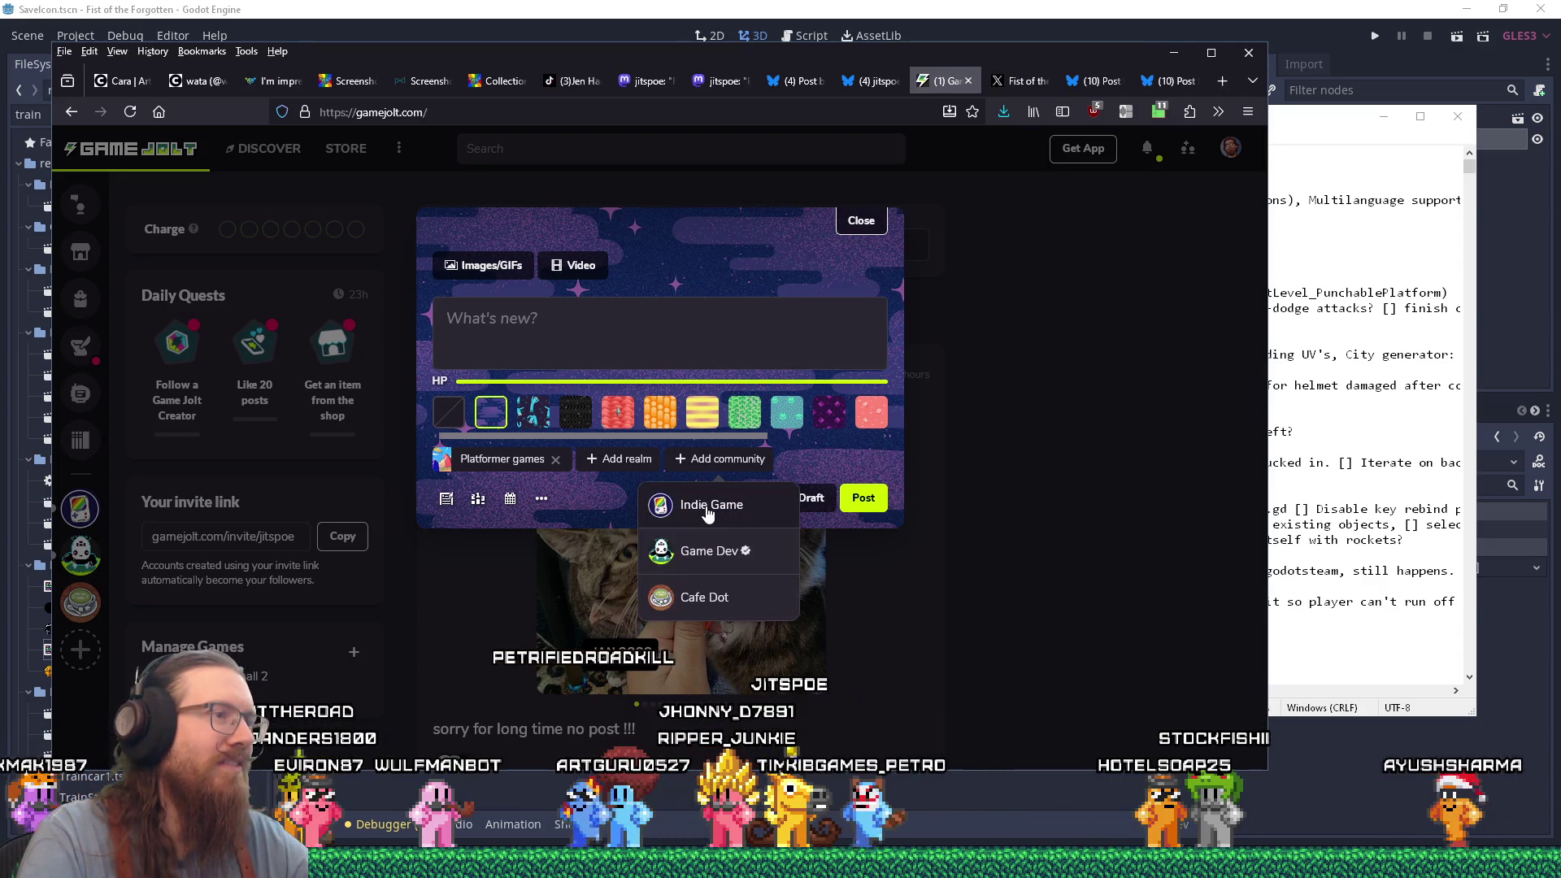
{"action": "left_click", "coordinate": [708, 510]}
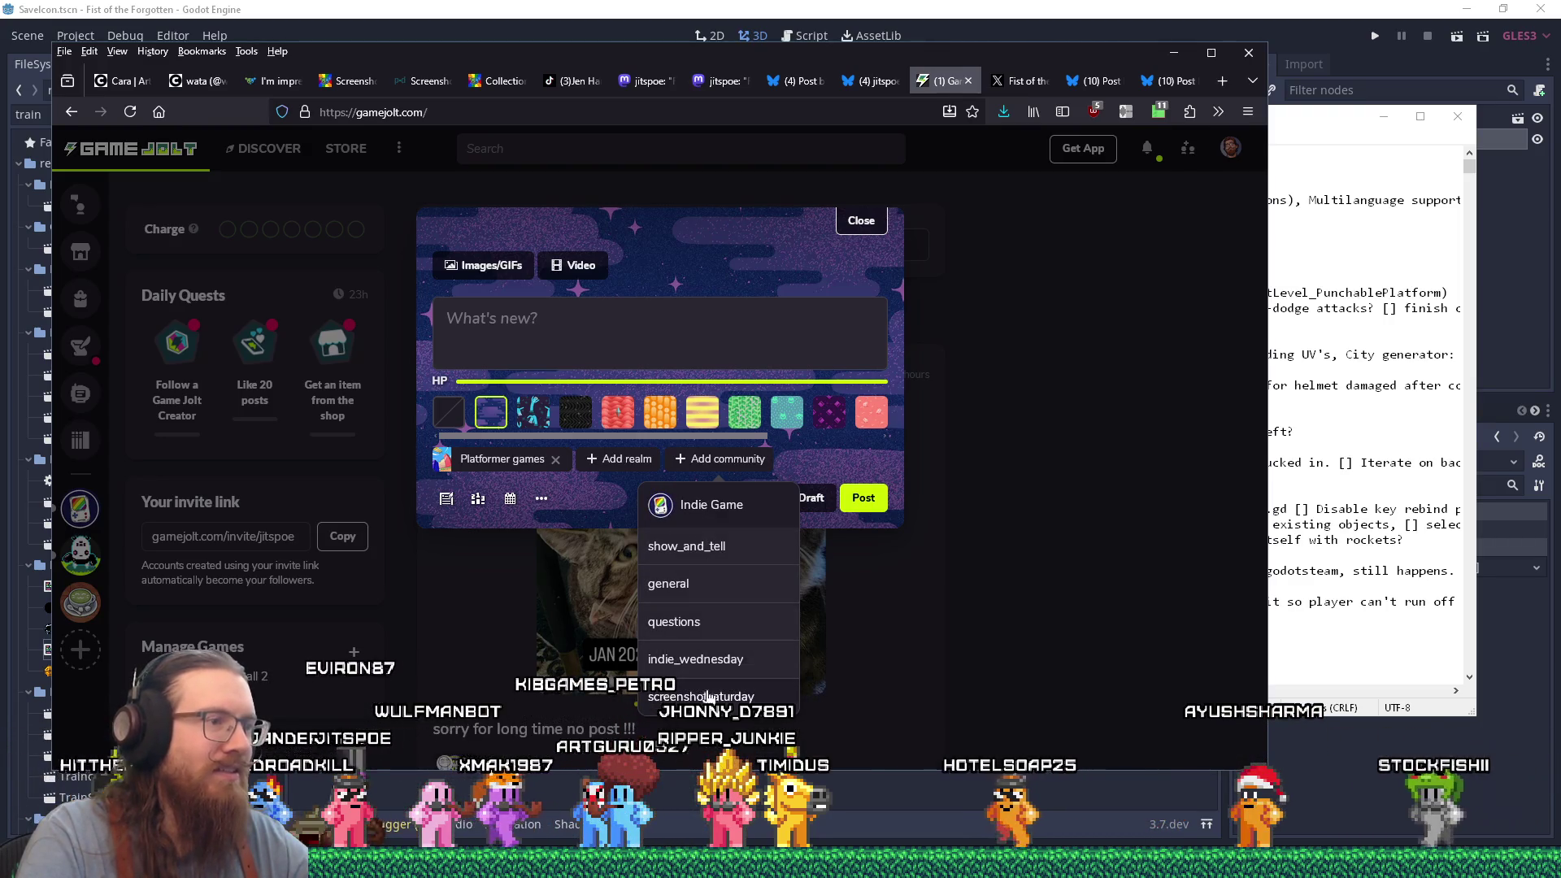
{"action": "left_click", "coordinate": [702, 598]}
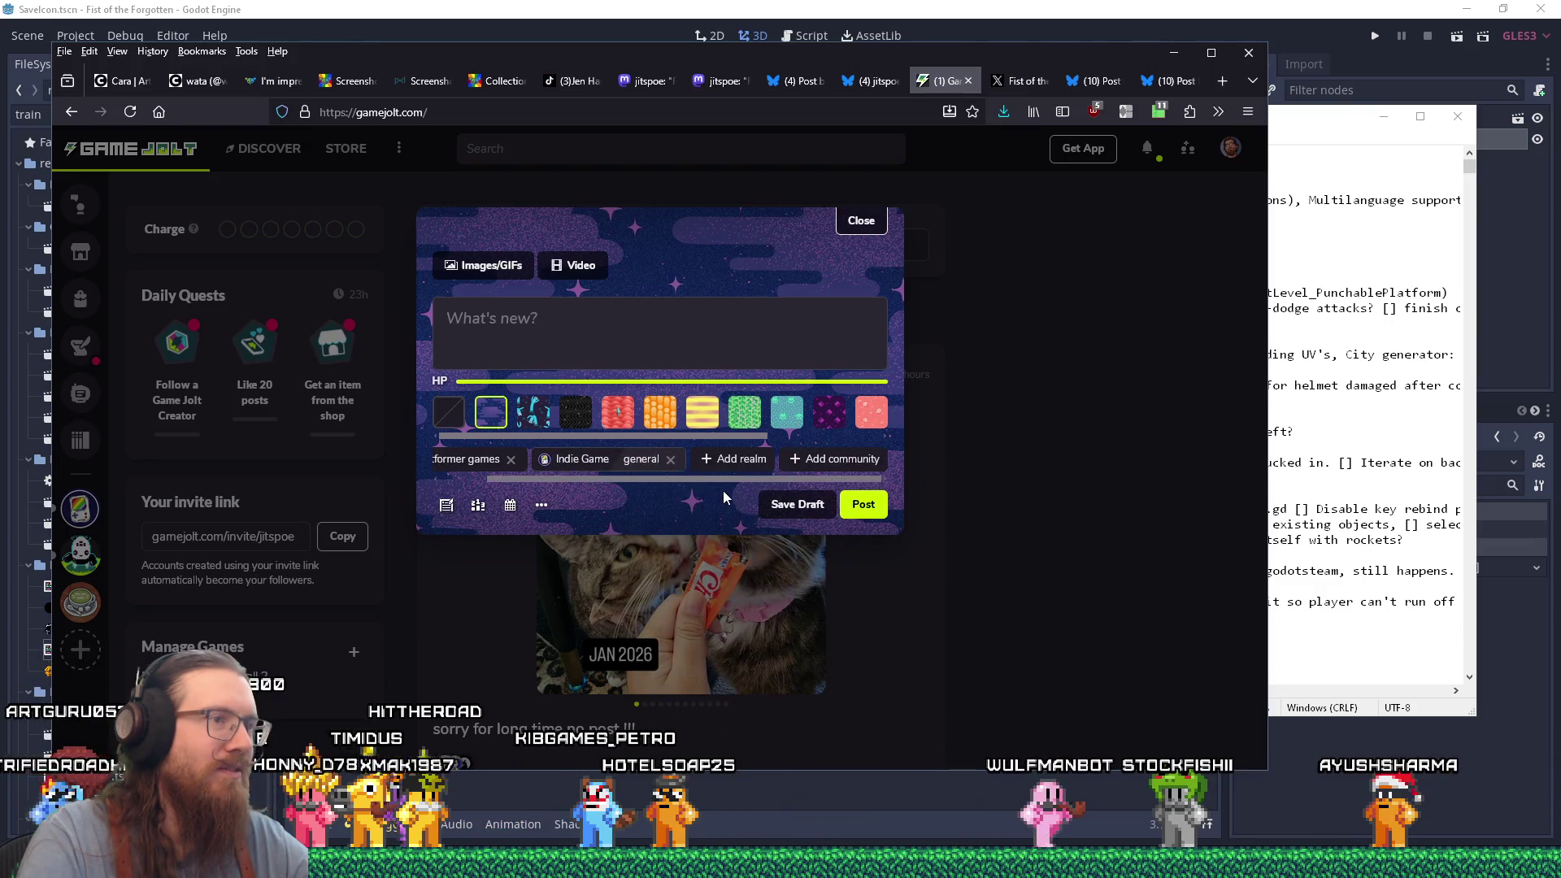
{"action": "left_click", "coordinate": [797, 462]}
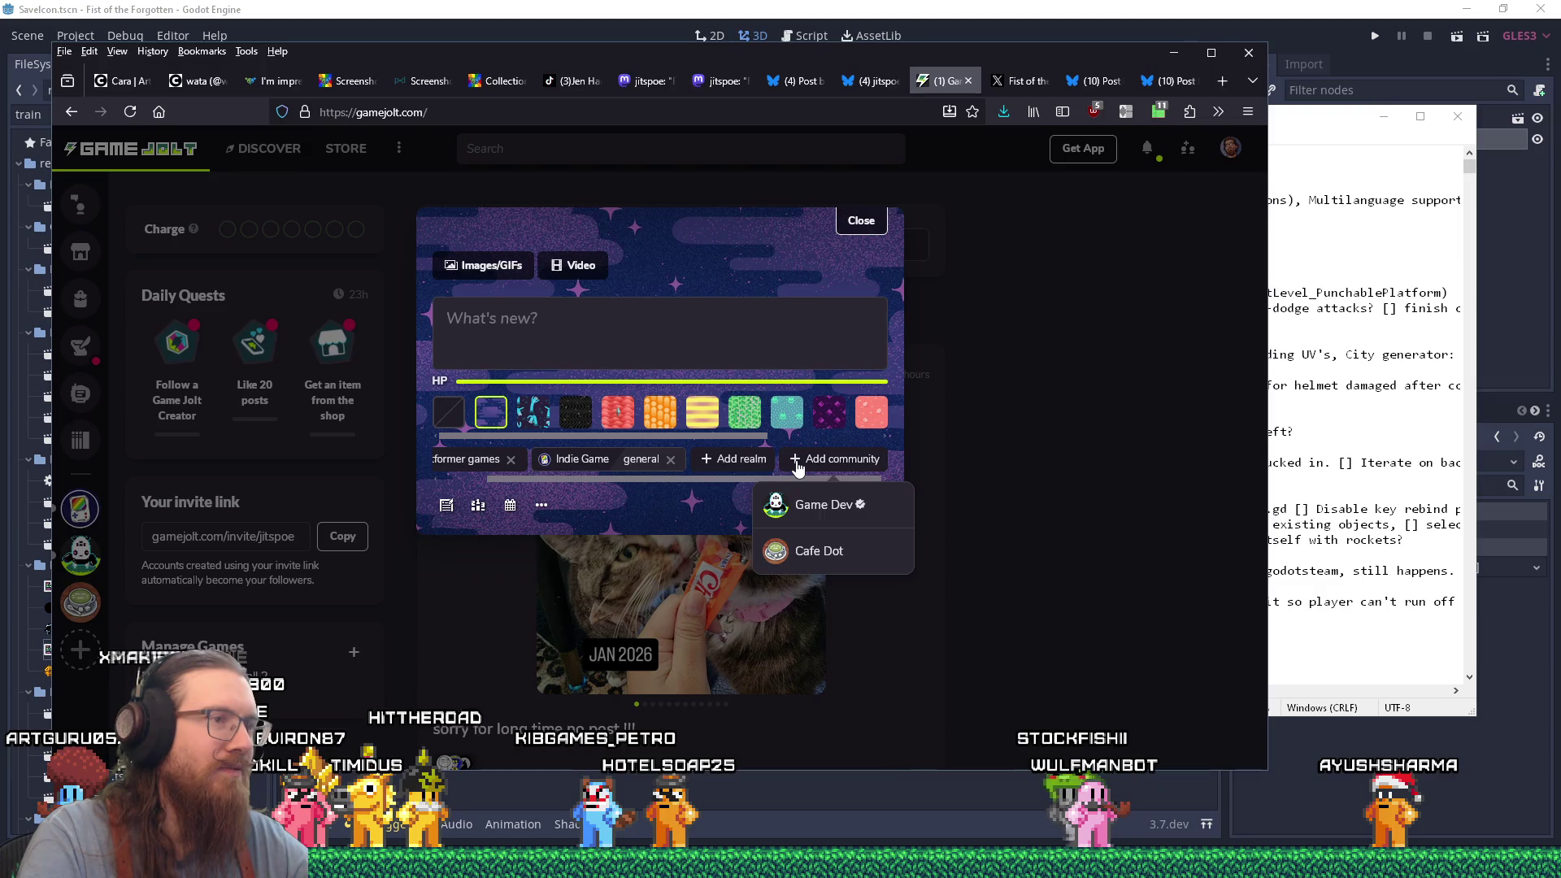
{"action": "left_click", "coordinate": [808, 511]}
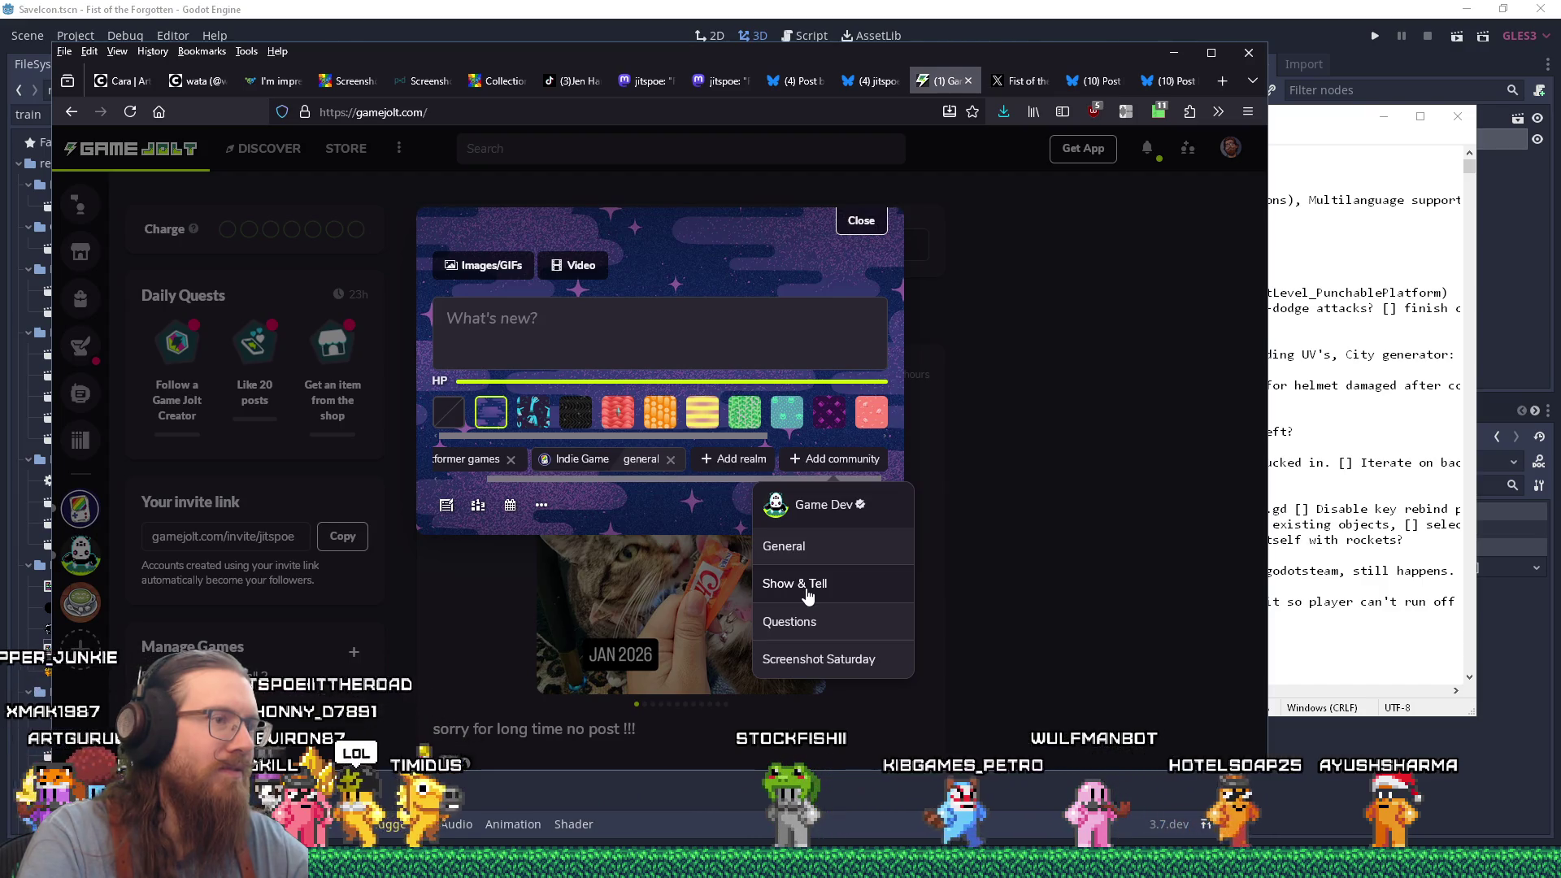
{"action": "left_click", "coordinate": [804, 559]}
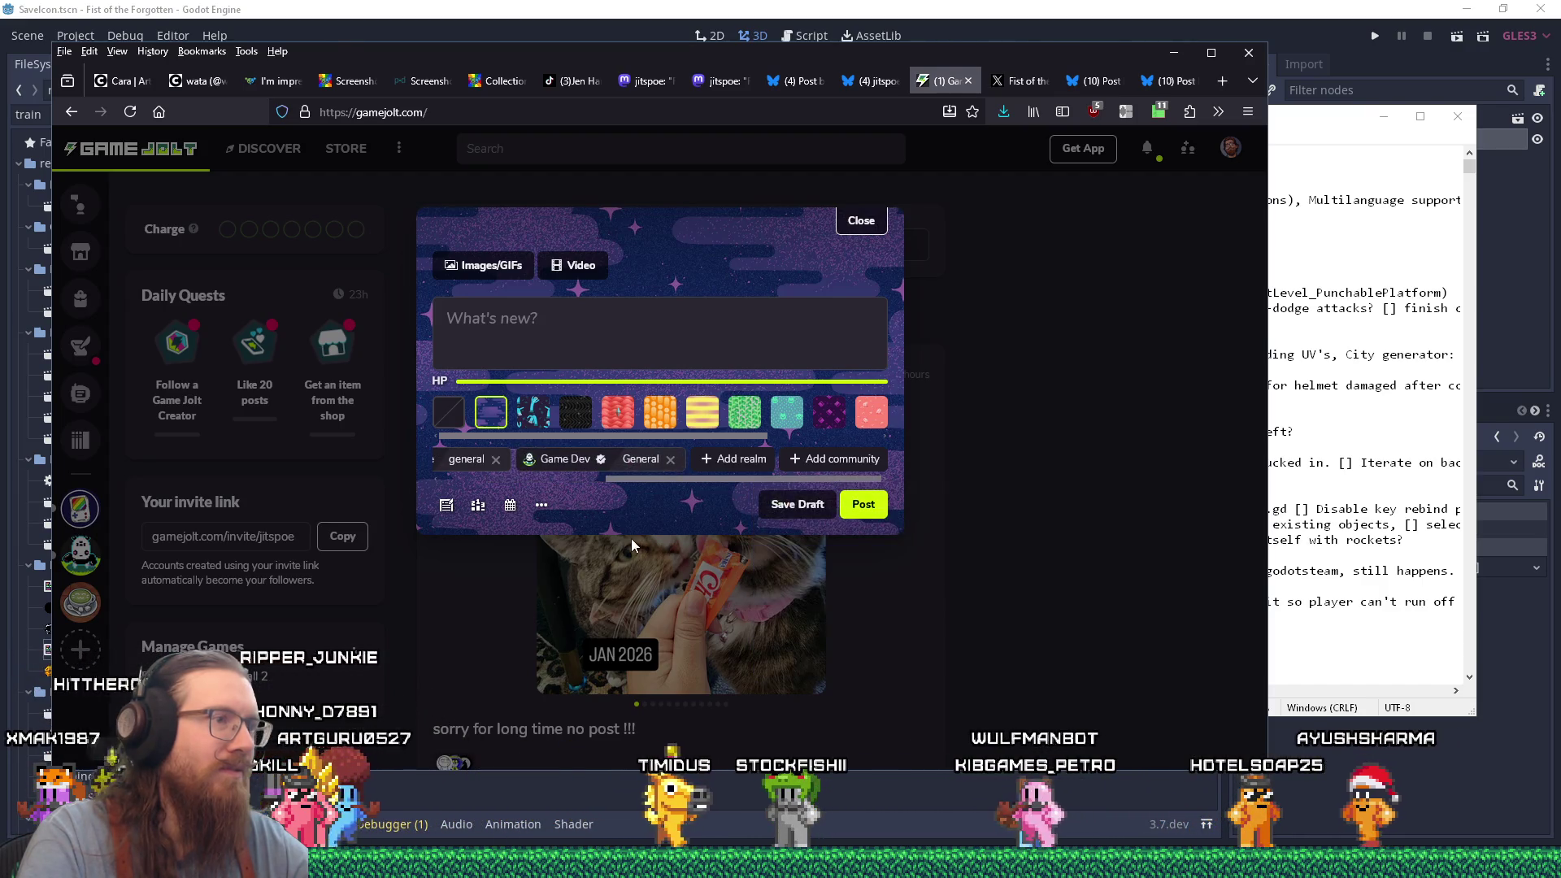
Place the cursor in the post's text area and bring up the image upload panel.
{"action": "left_click", "coordinate": [568, 340]}
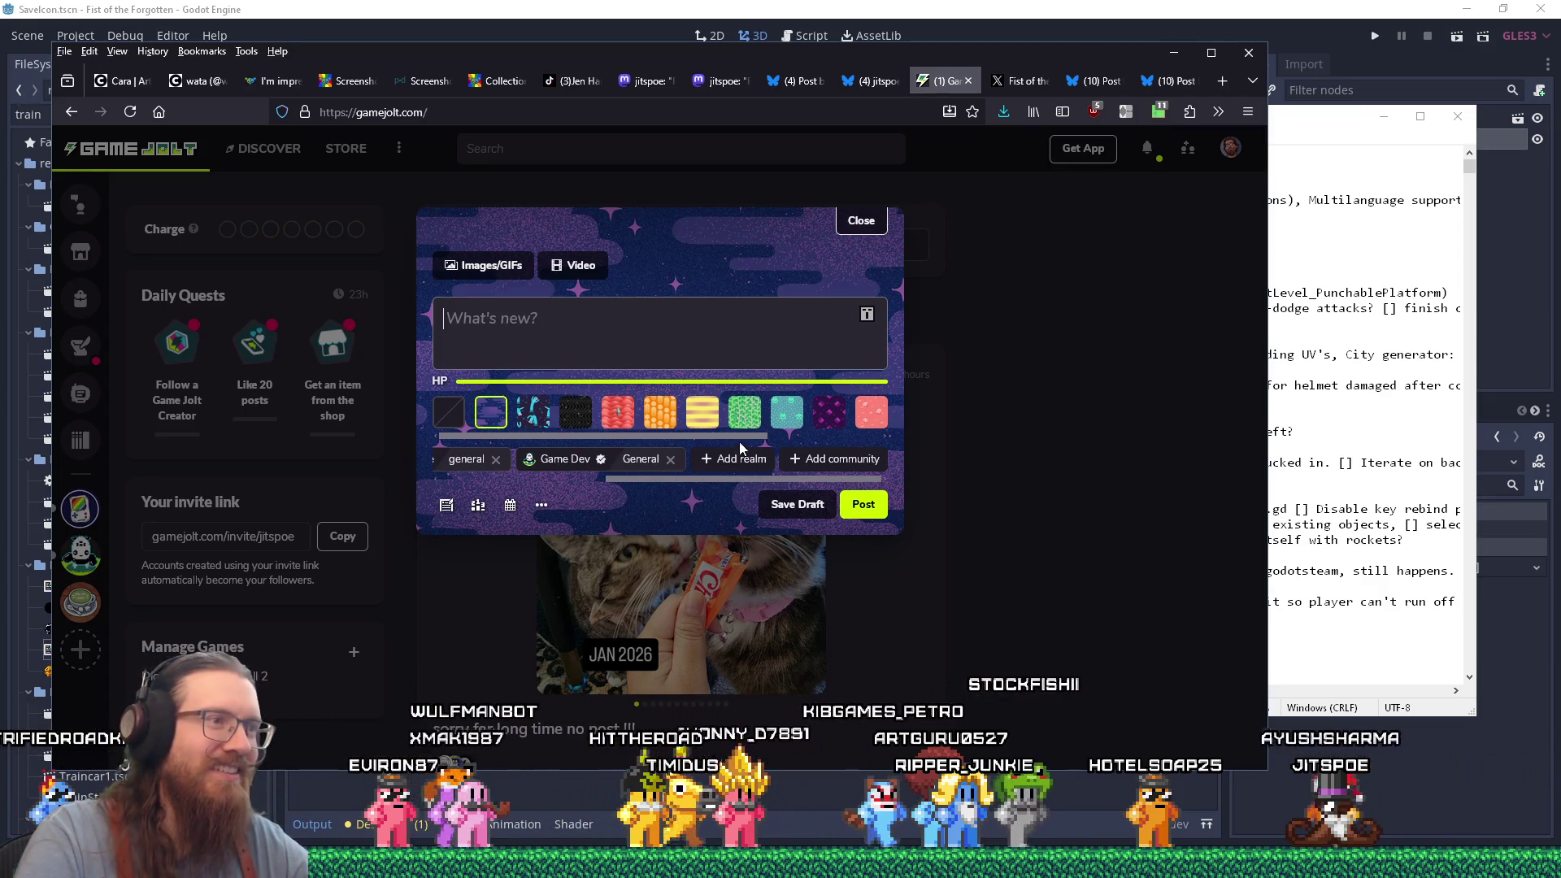
{"action": "mouse_move", "coordinate": [741, 439]}
{"action": "left_mouse_down"}
{"action": "mouse_move", "coordinate": [892, 449]}
{"action": "mouse_move", "coordinate": [678, 432]}
{"action": "left_mouse_up"}
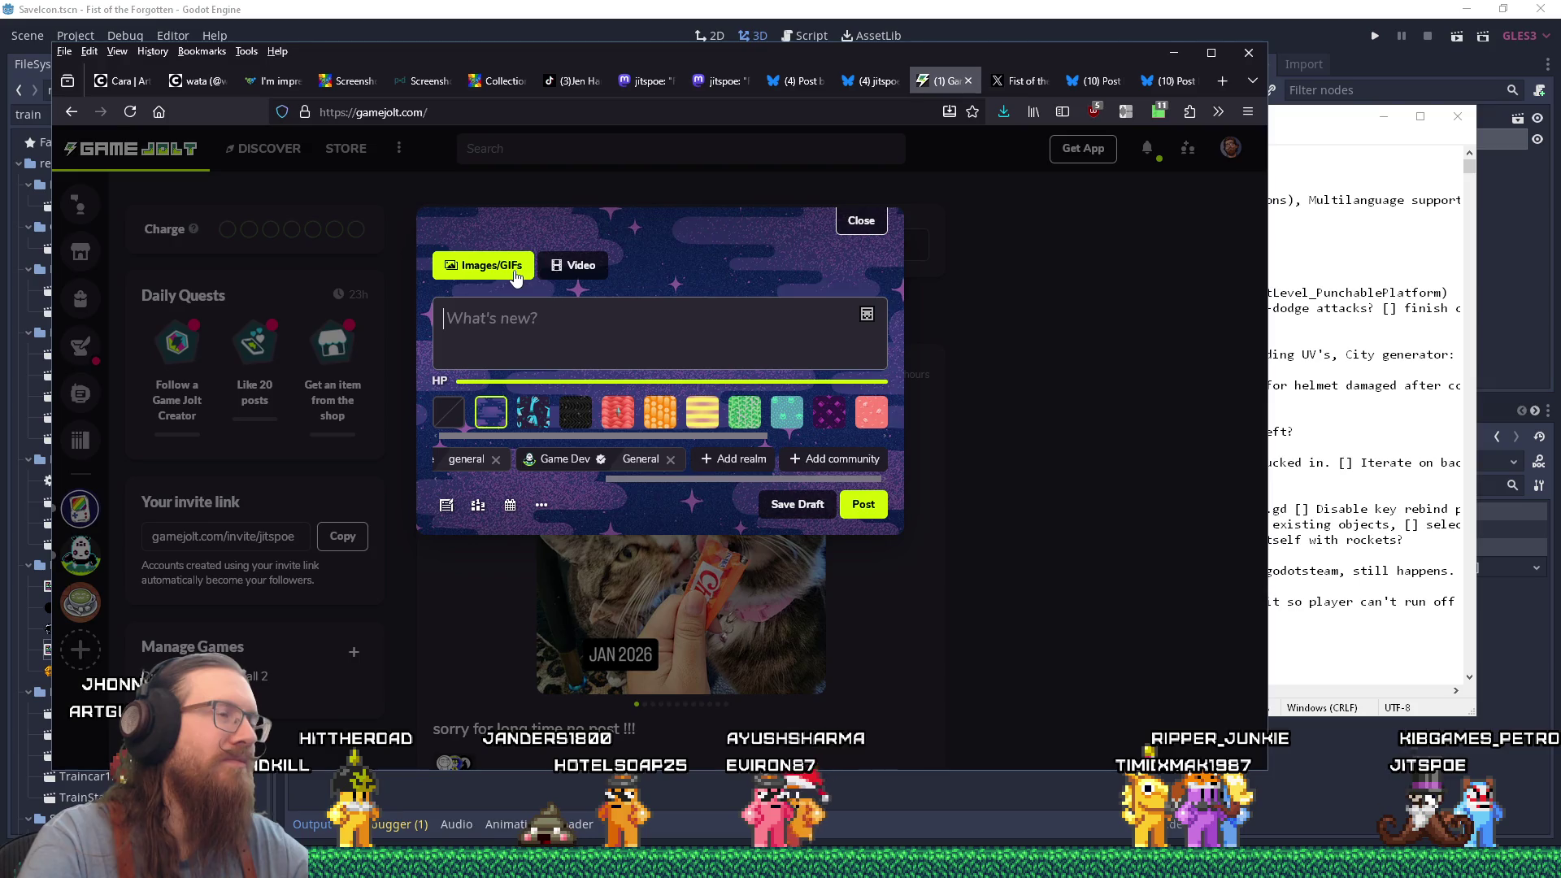
{"action": "left_click", "coordinate": [487, 268]}
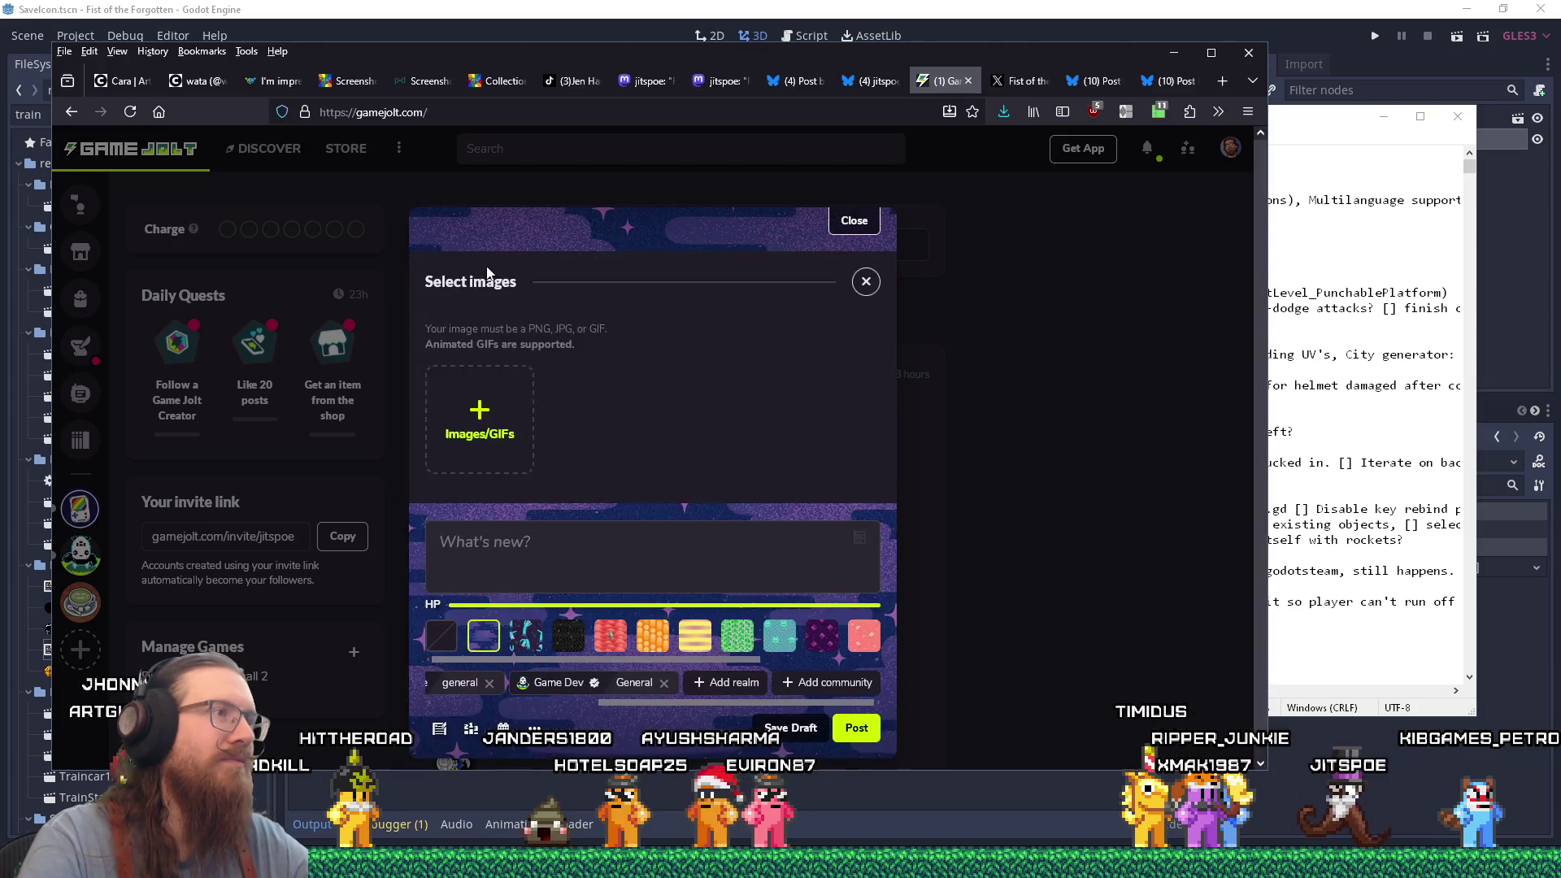
Browse the upload dialog to %appdata%\Fist of the Forgotten\screenshots.
{"action": "left_click", "coordinate": [495, 421]}
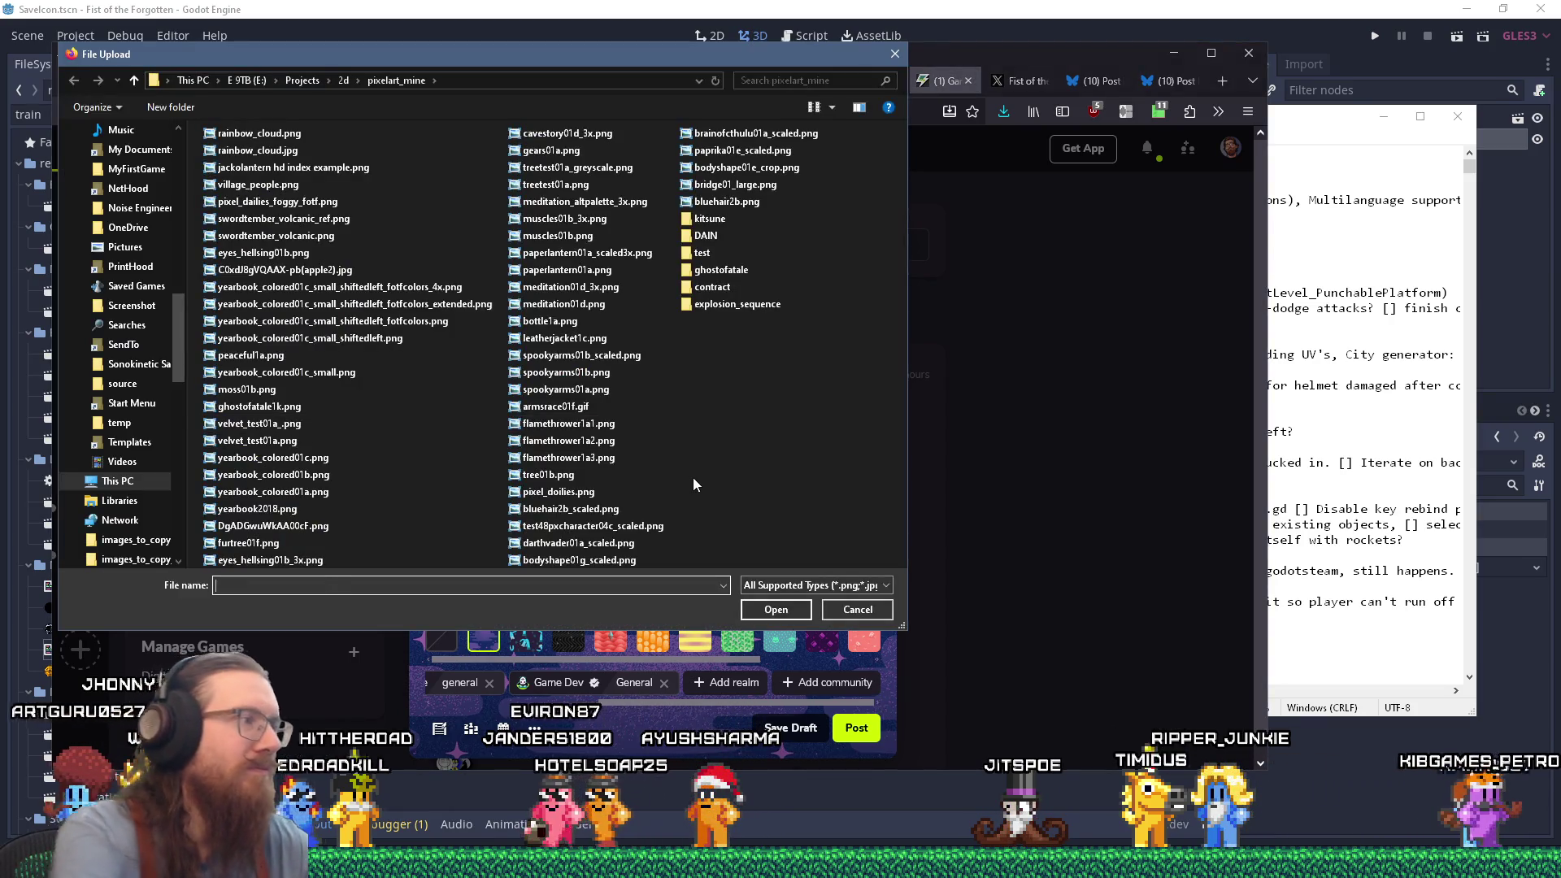
{"action": "type", "text": "e:\\"}
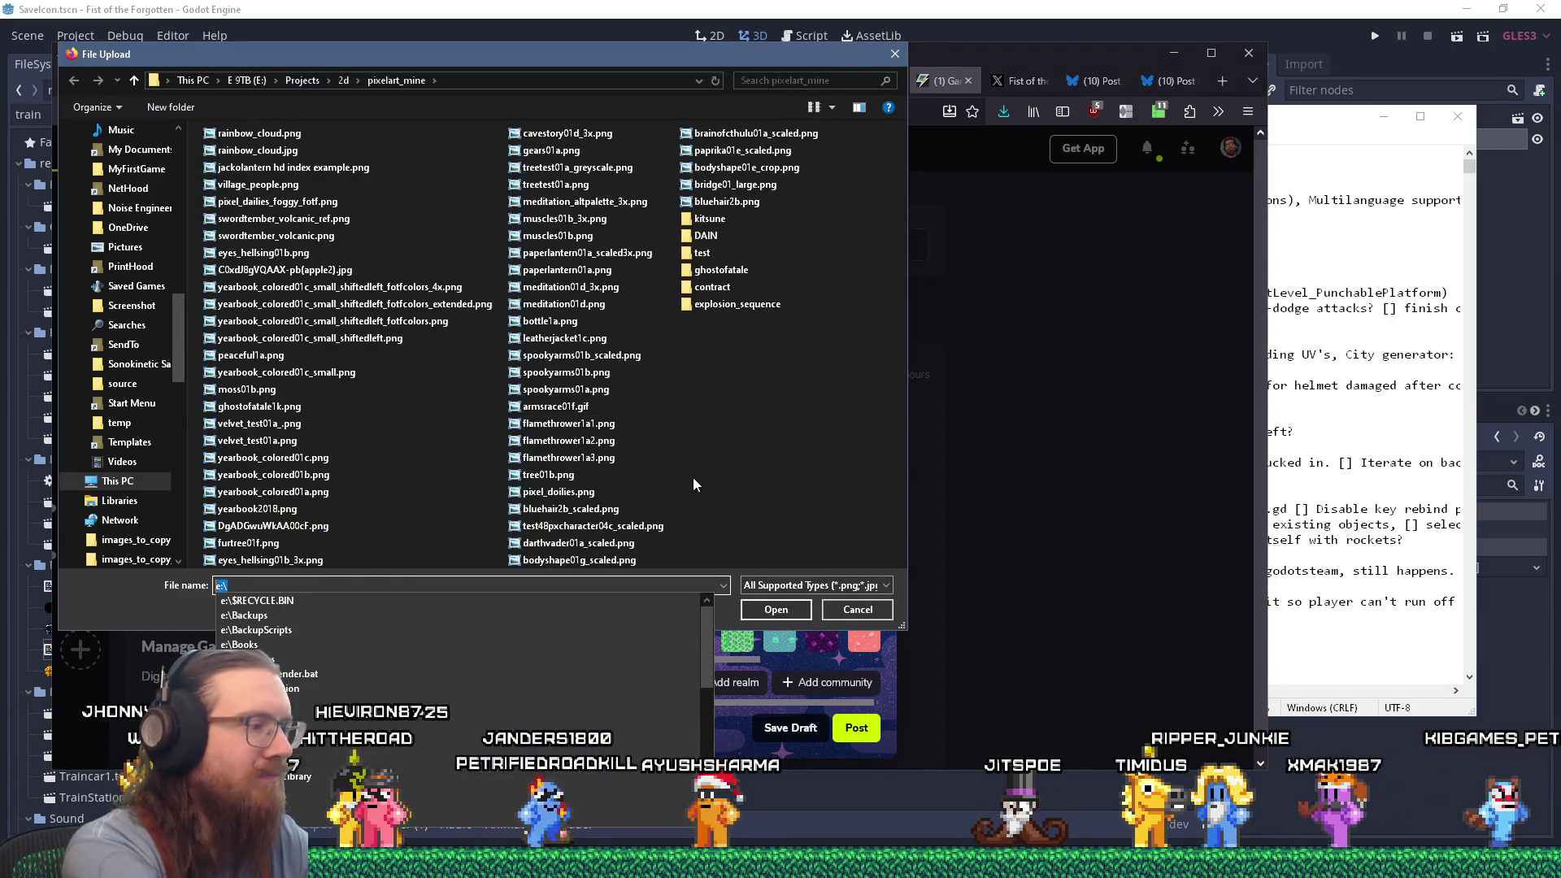
{"action": "key", "text": "BackSpace"}
{"action": "key", "text": "BackSpace"}
{"action": "key", "text": "BackSpace"}
{"action": "type", "text": "pdata"}
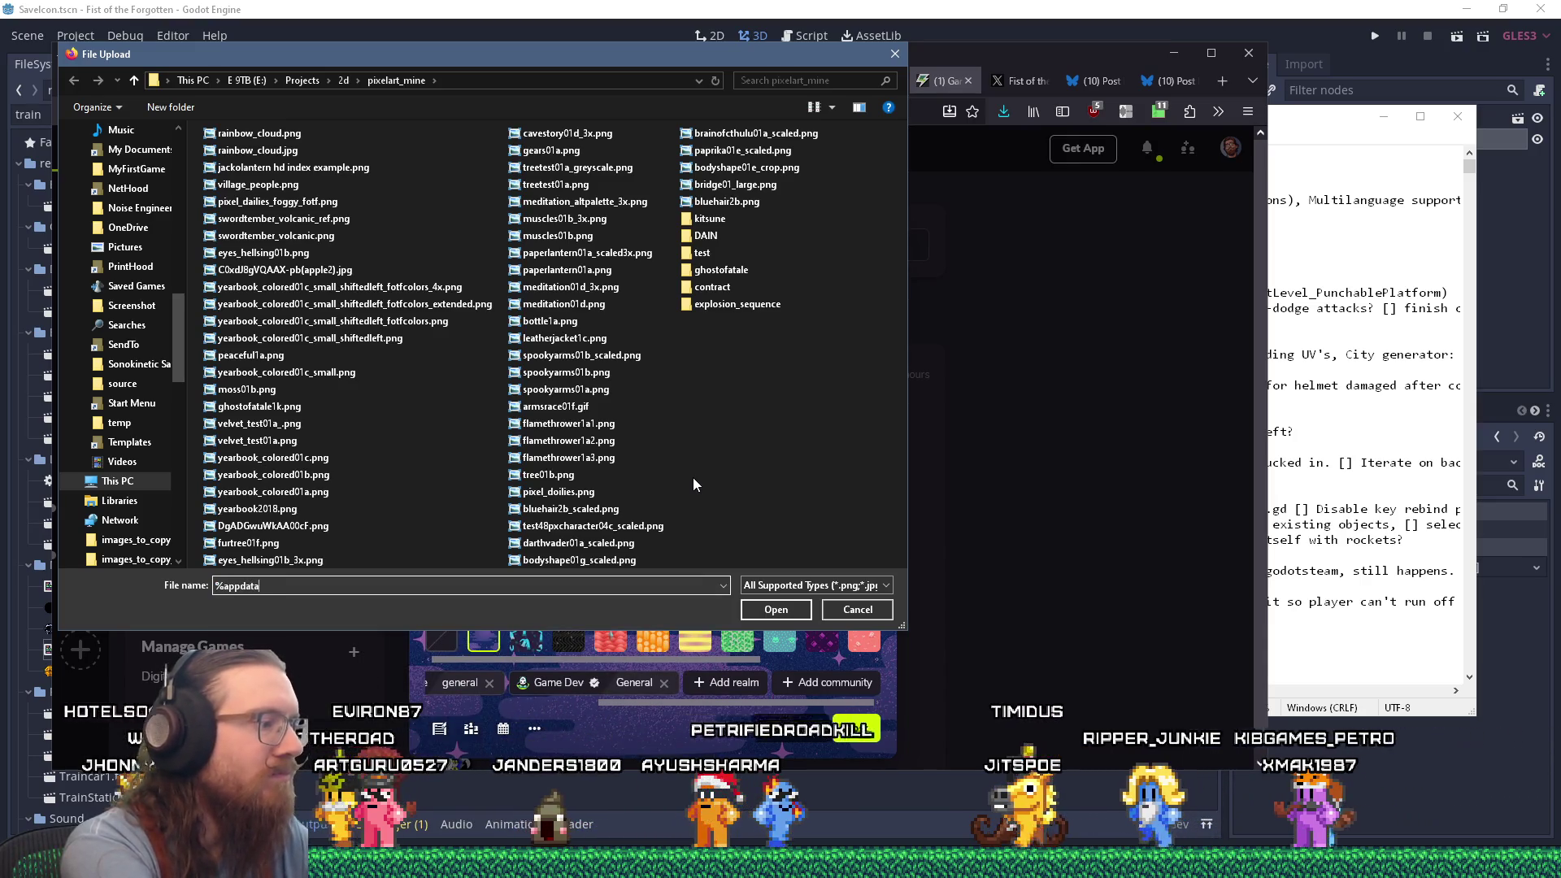
{"action": "type", "text": "%\\fi"}
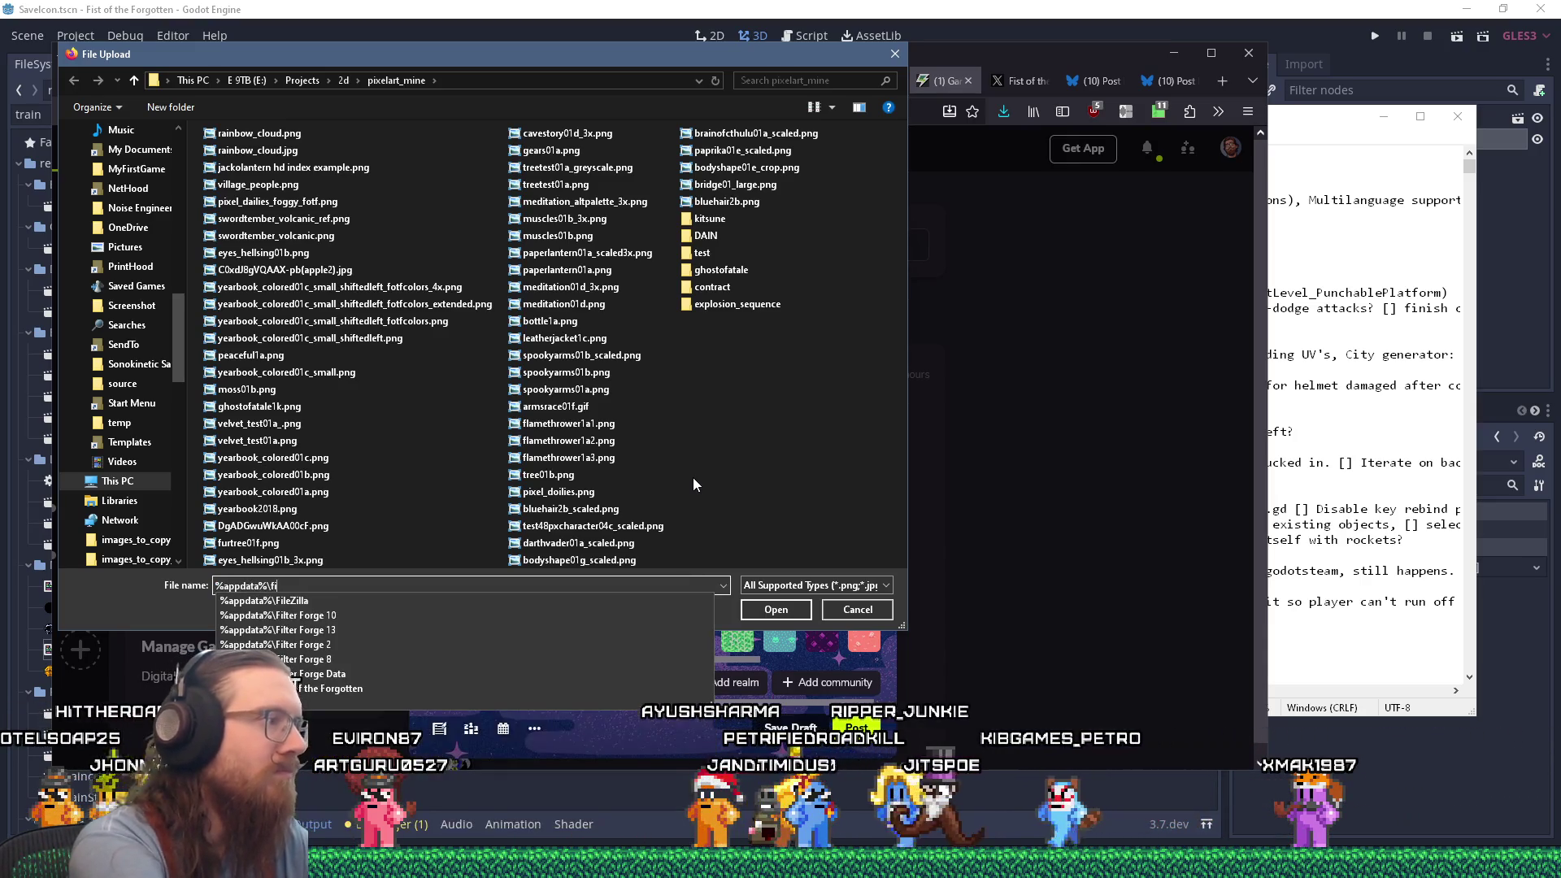
{"action": "type", "text": "st"}
{"action": "key", "text": "Down"}
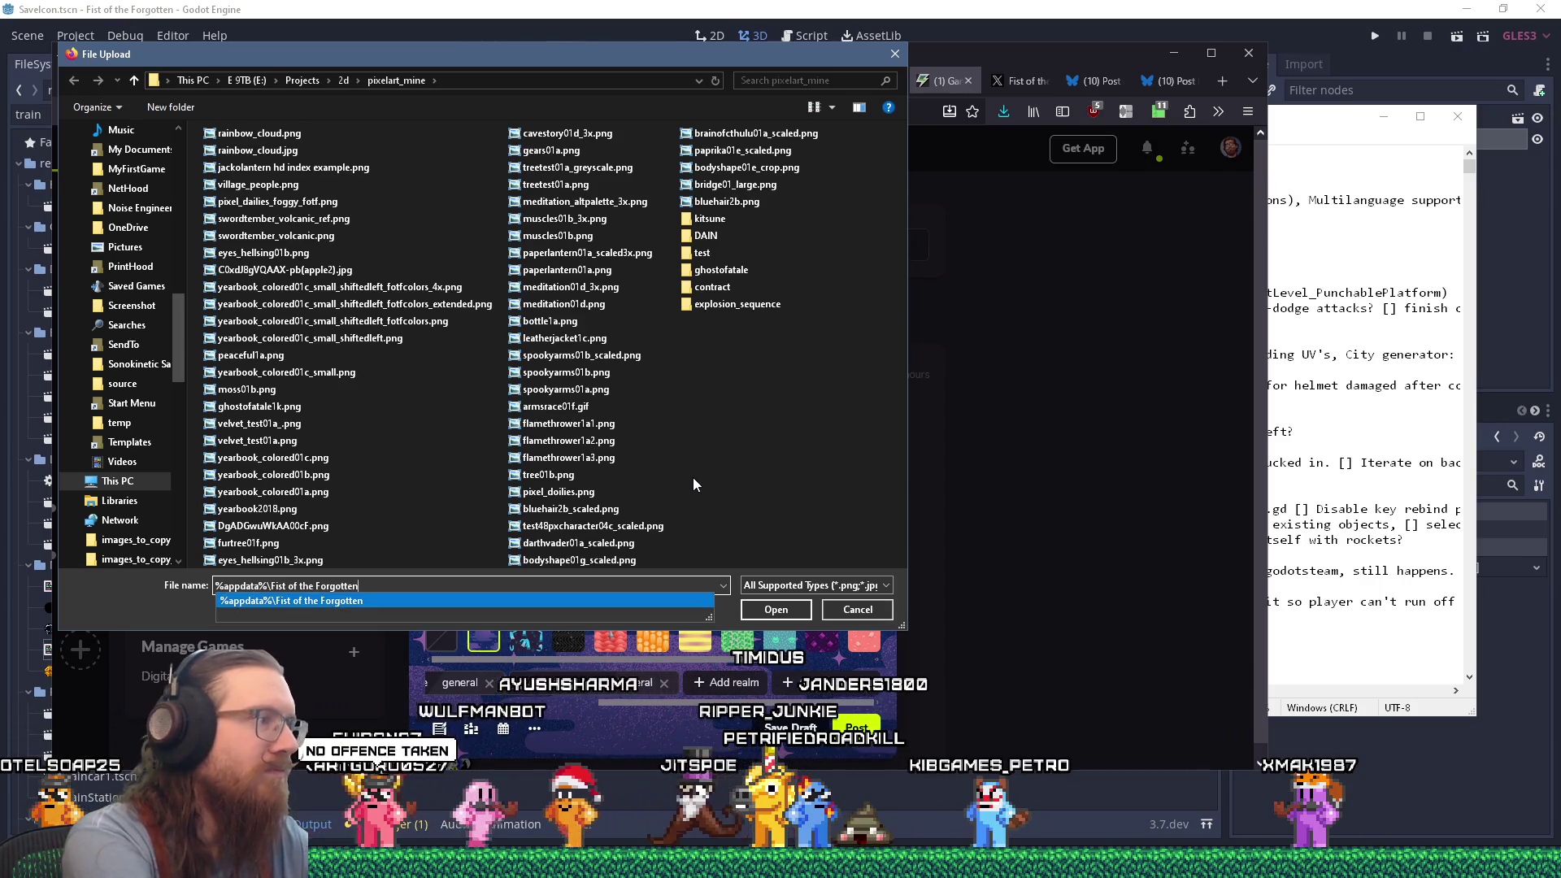
{"action": "key", "text": "Return"}
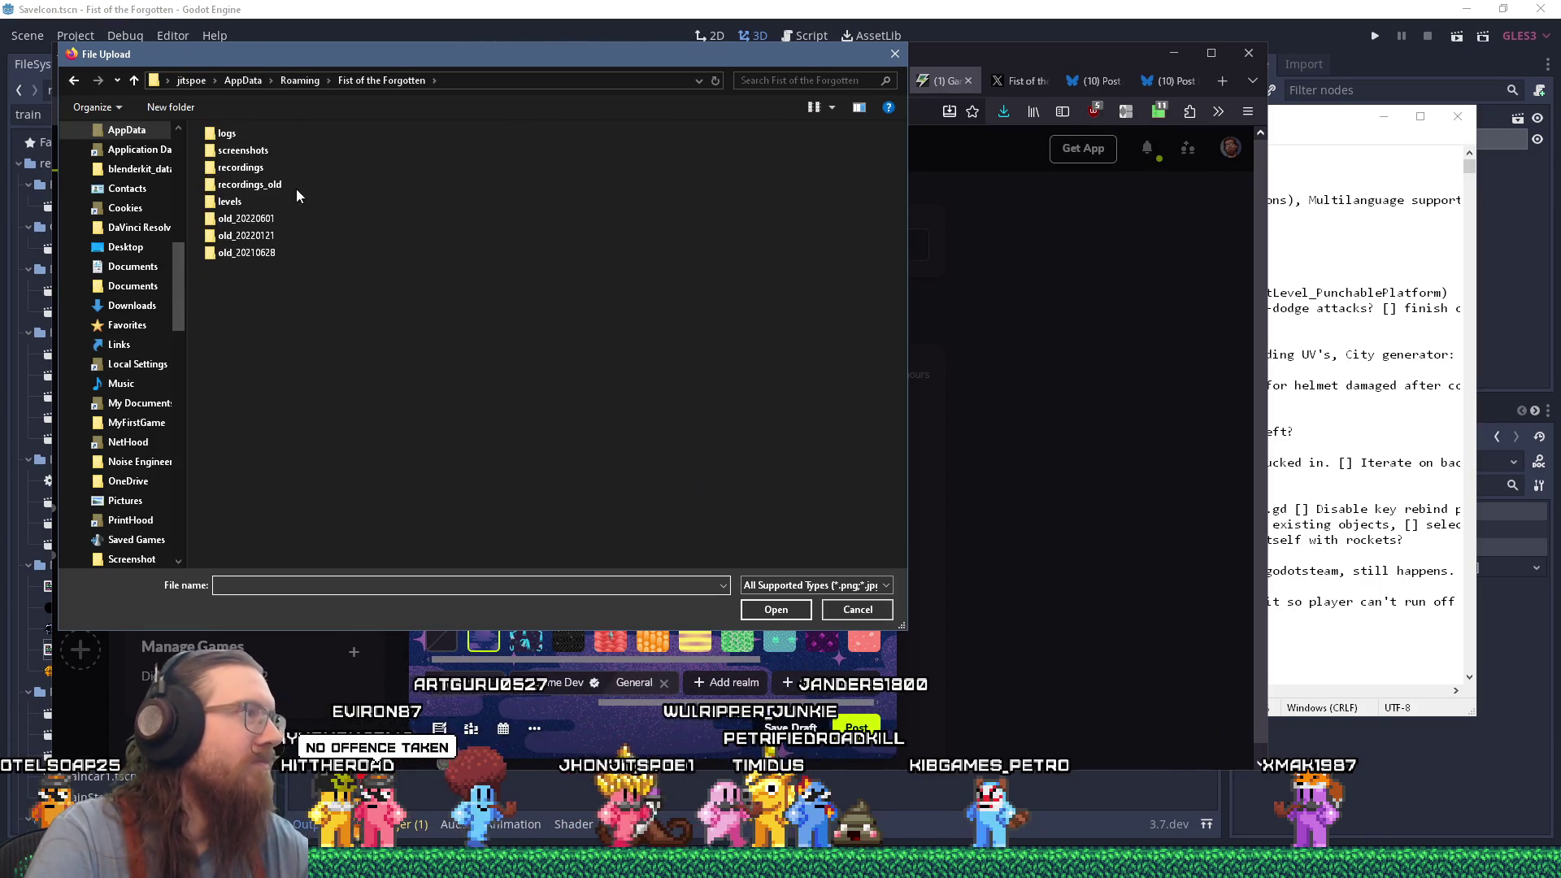
{"action": "double_click", "coordinate": [260, 157]}
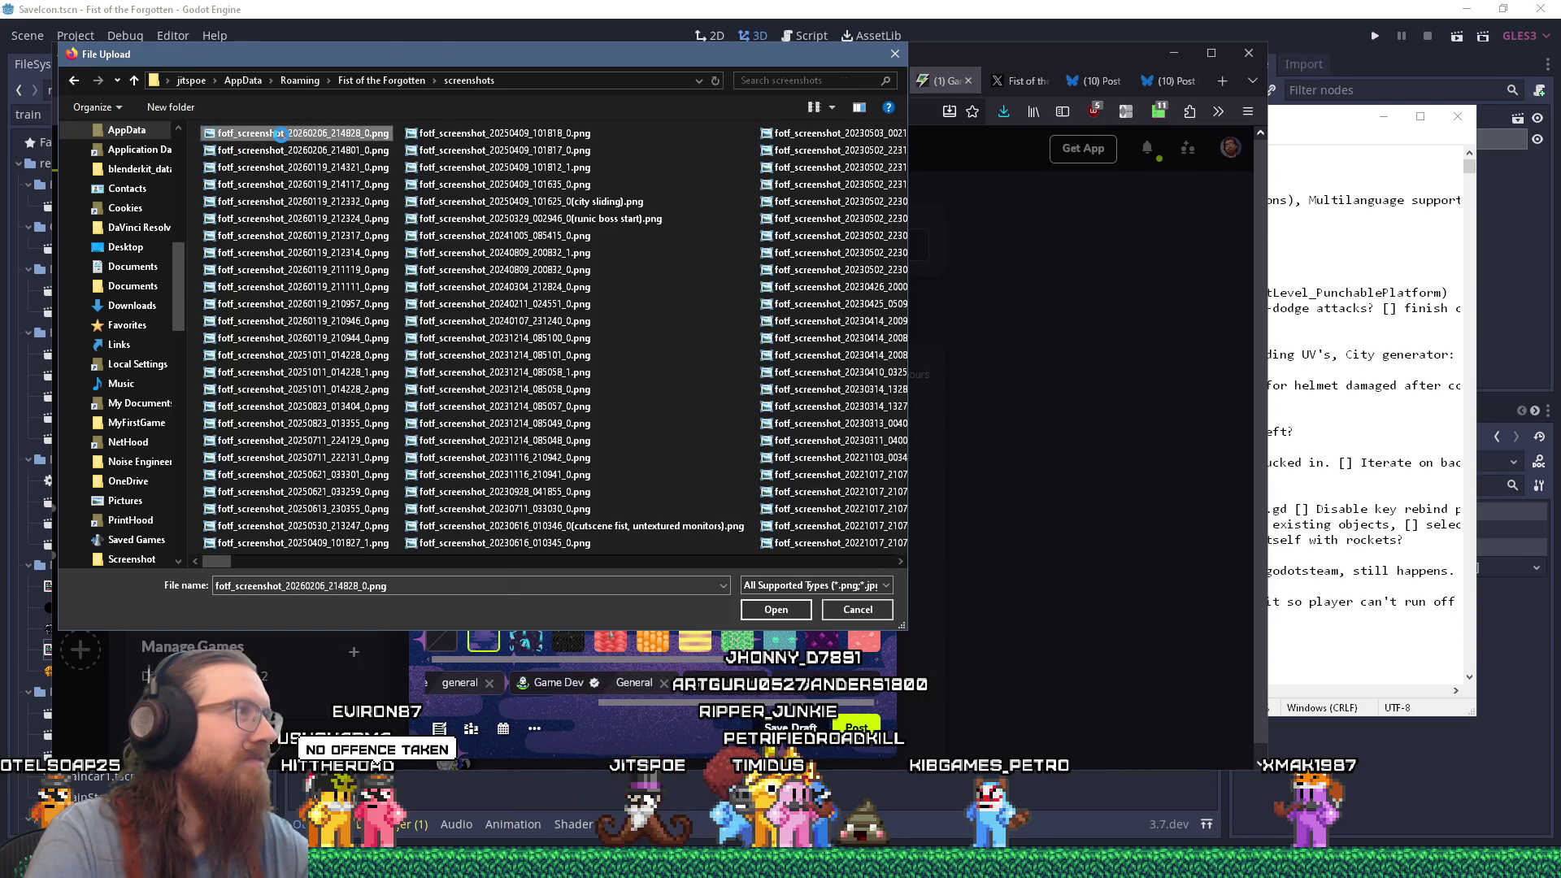
Check the newest screenshot in Paint, then upload it to the post.
{"action": "right_click", "coordinate": [281, 134]}
{"action": "left_click", "coordinate": [313, 171]}
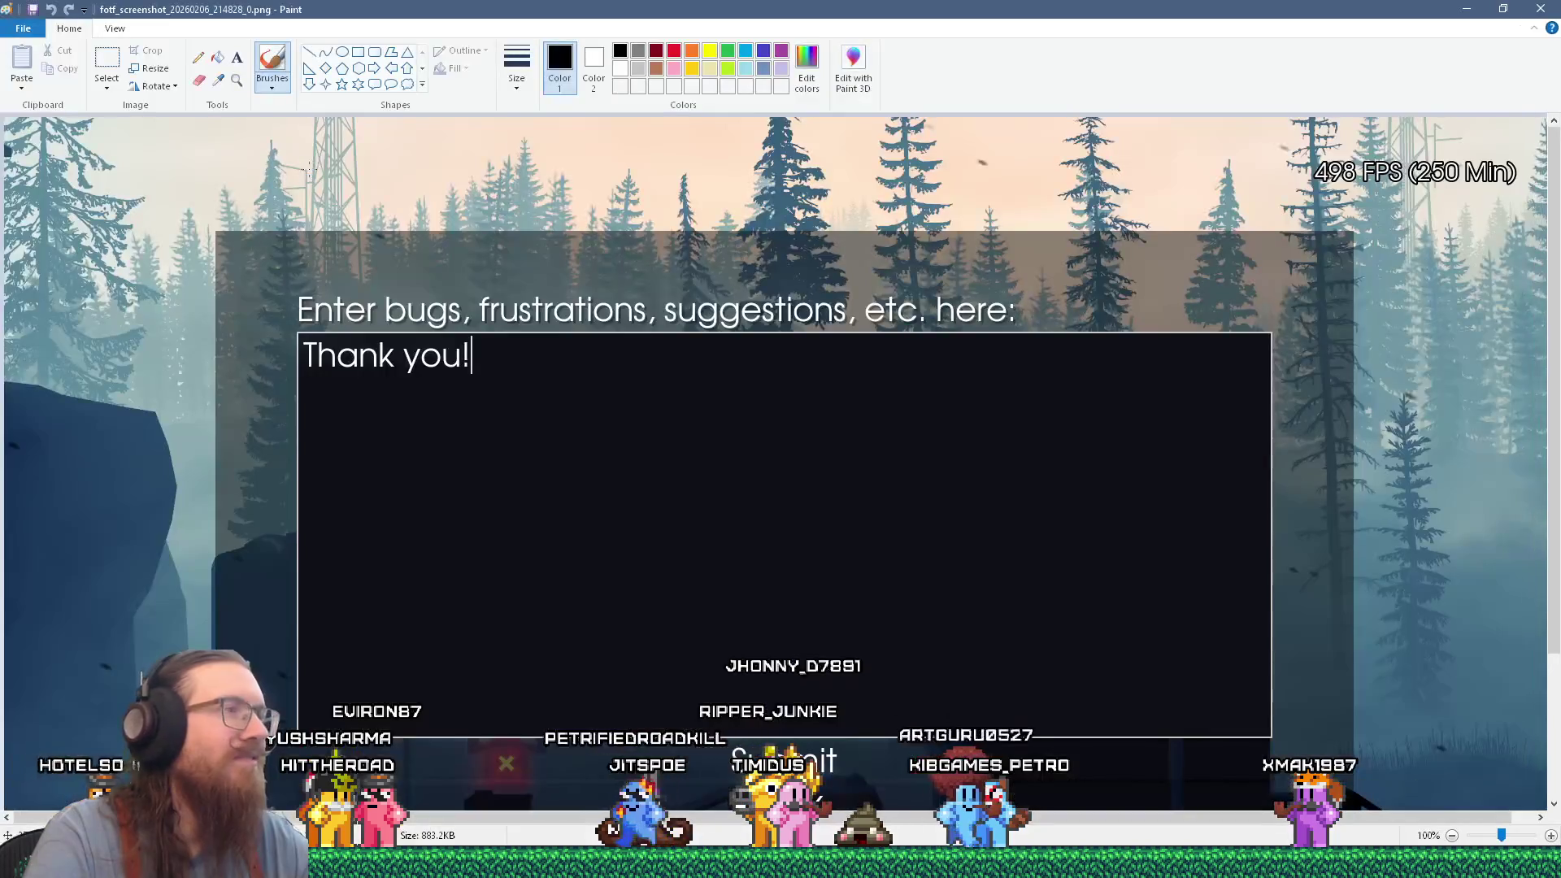
{"action": "left_click", "coordinate": [1540, 9]}
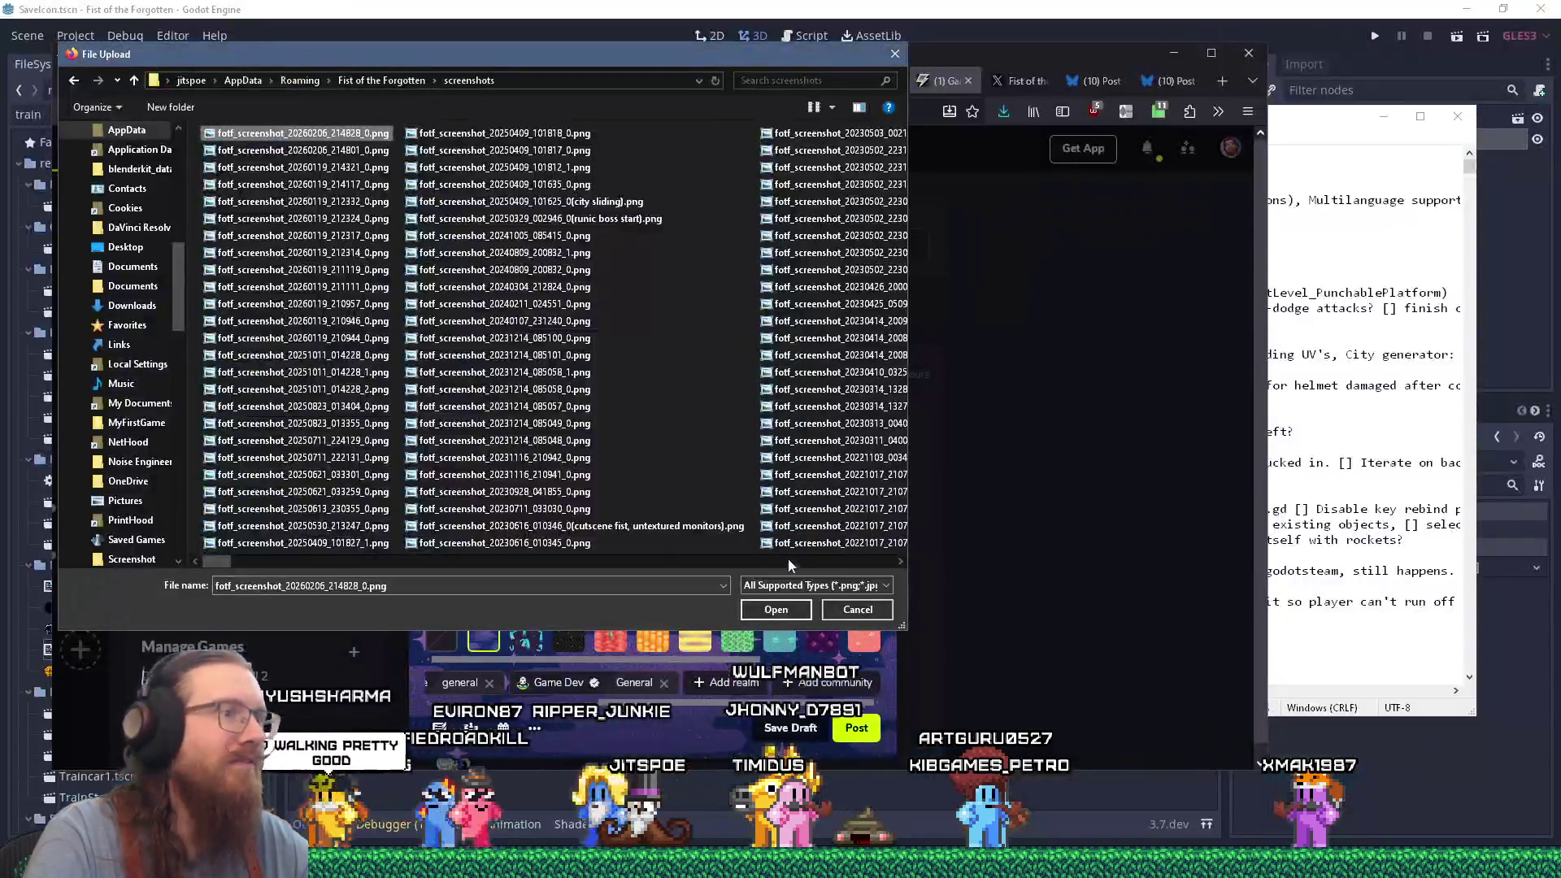
{"action": "left_click", "coordinate": [776, 609]}
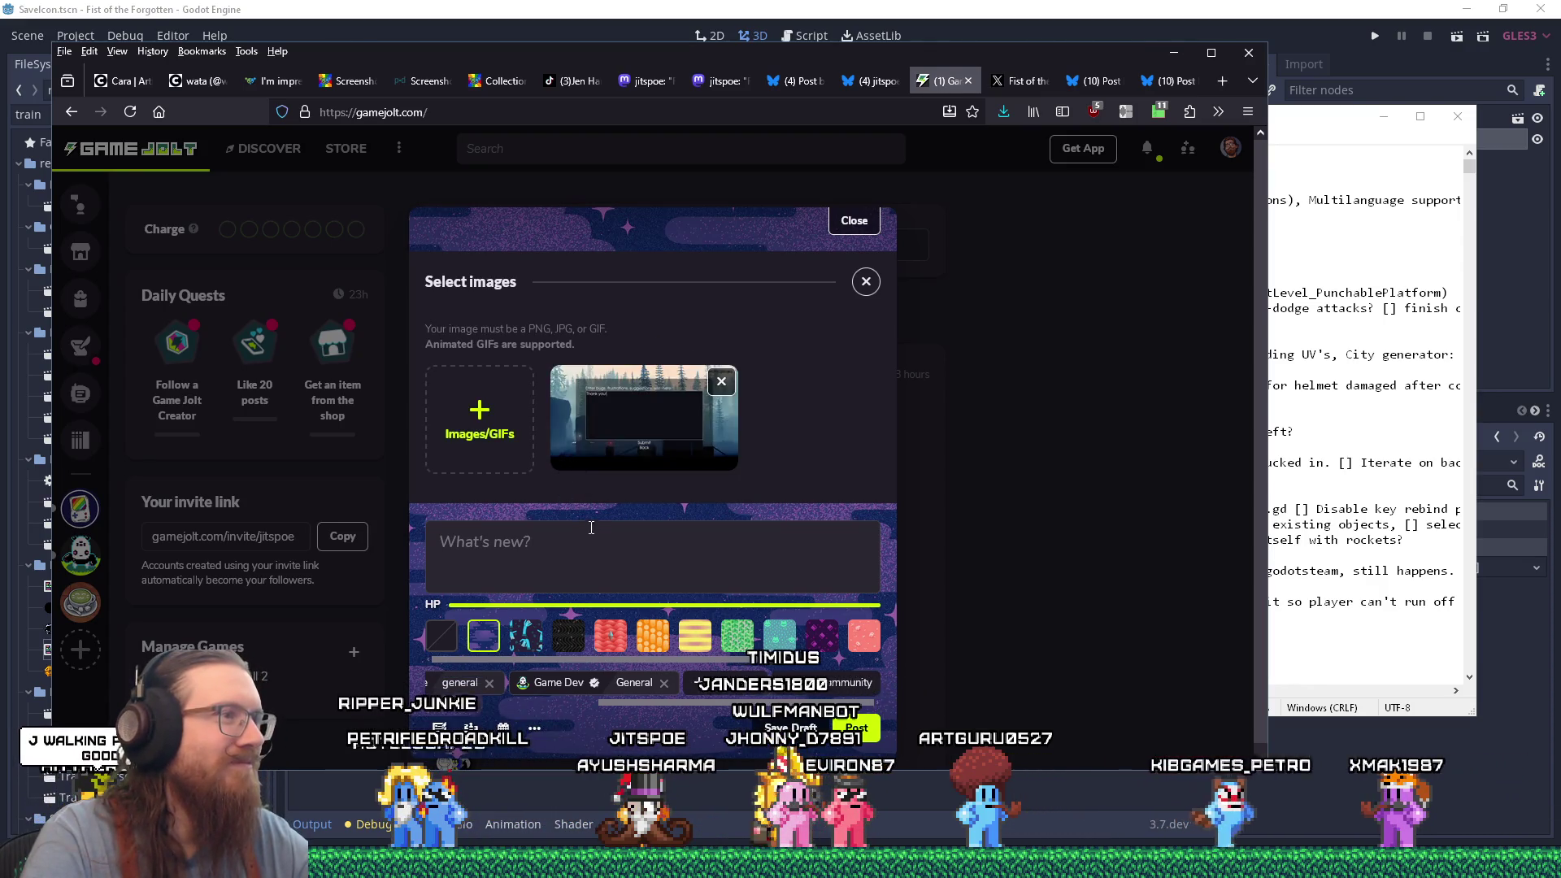
{"action": "left_click", "coordinate": [656, 547]}
{"action": "type", "text": "Thanks to those w"}
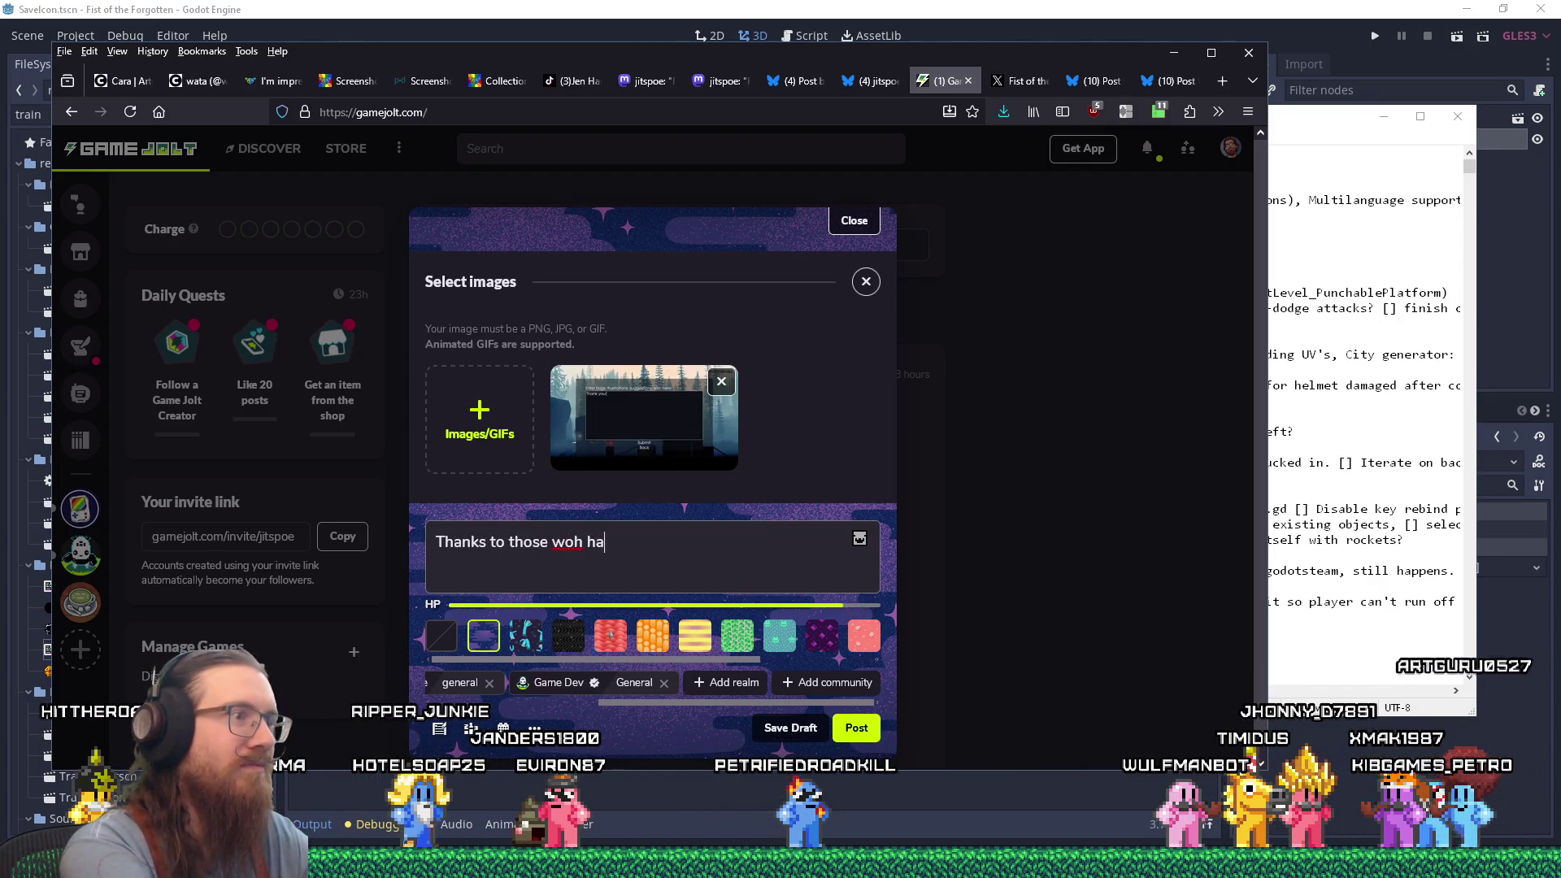
Write the message thanking bug reporters from the Fist of the Forgotten feedback form, fixing typos.
{"action": "type", "text": "ho ha"}
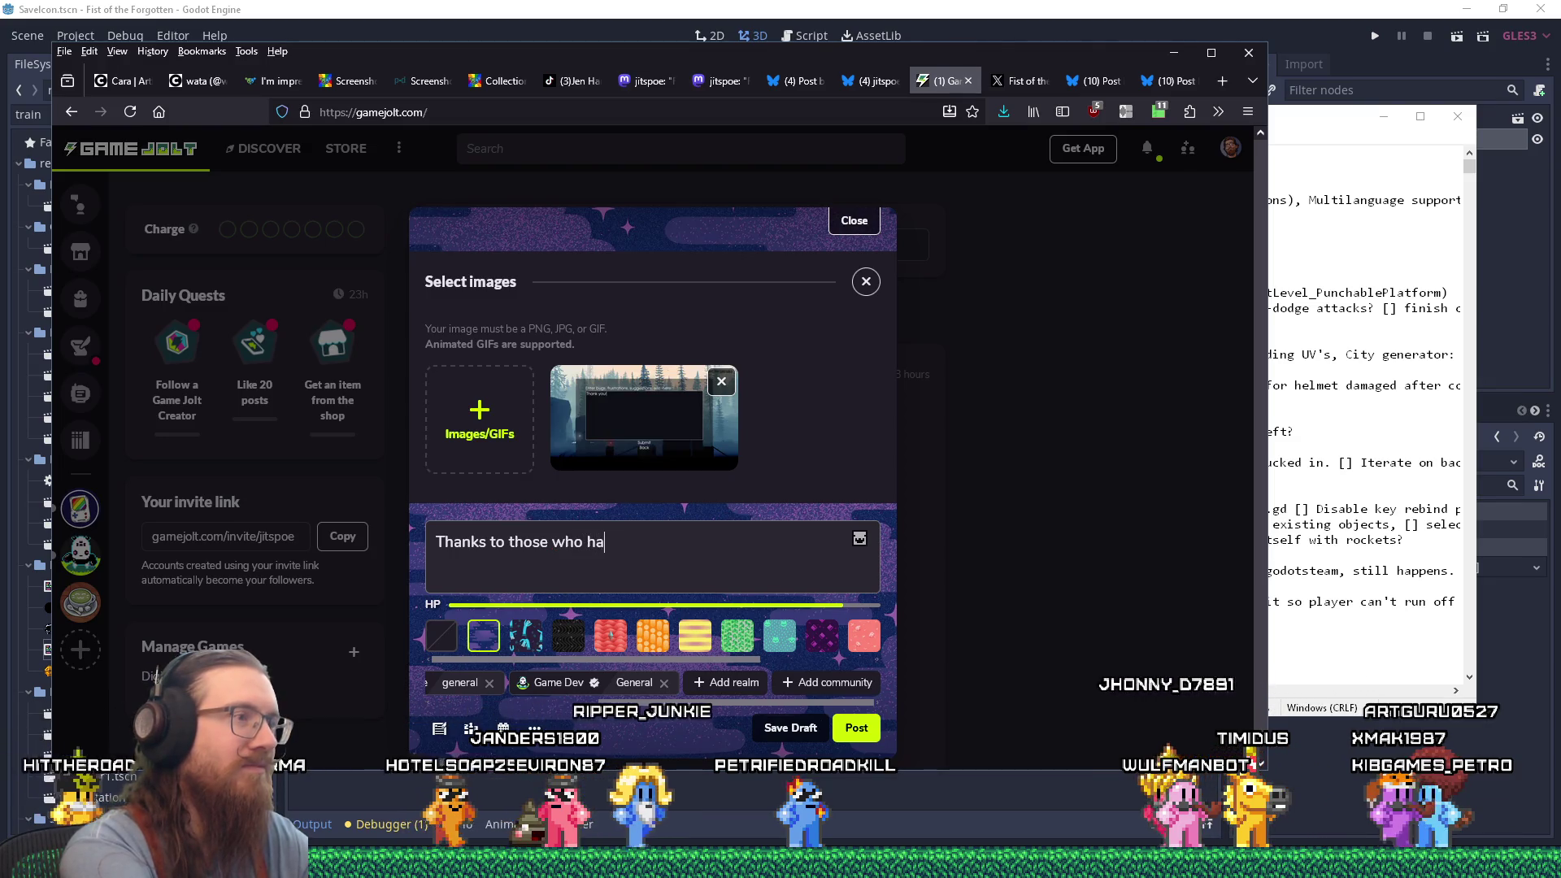
{"action": "type", "text": "ve provided feedback on the"}
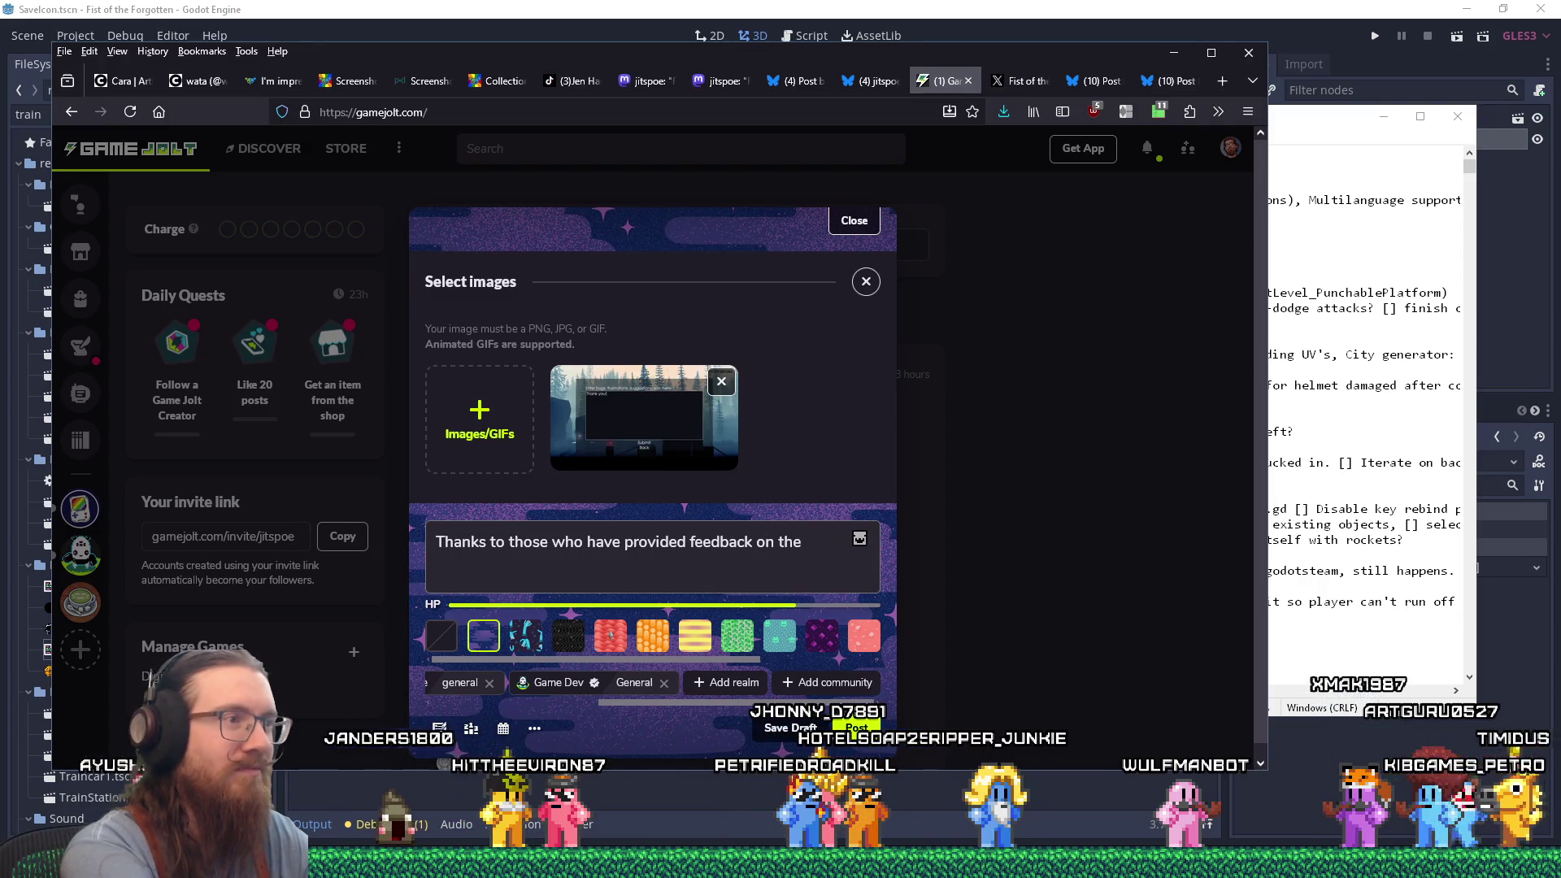
{"action": "key", "text": "ctrl+shift+Left"}
{"action": "key", "text": "ctrl+shift+Left"}
{"action": "key", "text": "ctrl+shift+Left"}
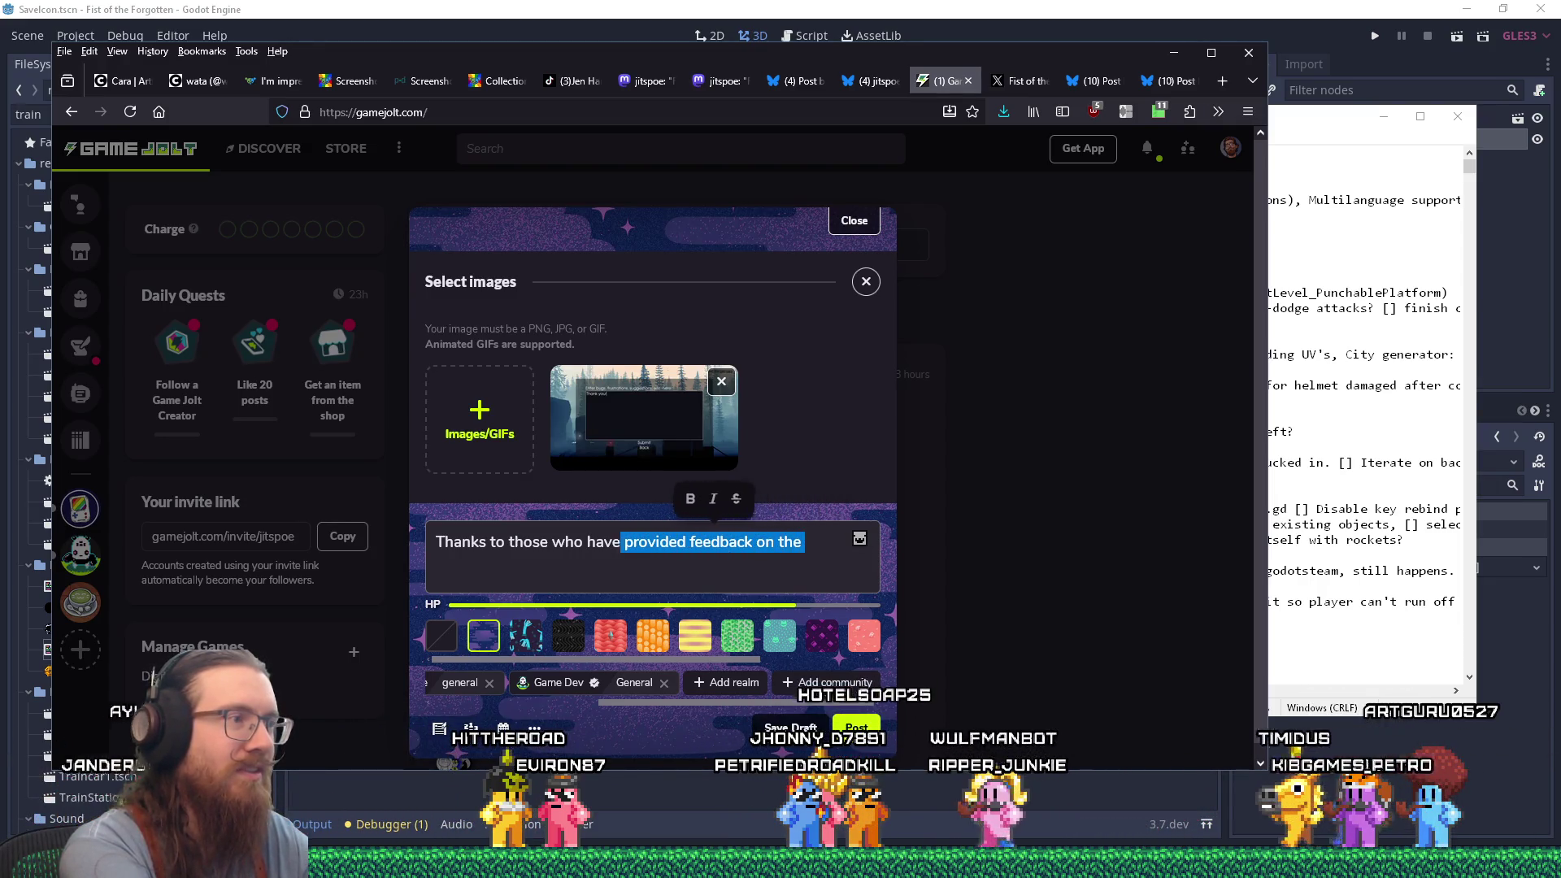
{"action": "key", "text": "ctrl+shift+Left"}
{"action": "key", "text": "ctrl+shift+Left"}
{"action": "key", "text": "ctrl+shift+Left"}
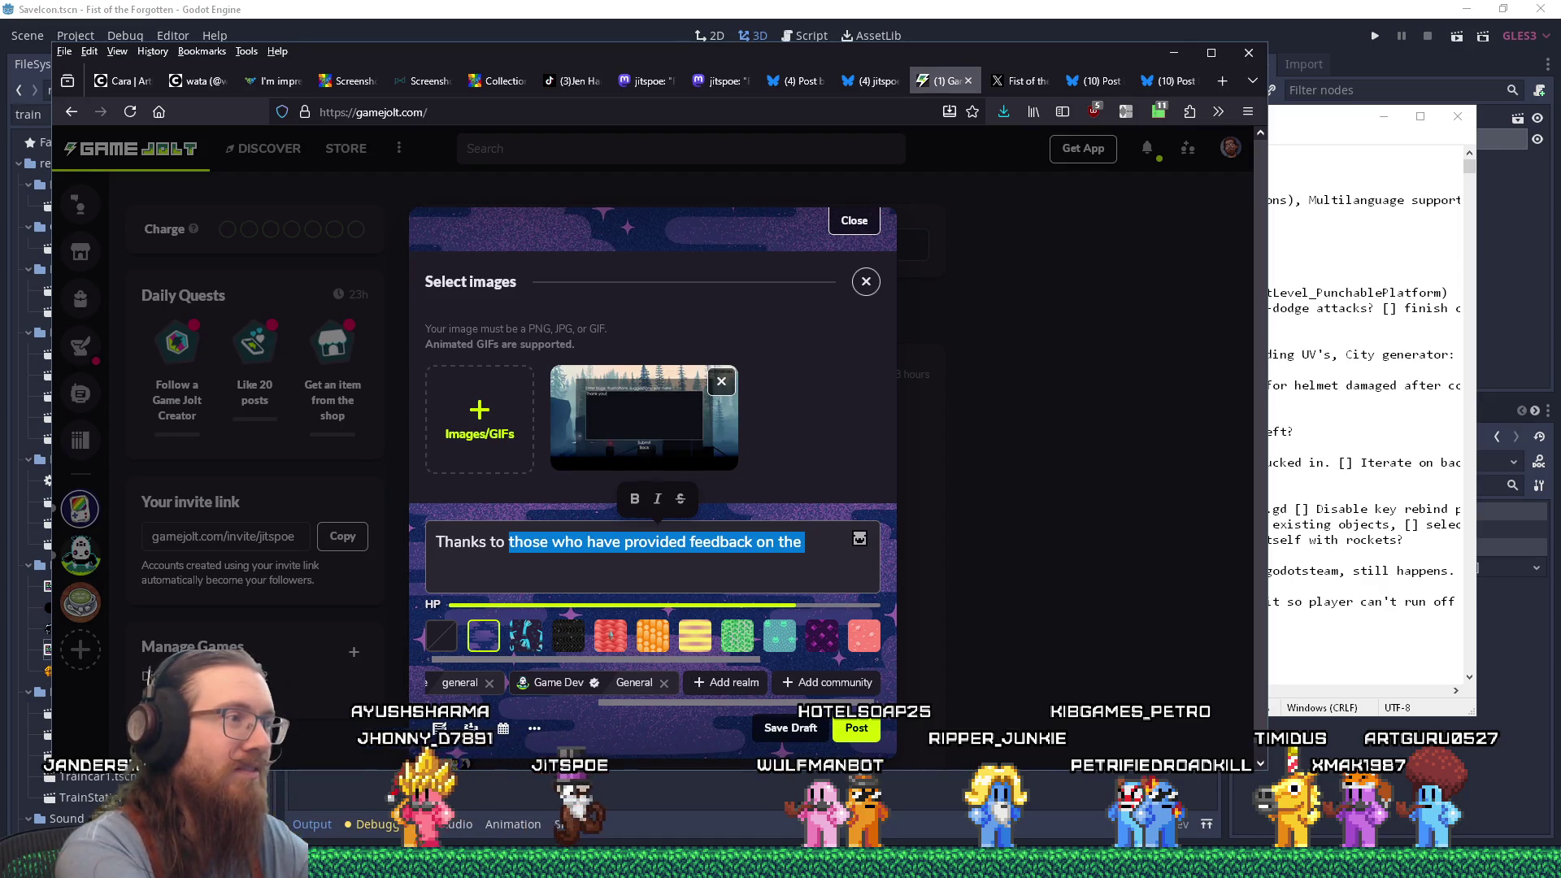
{"action": "type", "text": "everybody who prived"}
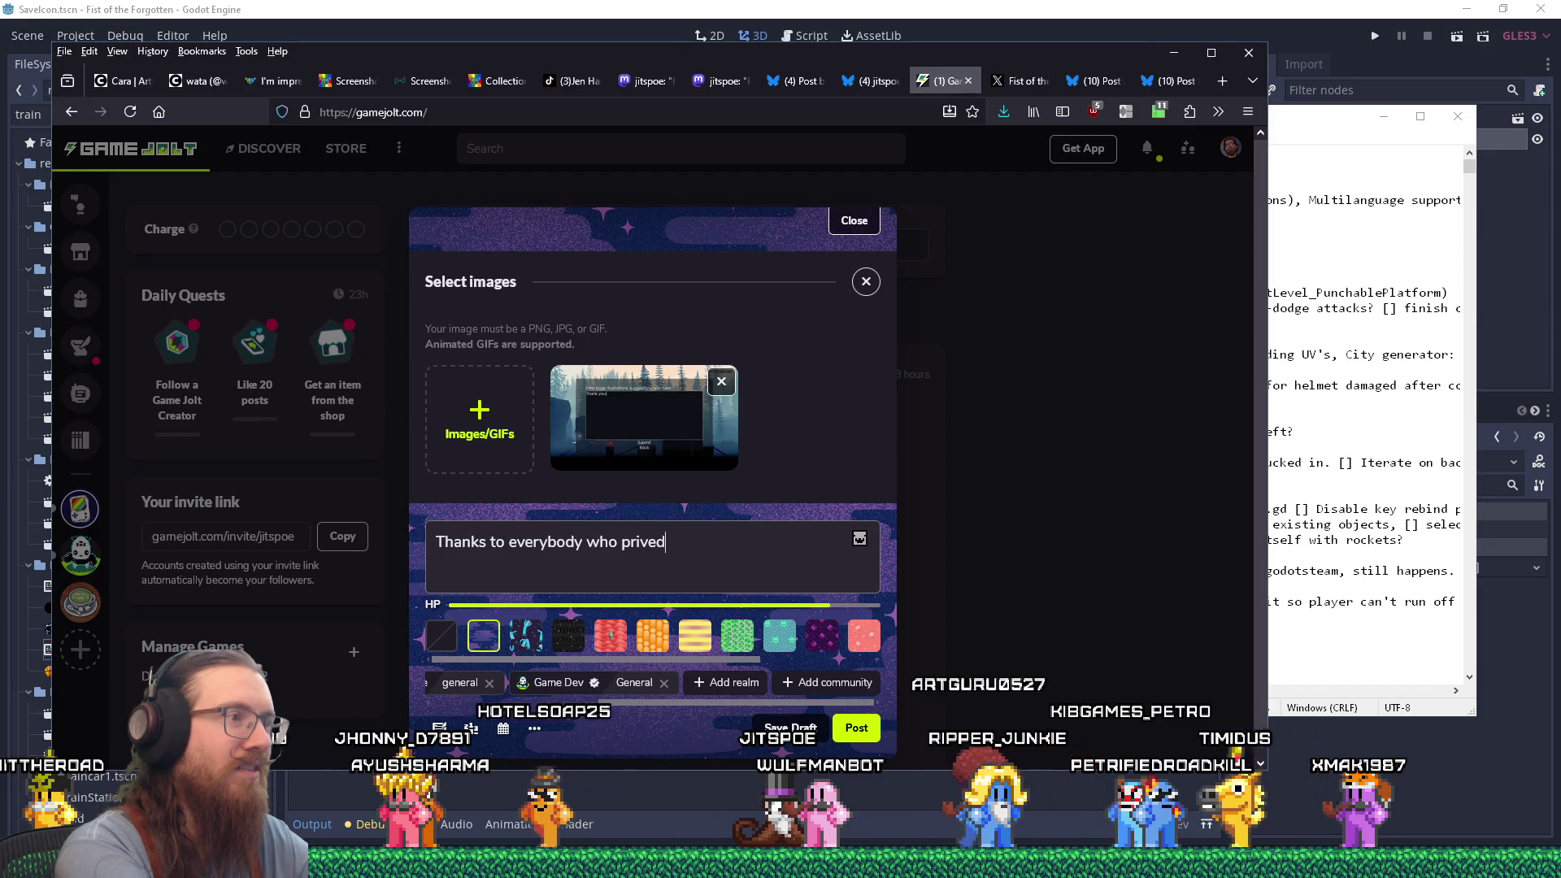
{"action": "key", "text": "BackSpace"}
{"action": "key", "text": "BackSpace"}
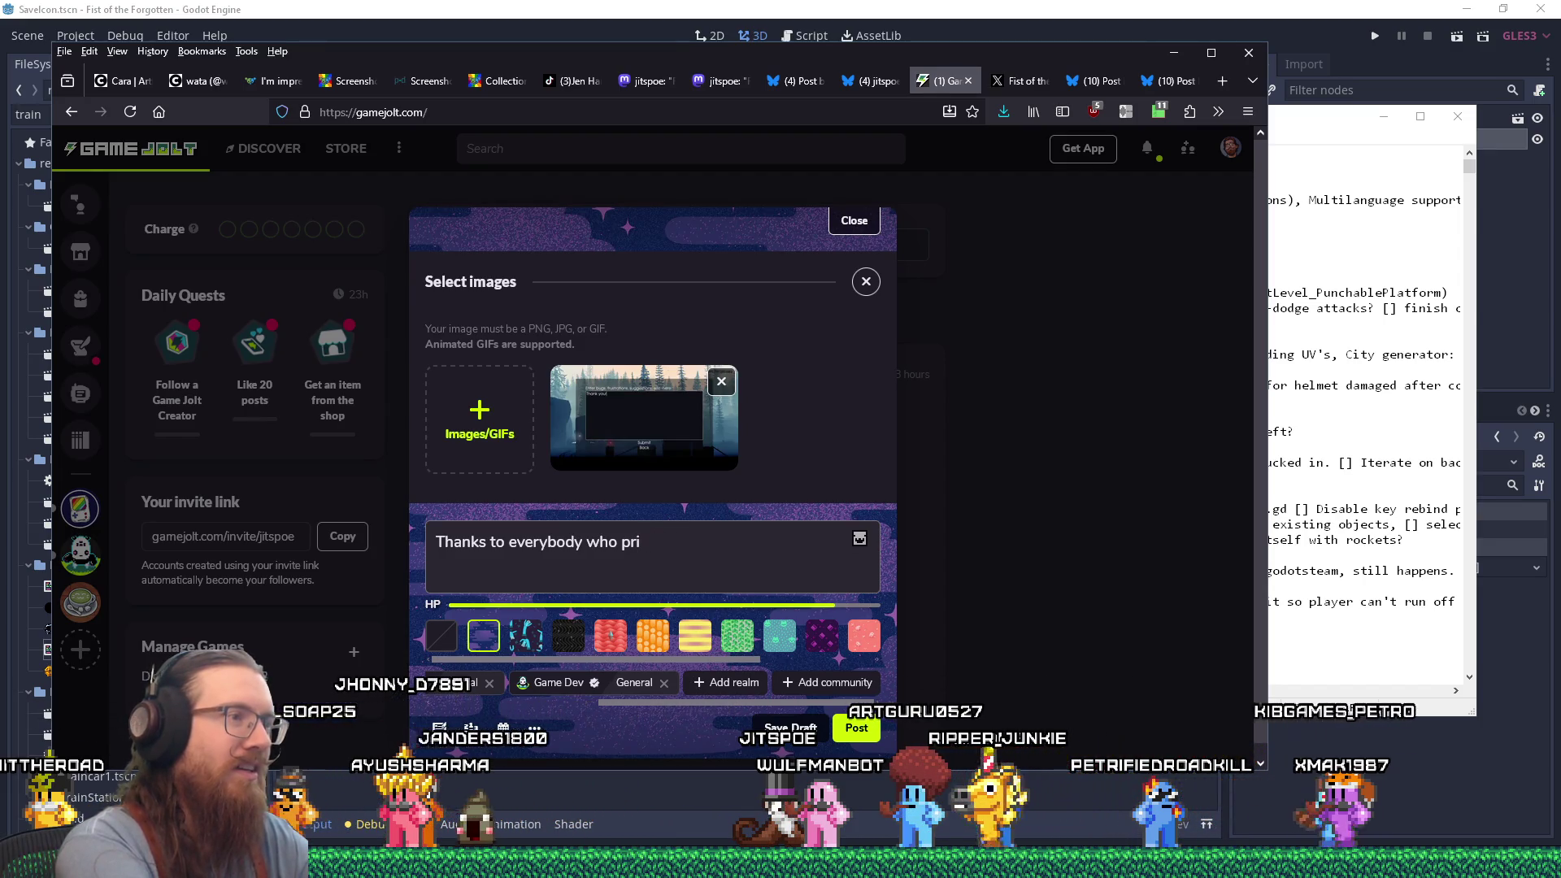
{"action": "type", "text": "ovided bug reports on th"}
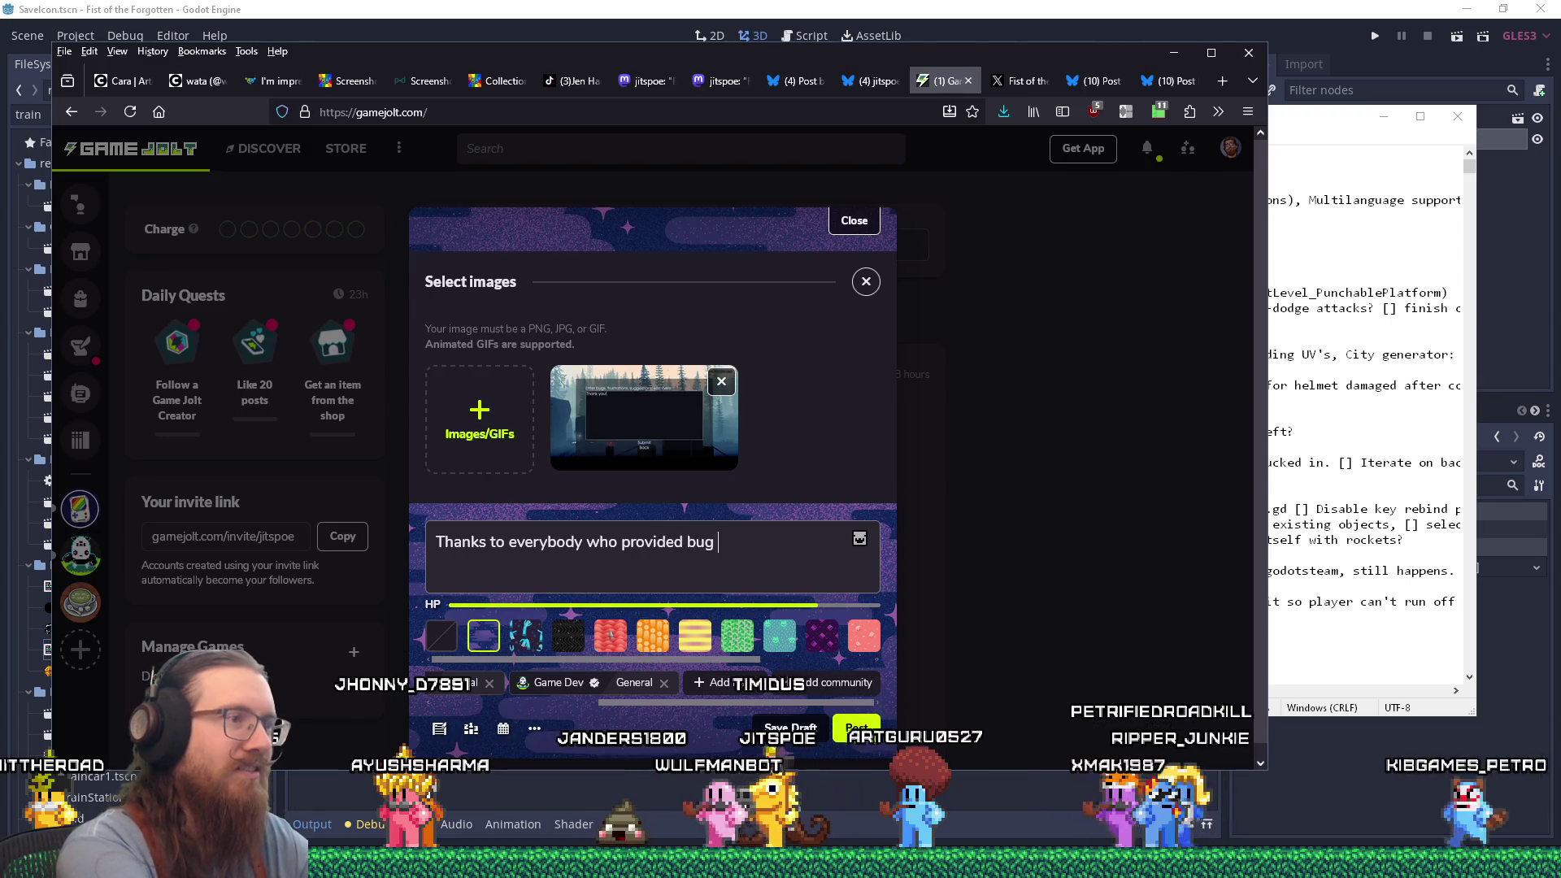
{"action": "type", "text": "e F"}
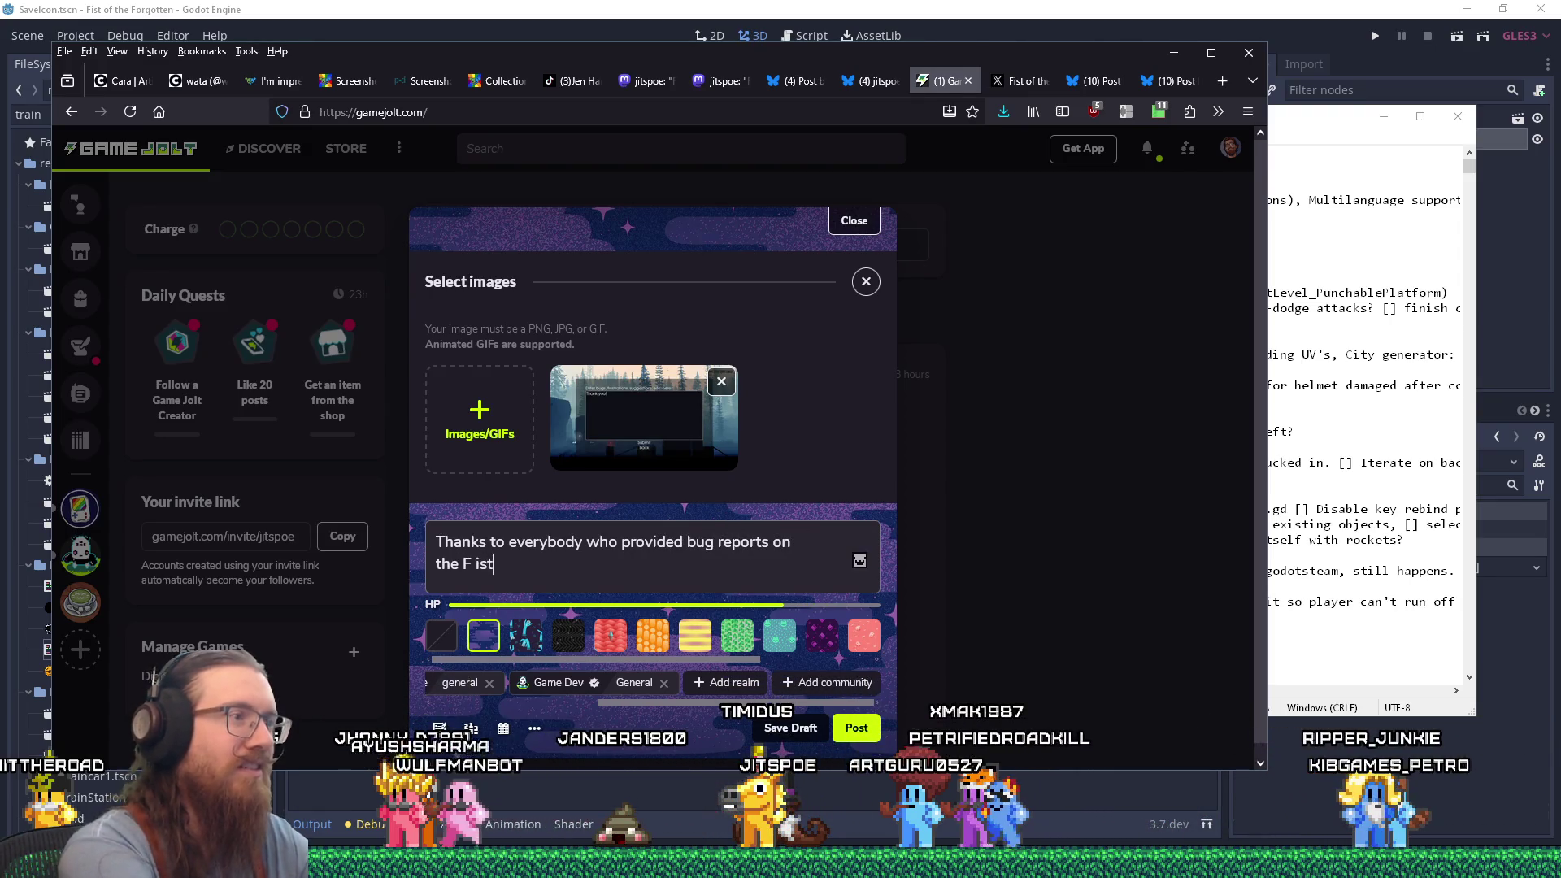
{"action": "type", "text": "ist of "}
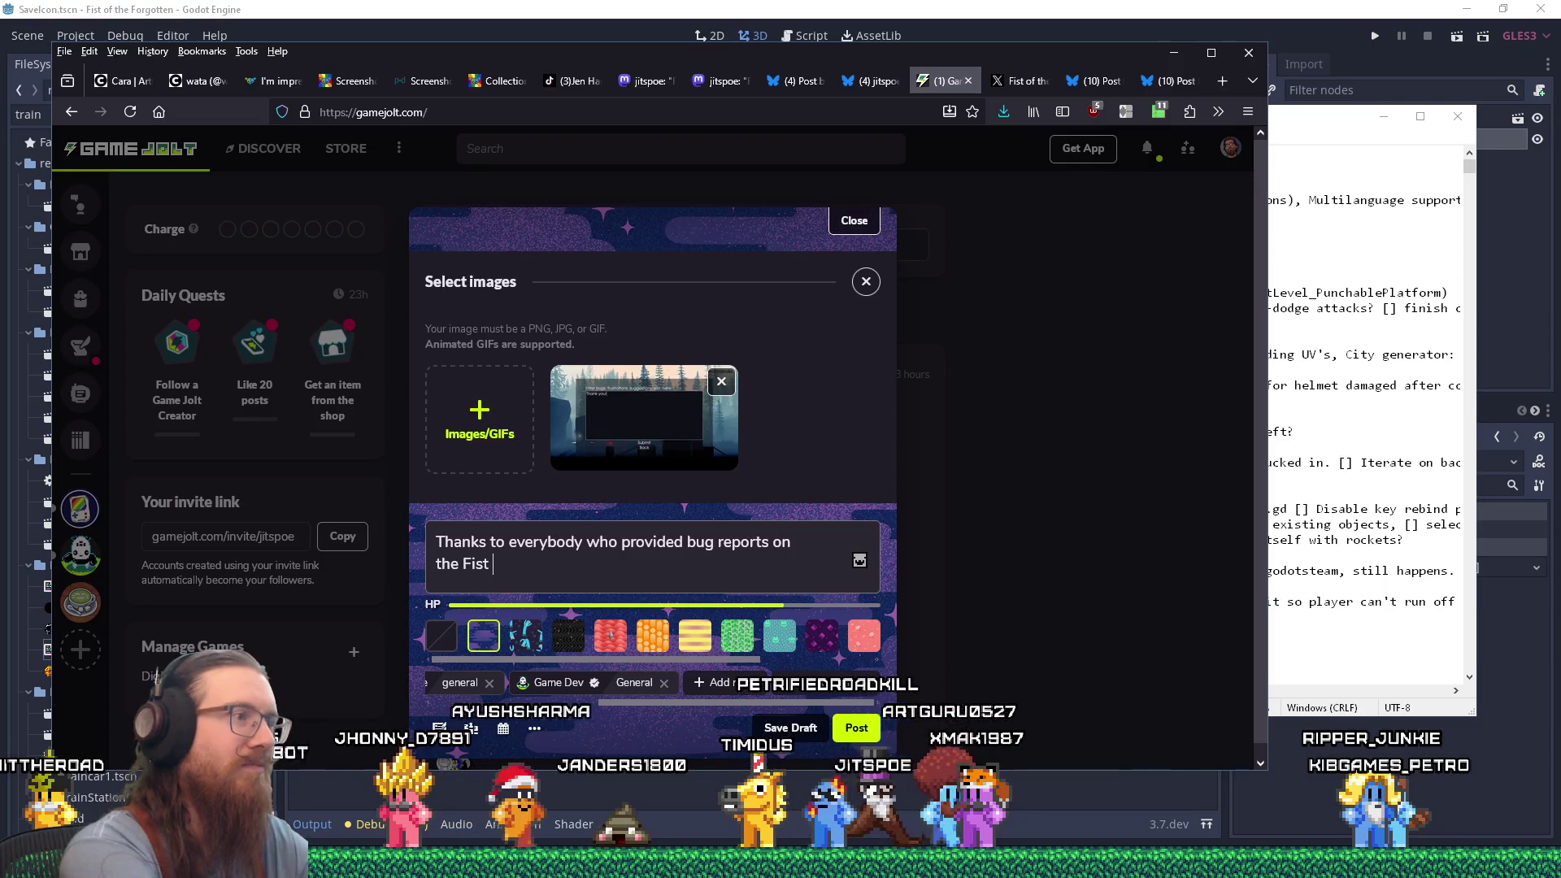
{"action": "type", "text": "the Forgotten feedback f"}
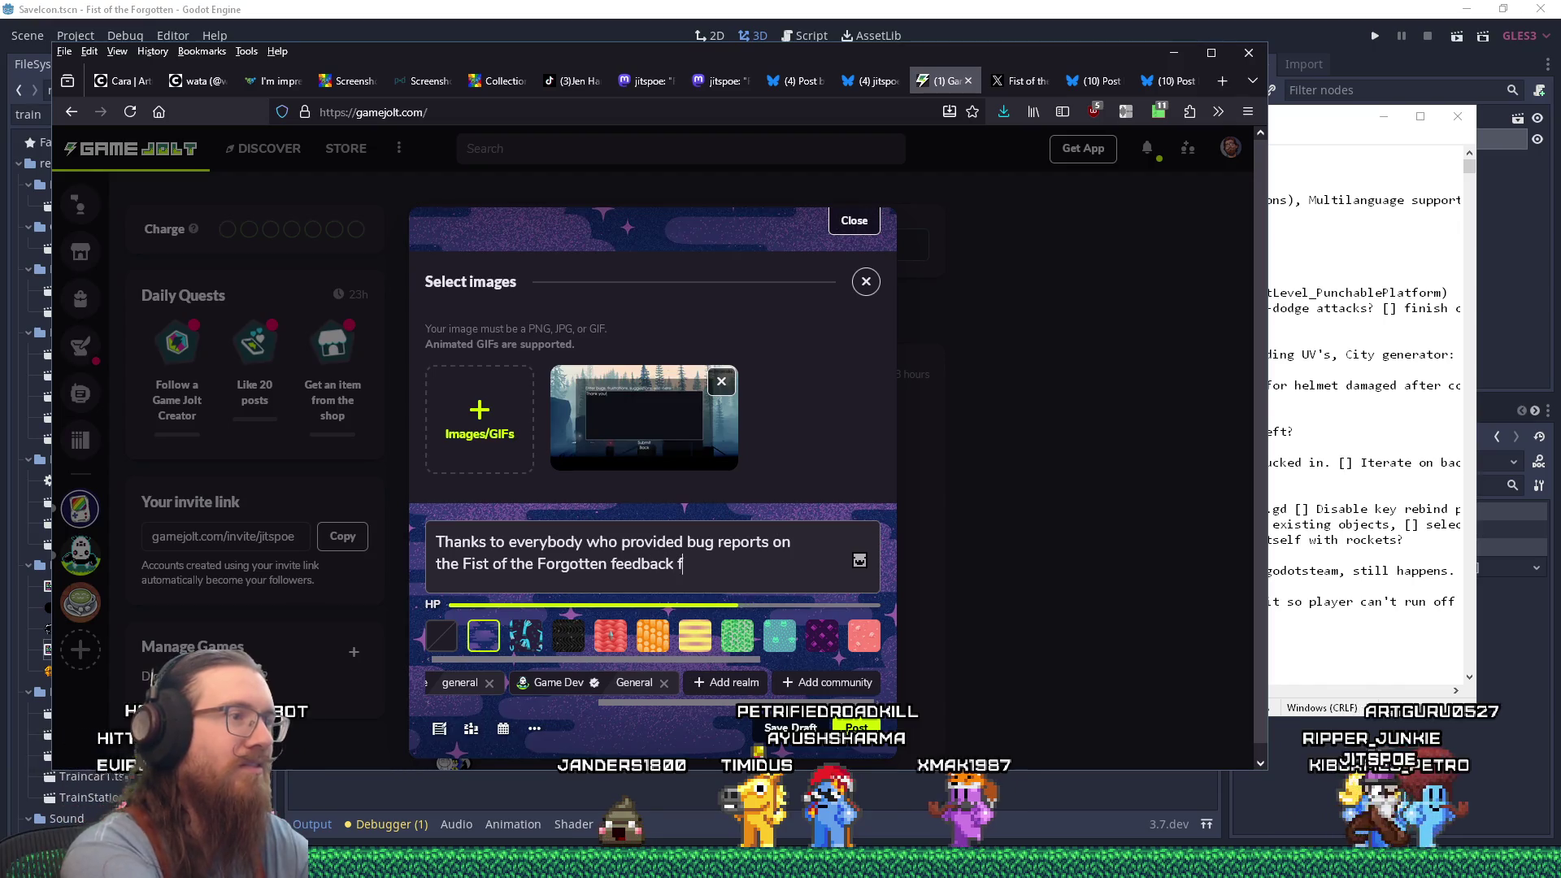
{"action": "type", "text": "orm!  I was ablee"}
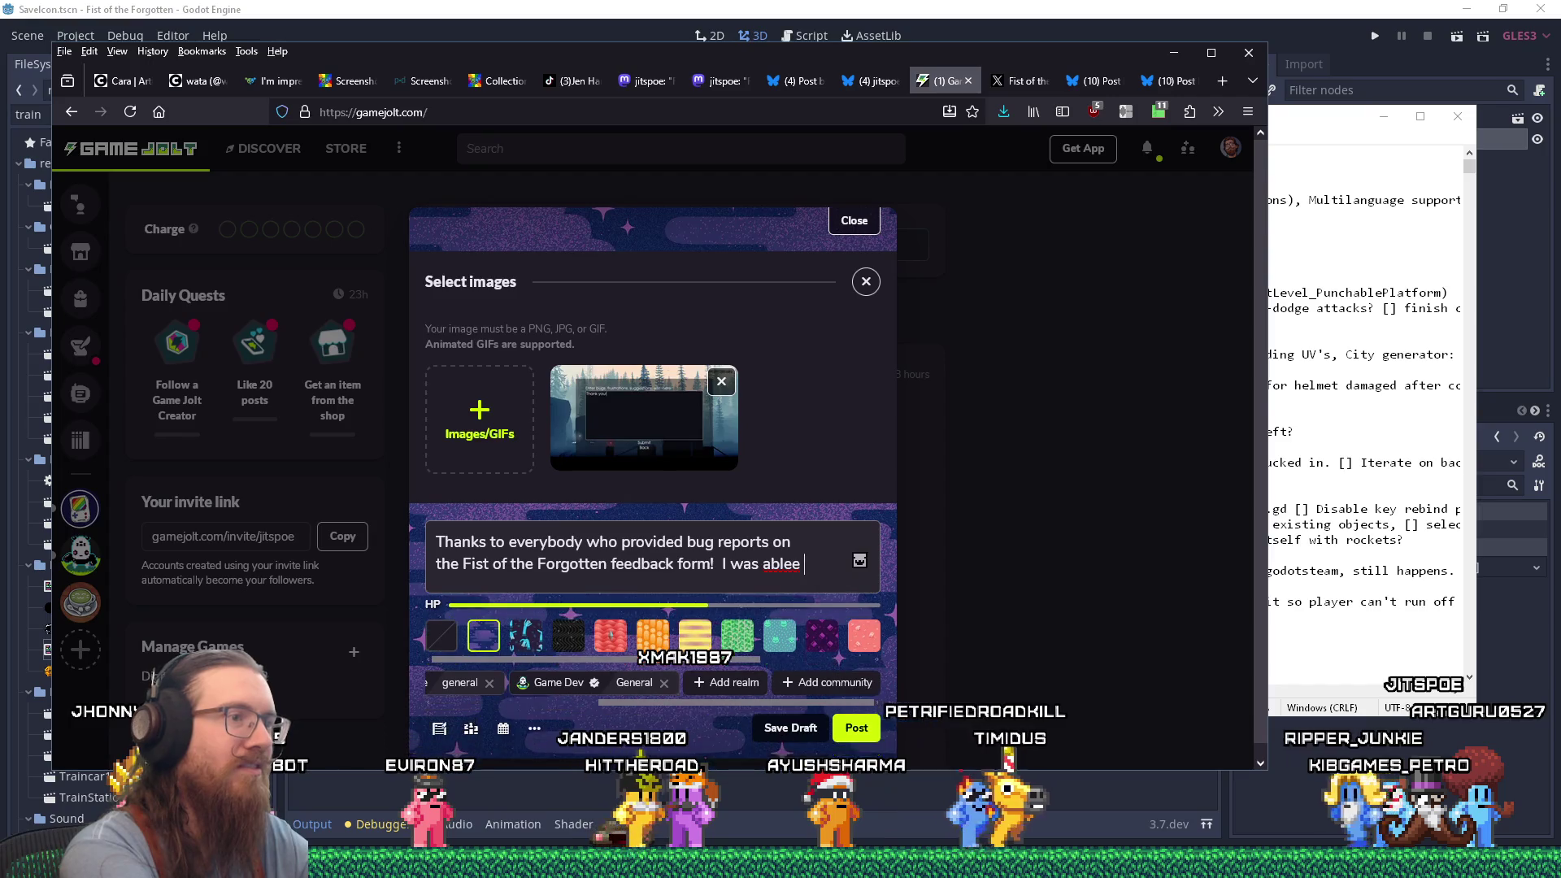
{"action": "key", "text": "BackSpace"}
{"action": "key", "text": "BackSpace"}
{"action": "type", "text": "to fix a coupl"}
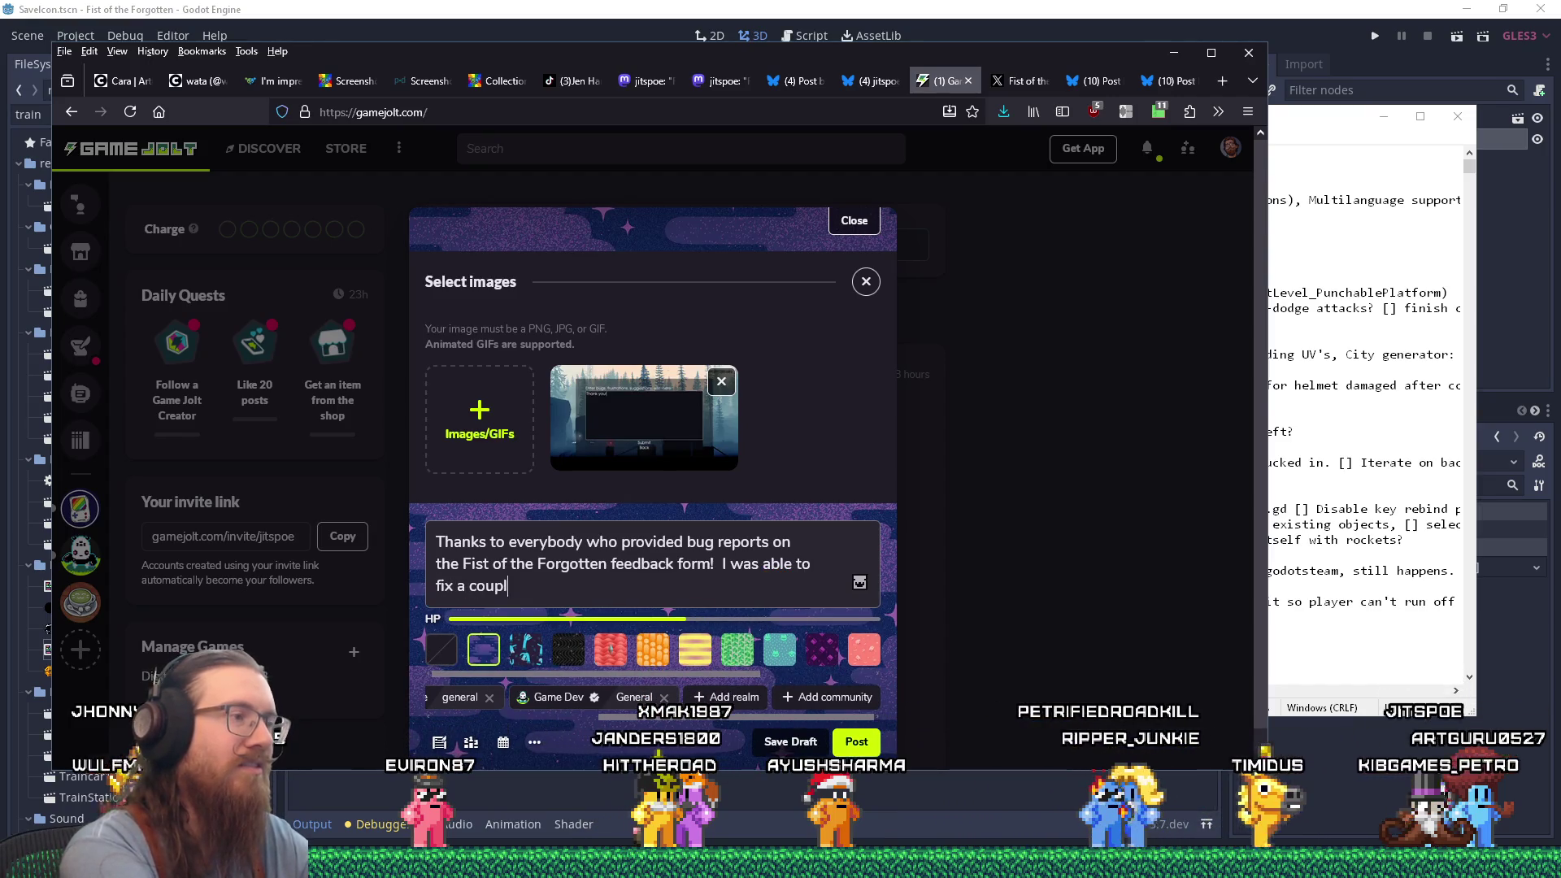
{"action": "type", "text": "e issues I didn't know existed!  I've"}
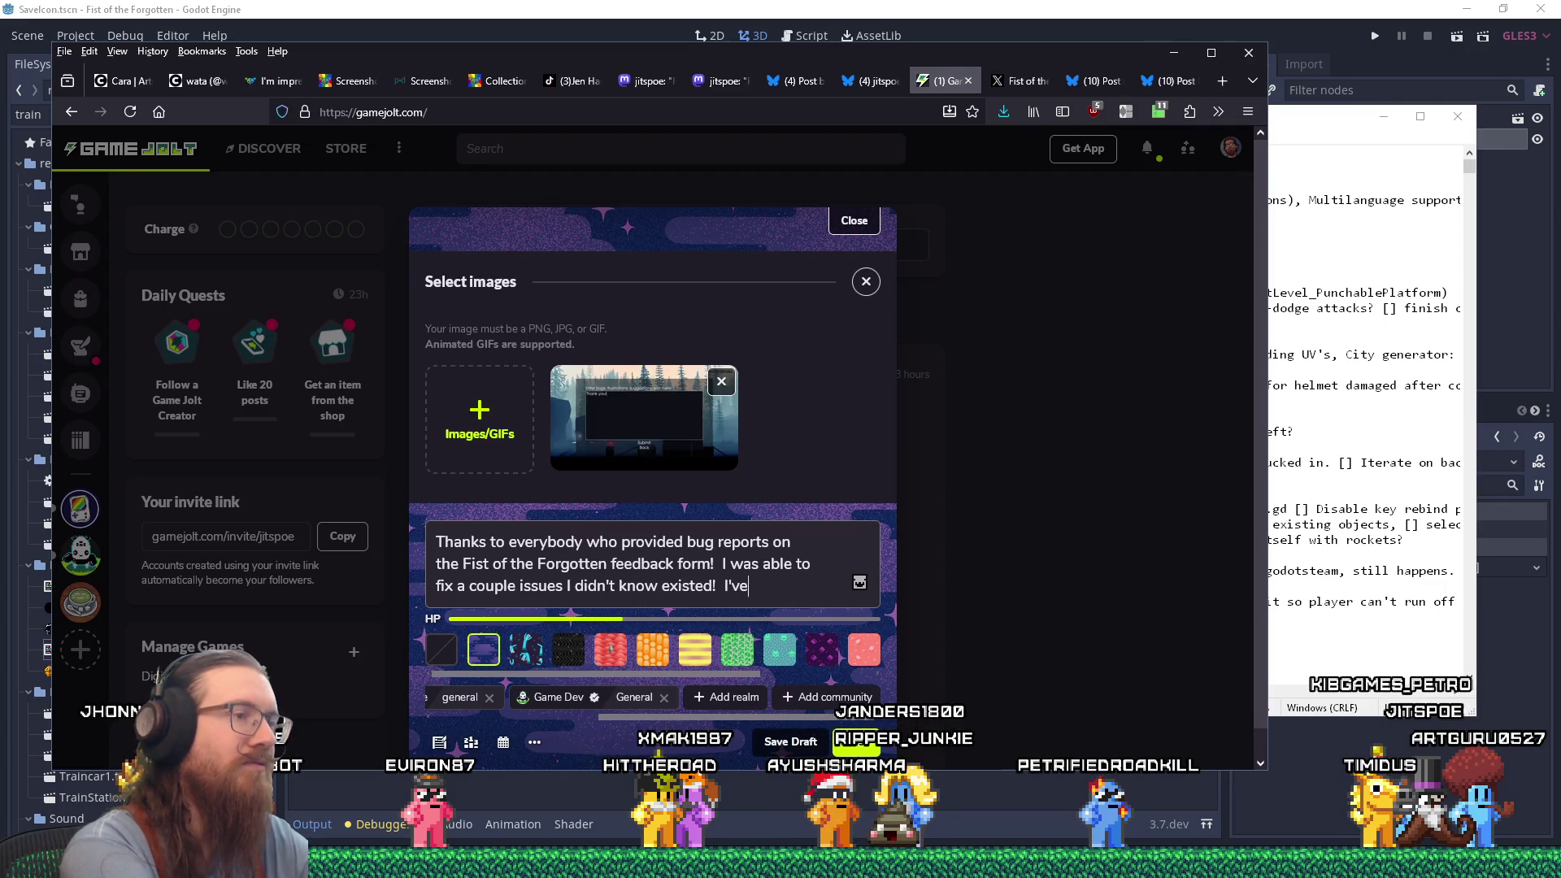
{"action": "type", "text": " updated the de"}
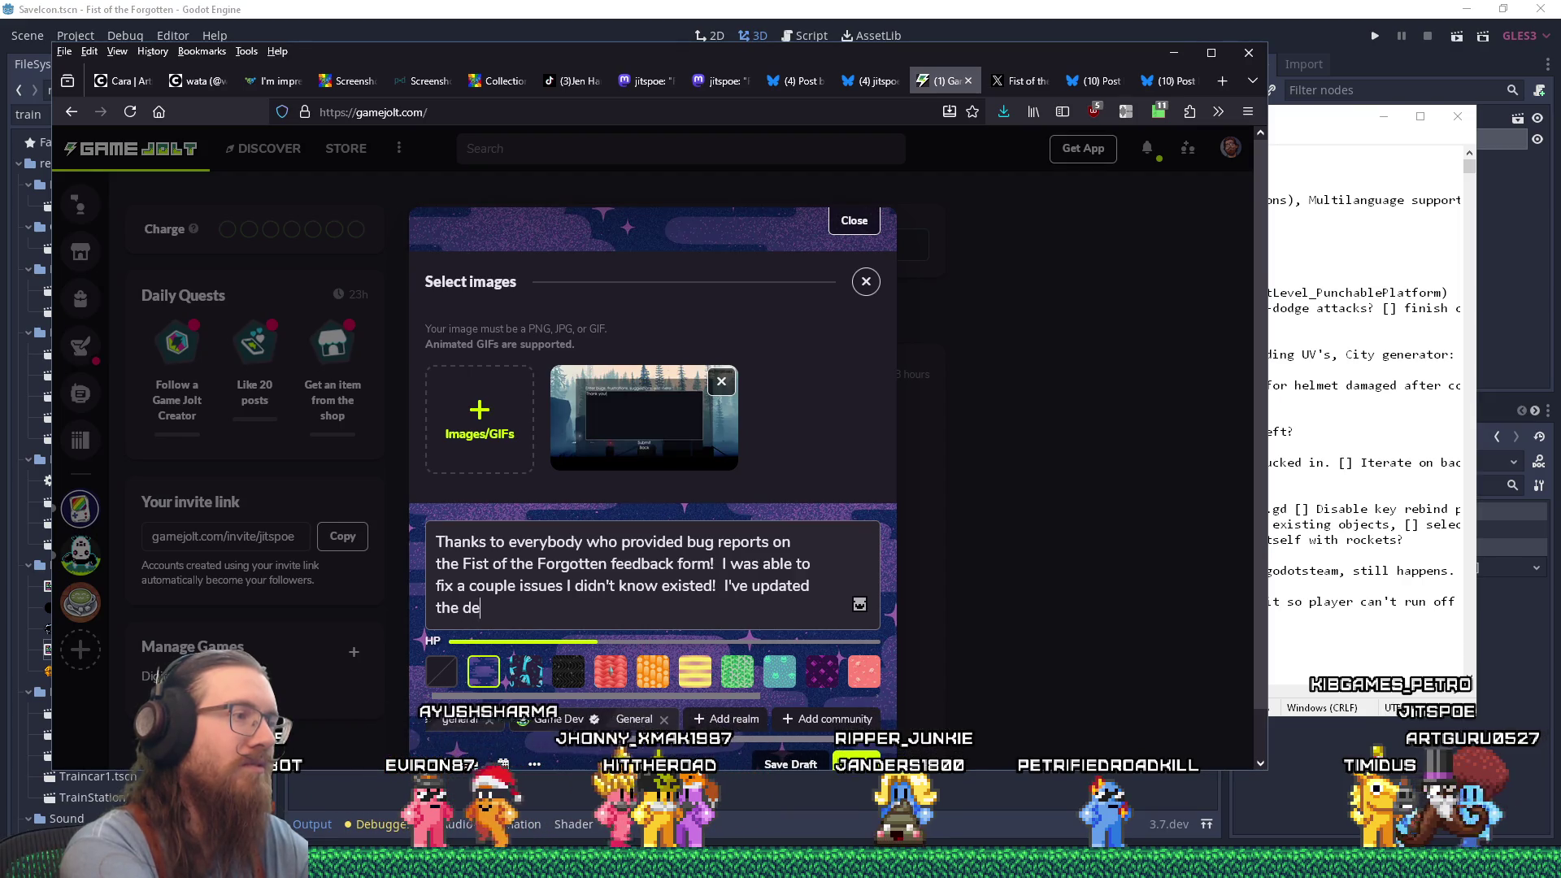
{"action": "type", "text": "mo:"}
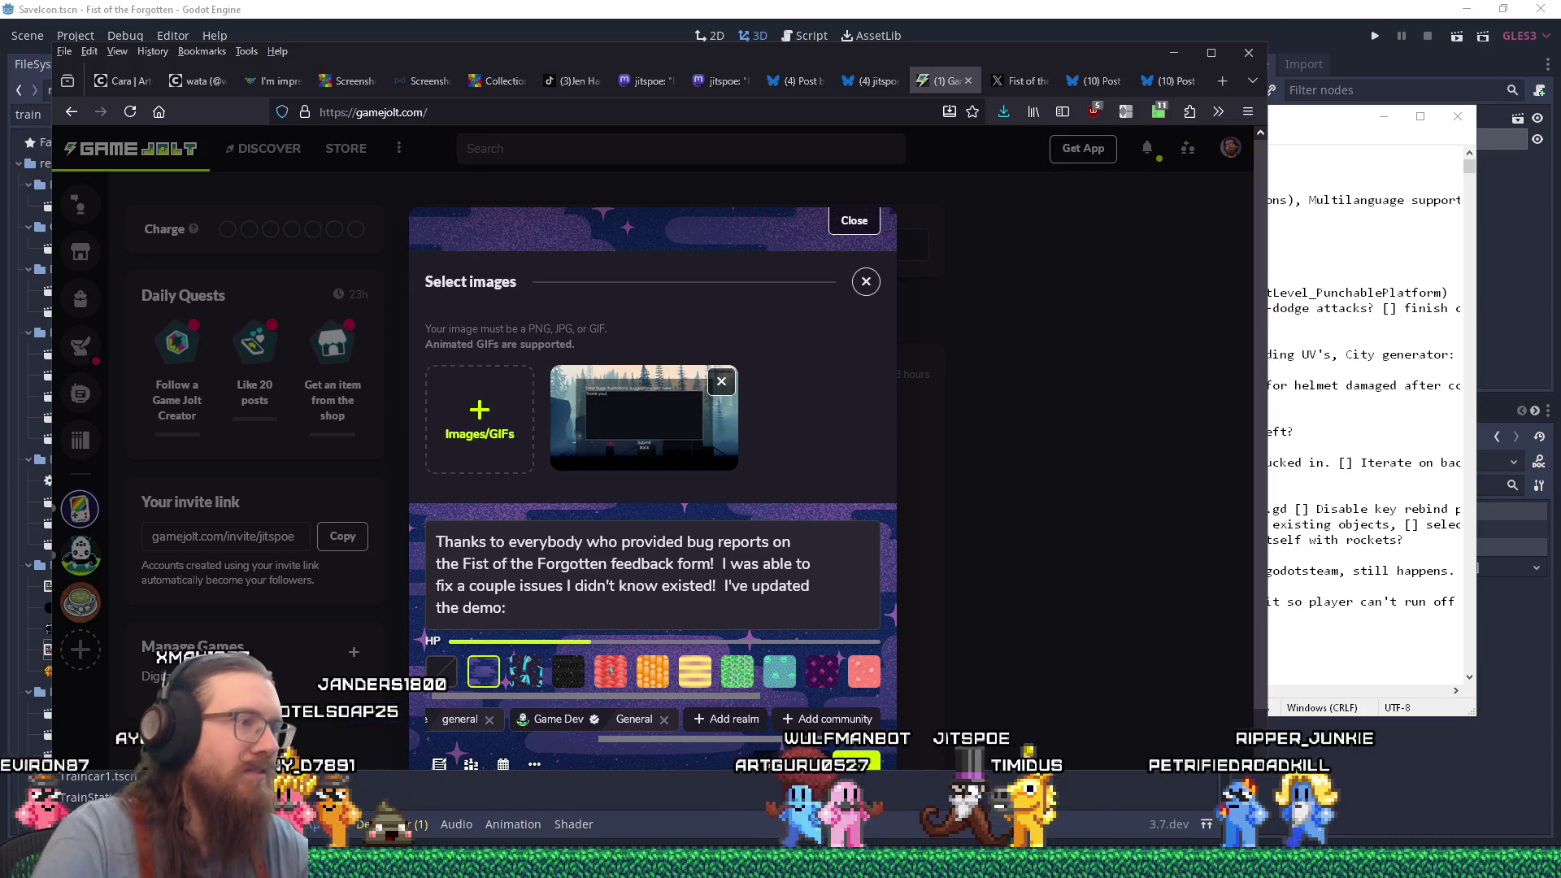
Paste the updated demo's Steam store link and publish the post.
{"action": "type", "text": "https://store.steampowered.com/app/1105470/Fist_of_the_Forgotten/?utm_source=gamejolt"}
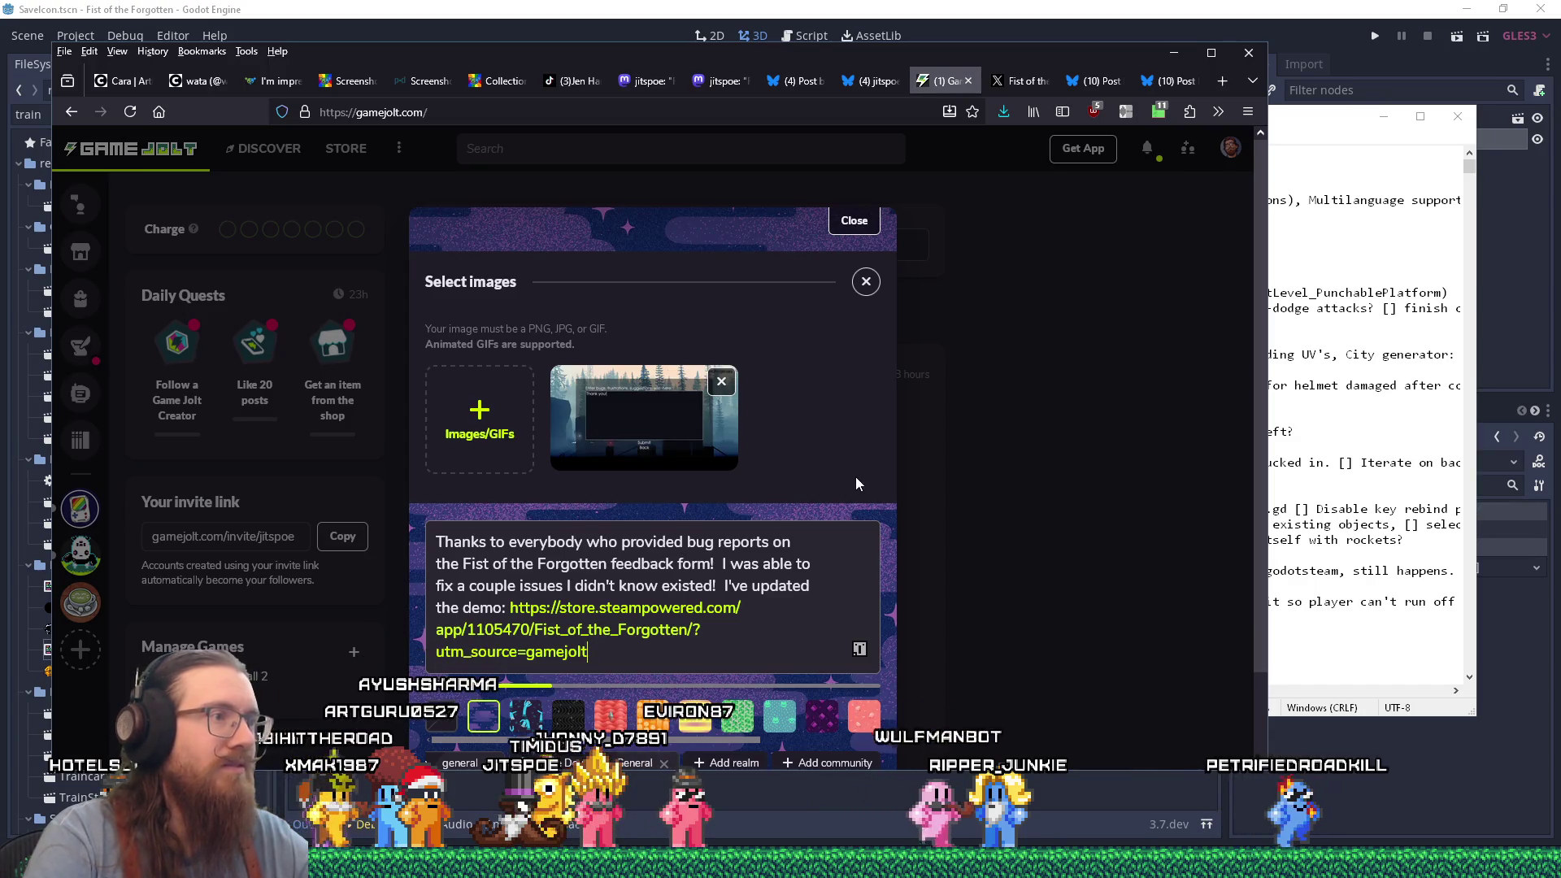
{"action": "scroll", "coordinate": [855, 476], "scroll_direction": "down", "scroll_amount": 2}
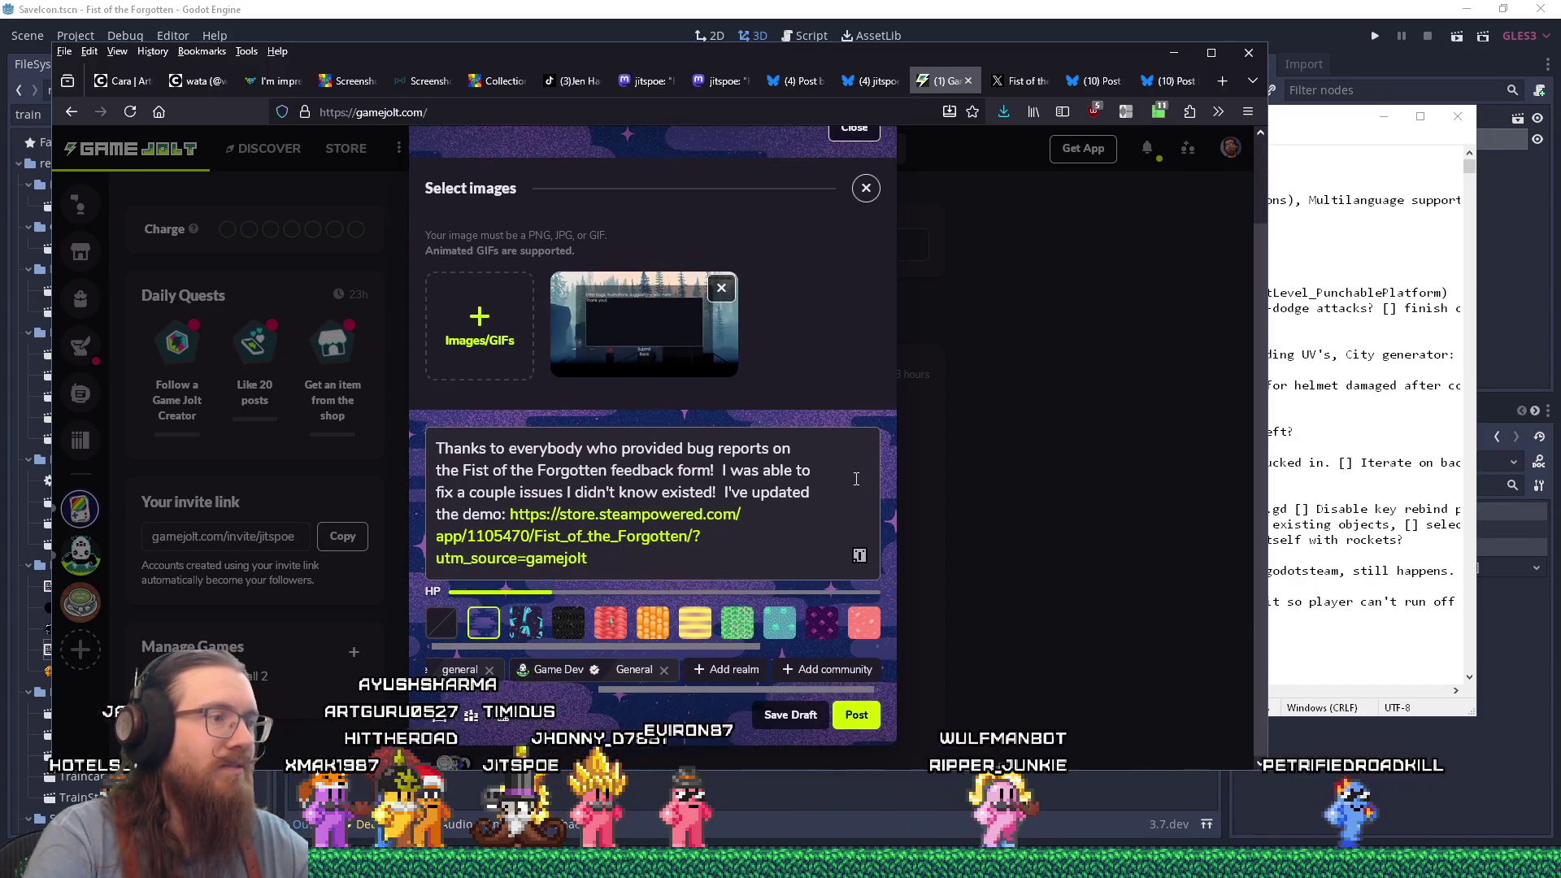
{"action": "left_click", "coordinate": [856, 716]}
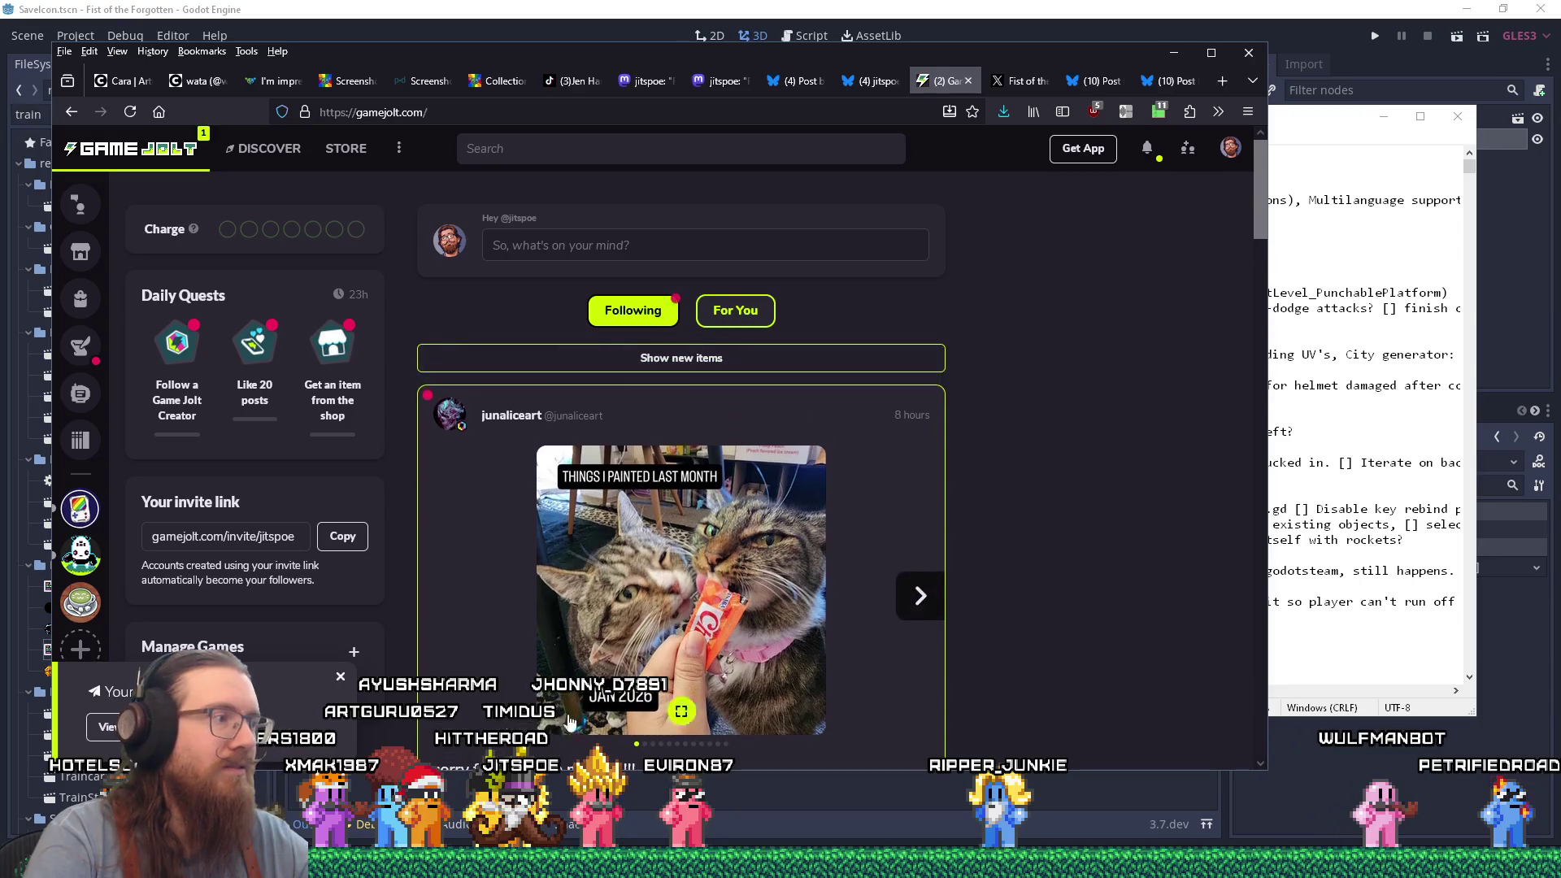
Open the published Game Jolt post, copy its web address, and minimize Firefox.
{"action": "left_click", "coordinate": [108, 726]}
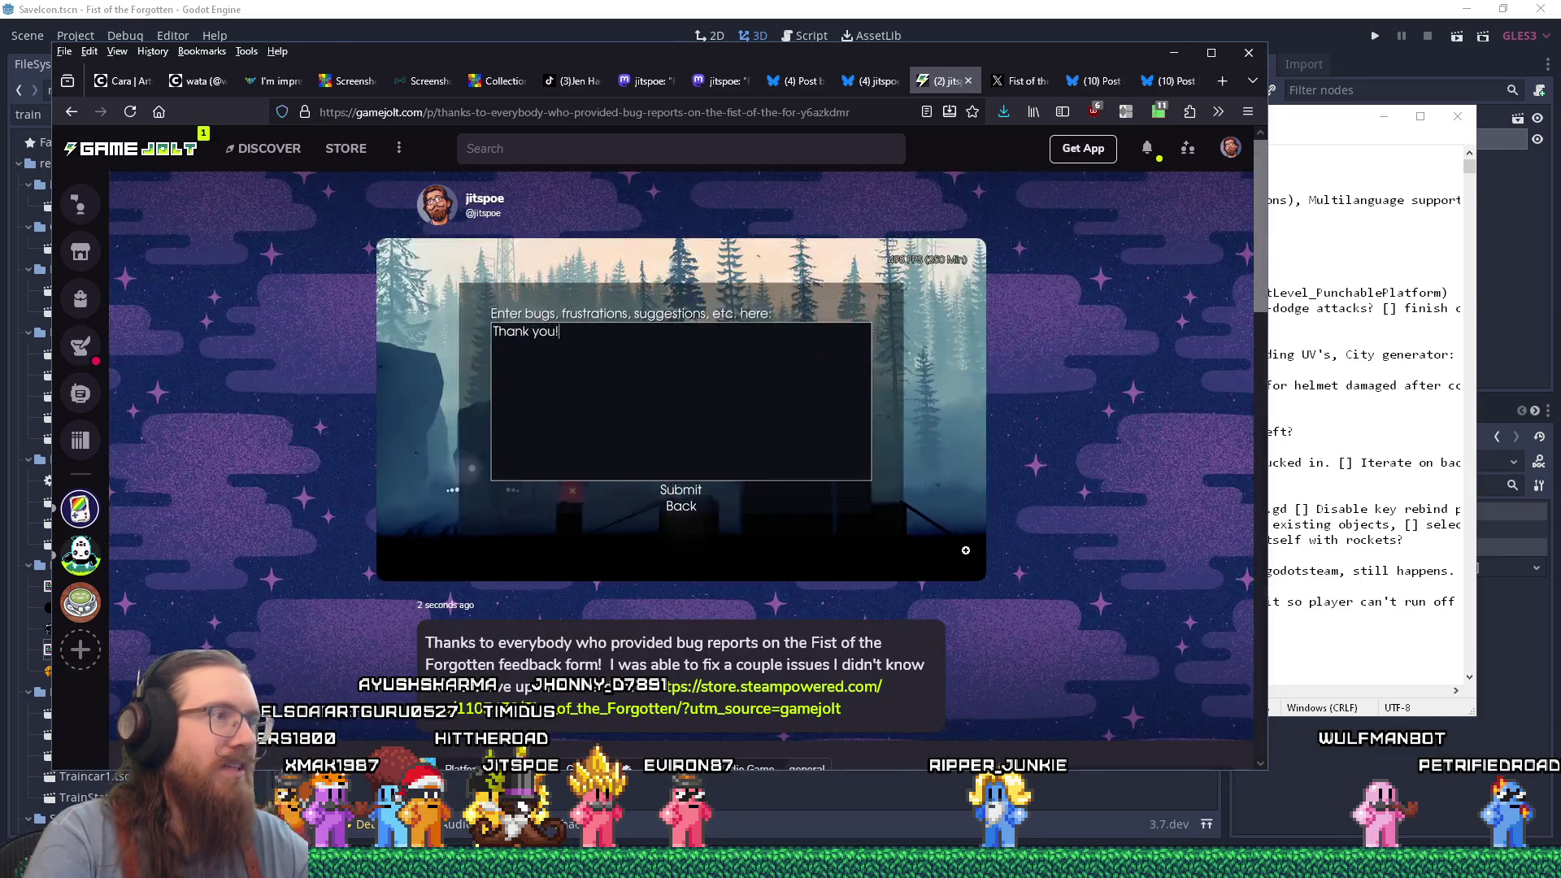
{"action": "right_click", "coordinate": [470, 115]}
{"action": "left_click", "coordinate": [513, 213]}
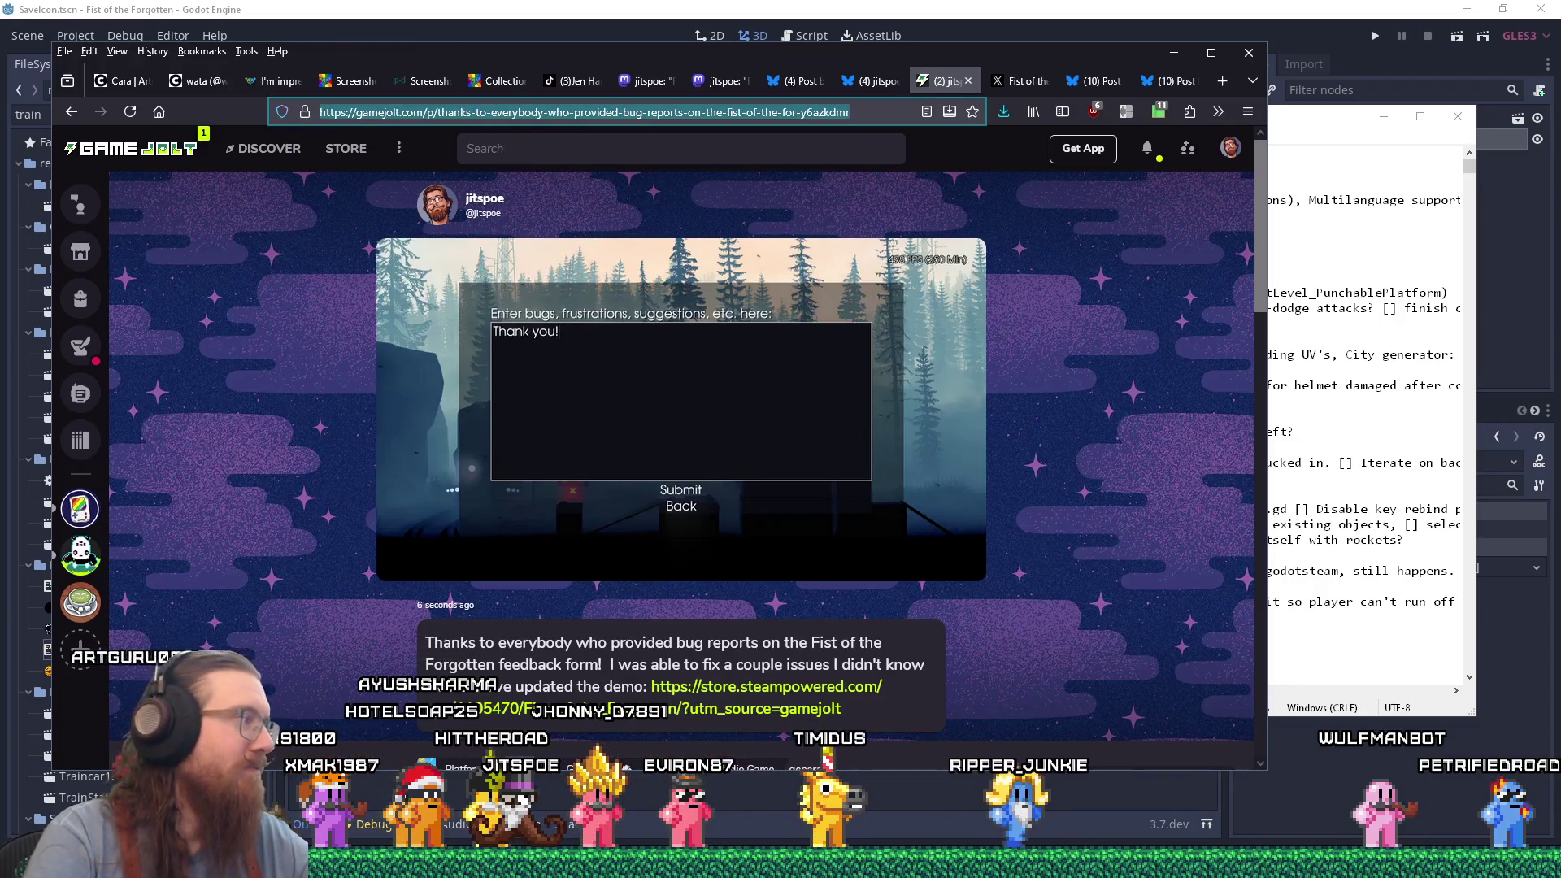
{"action": "key", "text": "alt+Tab"}
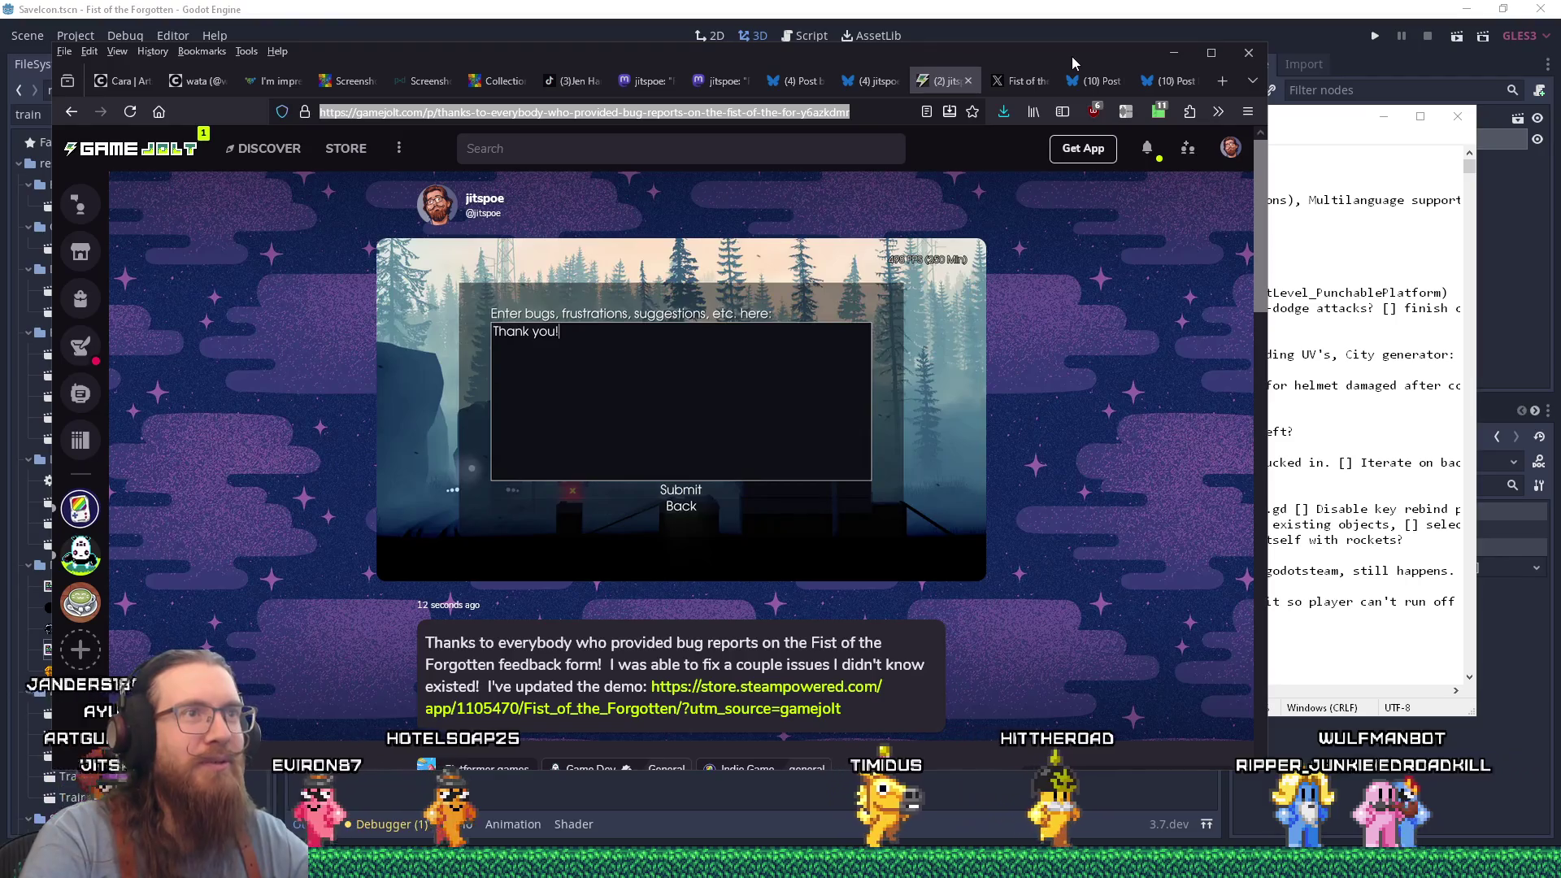
{"action": "left_click", "coordinate": [1173, 52]}
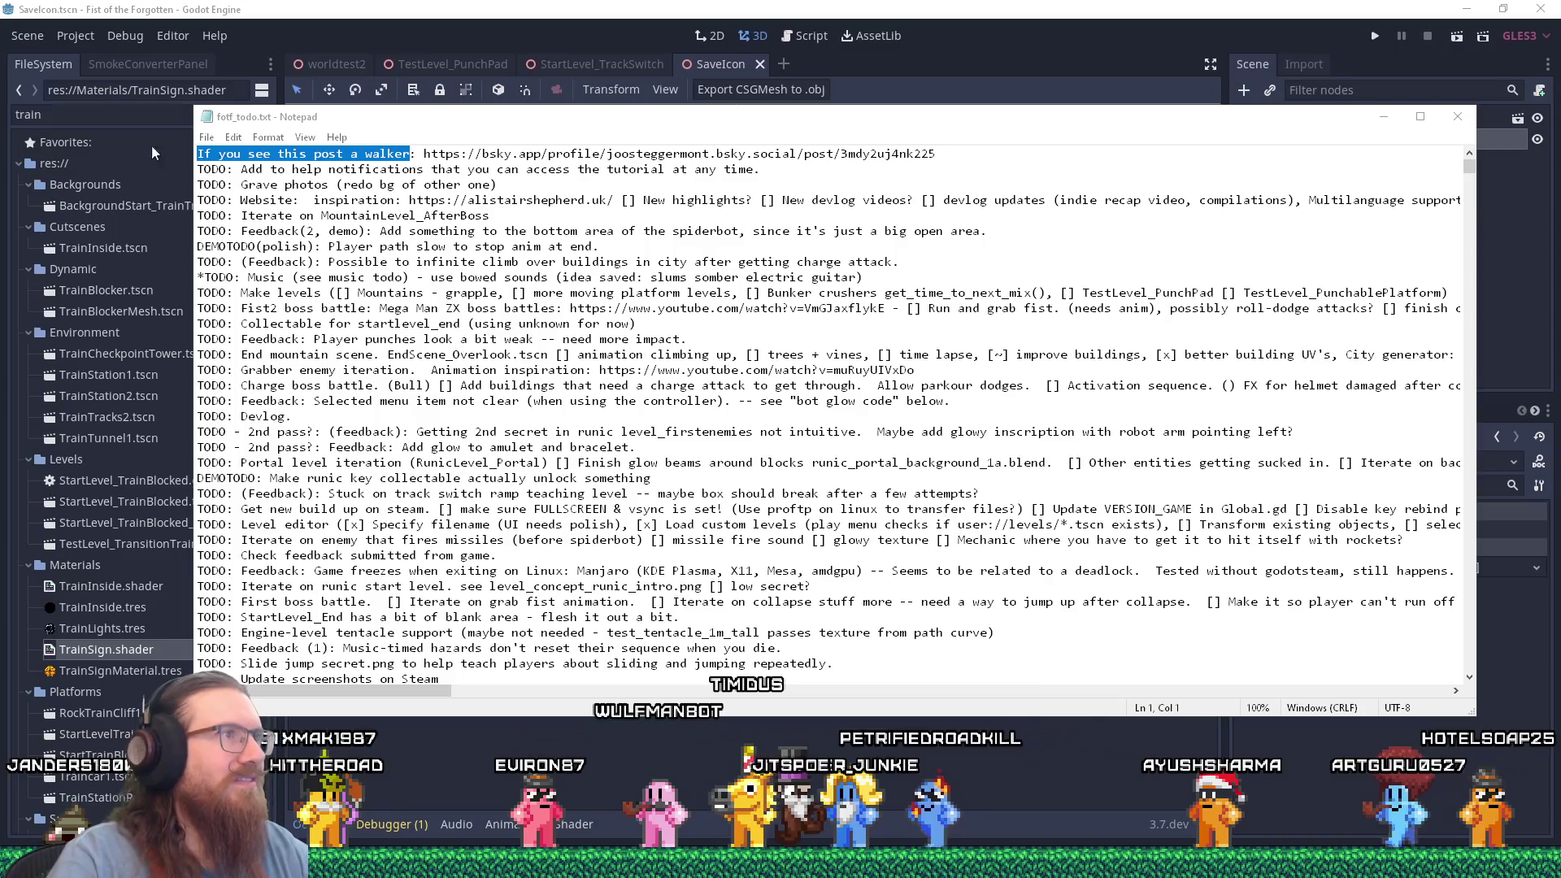
Copy 'If you see this post a walker' from fotf_todo.txt and return to Godot.
{"action": "left_click_drag", "start_coordinate": [424, 154], "coordinate": [717, 154]}
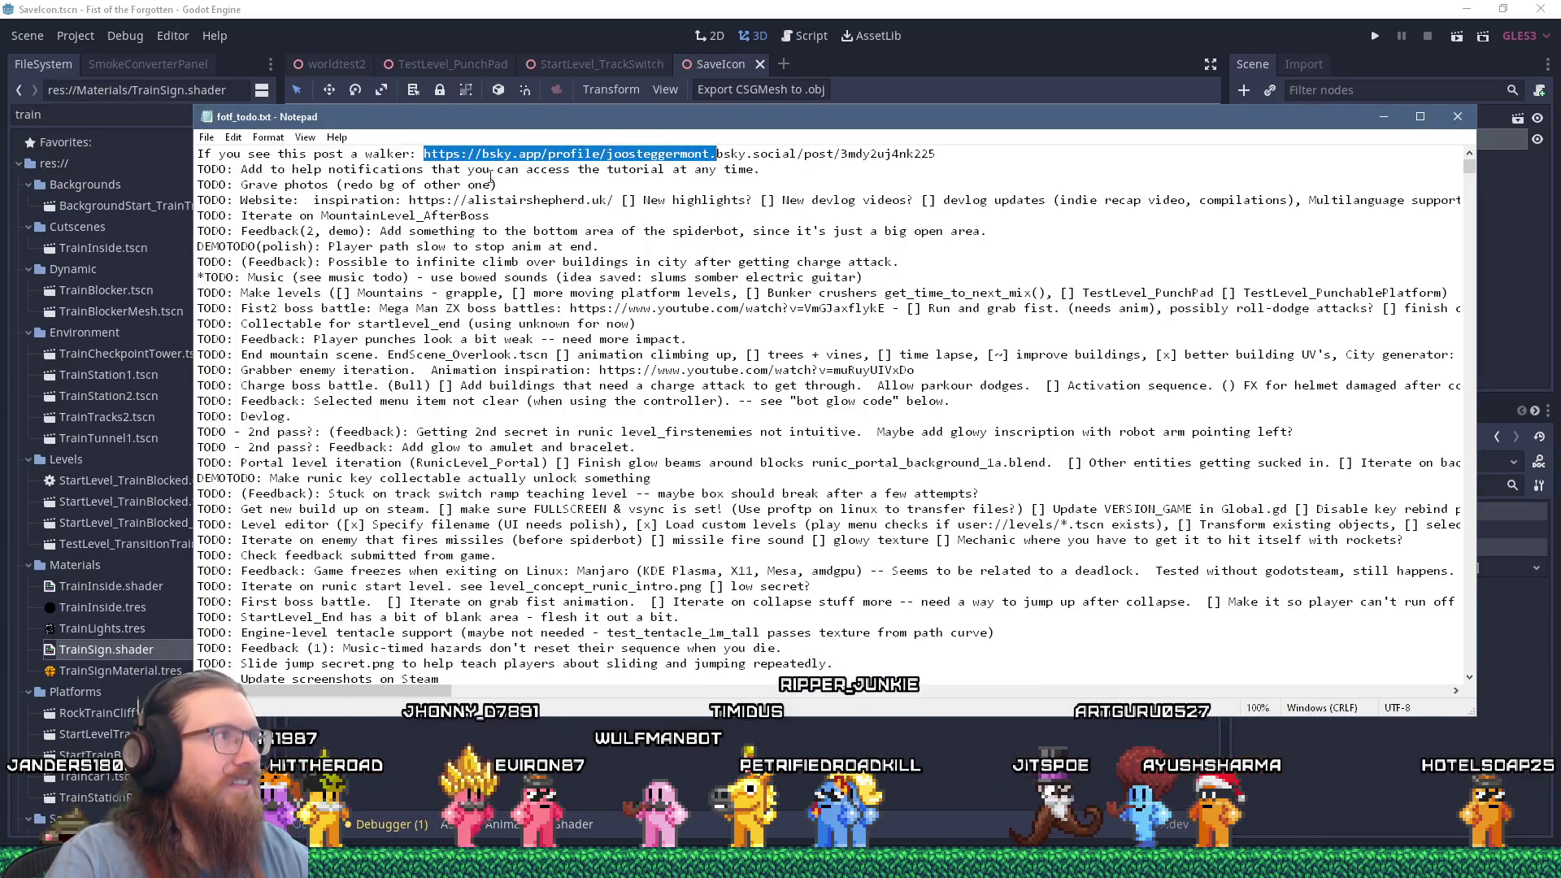
{"action": "left_click_drag", "start_coordinate": [411, 154], "coordinate": [197, 153]}
{"action": "right_click", "coordinate": [270, 154]}
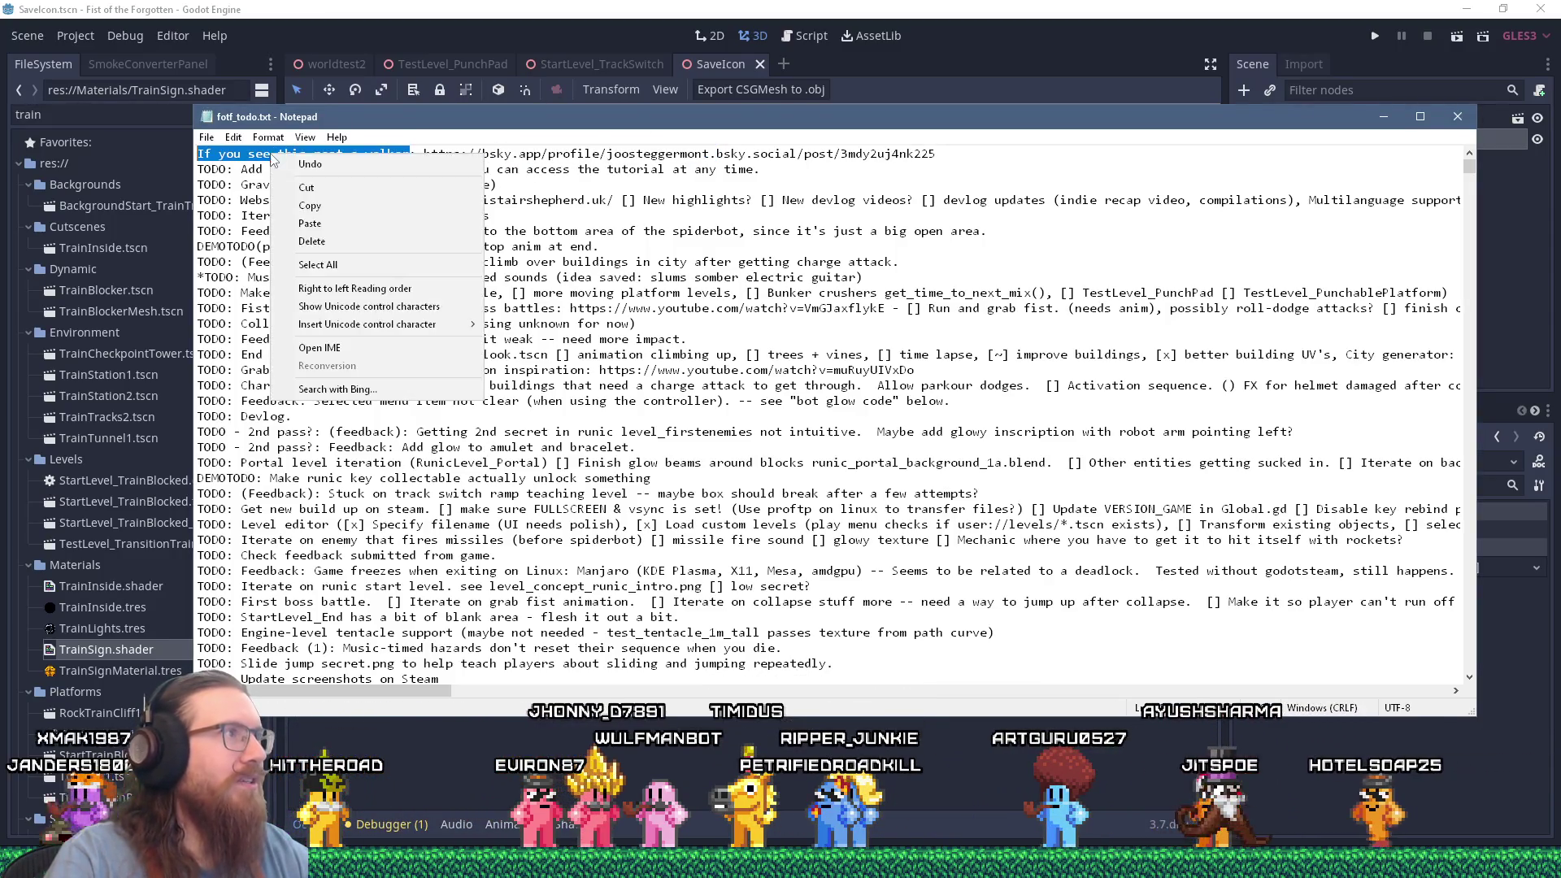
{"action": "left_click", "coordinate": [309, 210]}
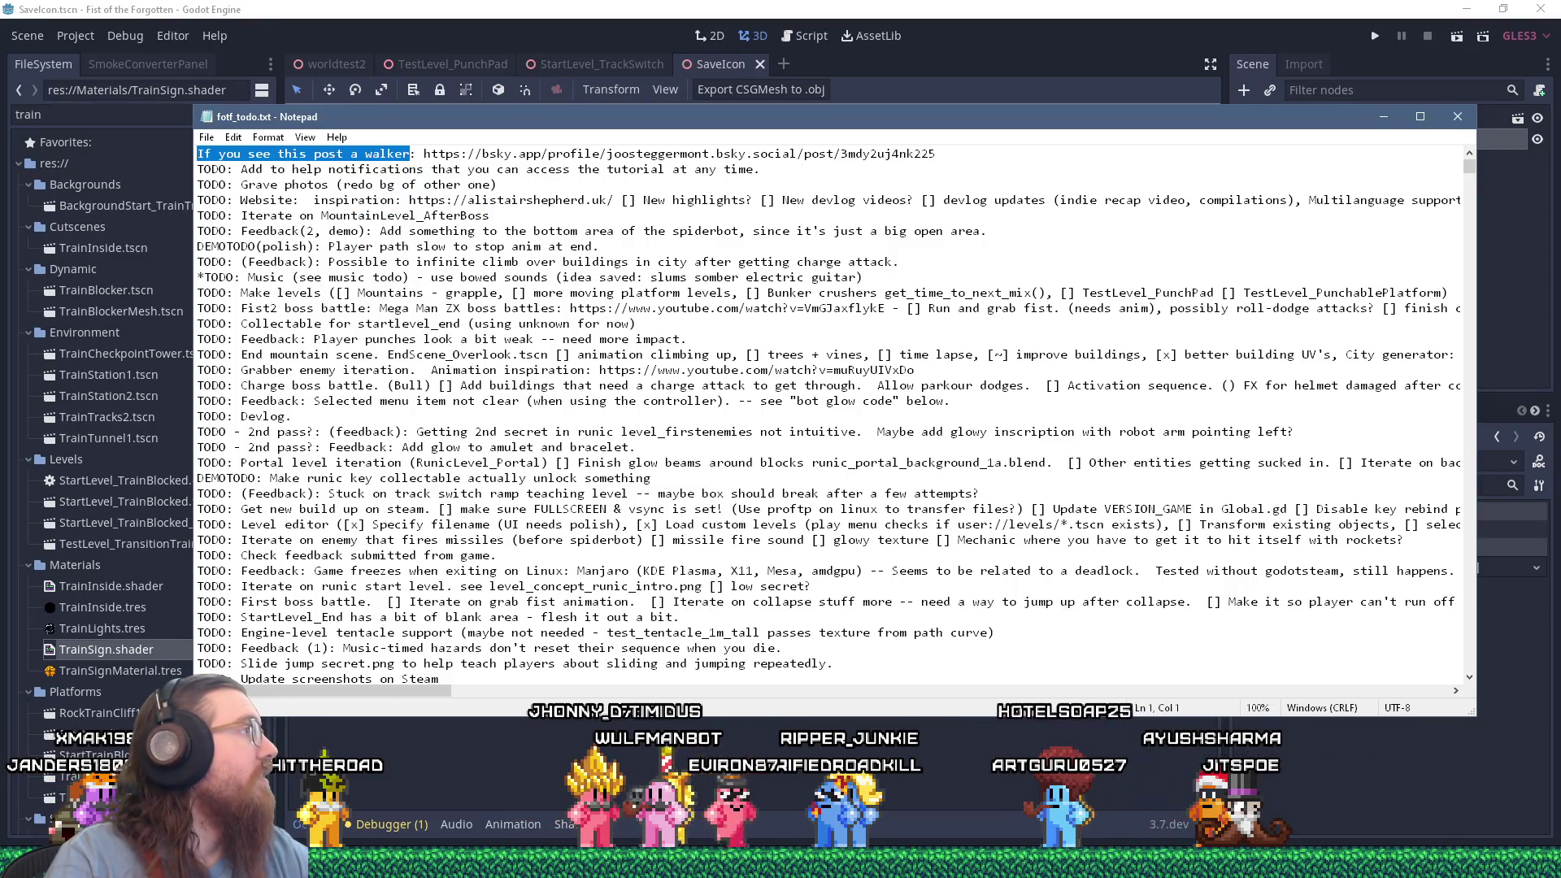
{"action": "left_click", "coordinate": [636, 8]}
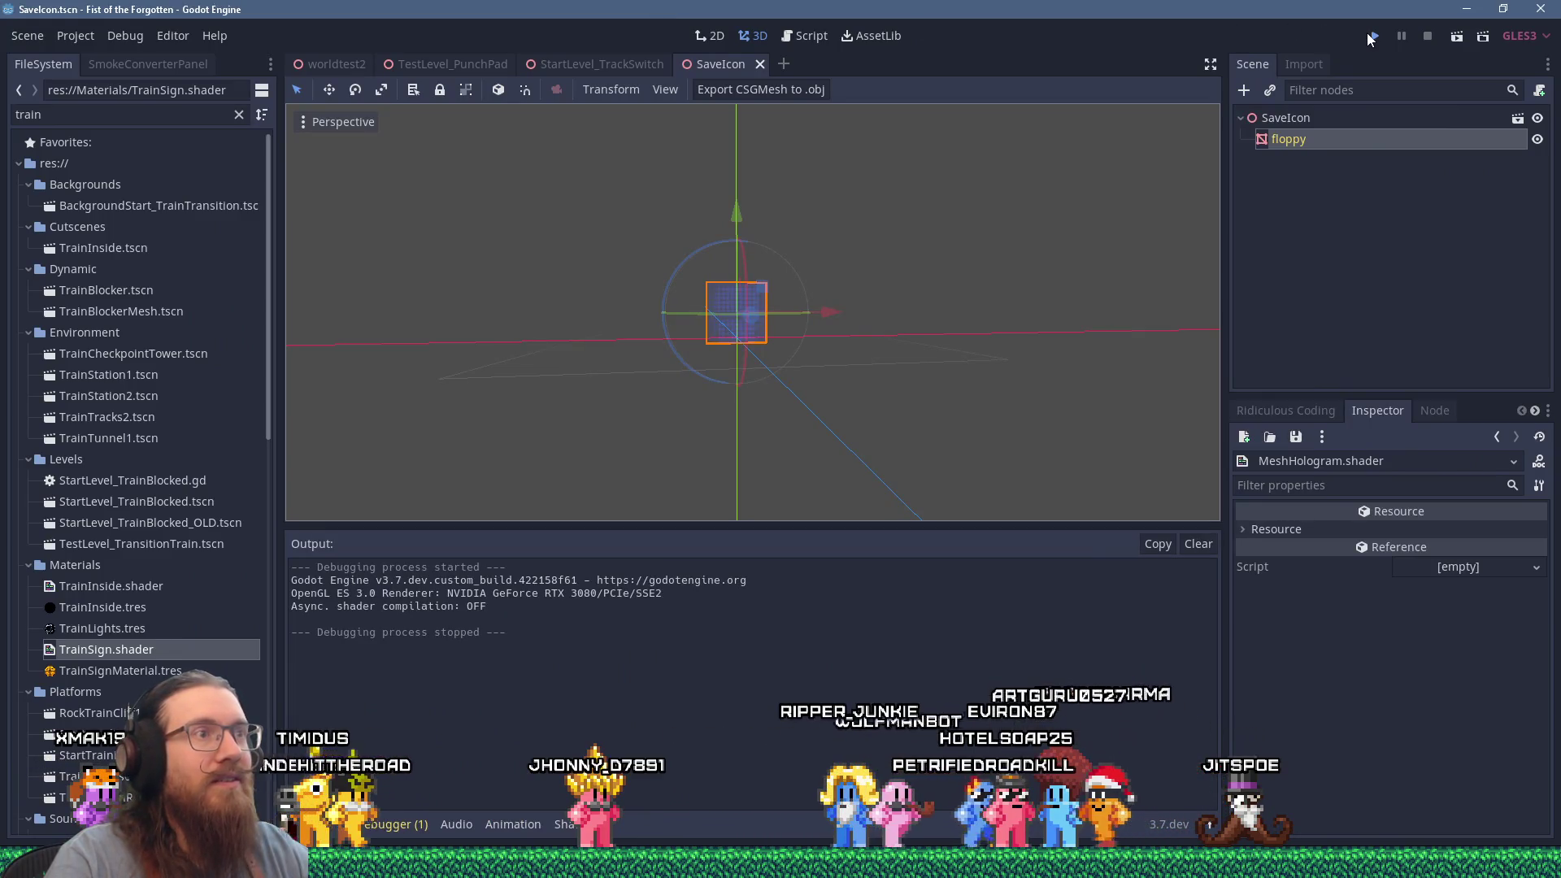
Run the game and load RunicLevel_AfterBoss from the console.
{"action": "key", "text": "F5"}
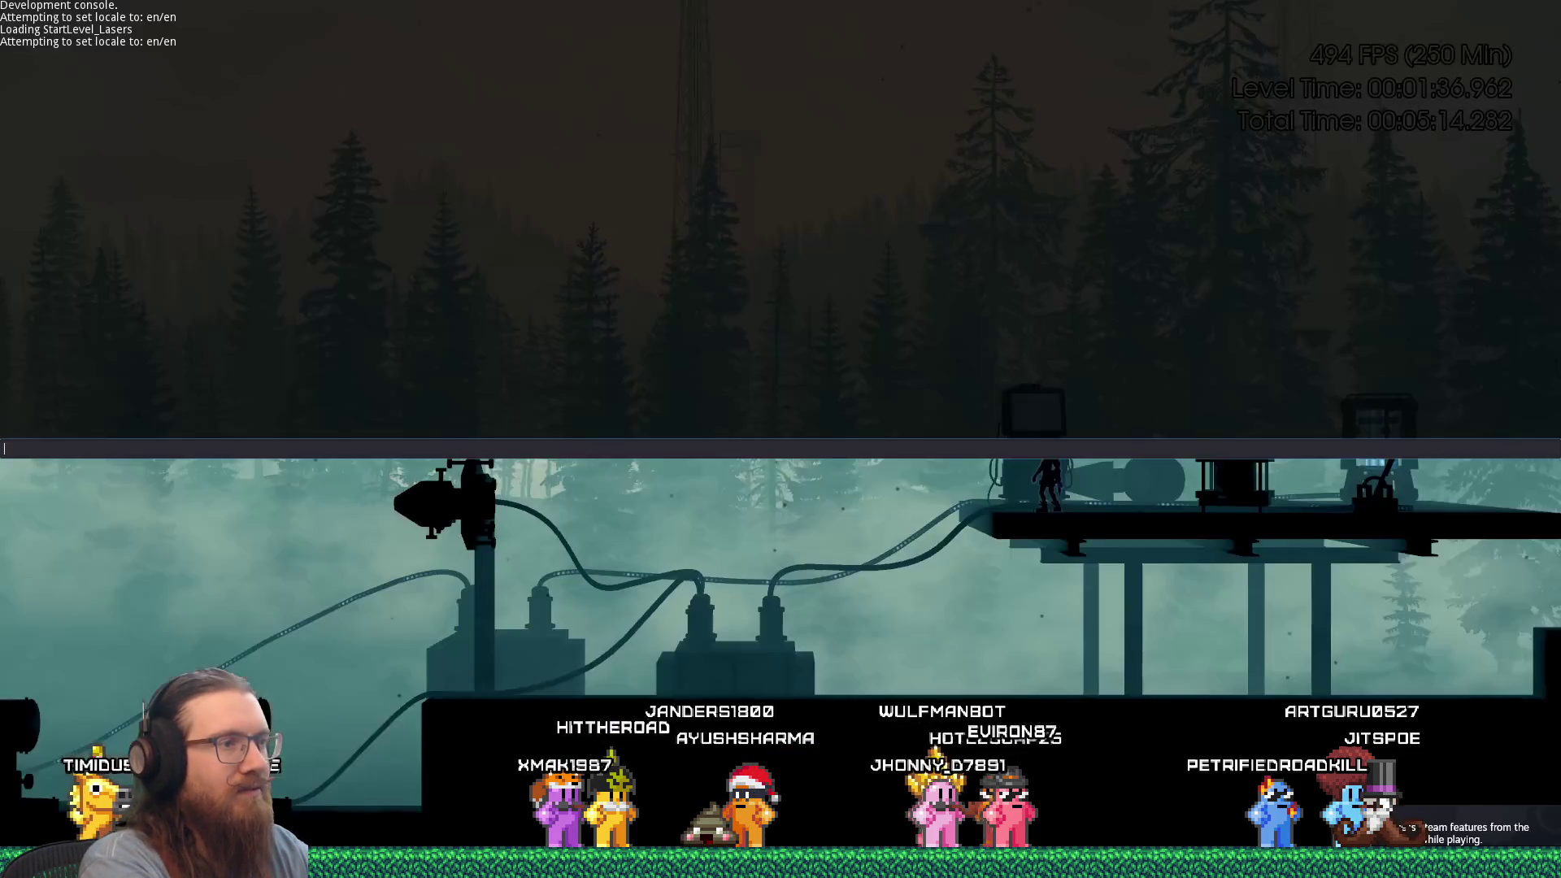
{"action": "type", "text": "givefa"}
{"action": "key", "text": "BackSpace"}
{"action": "type", "text": "ist"}
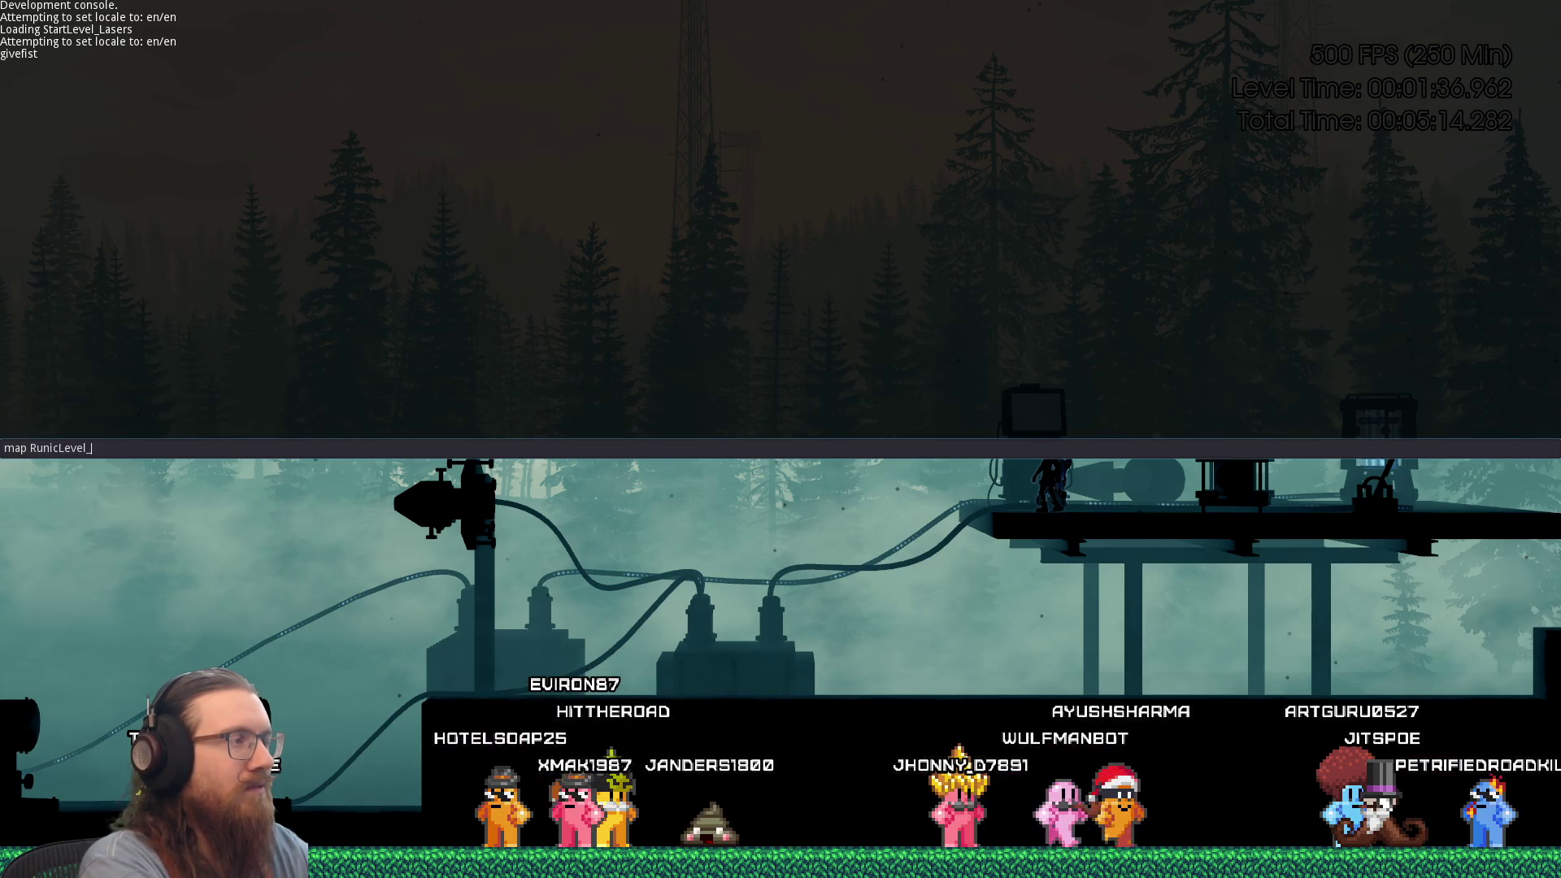
{"action": "type", "text": "AfterBos"}
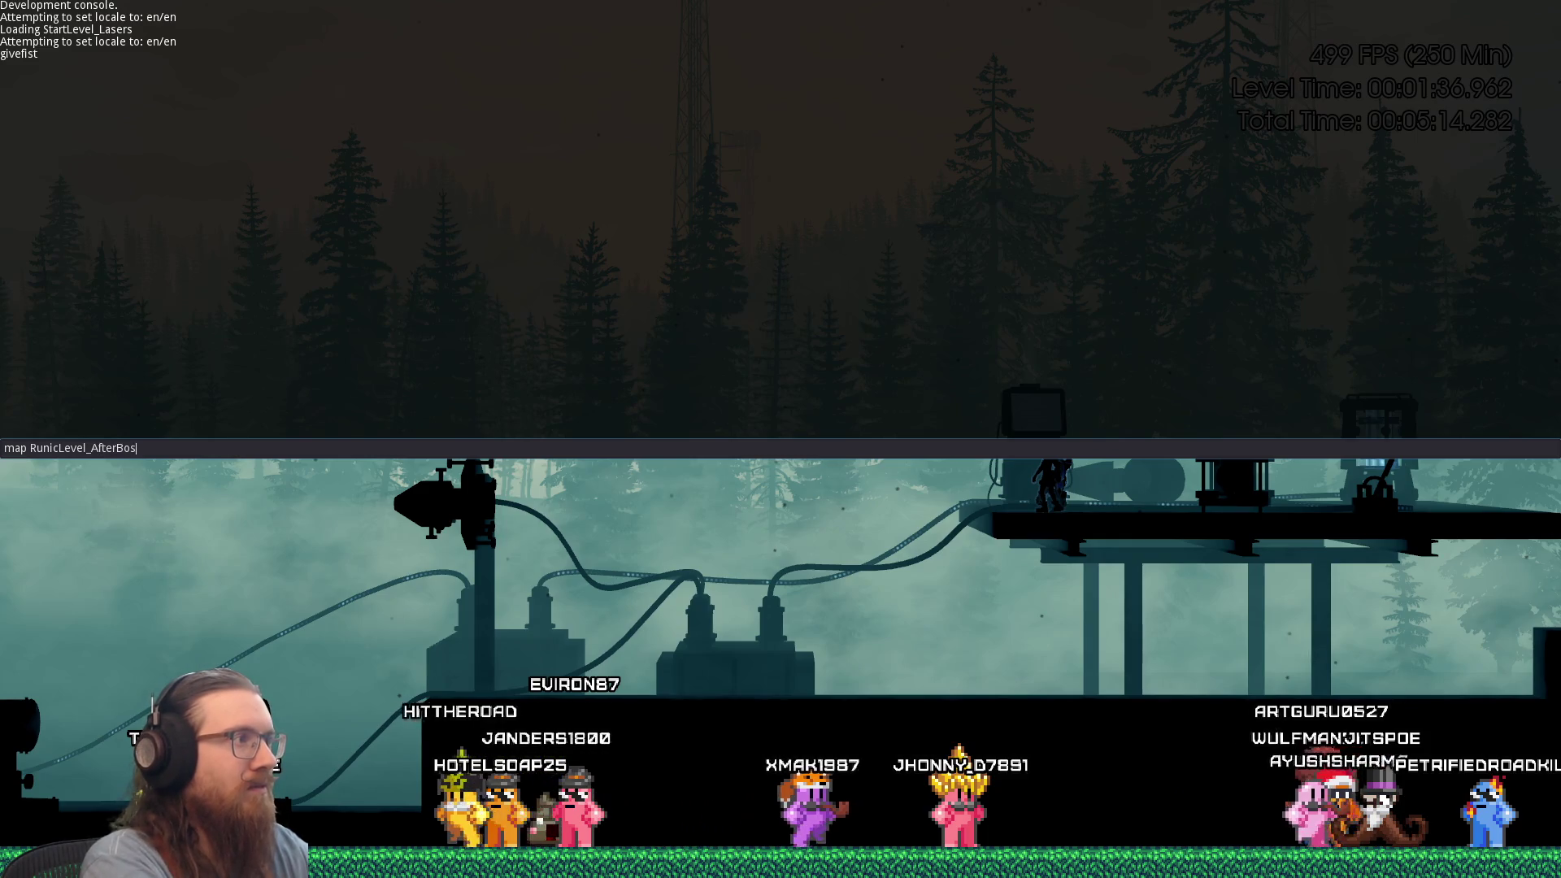
{"action": "type", "text": "s"}
{"action": "key", "text": "Return"}
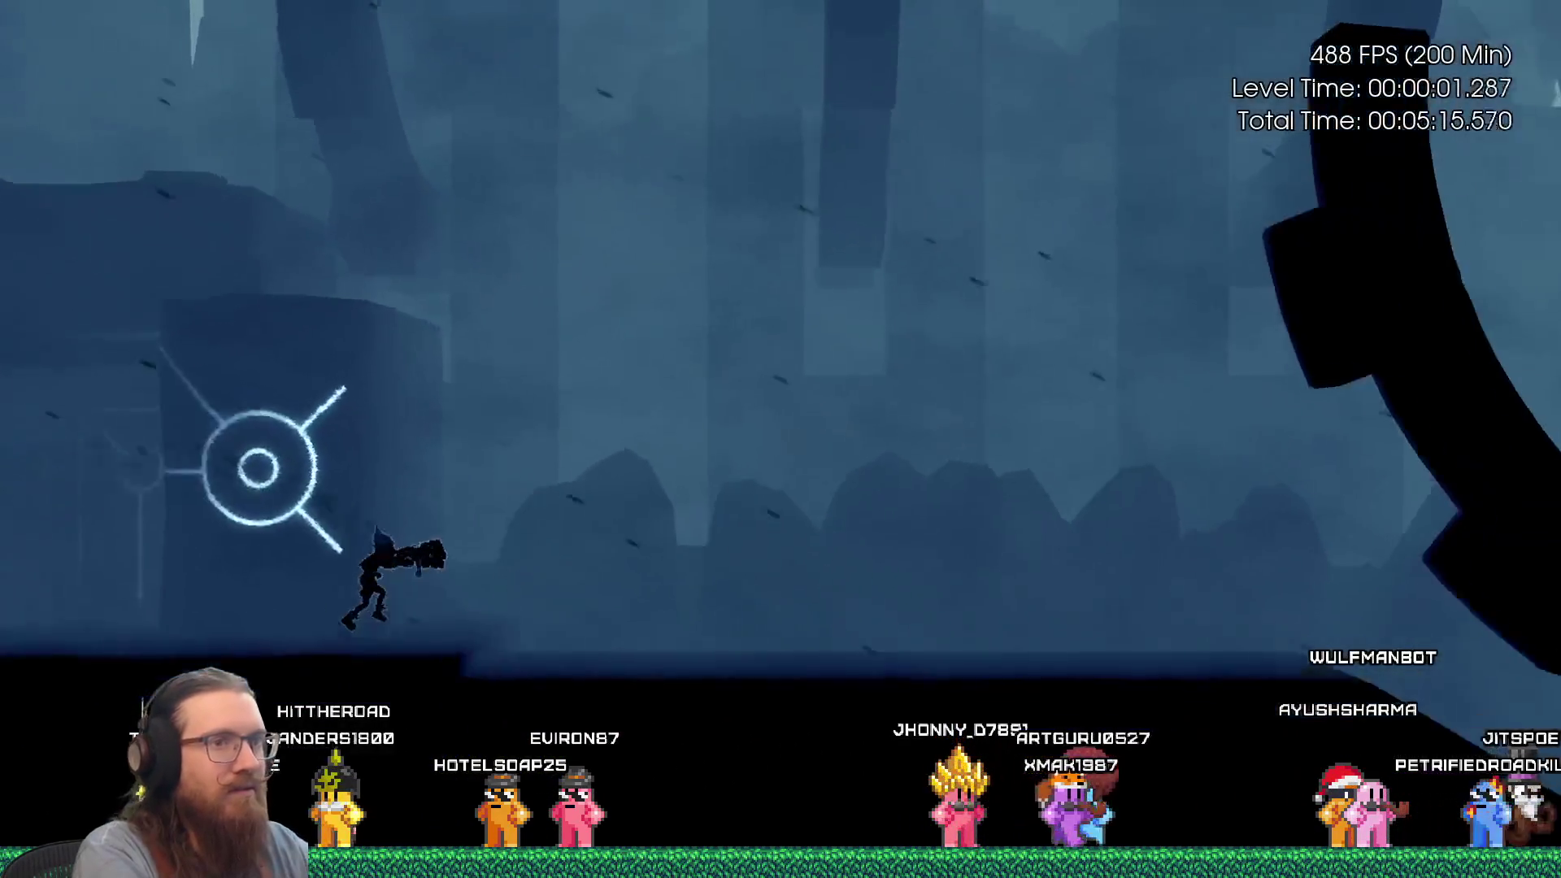
Run and jump through the opening stretch, dashing and knocking away the red enemy.
{"action": "key", "text": "space"}
{"action": "key", "text": "ctrl"}
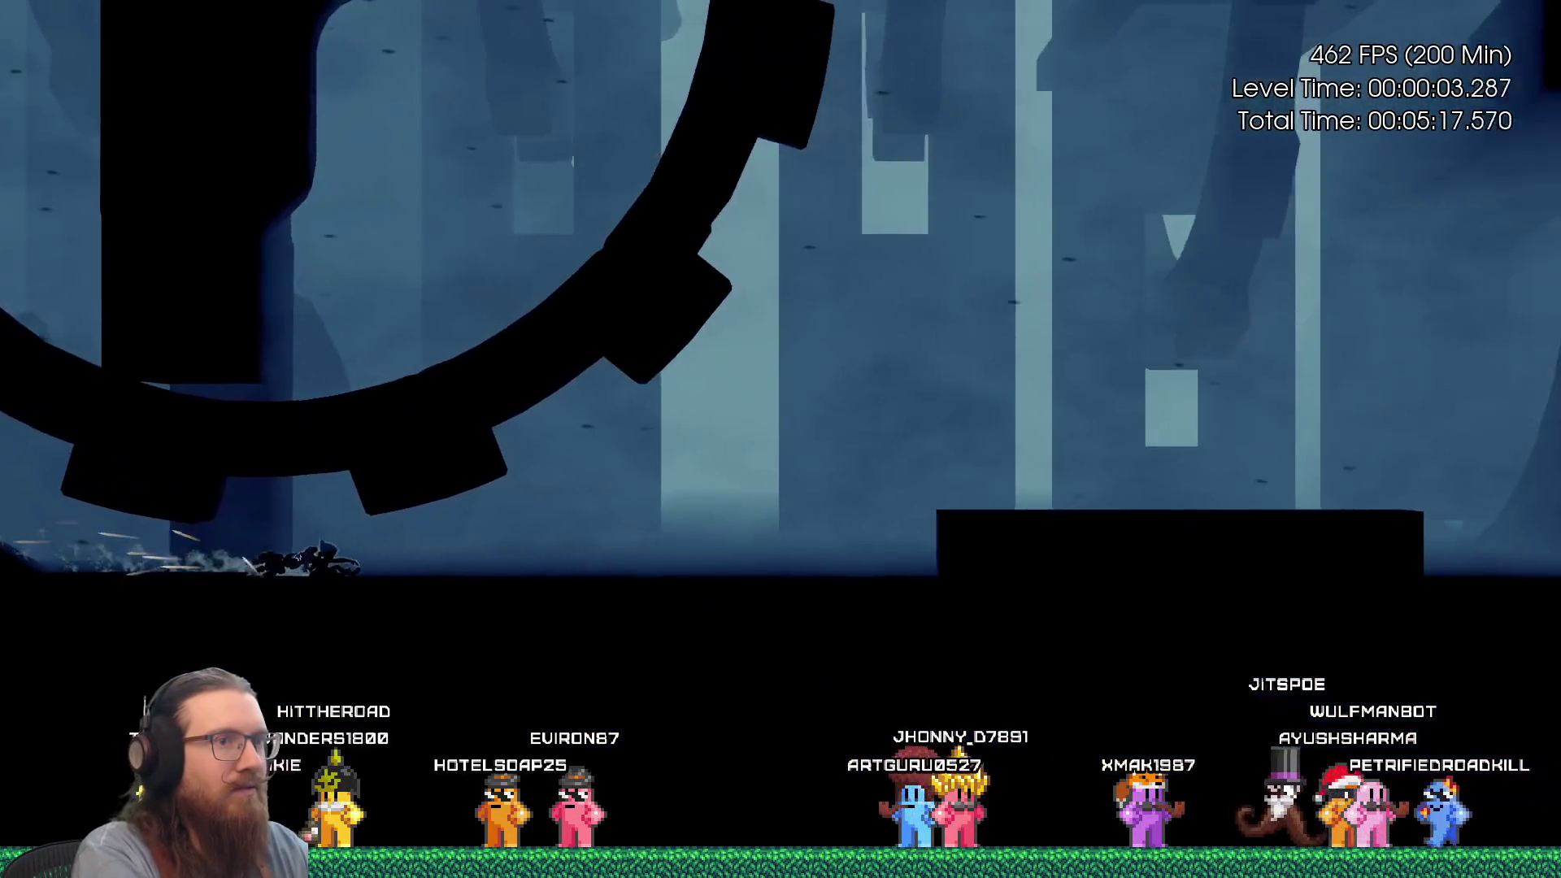
{"action": "key", "text": "space"}
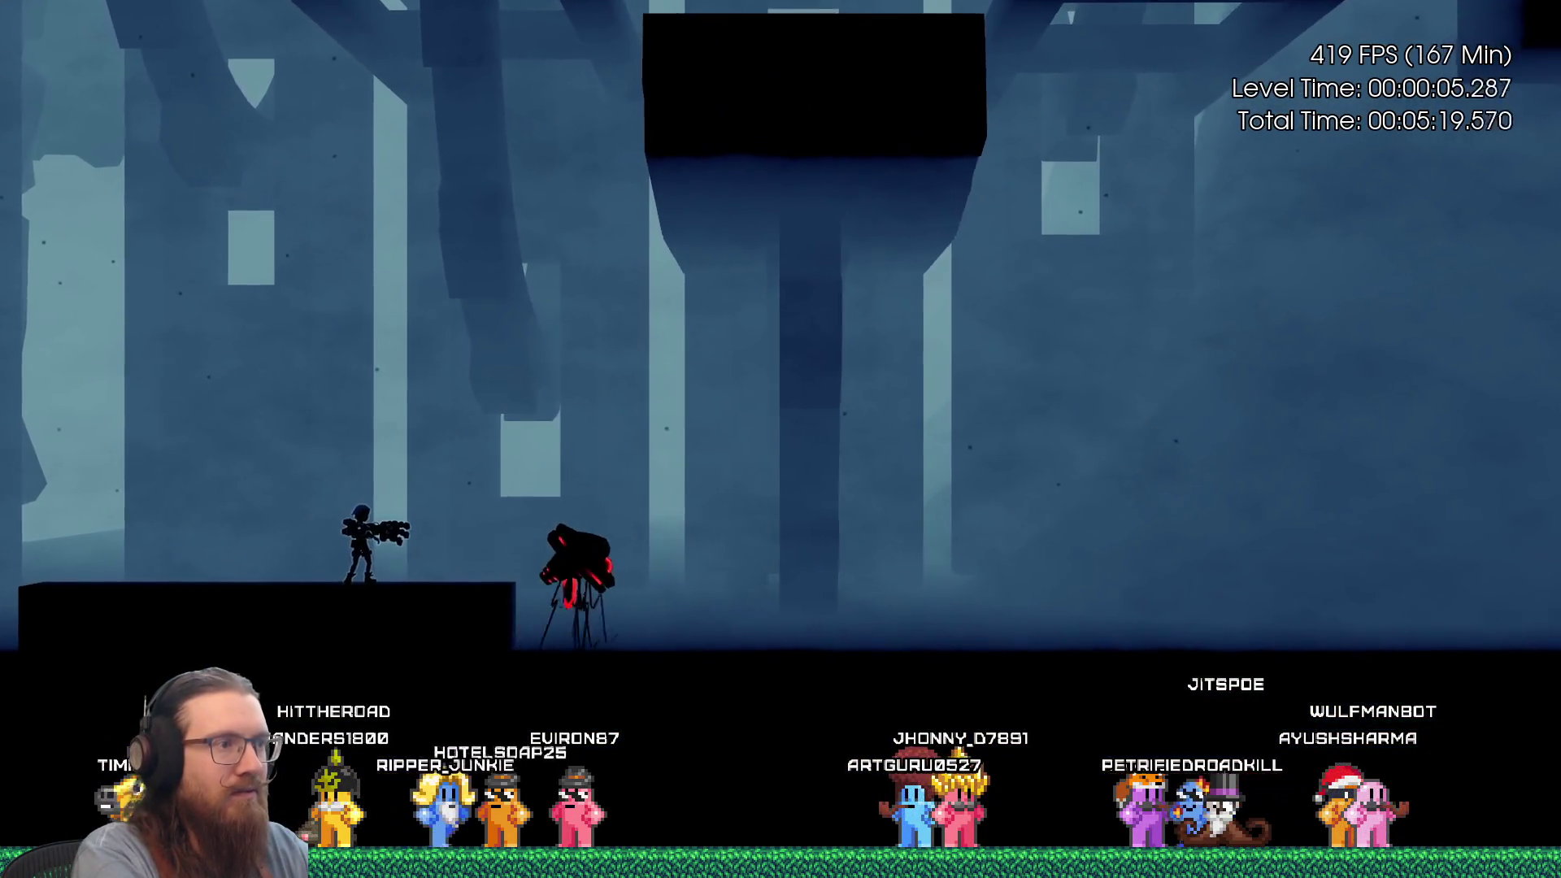
{"action": "key", "text": "space"}
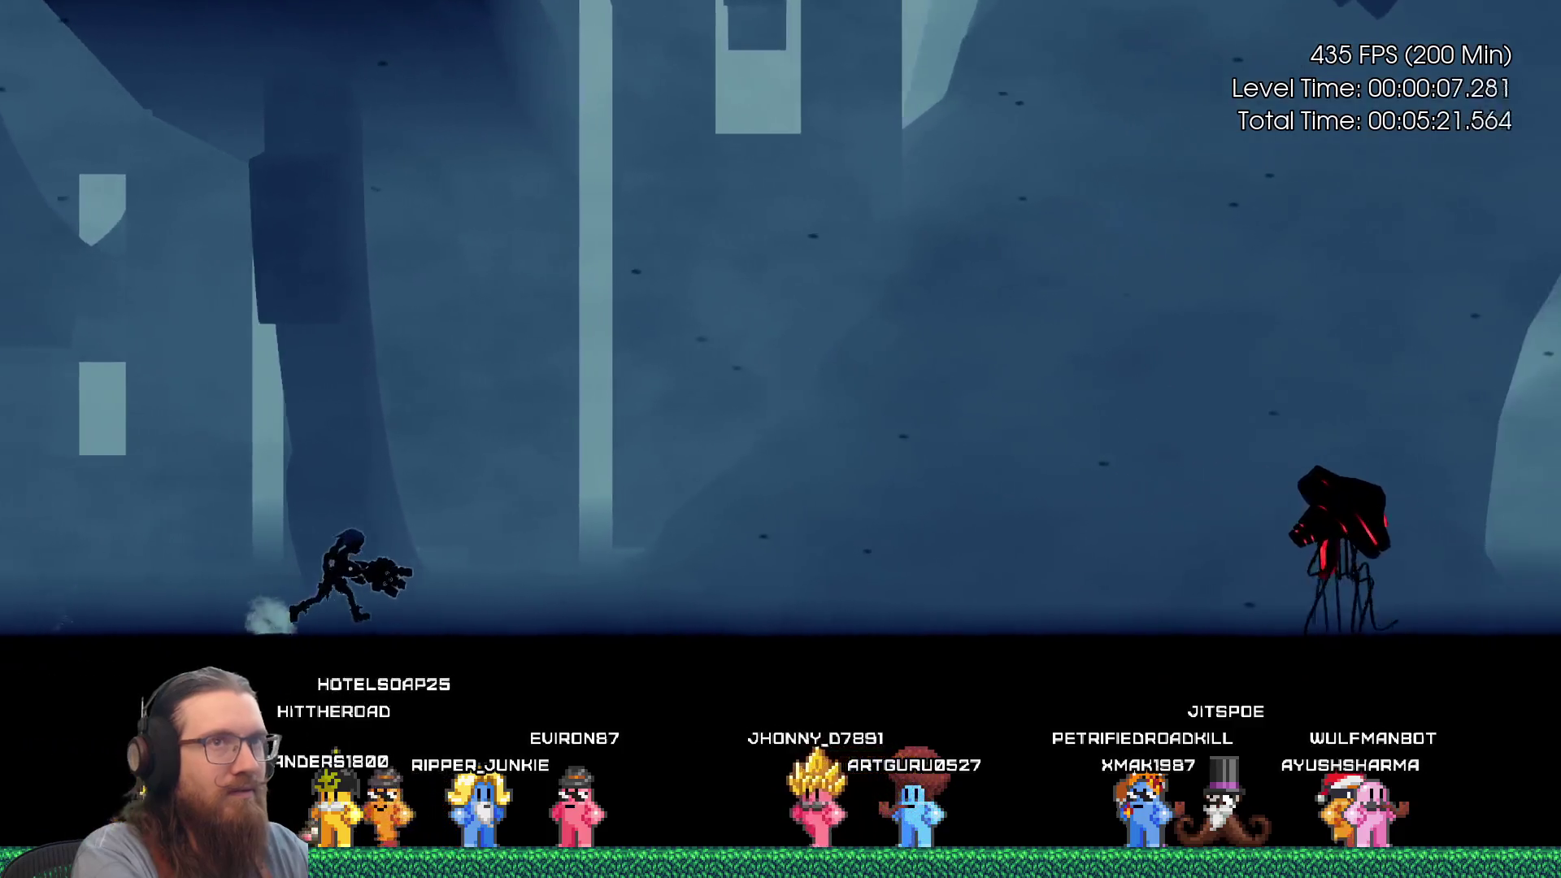
{"action": "key", "text": "ctrl"}
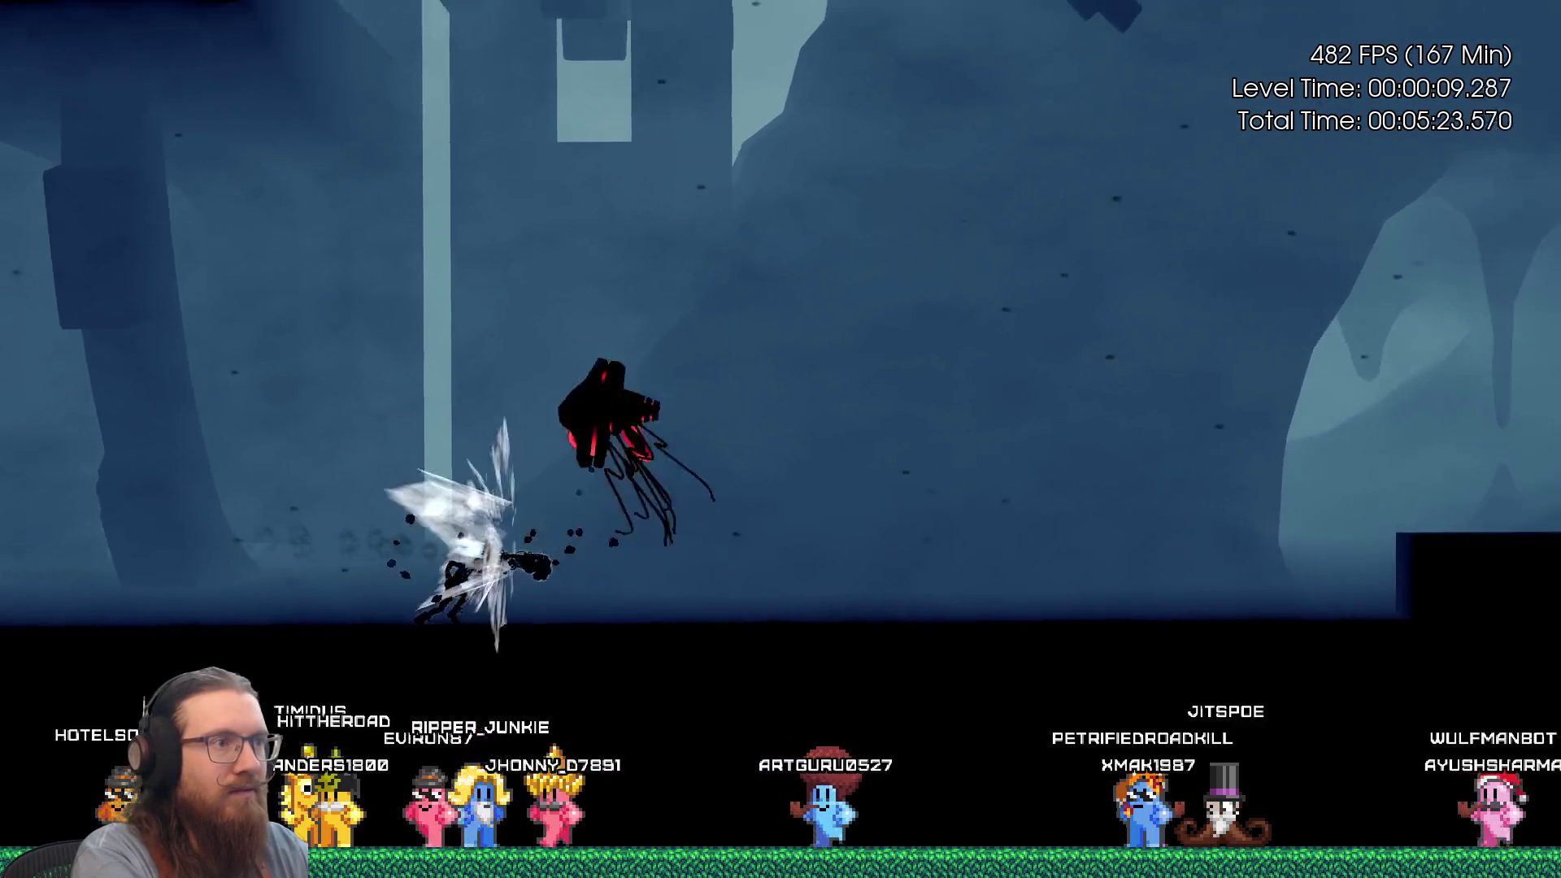
{"action": "key", "text": "ctrl"}
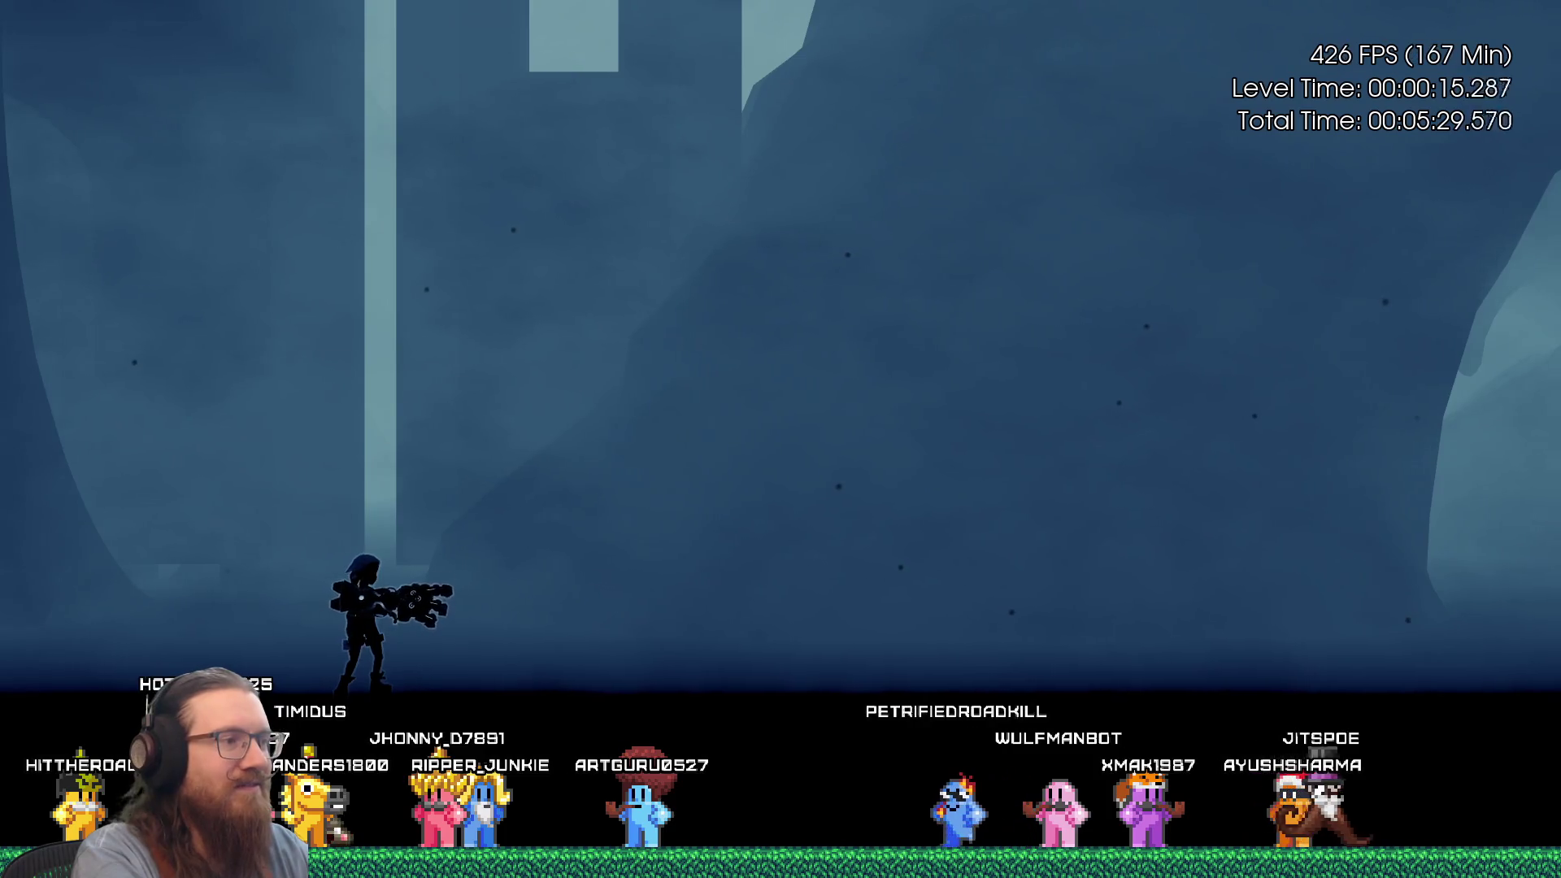
Continue right past the red enemies and circuit walls to the large gear, then pause.
{"action": "key", "text": "Right"}
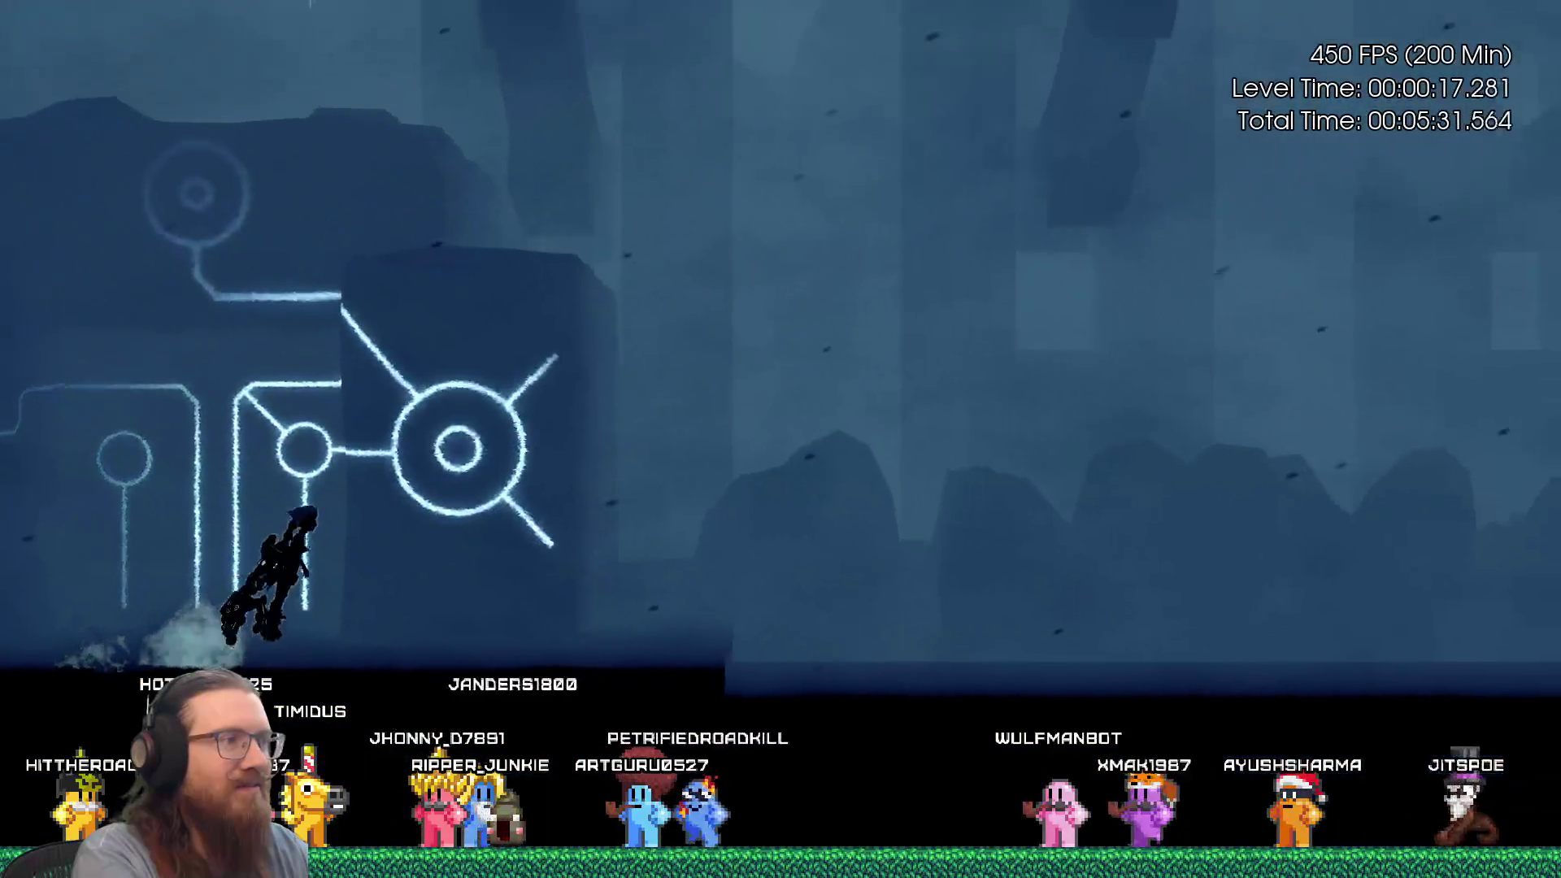
{"action": "key", "text": "Right"}
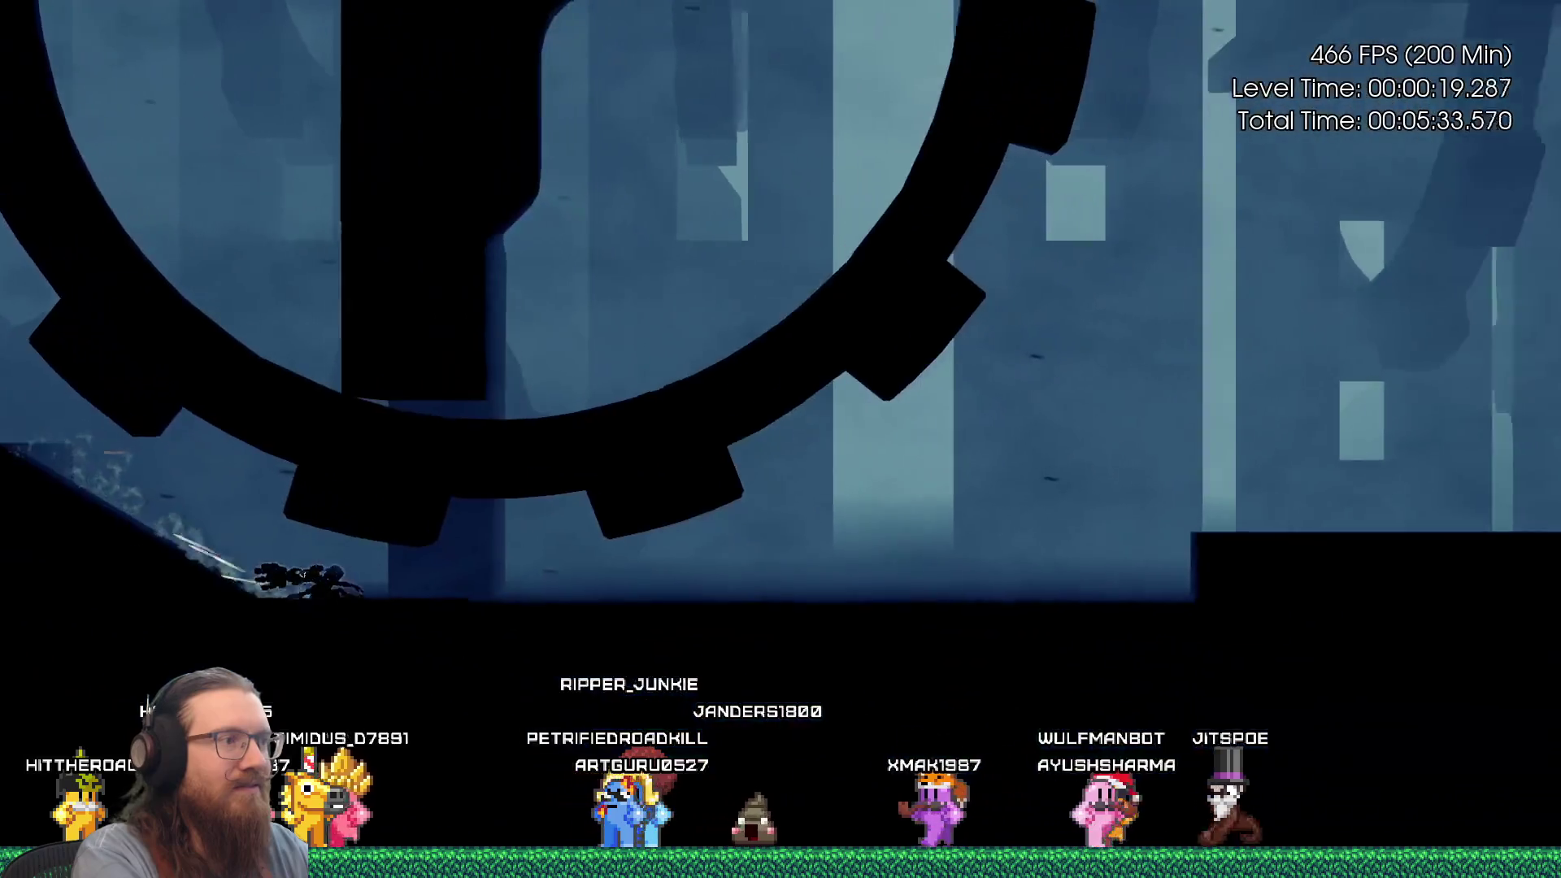
{"action": "key", "text": "Right"}
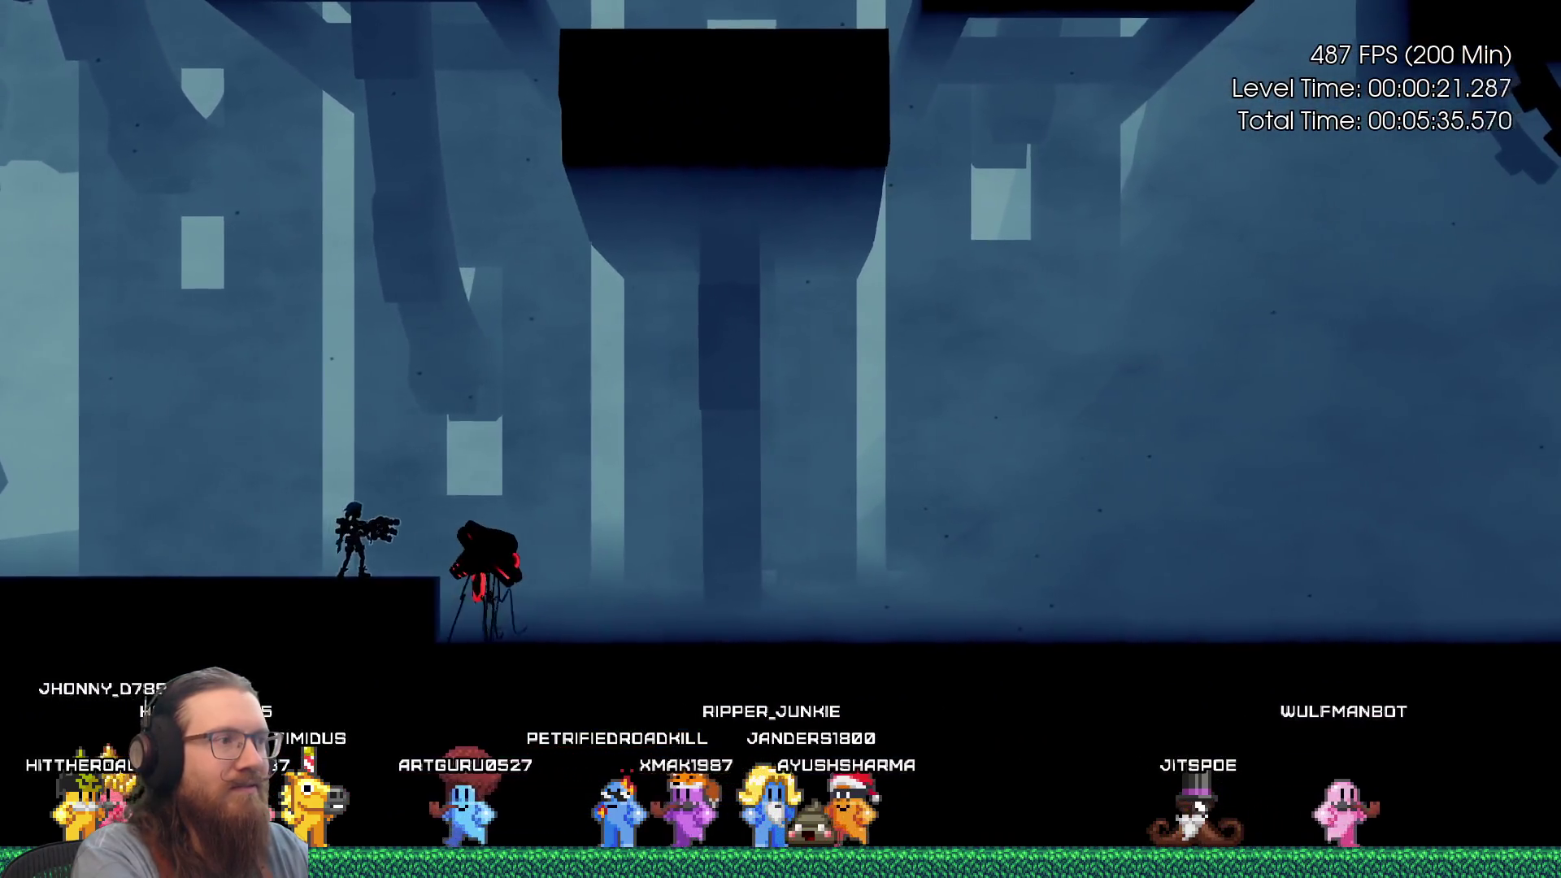
{"action": "key", "text": "Right"}
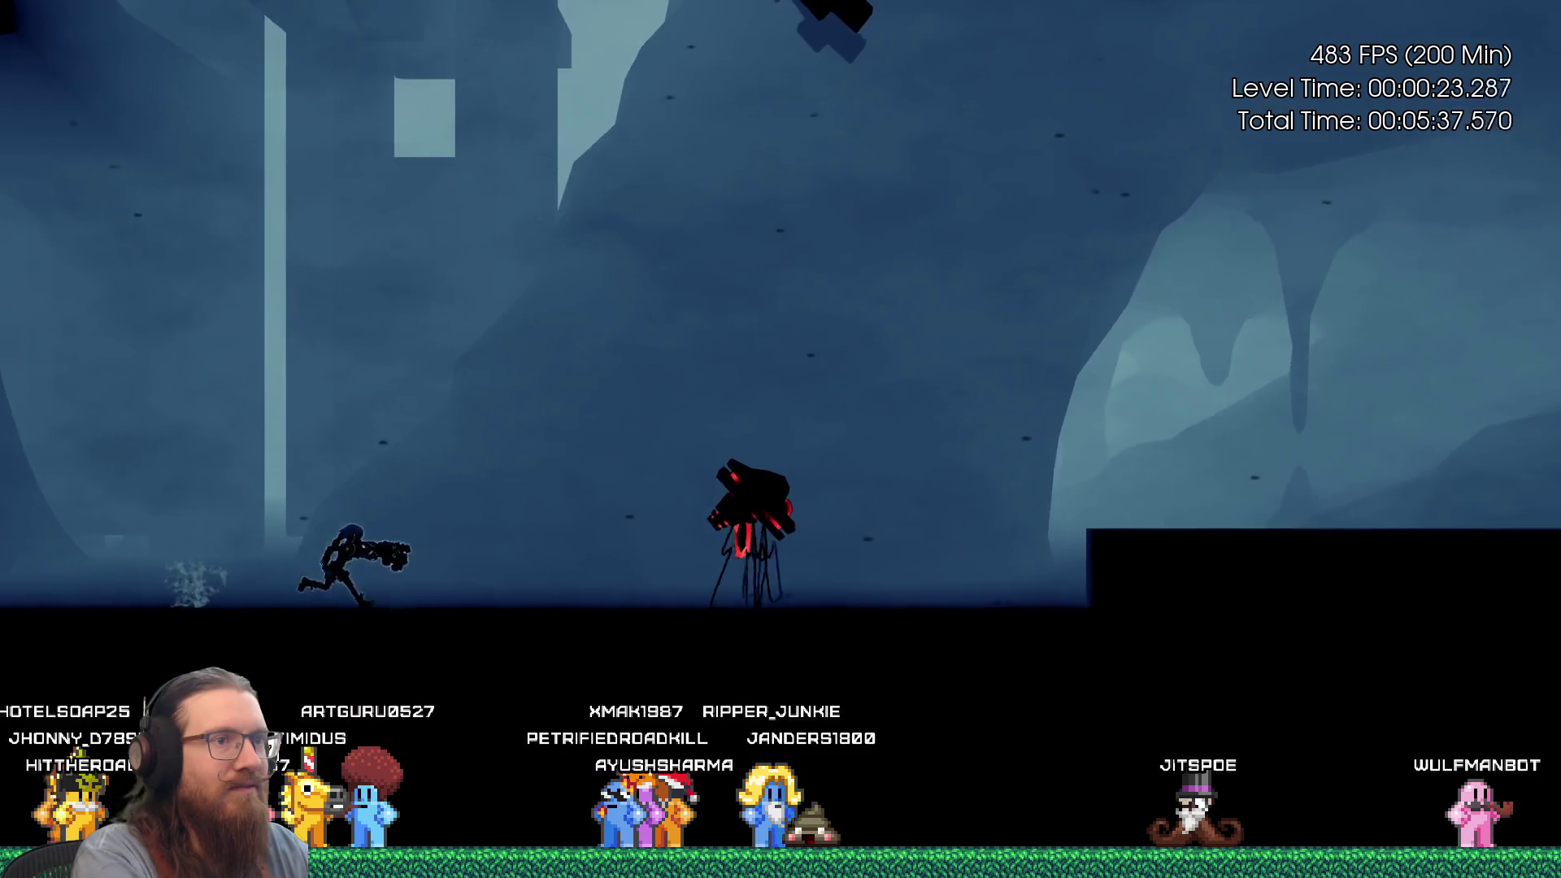
{"action": "key", "text": "Right"}
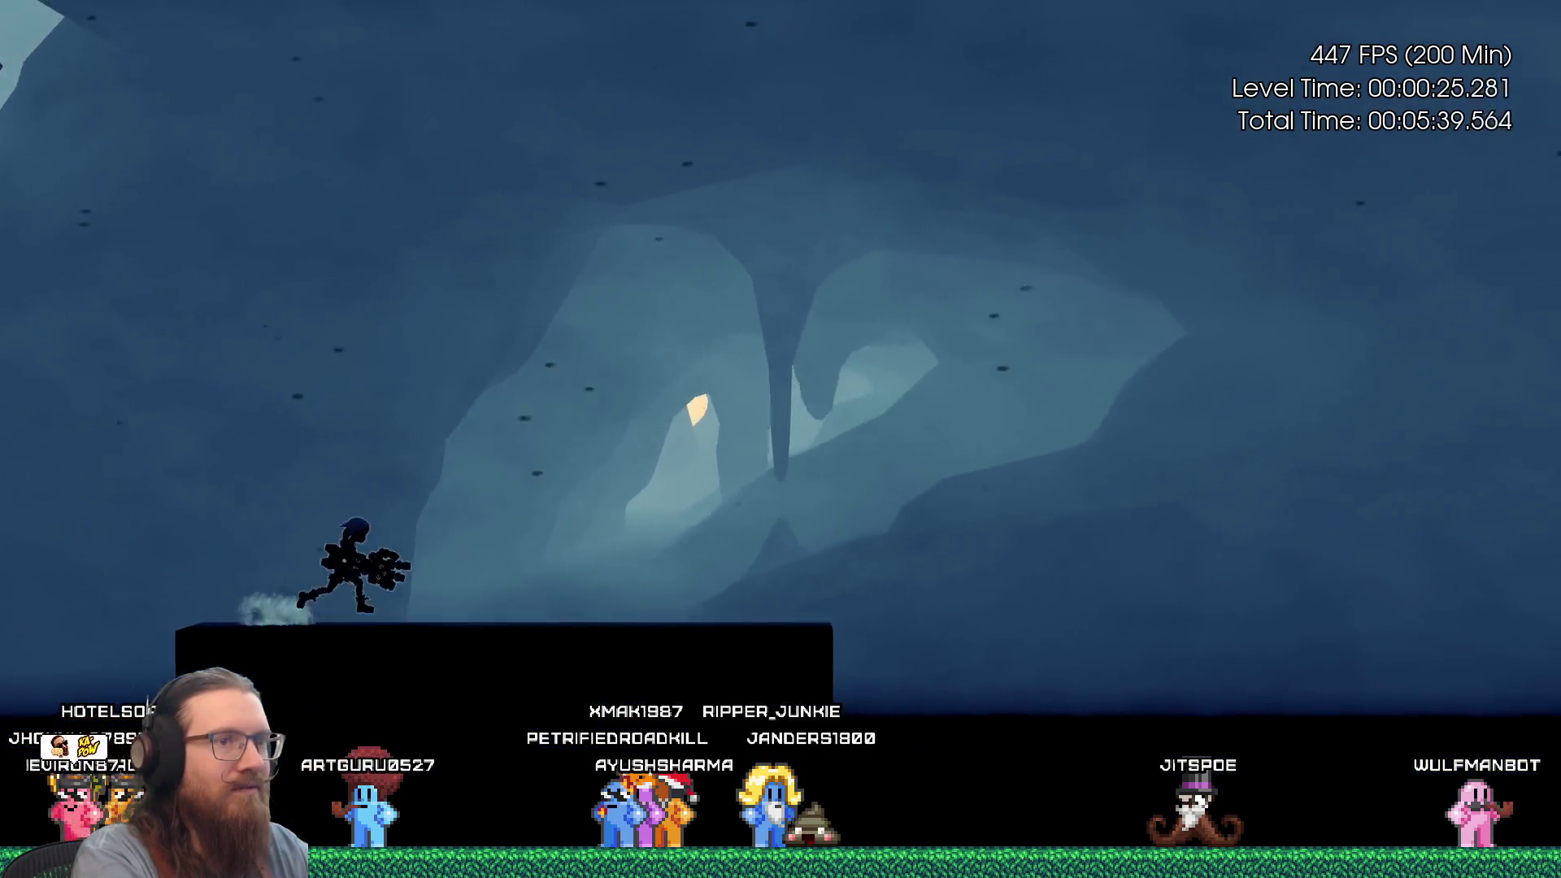
{"action": "key", "text": "Right"}
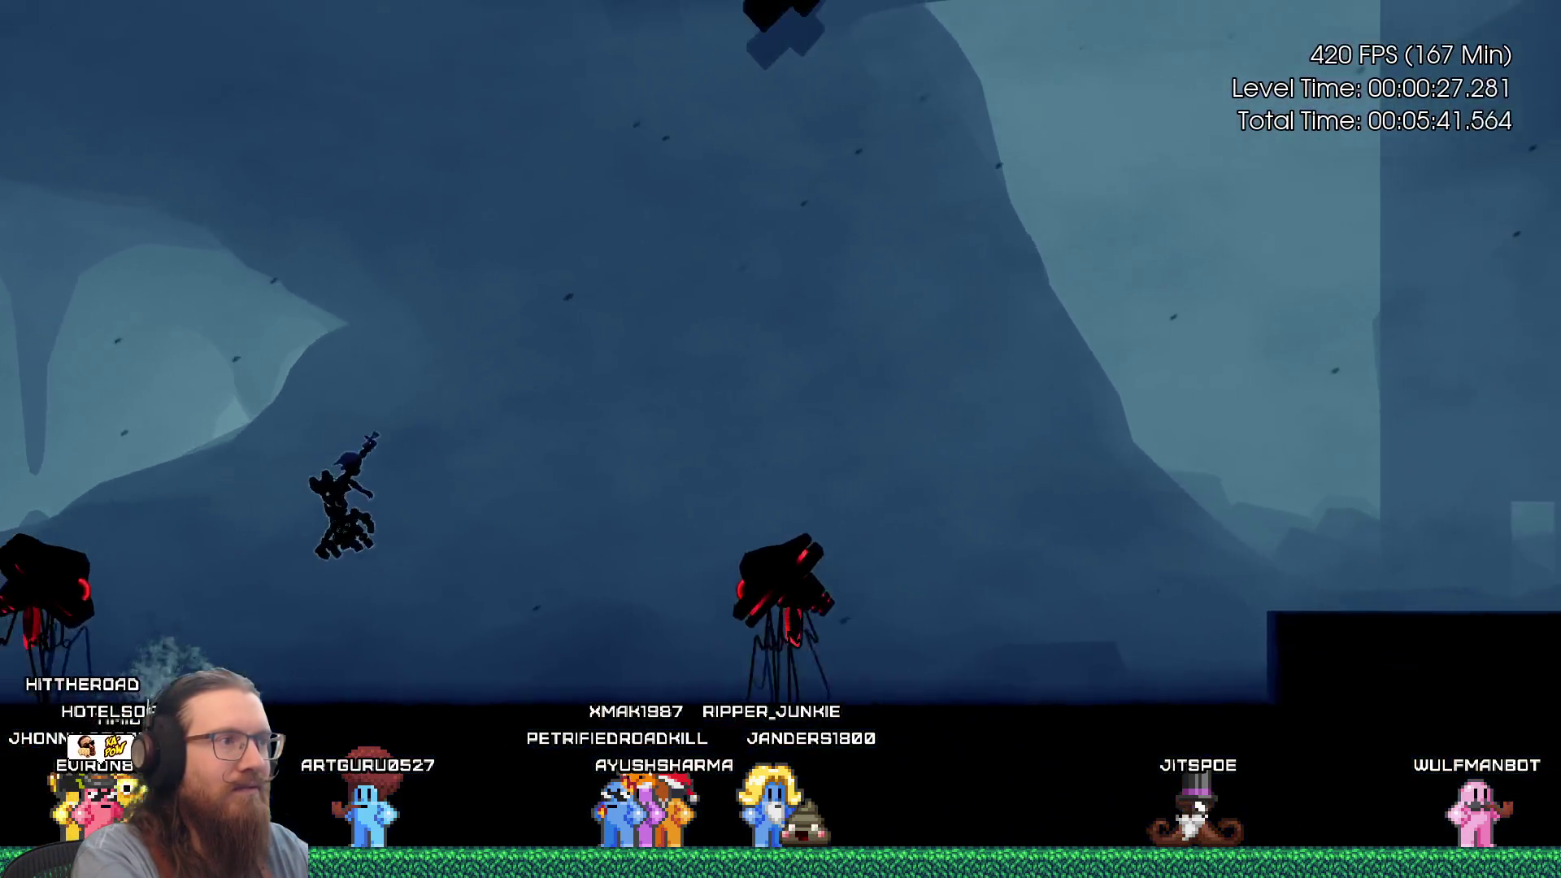
{"action": "key", "text": "Right"}
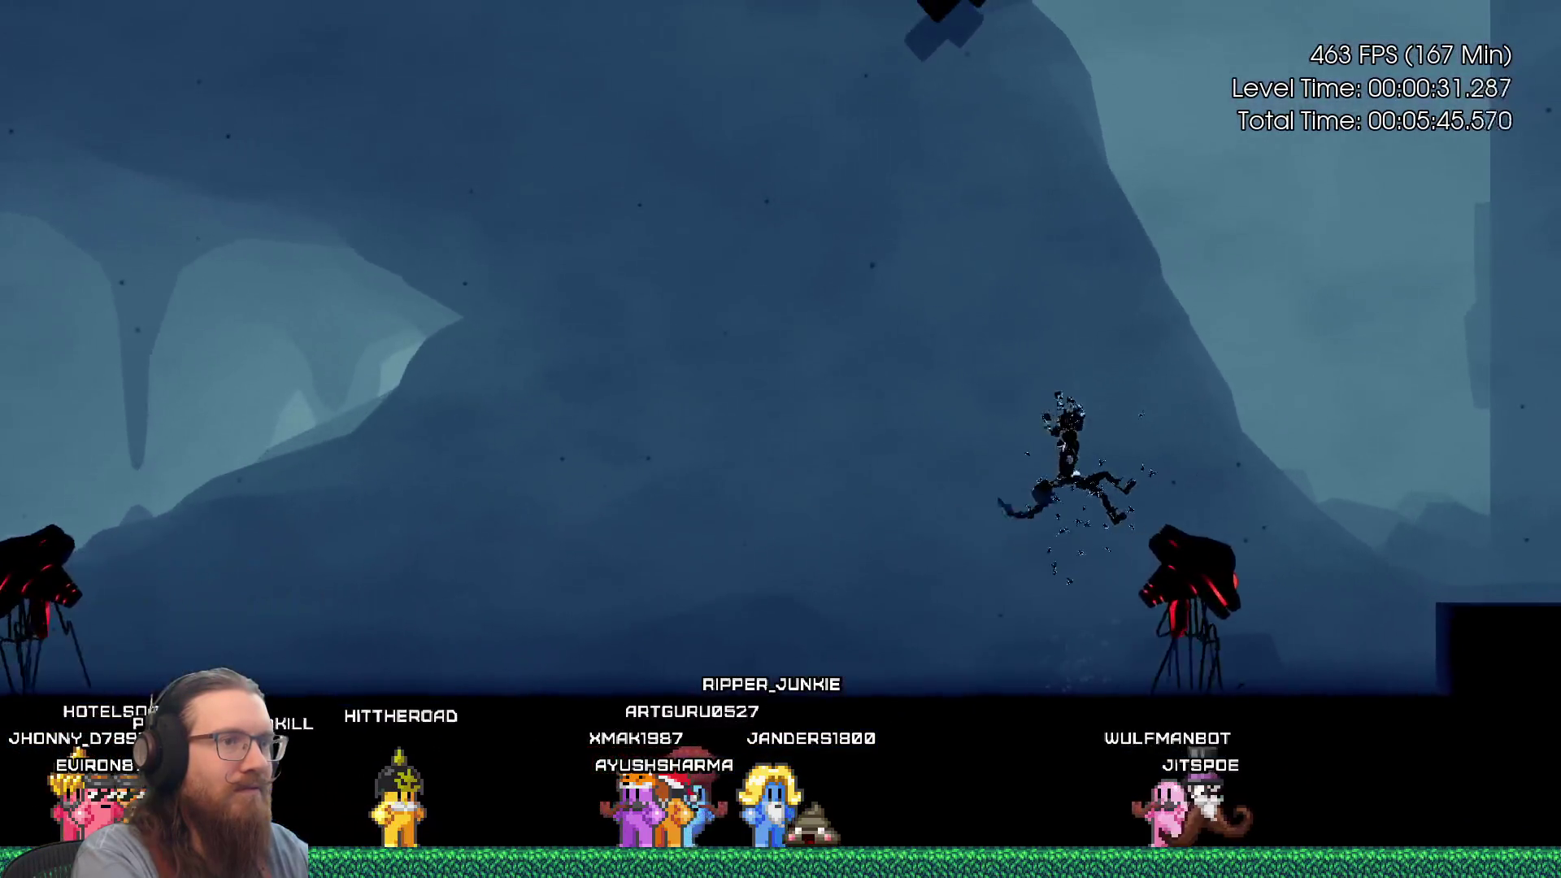
{"action": "key", "text": "Right"}
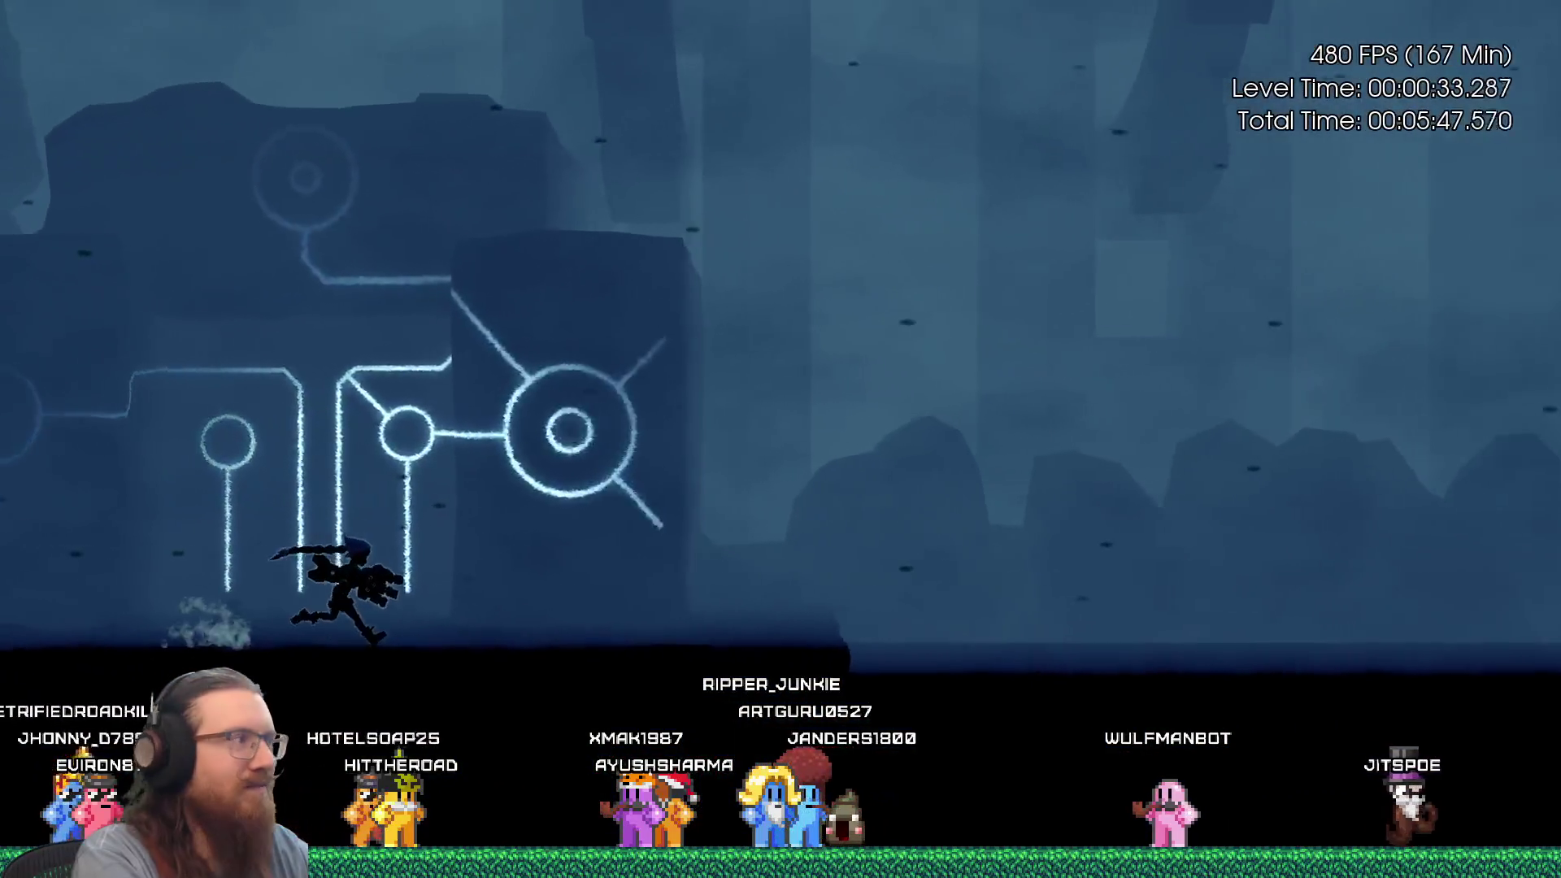
{"action": "key", "text": "Right"}
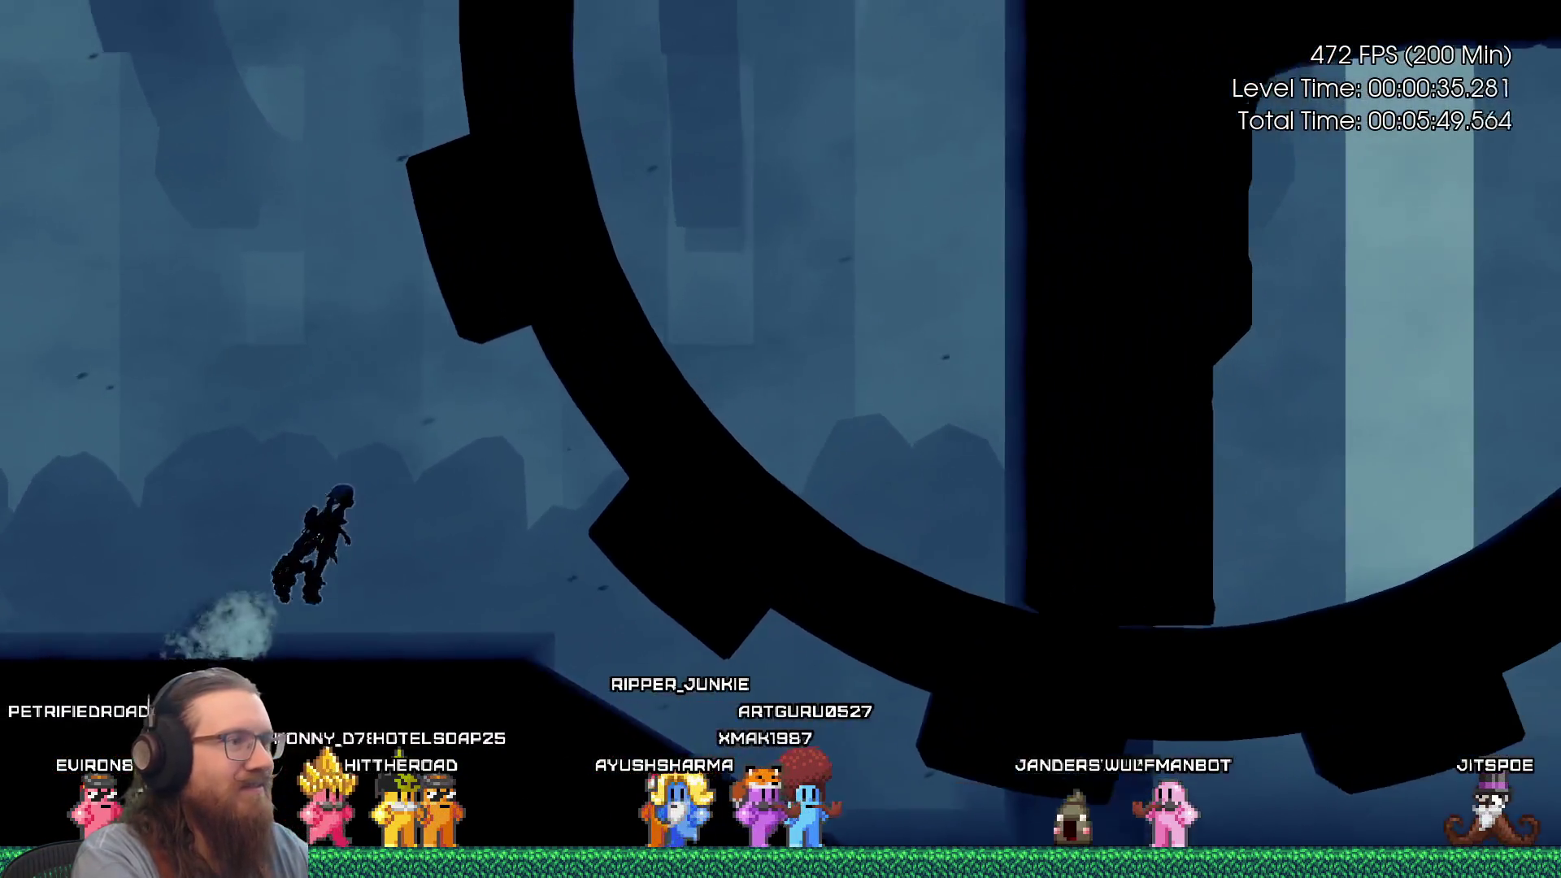
{"action": "key", "text": "Escape"}
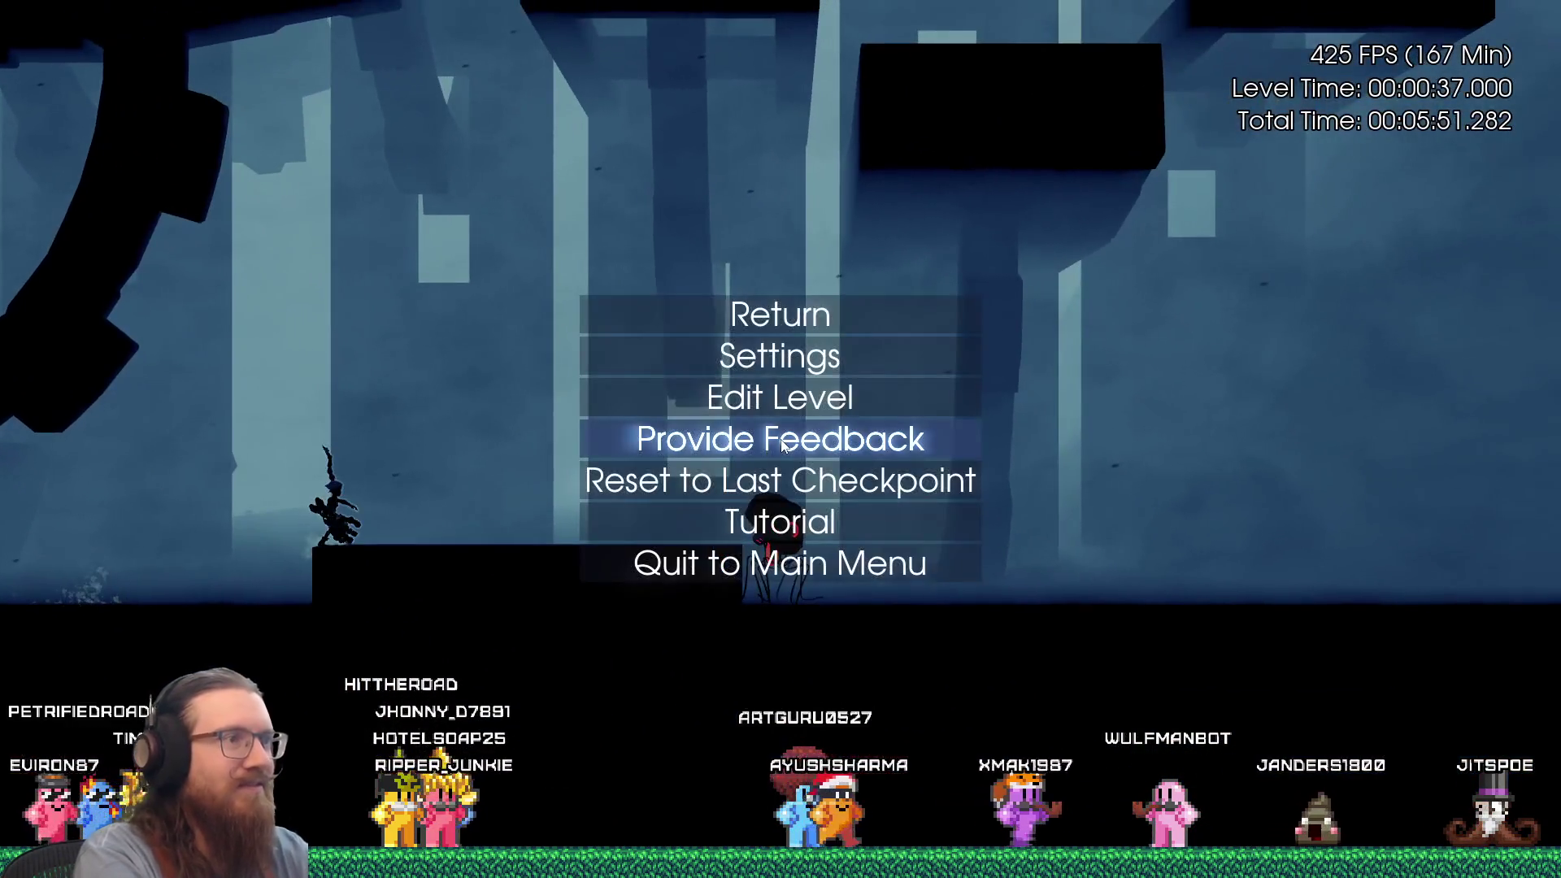
Turn off Display Timer and Display Framerate in the game settings, then resume play.
{"action": "key", "text": "Return"}
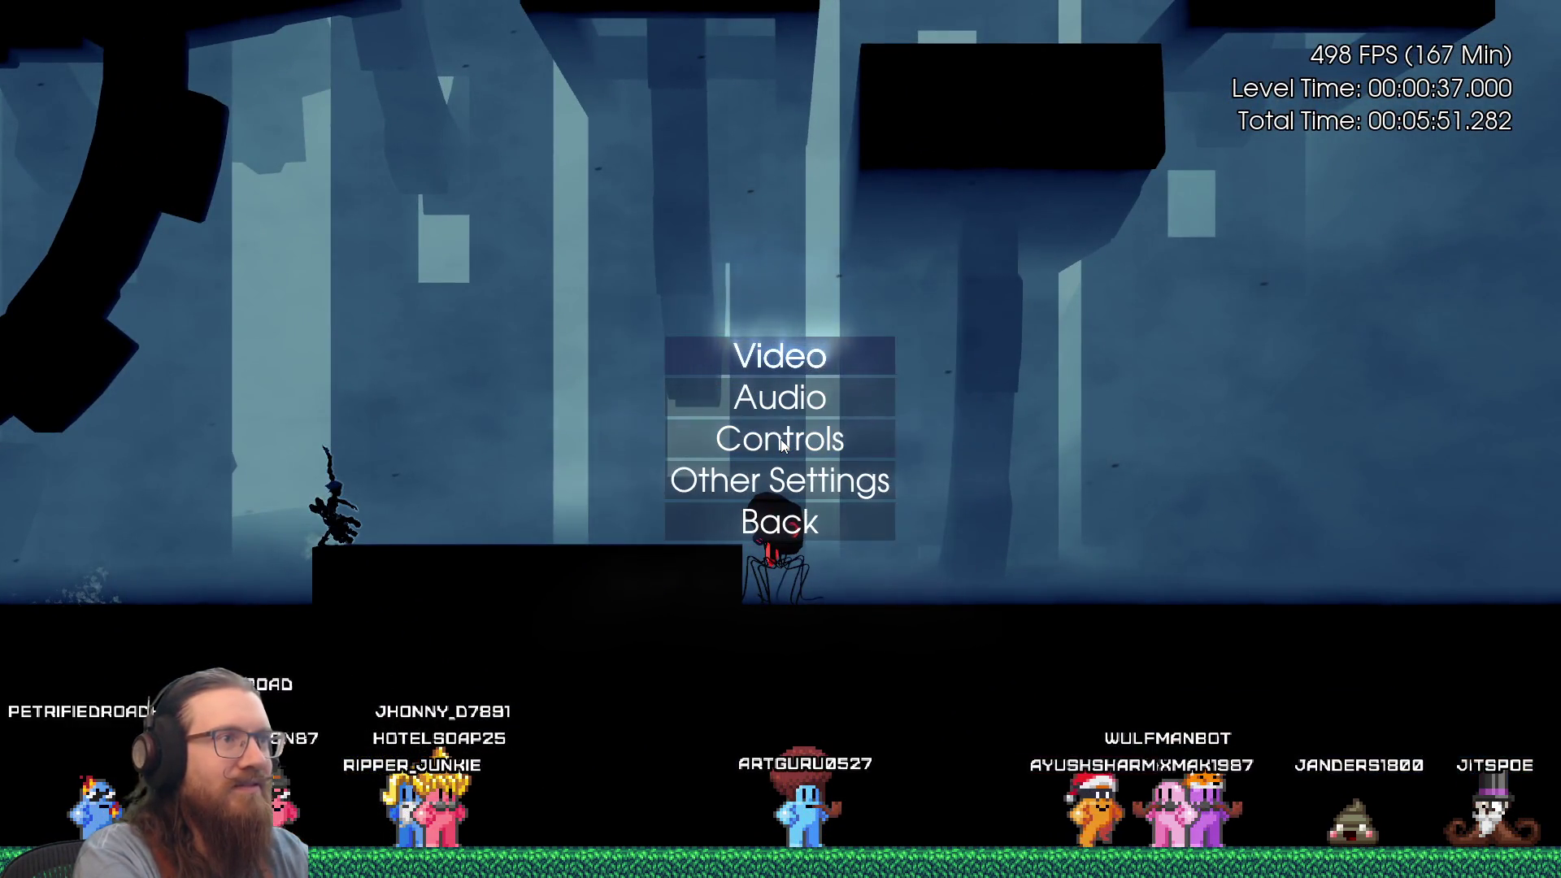
{"action": "key", "text": "Down"}
{"action": "key", "text": "Down"}
{"action": "key", "text": "Return"}
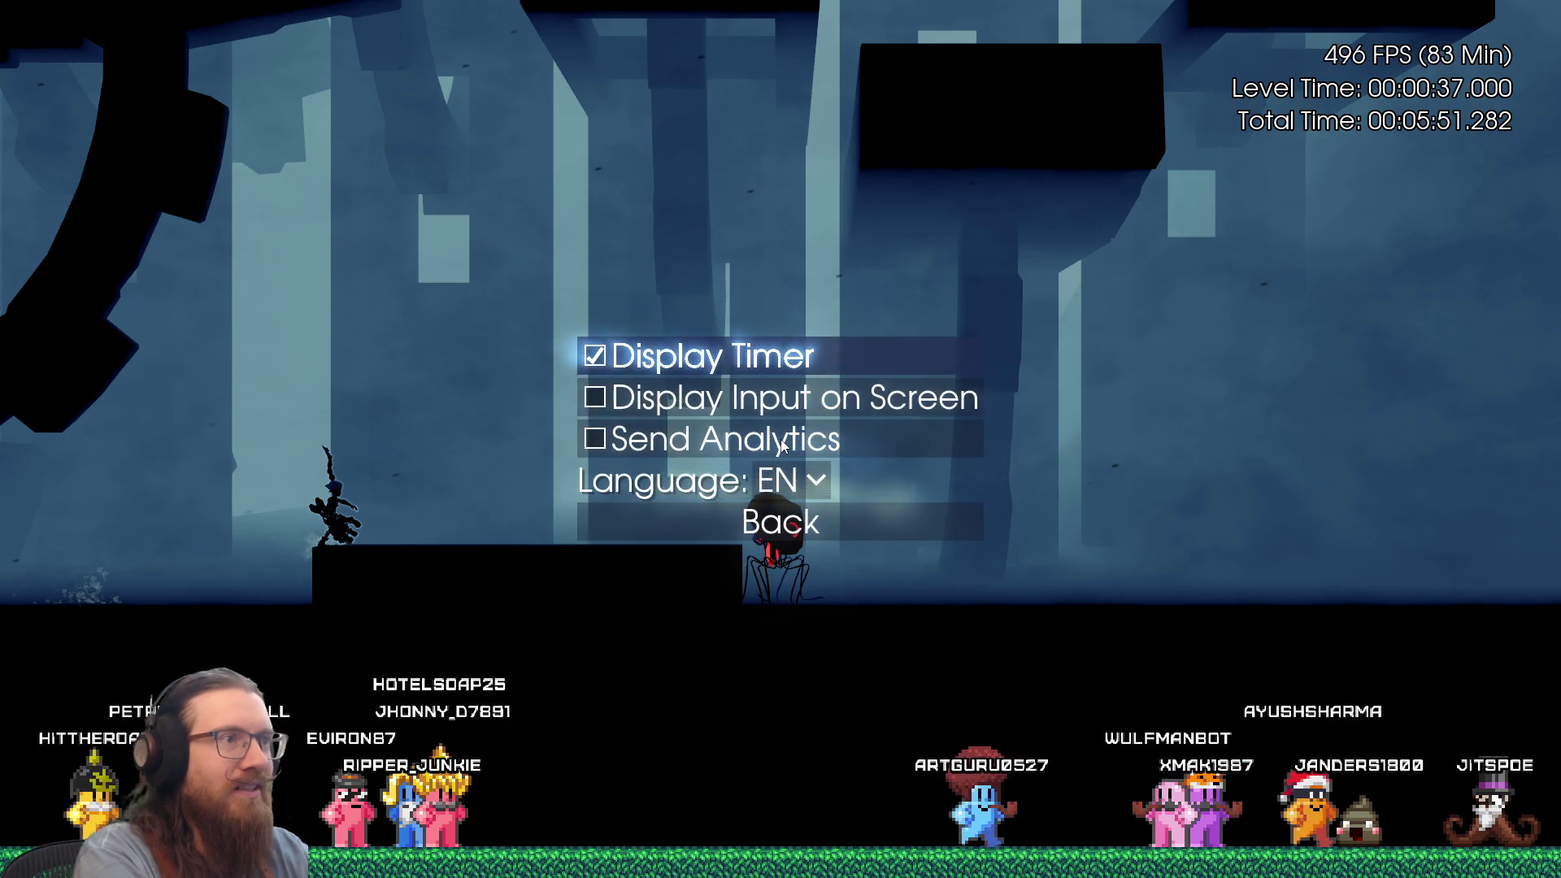
{"action": "key", "text": "Return"}
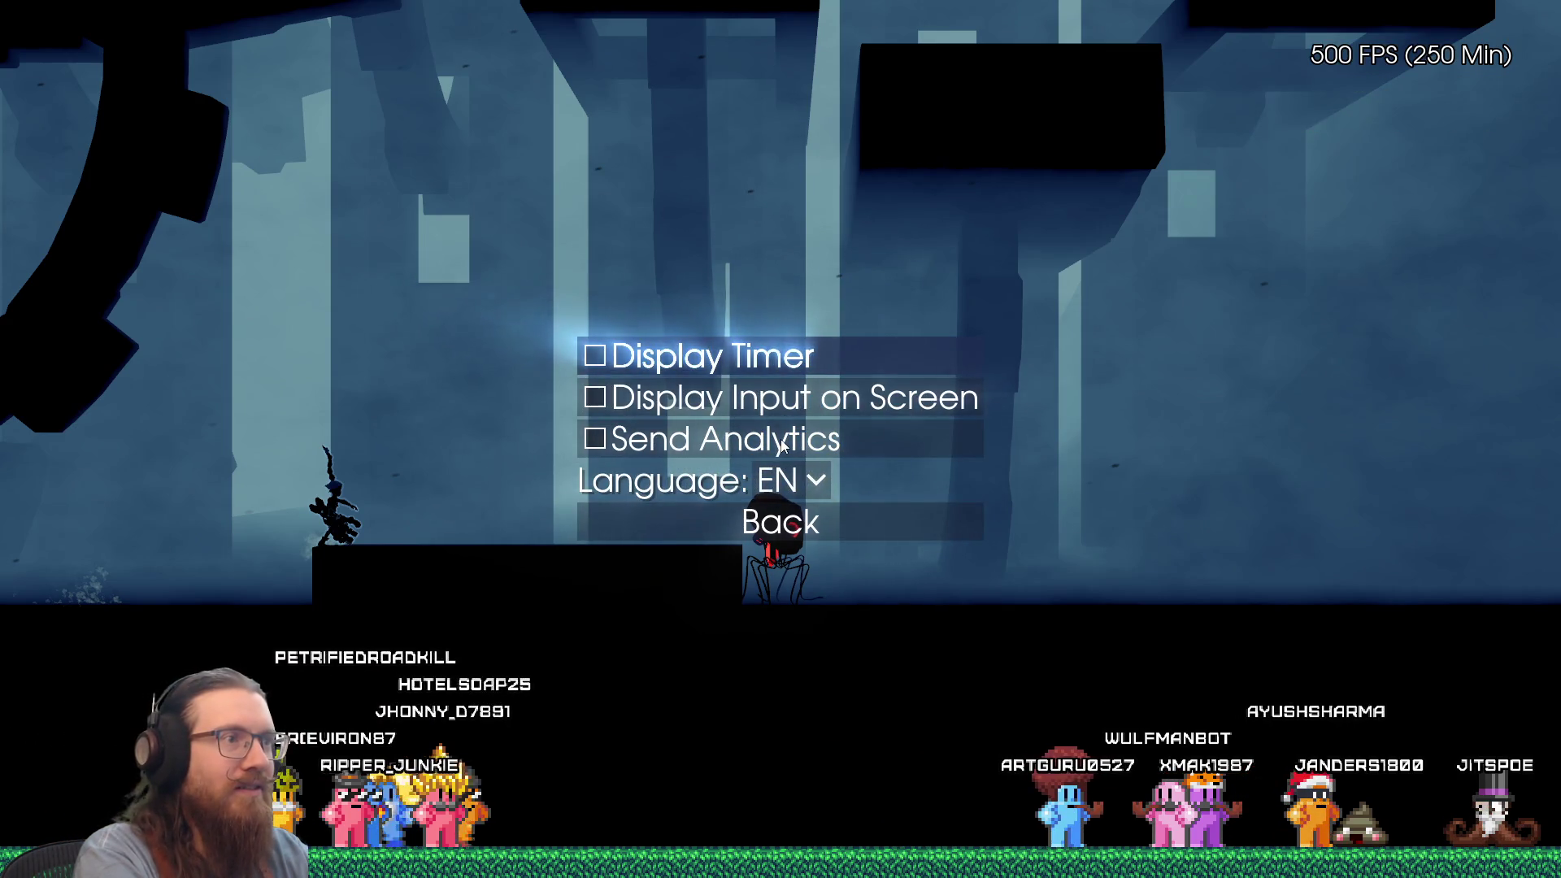
{"action": "key", "text": "Escape"}
{"action": "key", "text": "Up"}
{"action": "key", "text": "Up"}
{"action": "key", "text": "Up"}
{"action": "key", "text": "Return"}
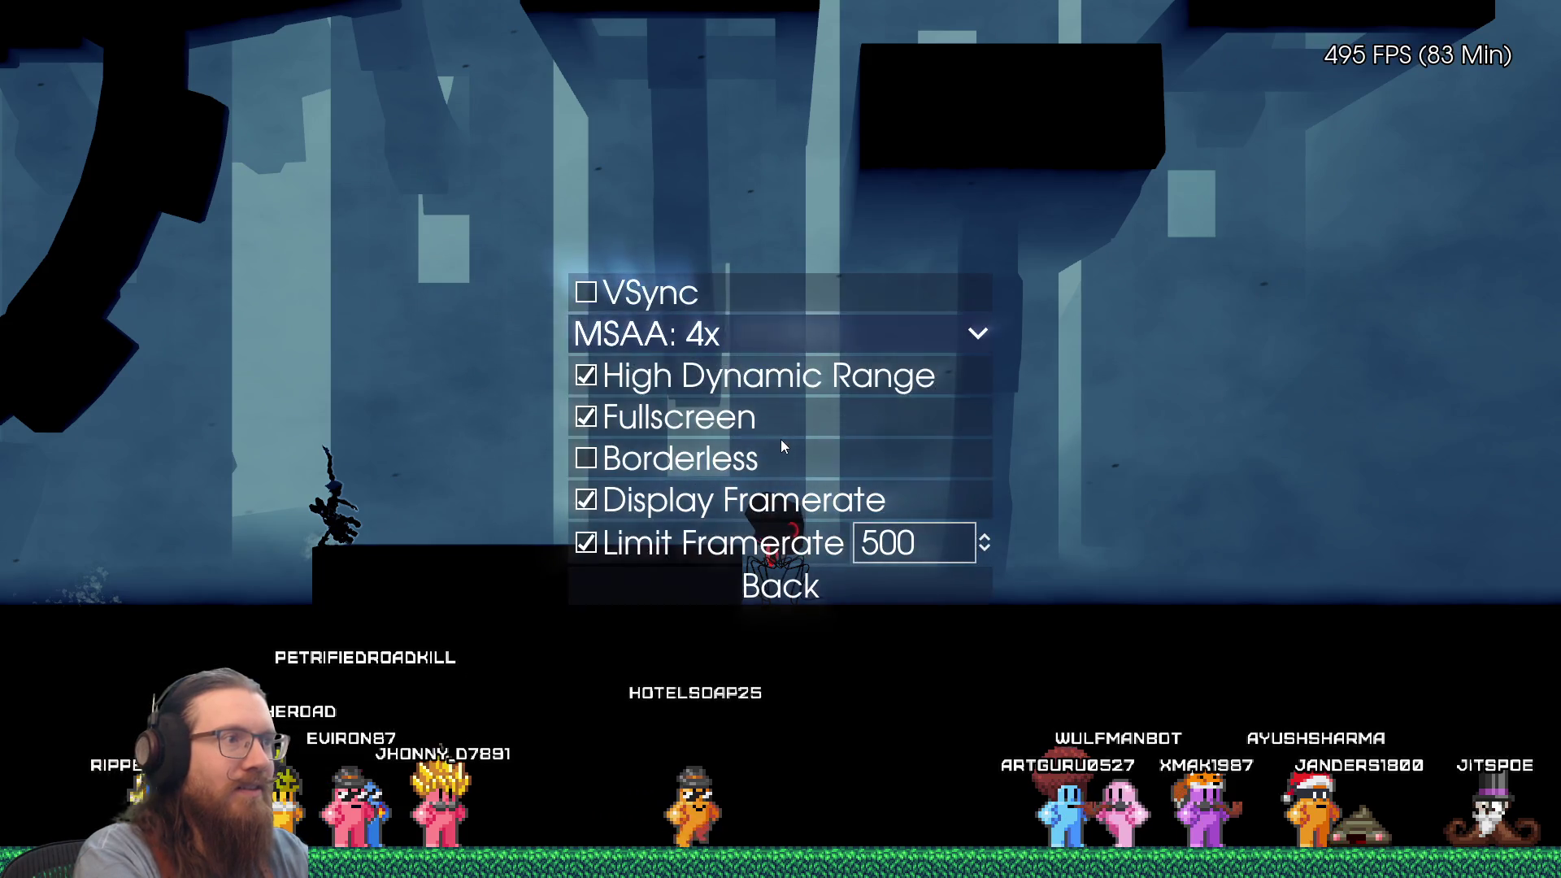
{"action": "key", "text": "Down"}
{"action": "key", "text": "Down"}
{"action": "key", "text": "Down"}
{"action": "key", "text": "Return"}
{"action": "key", "text": "Escape"}
{"action": "key", "text": "Escape"}
{"action": "key", "text": "Escape"}
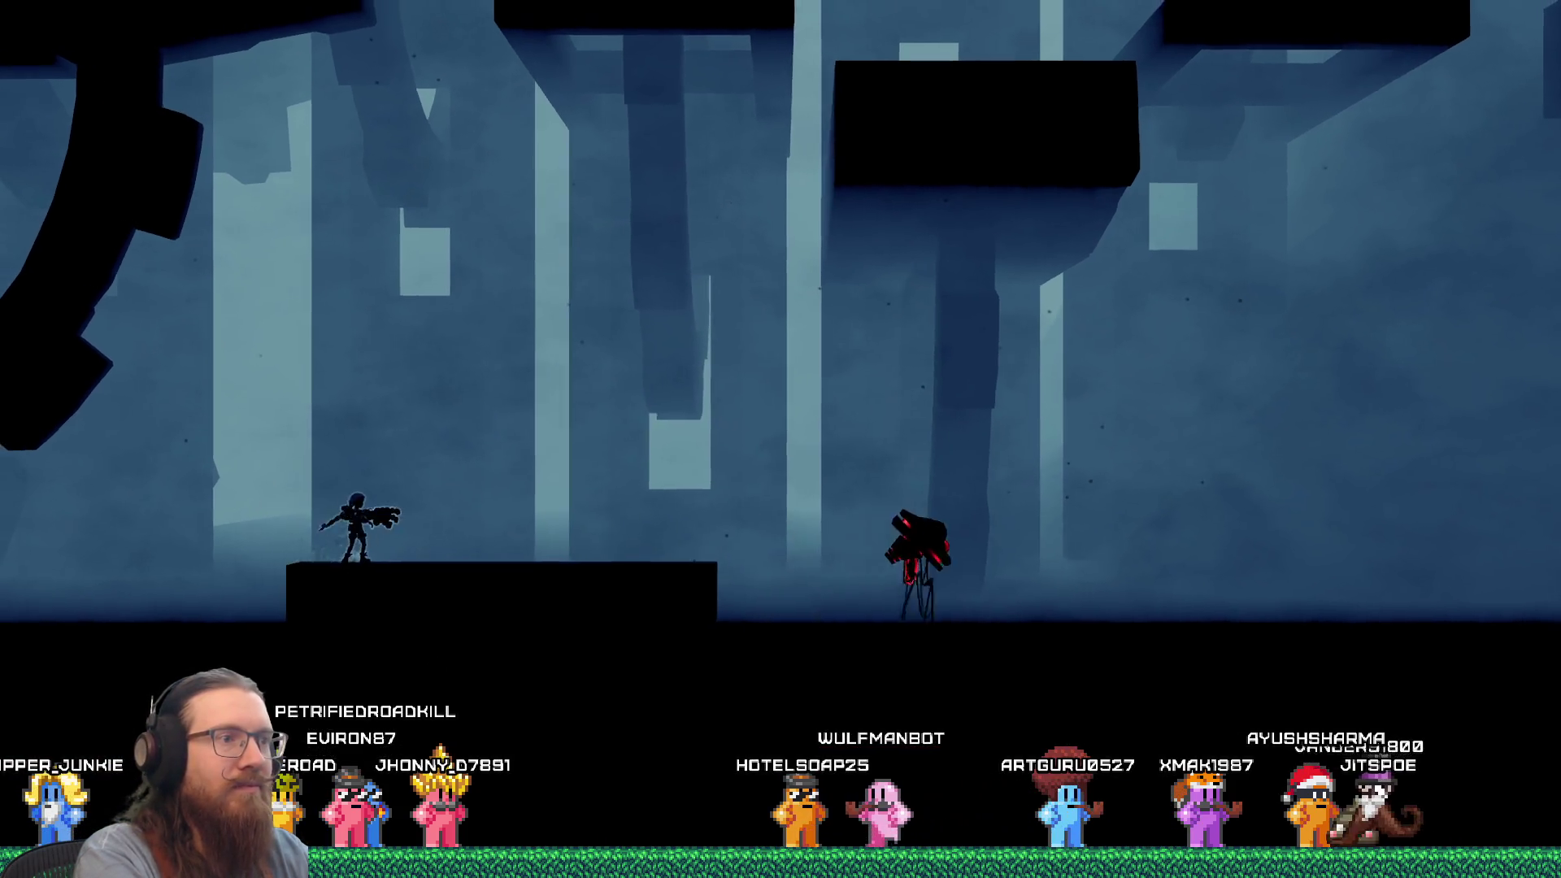
Run right over the ledges and slide past the gear to the ledge facing the spider.
{"action": "key", "text": "Right"}
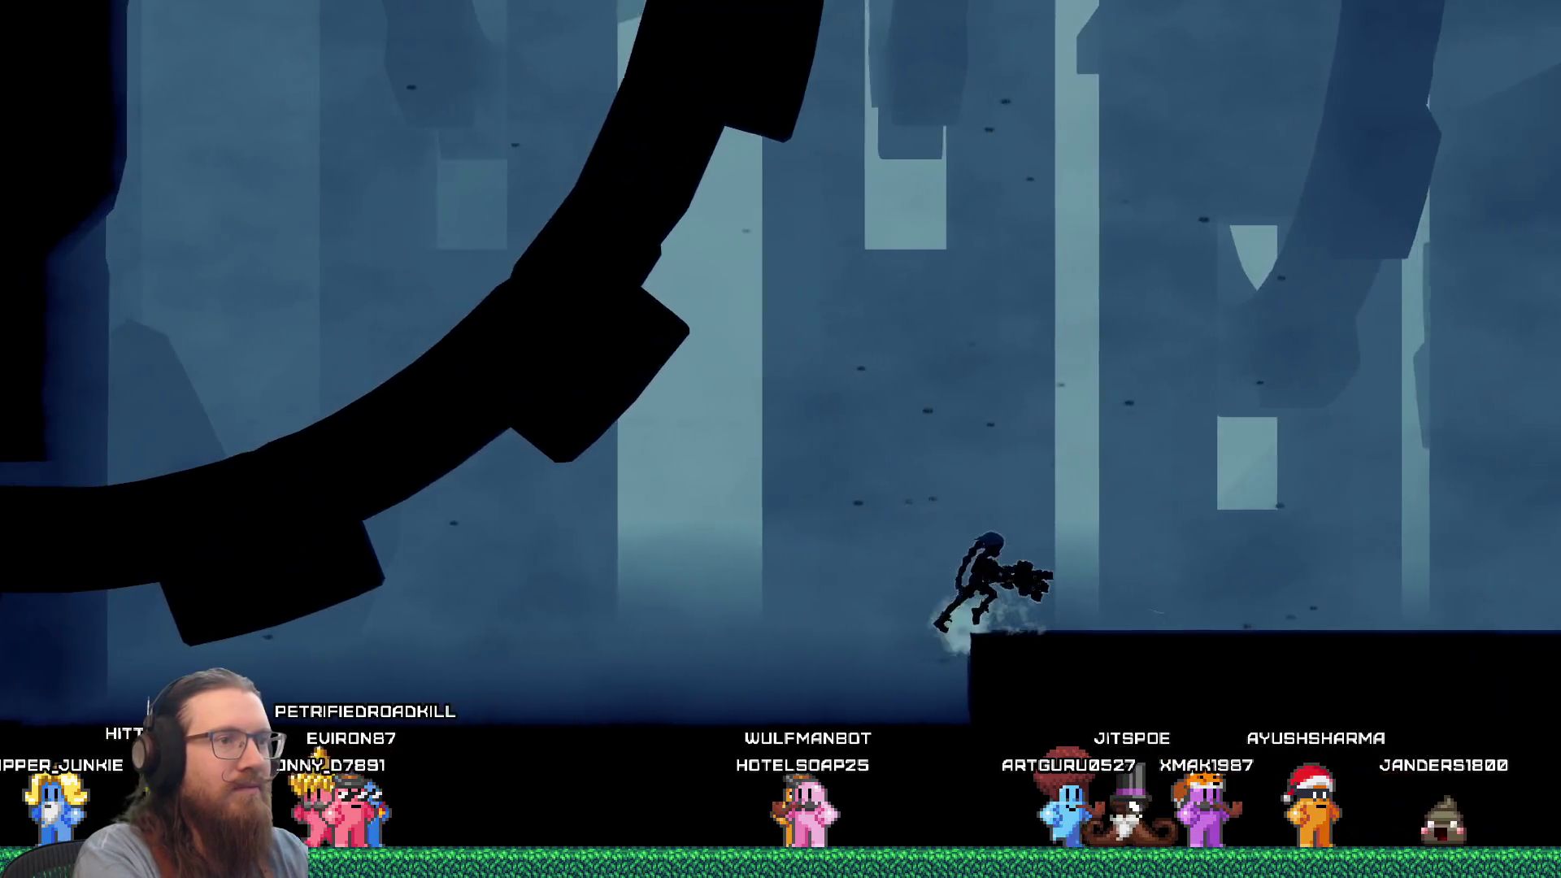
{"action": "key", "text": "Left"}
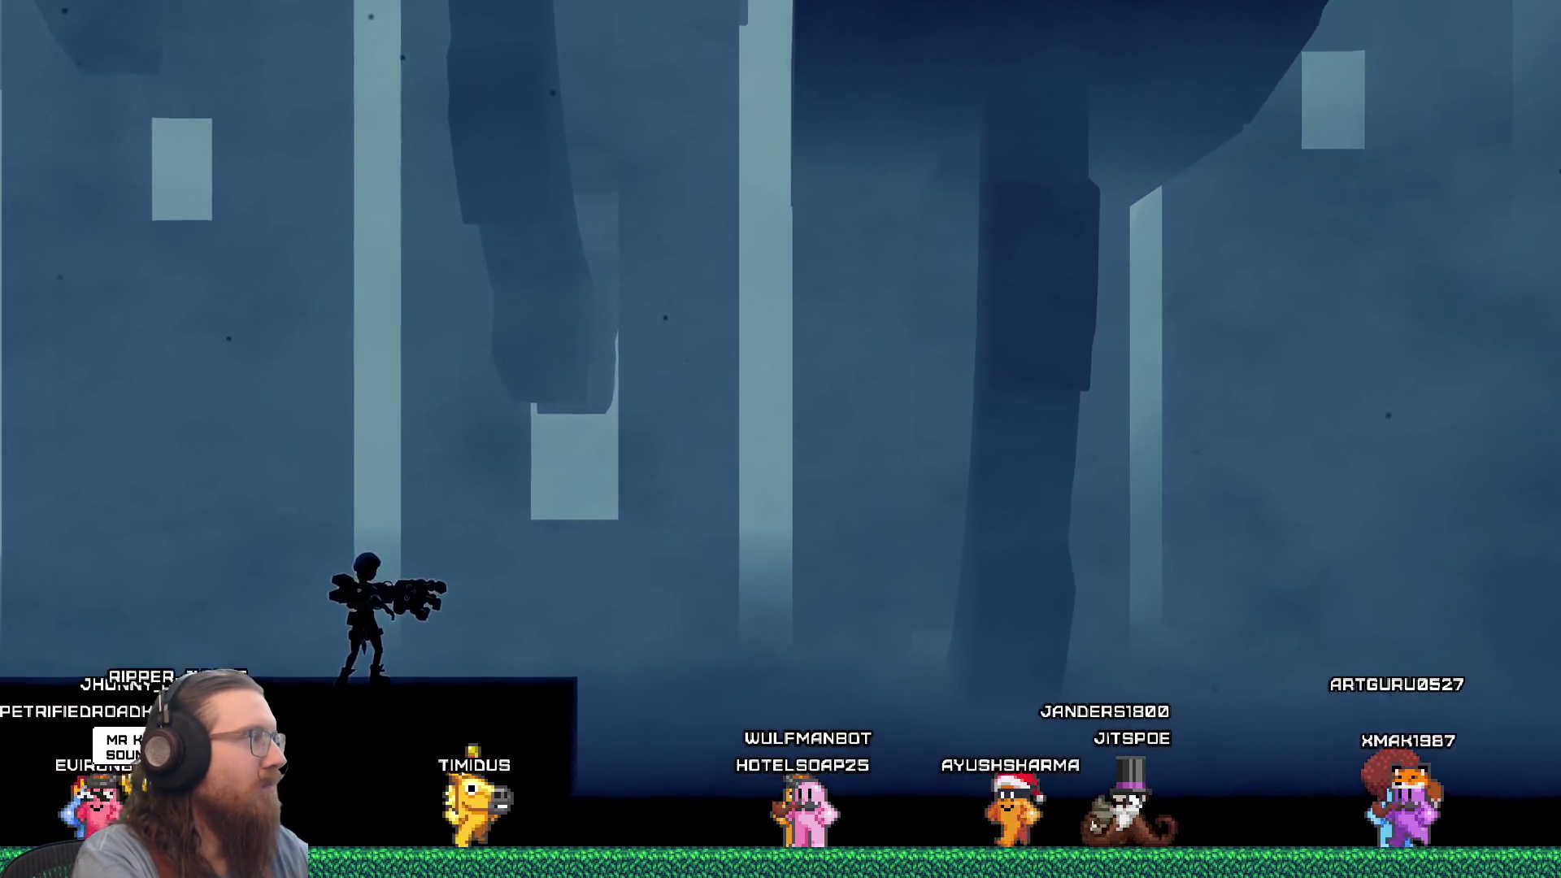
{"action": "key", "text": "space"}
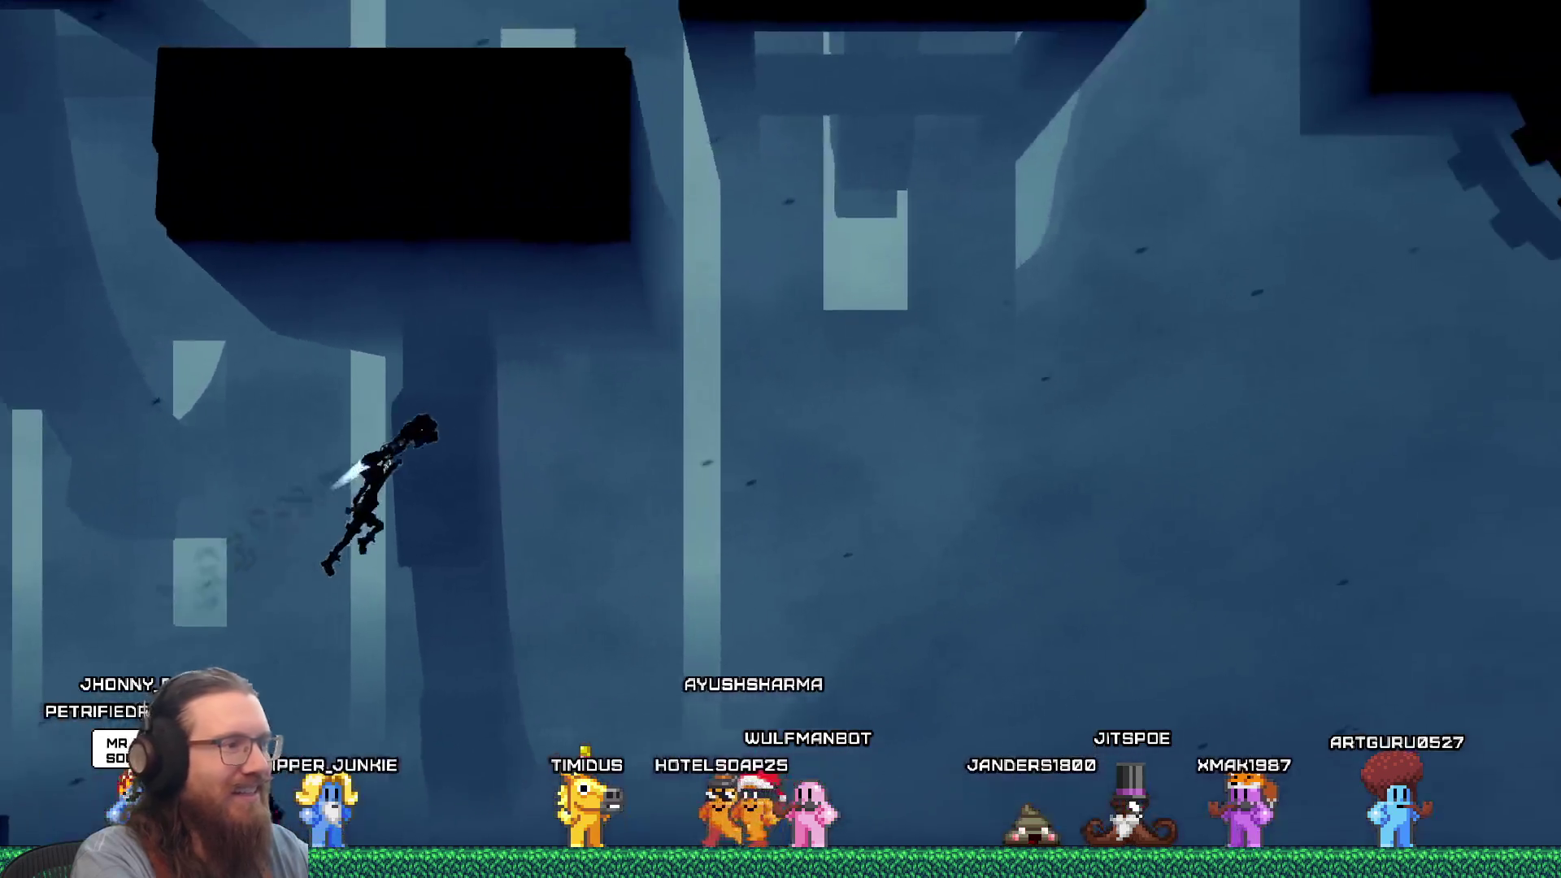
{"action": "key", "text": "Right"}
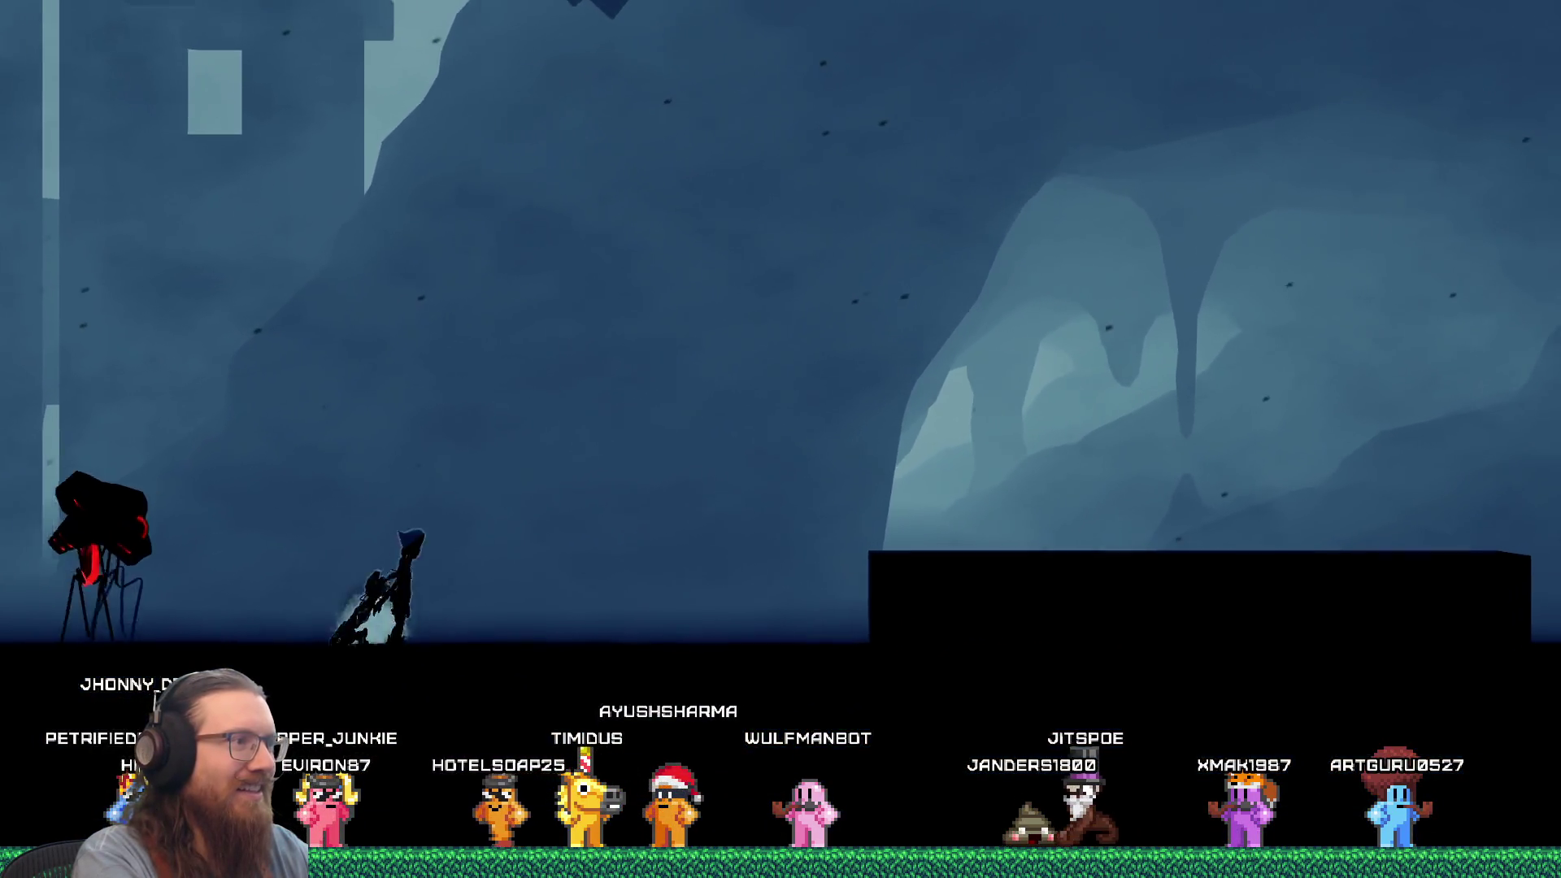
{"action": "key", "text": "space"}
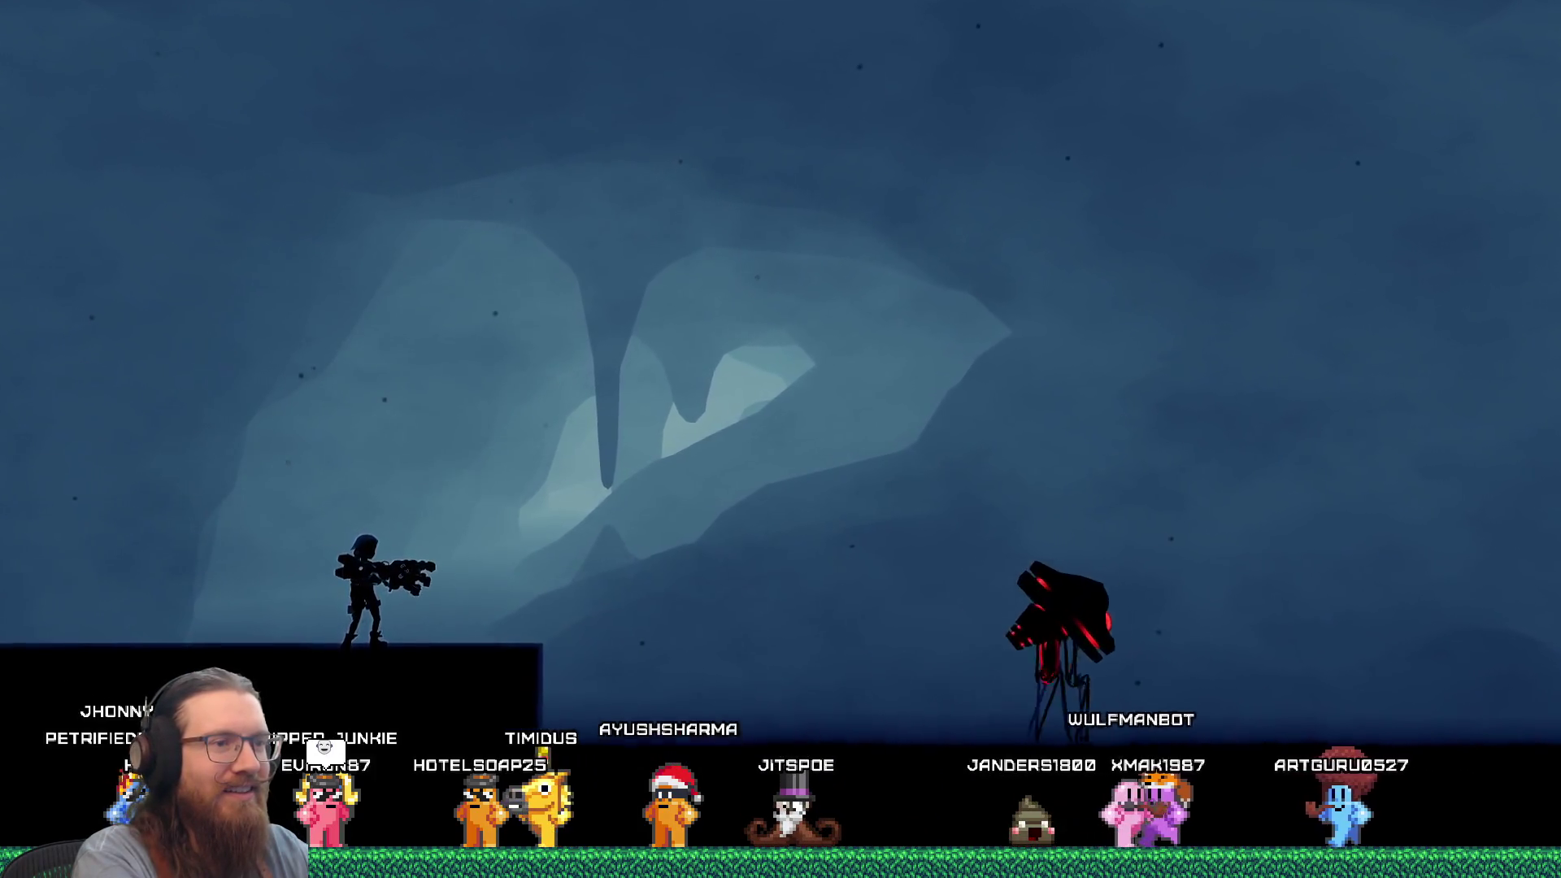
{"action": "key", "text": "Right"}
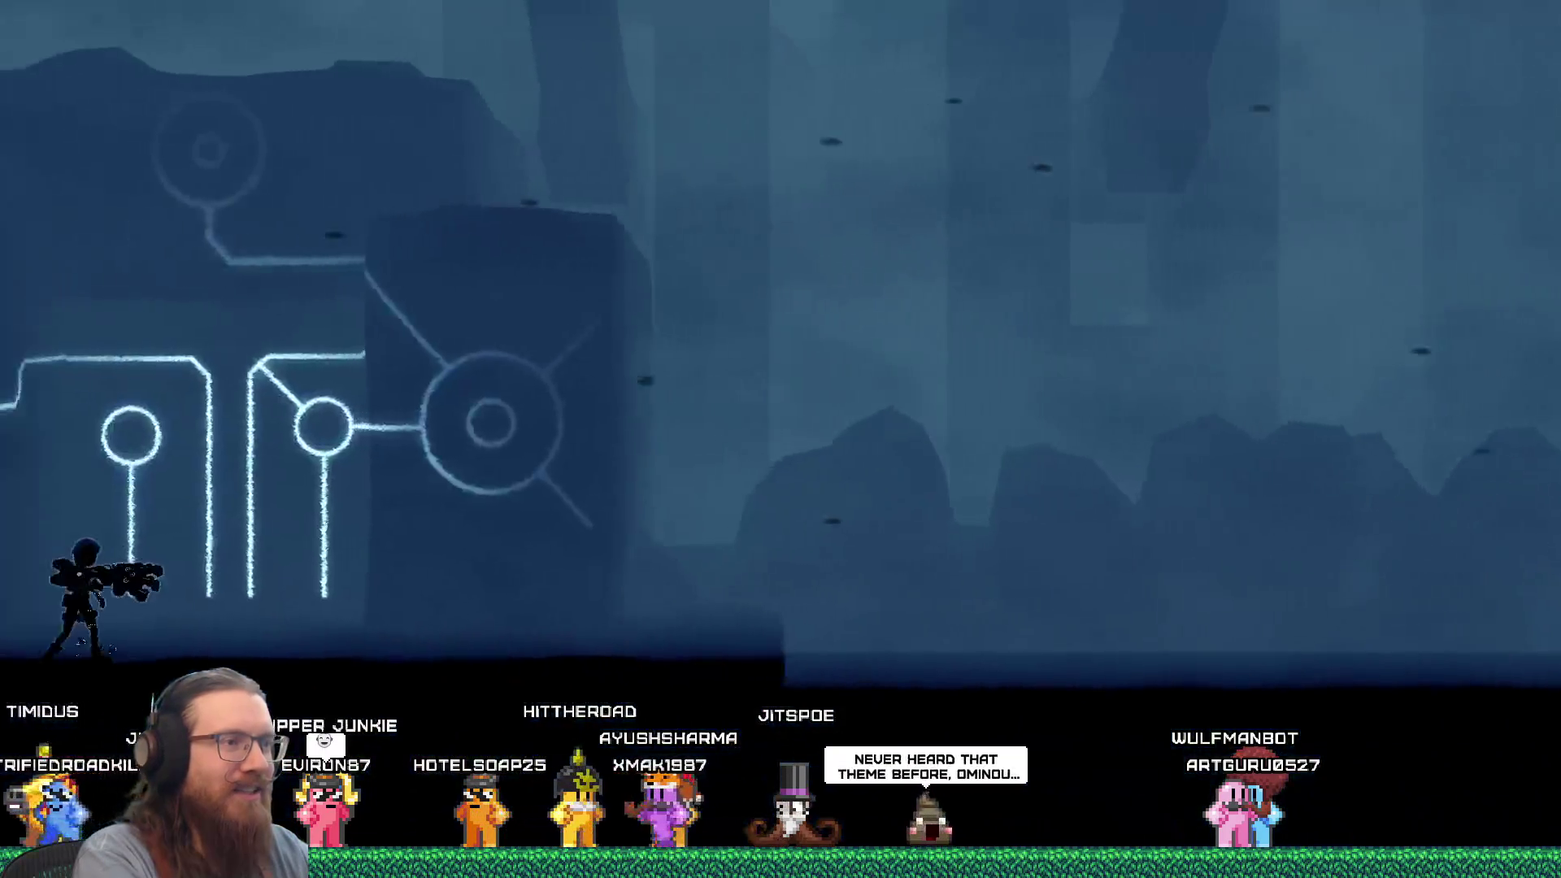
{"action": "key", "text": "Right"}
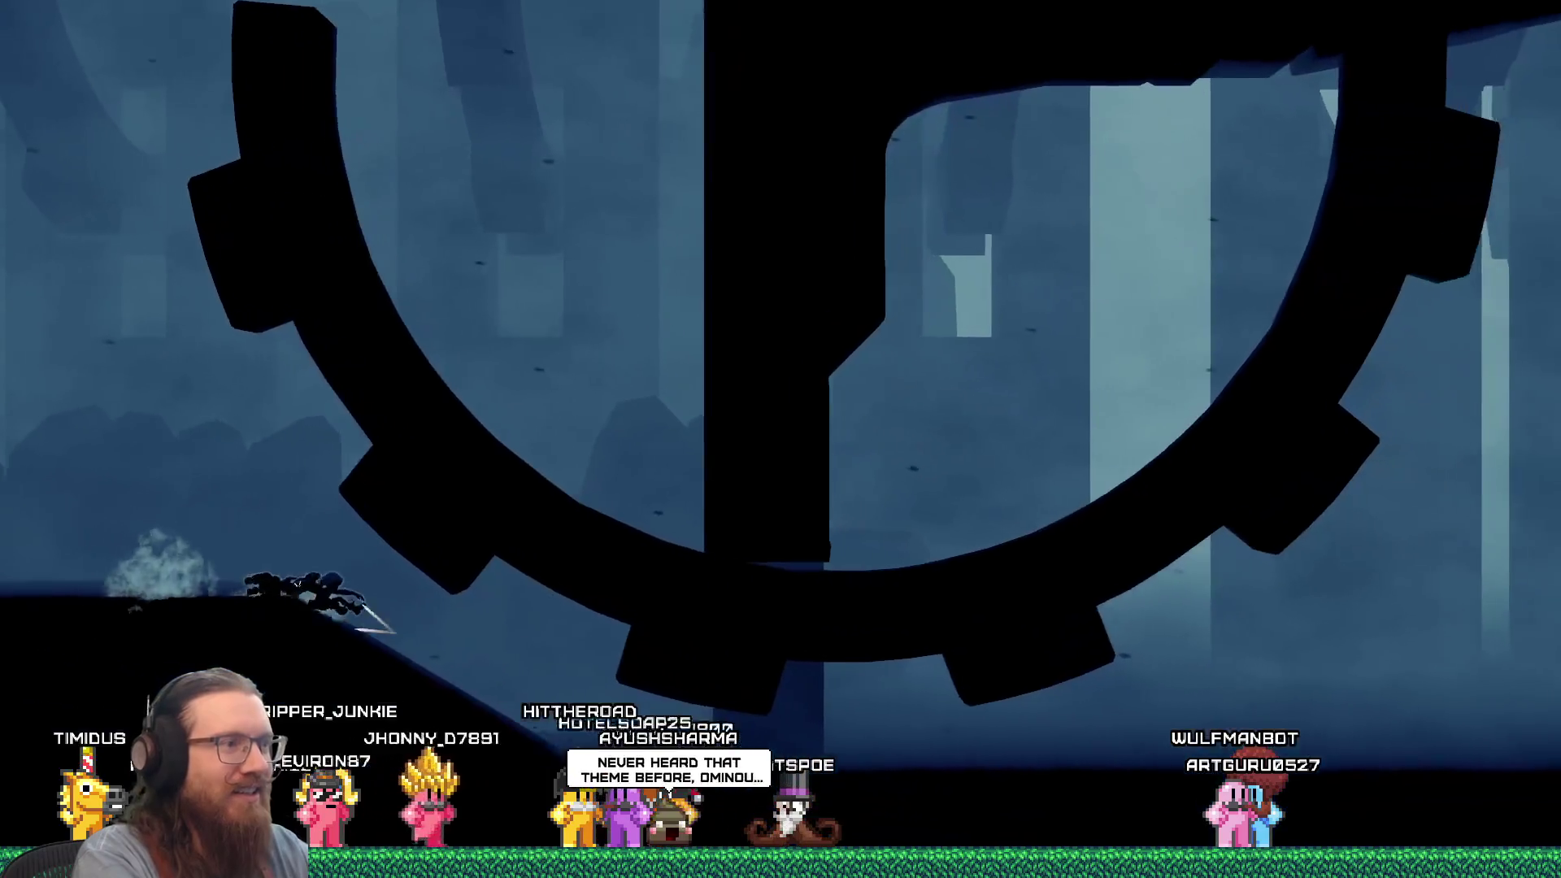
{"action": "key", "text": "Right"}
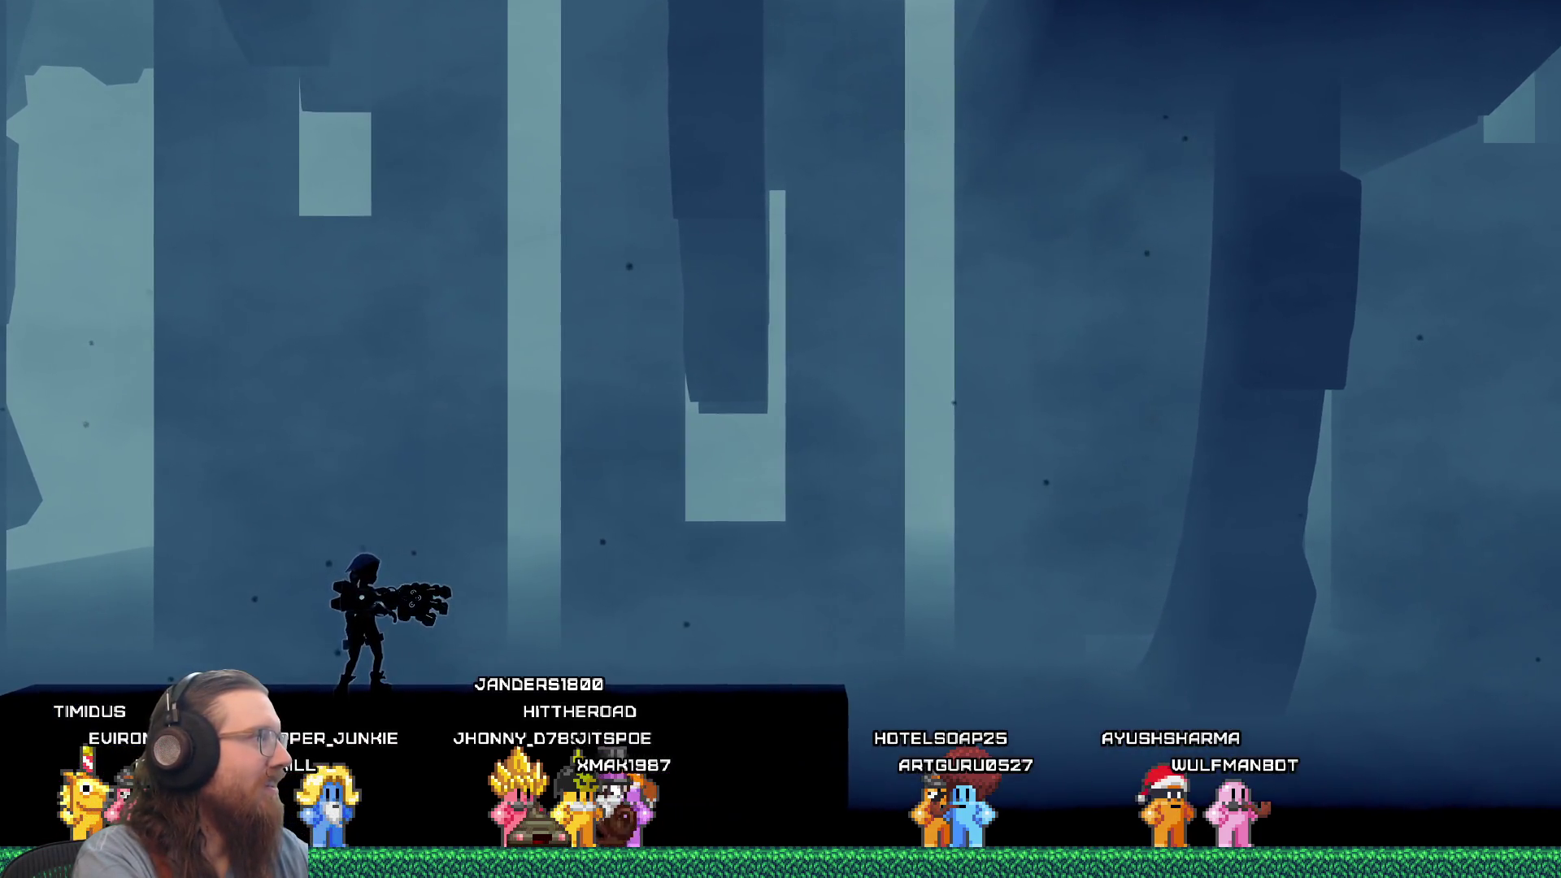
{"action": "key", "text": "space"}
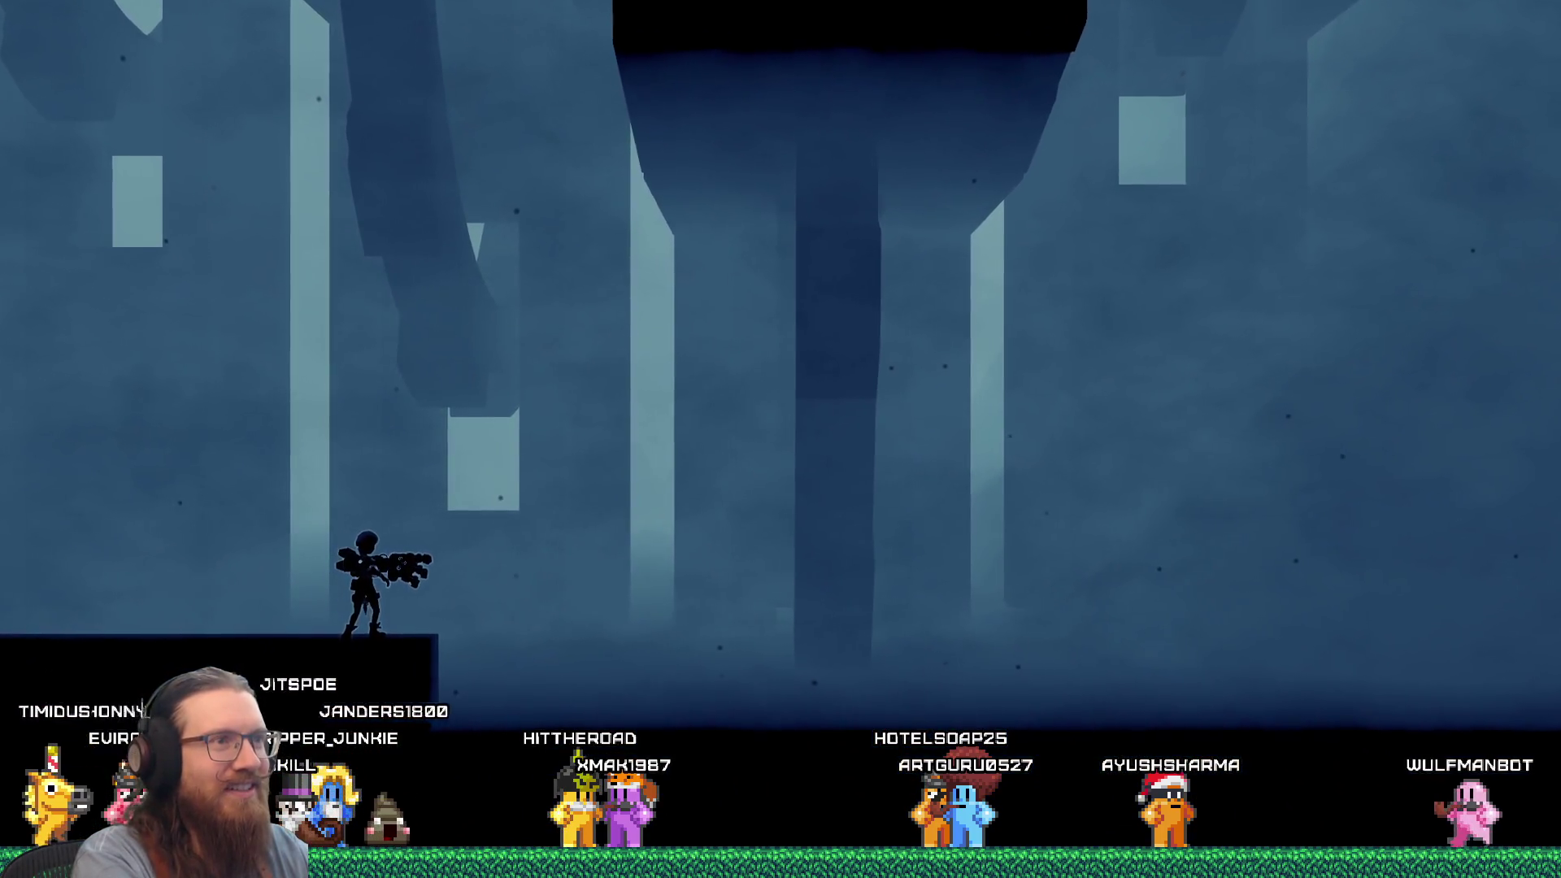
Double back, then run past the giant gear up to the red-eyed walker, firing at it.
{"action": "key", "text": "Left"}
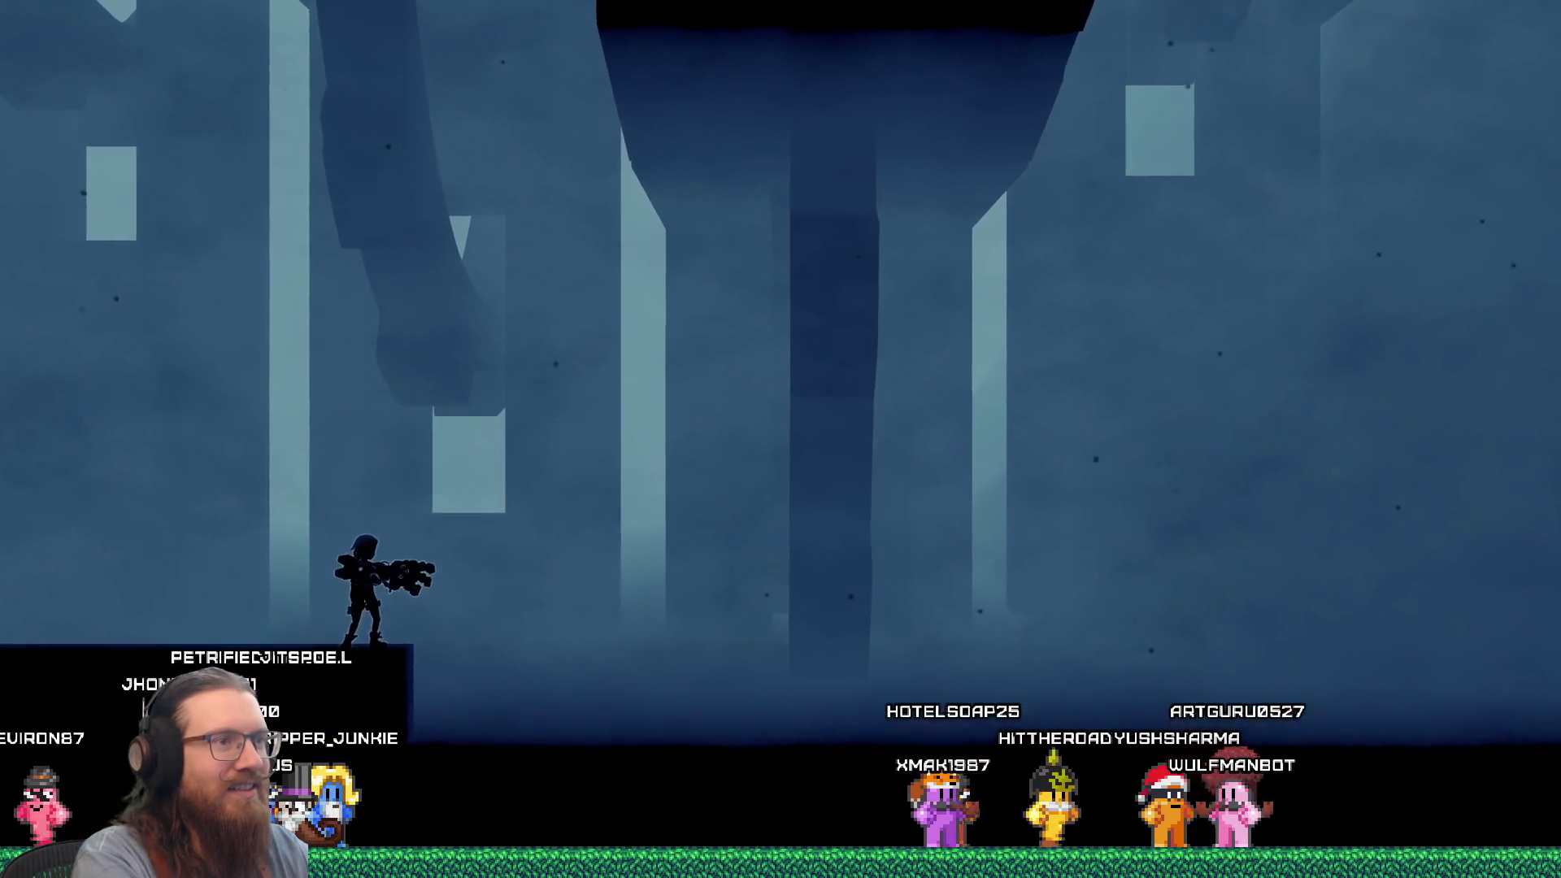
{"action": "key", "text": "Right"}
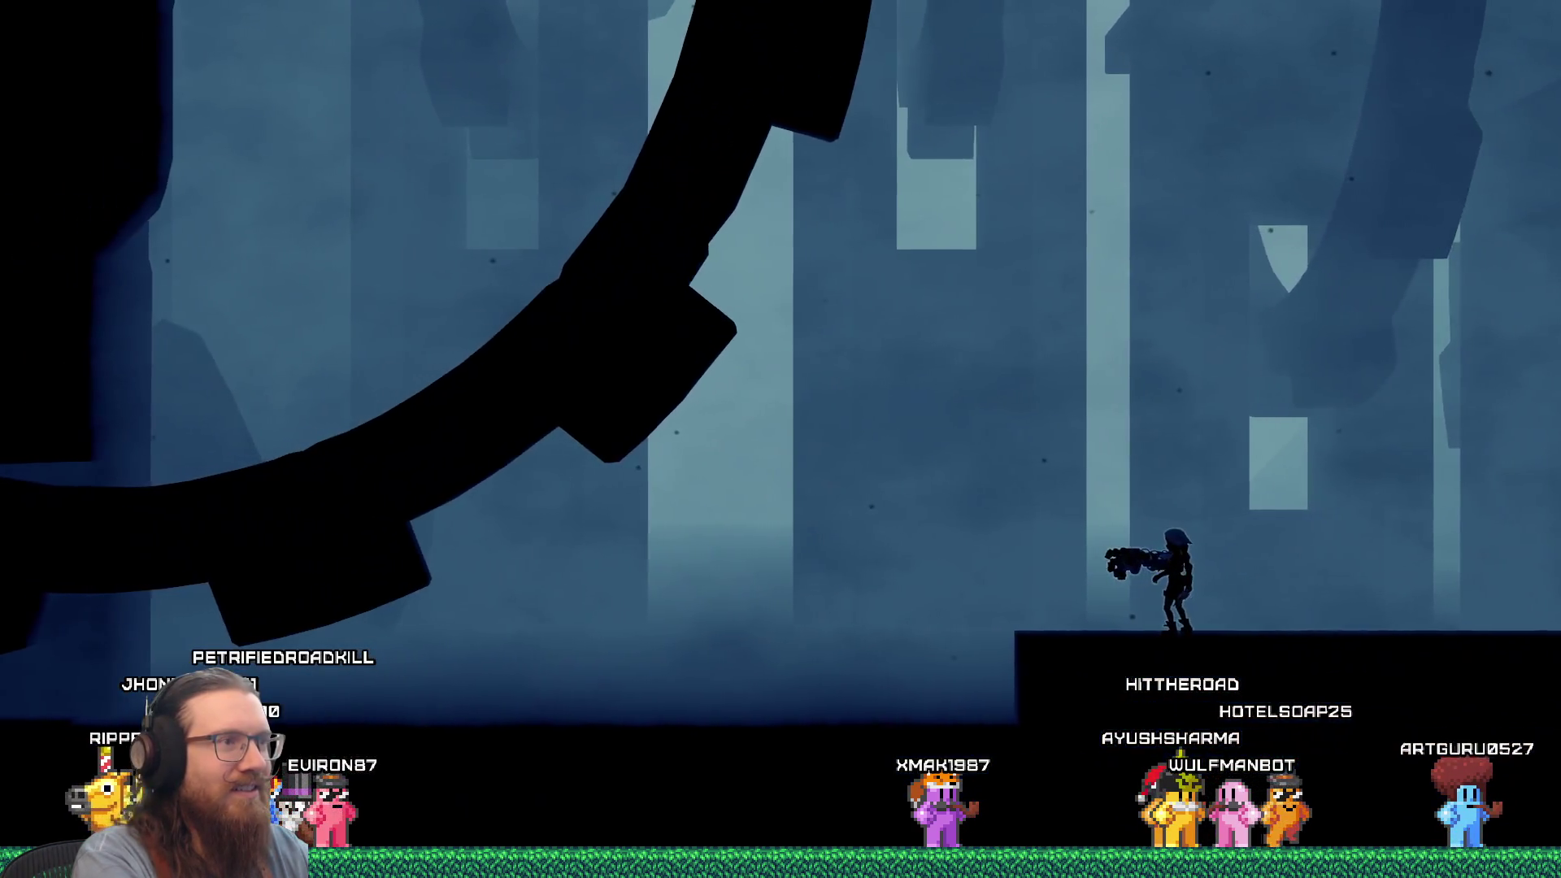
{"action": "key", "text": "space"}
{"action": "key", "text": "Right"}
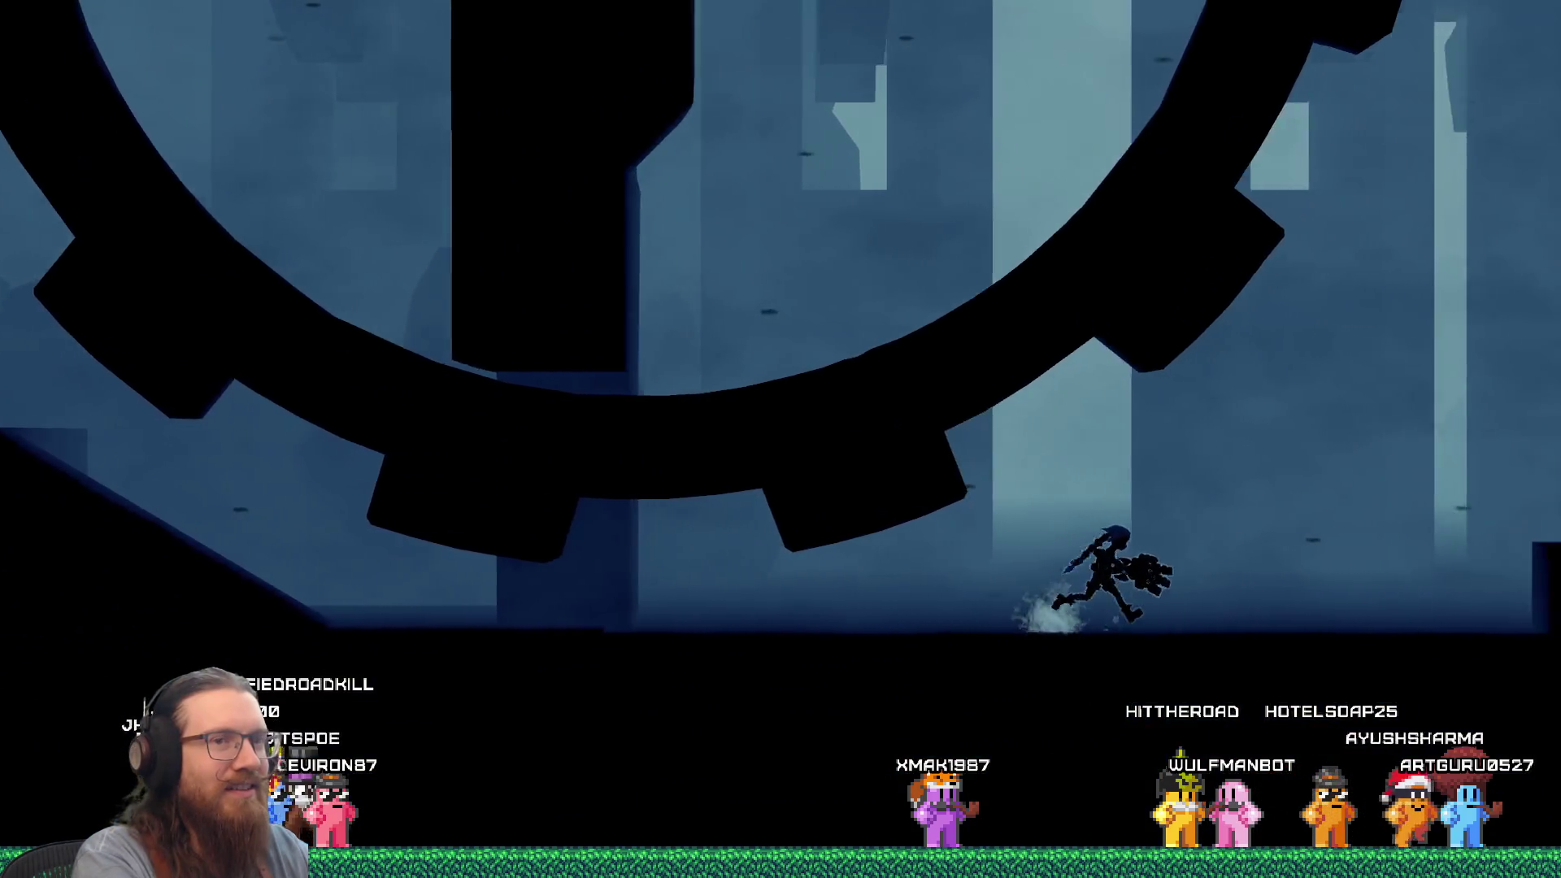
{"action": "key", "text": "Right"}
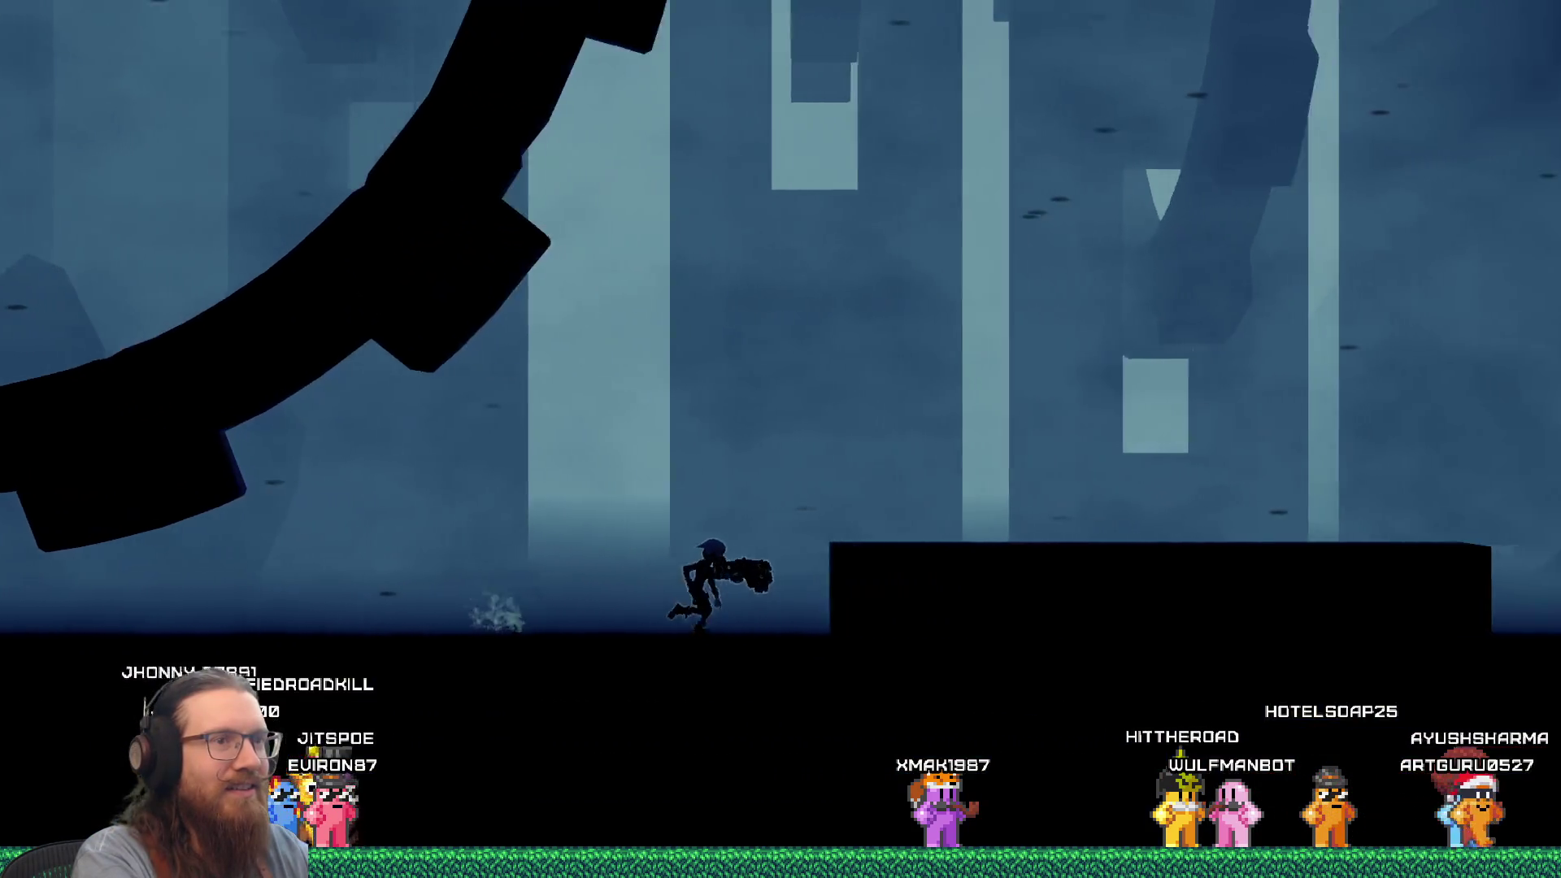
{"action": "key", "text": "space"}
{"action": "key", "text": "Right"}
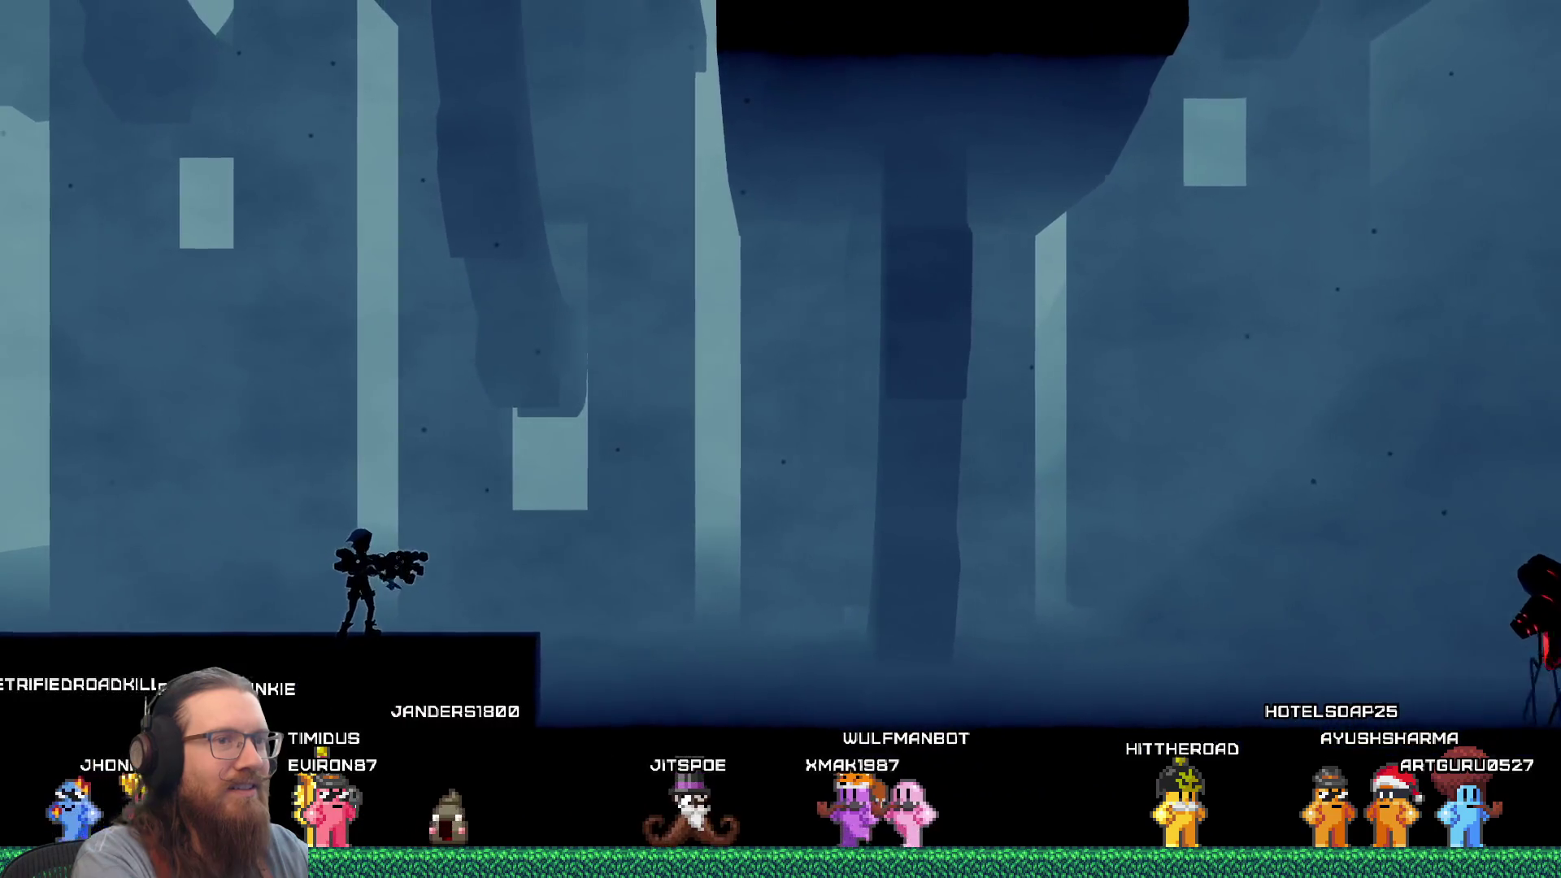
{"action": "key", "text": "Right"}
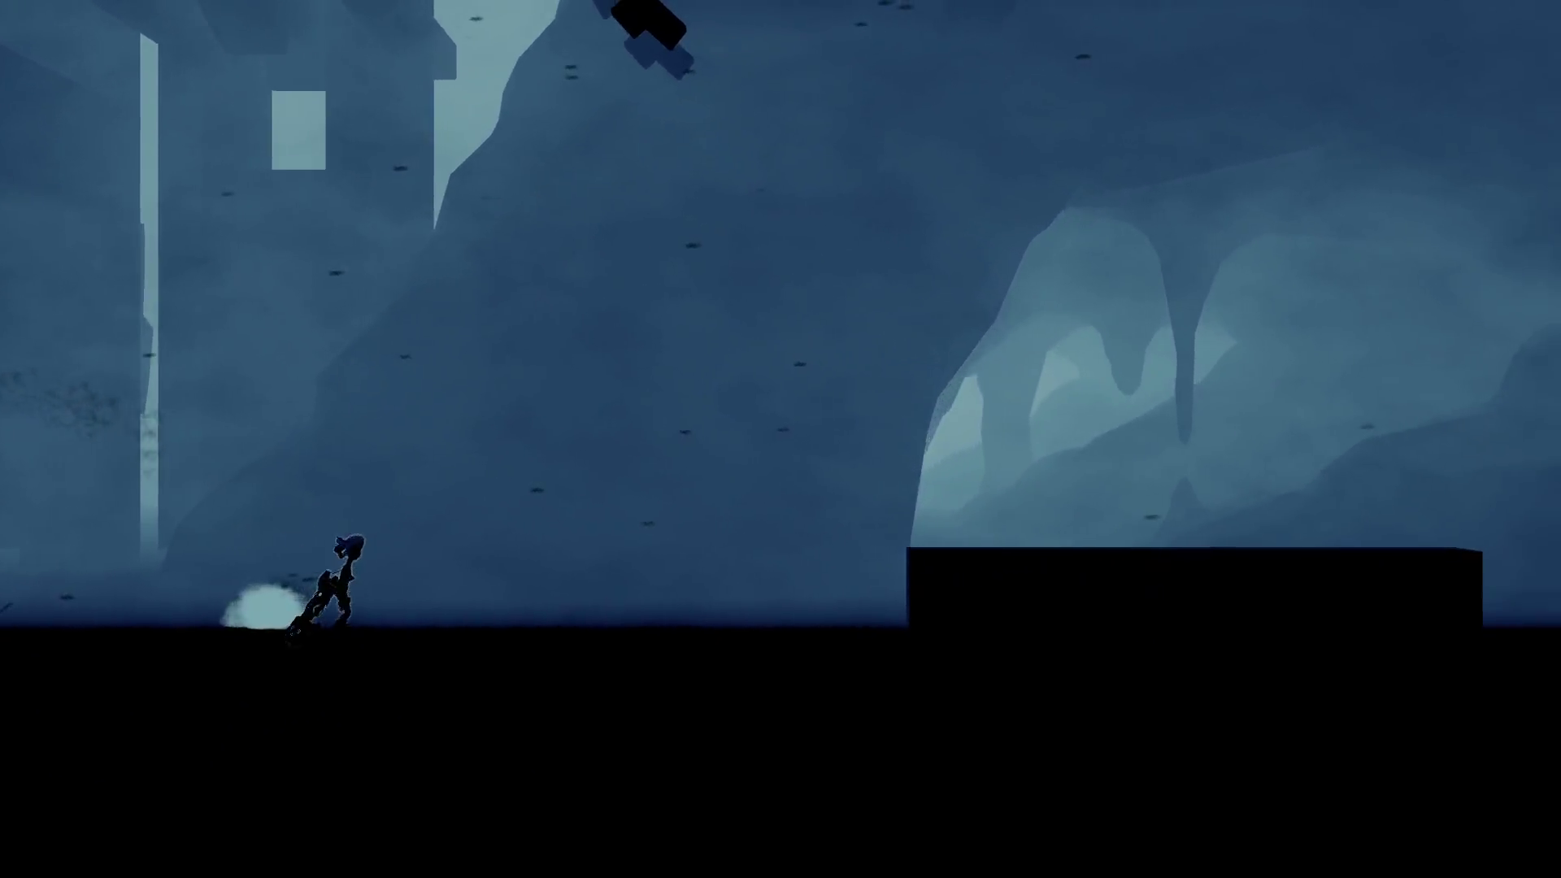
Play the cave section against the walker, toggling the dev console open, closed, and open again.
{"action": "key", "text": "grave"}
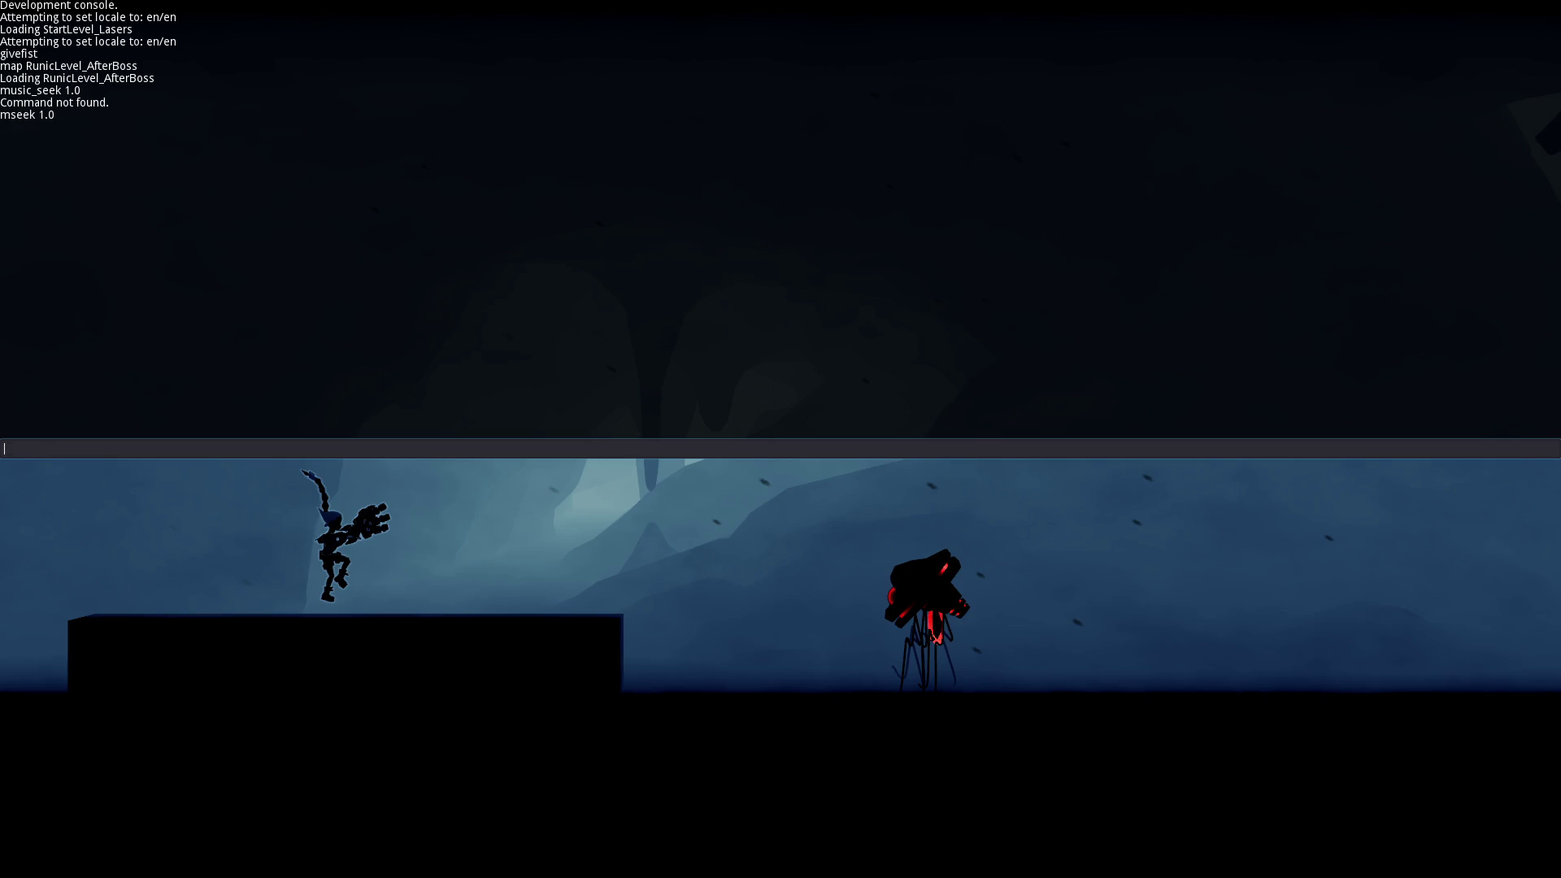
{"action": "key", "text": "grave"}
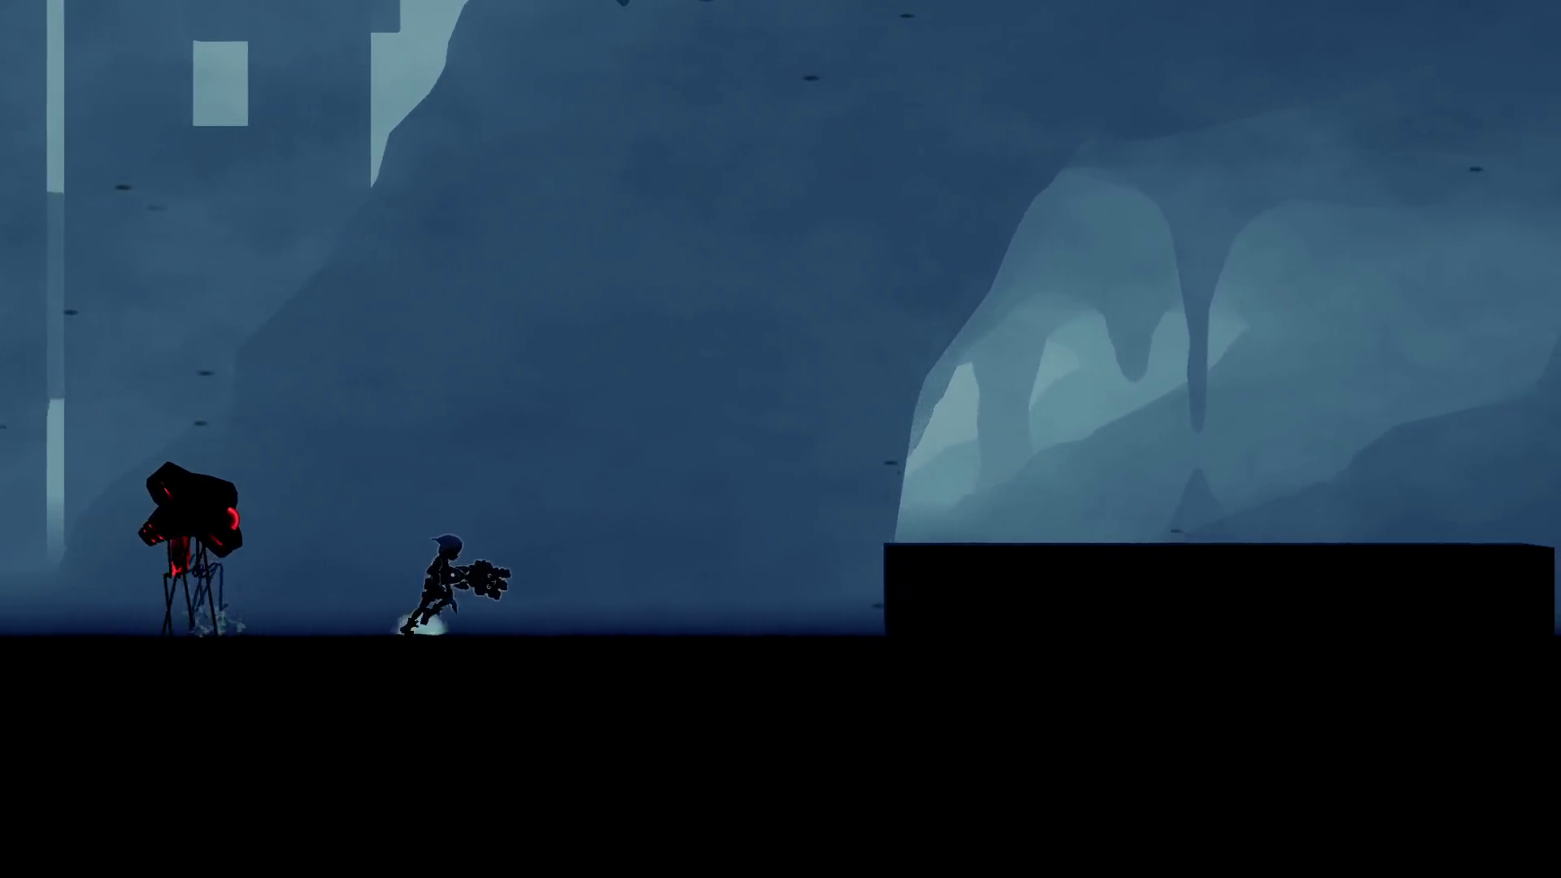
{"action": "key", "text": "grave"}
{"action": "type", "text": "quit"}
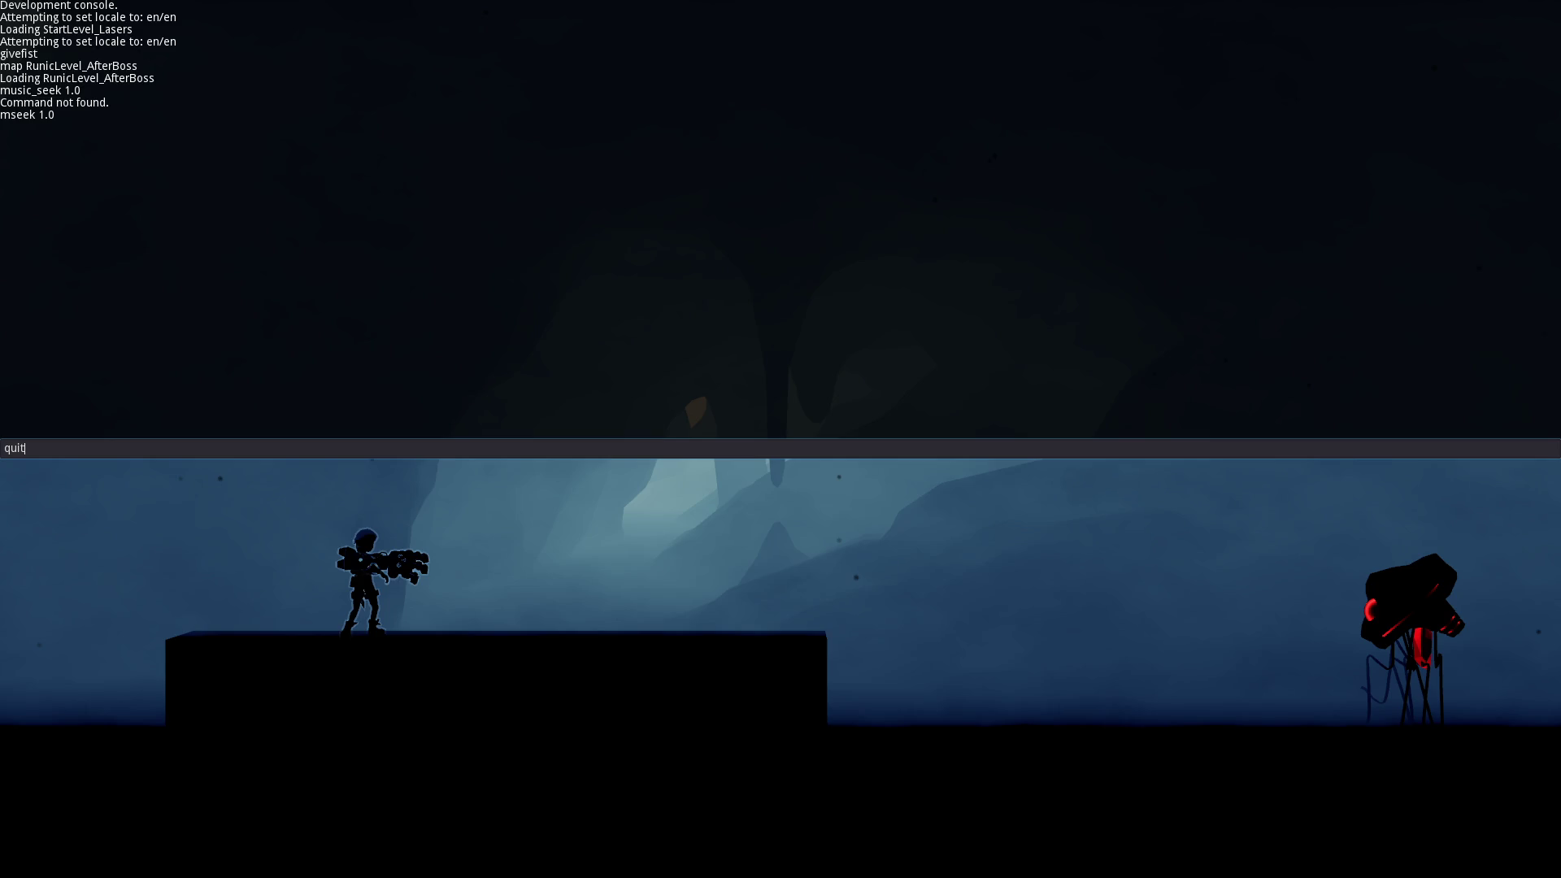
{"action": "key", "text": "Return"}
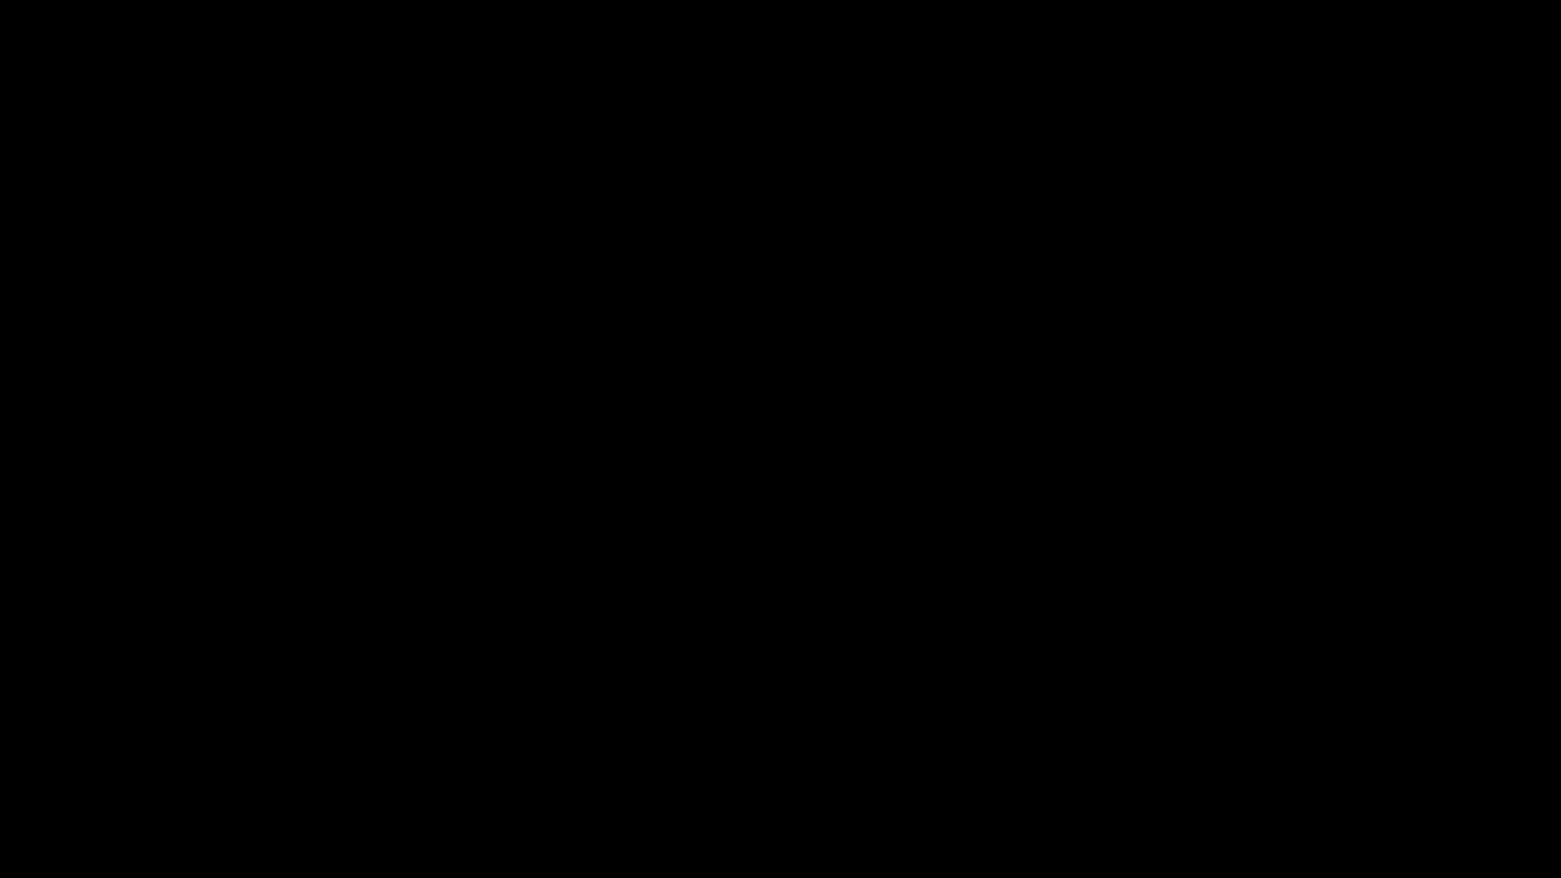
{"action": "key", "text": "super+r"}
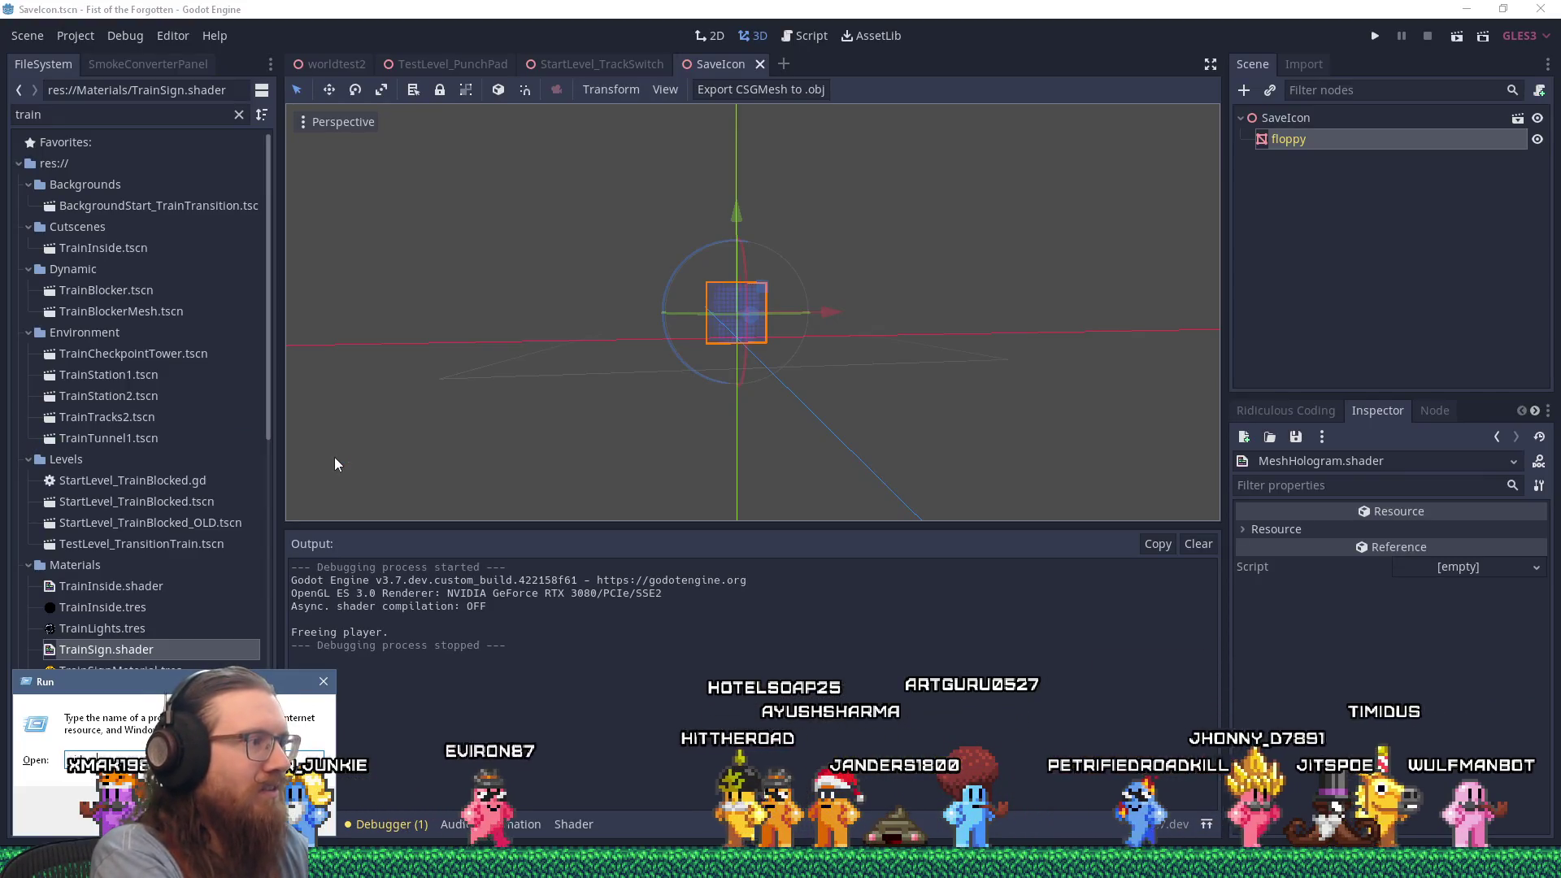
{"action": "key", "text": "Return"}
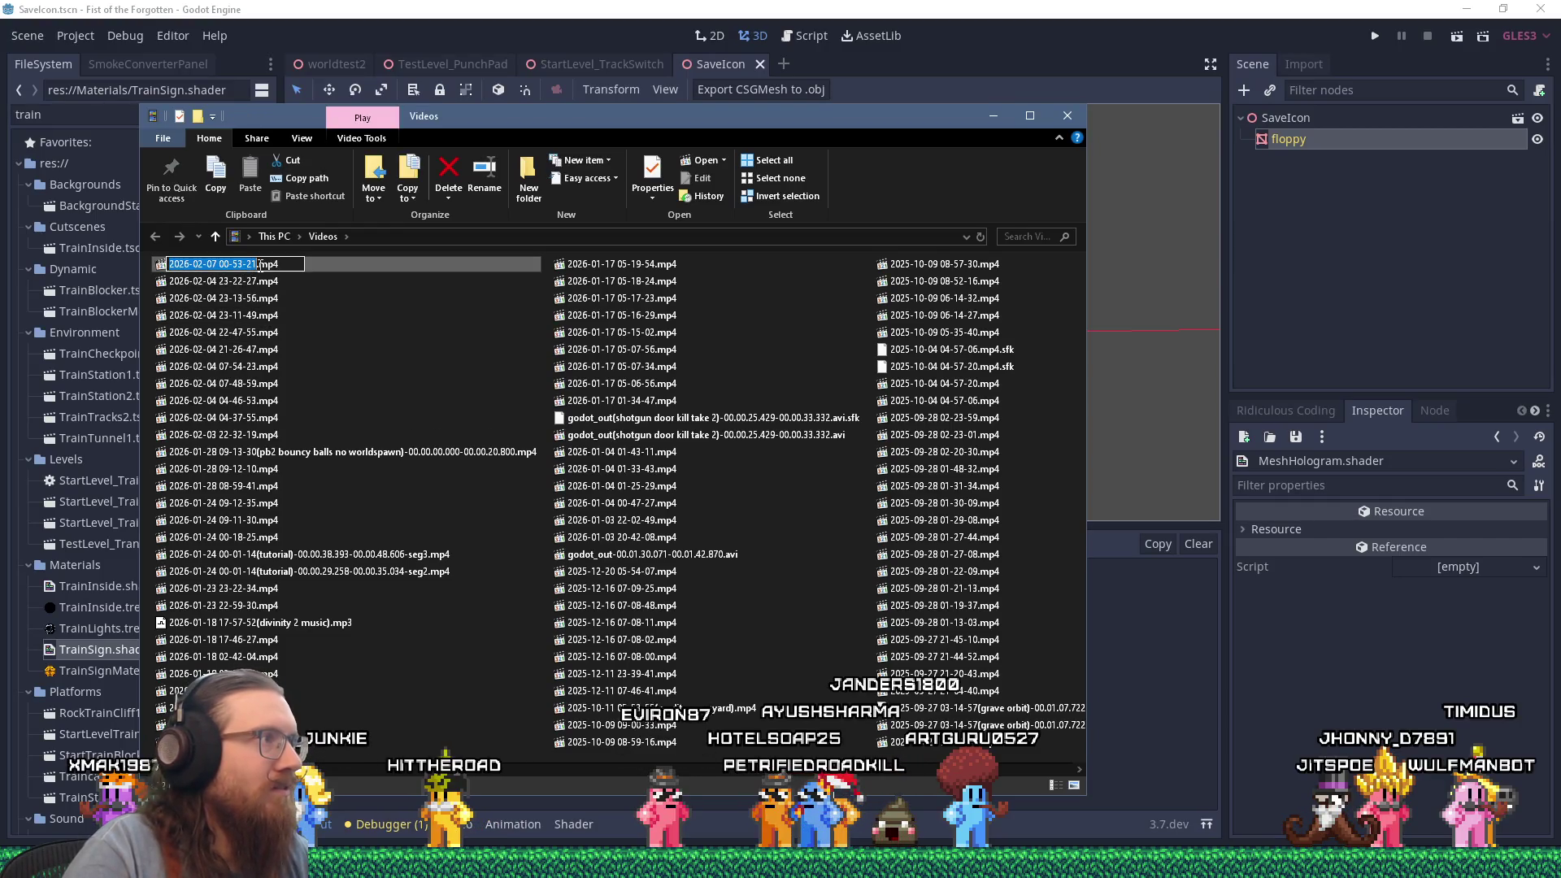
{"action": "type", "text": "(fotf walker"}
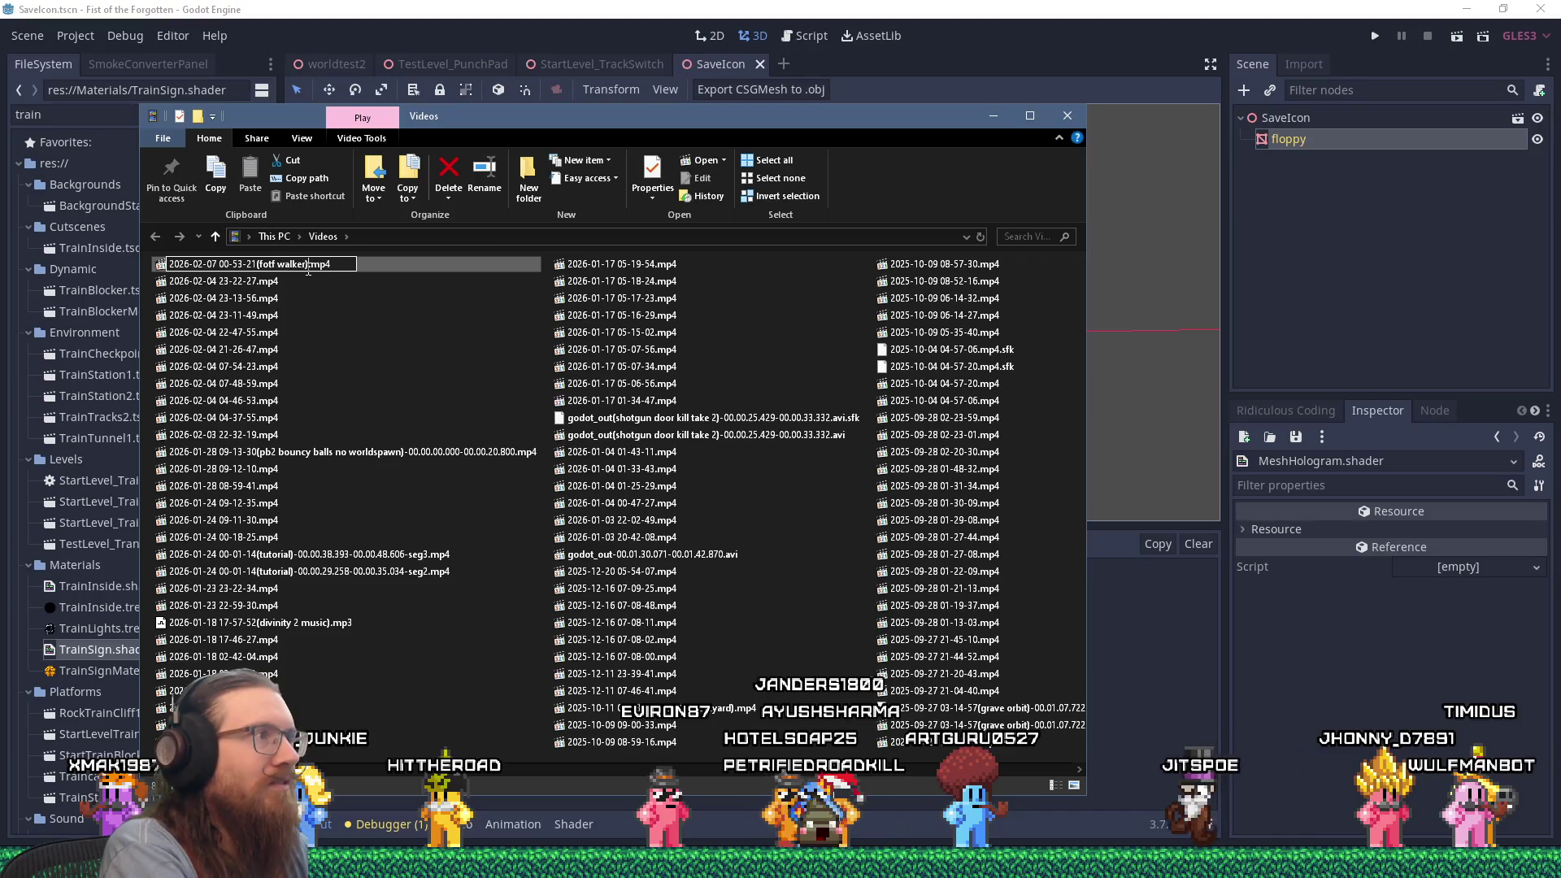
{"action": "key", "text": "Return"}
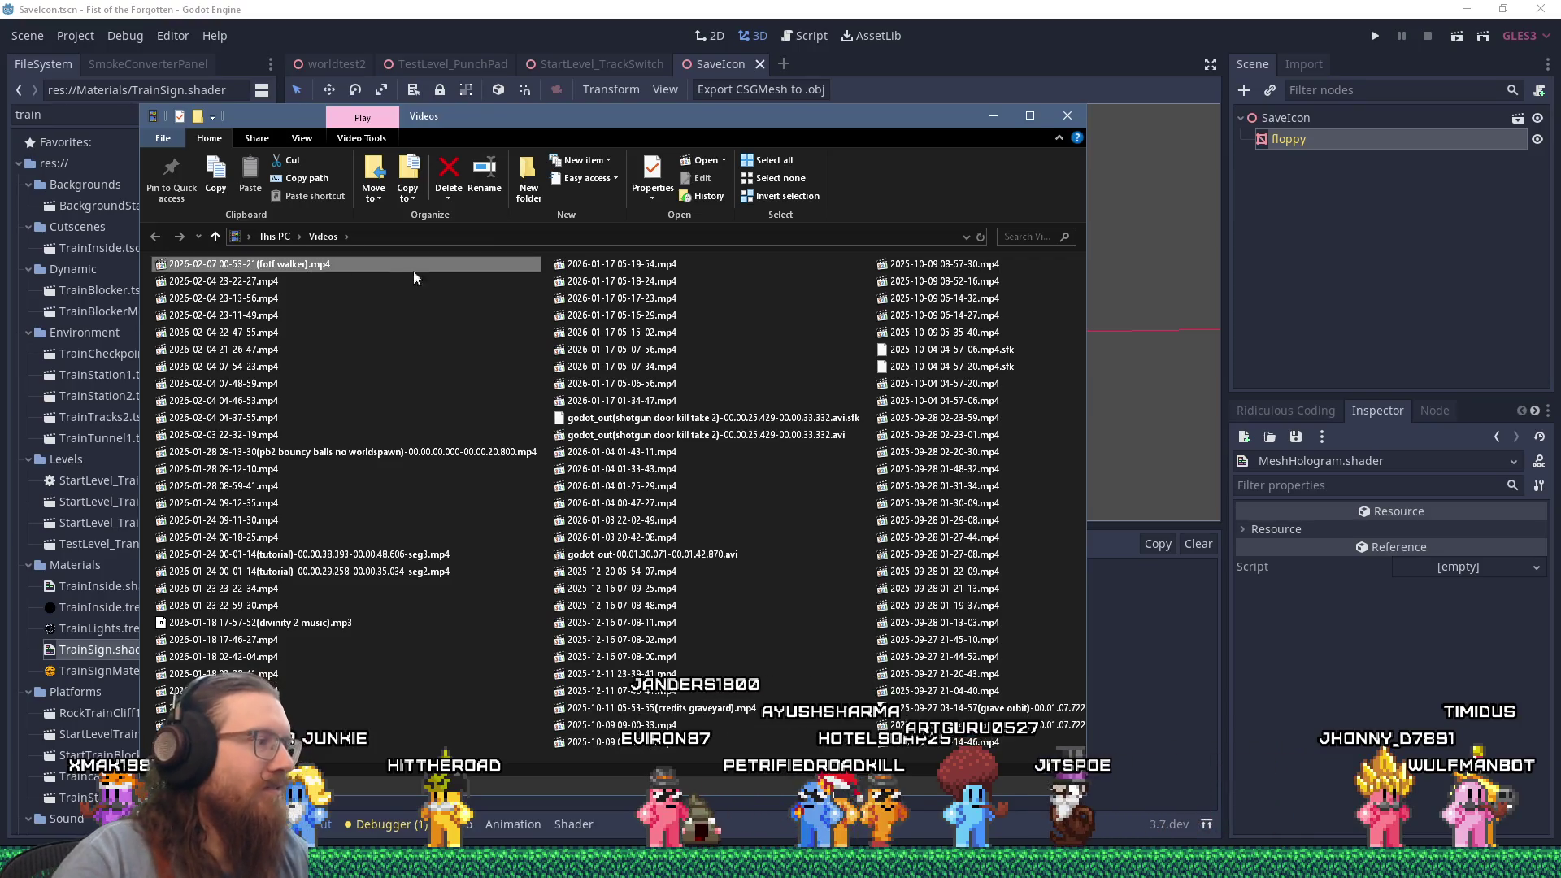
{"action": "key", "text": "Return"}
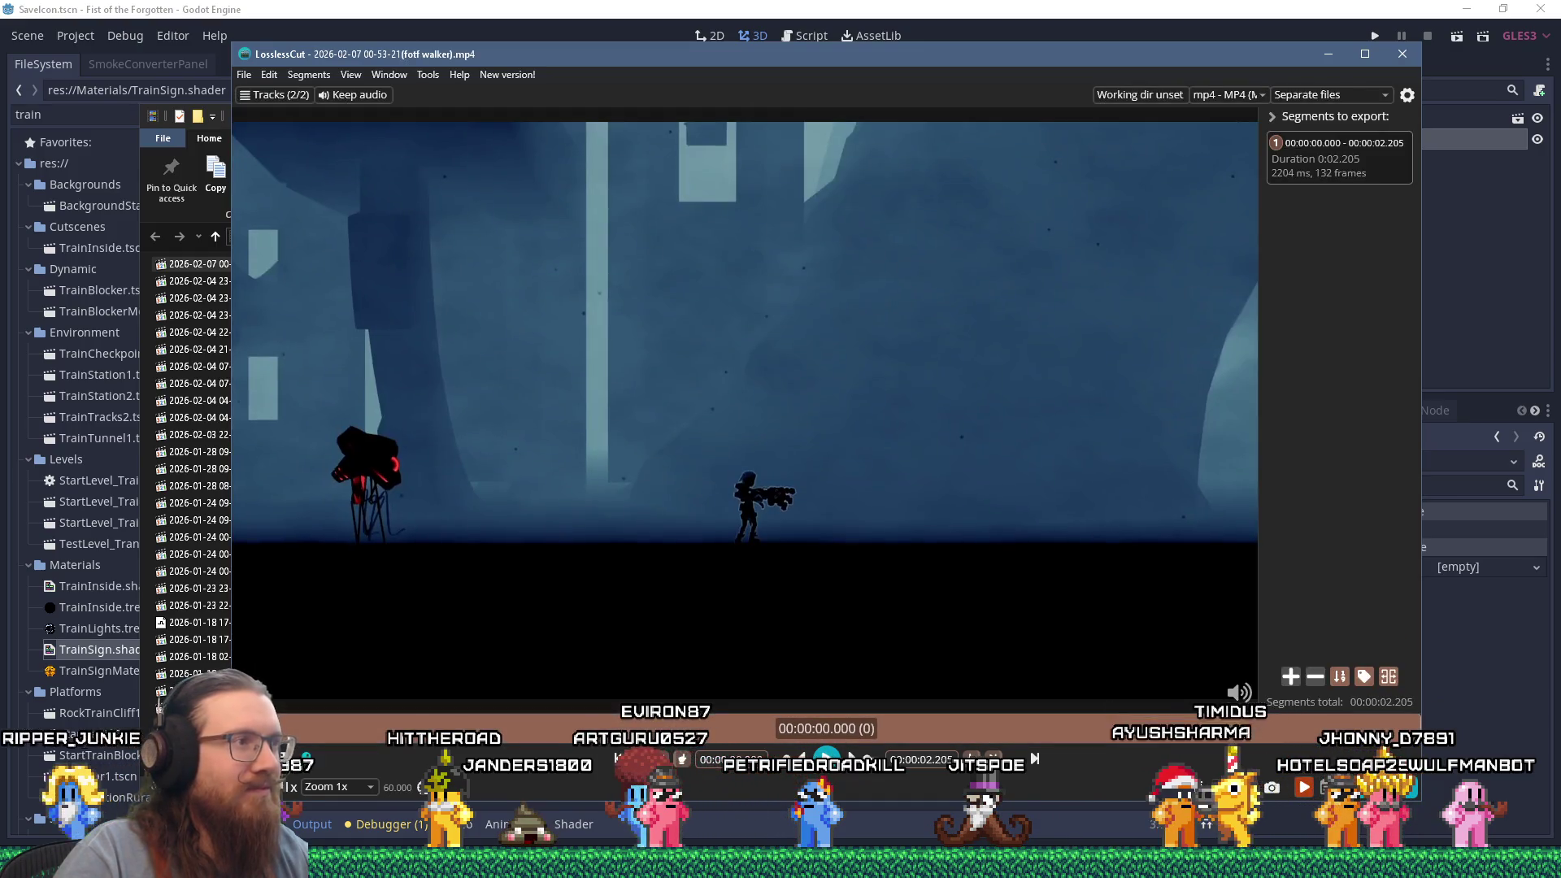
Play the 2.2-second walker clip in LosslessCut, replaying it from the start twice to review it.
{"action": "key", "text": "space"}
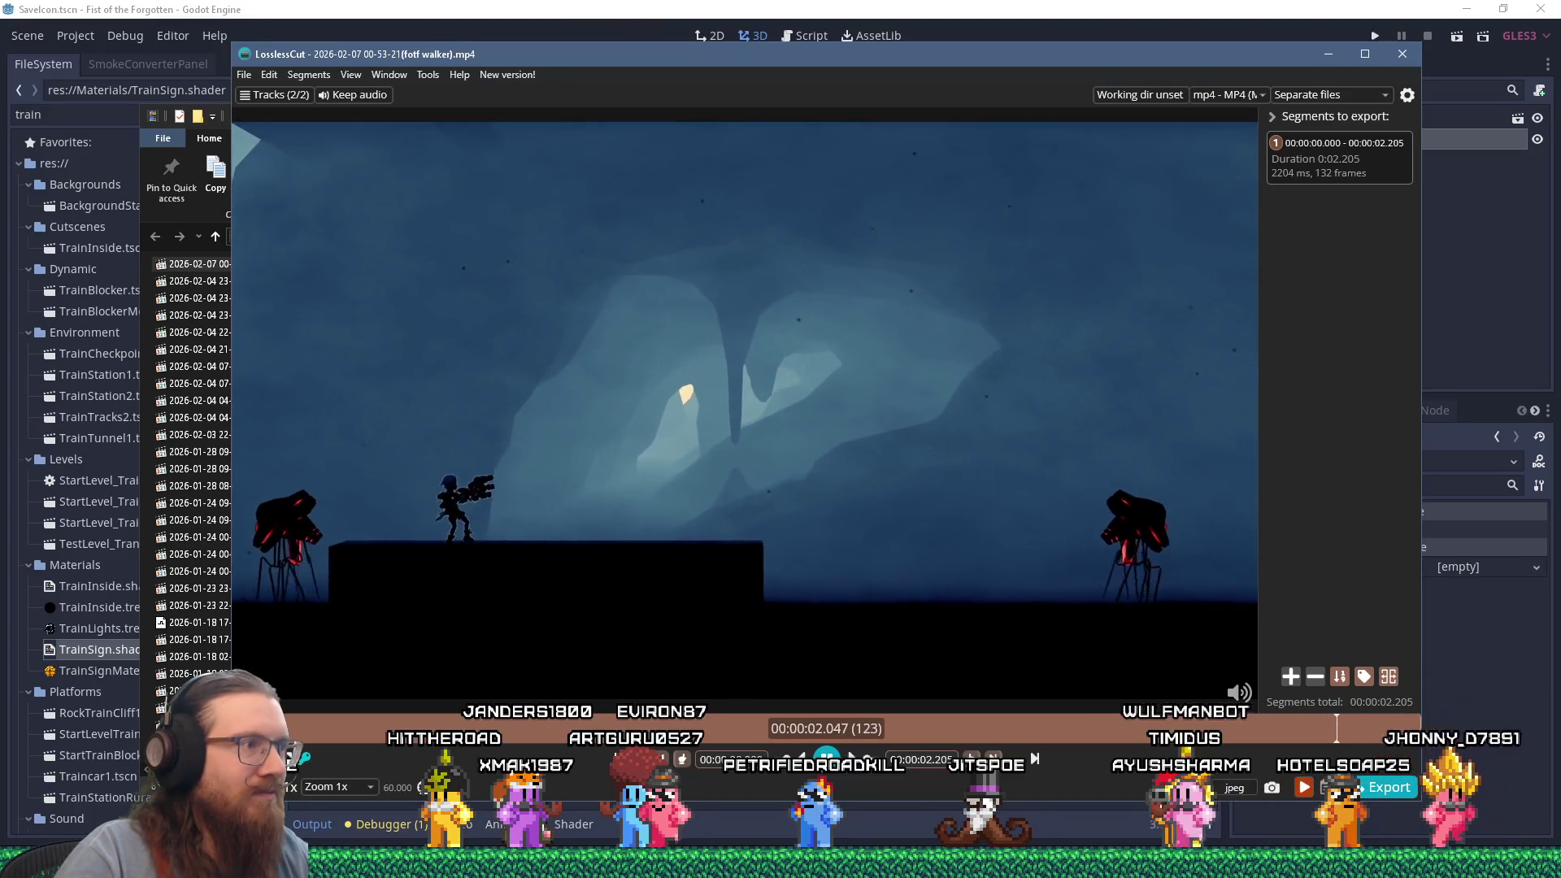
{"action": "key", "text": "space"}
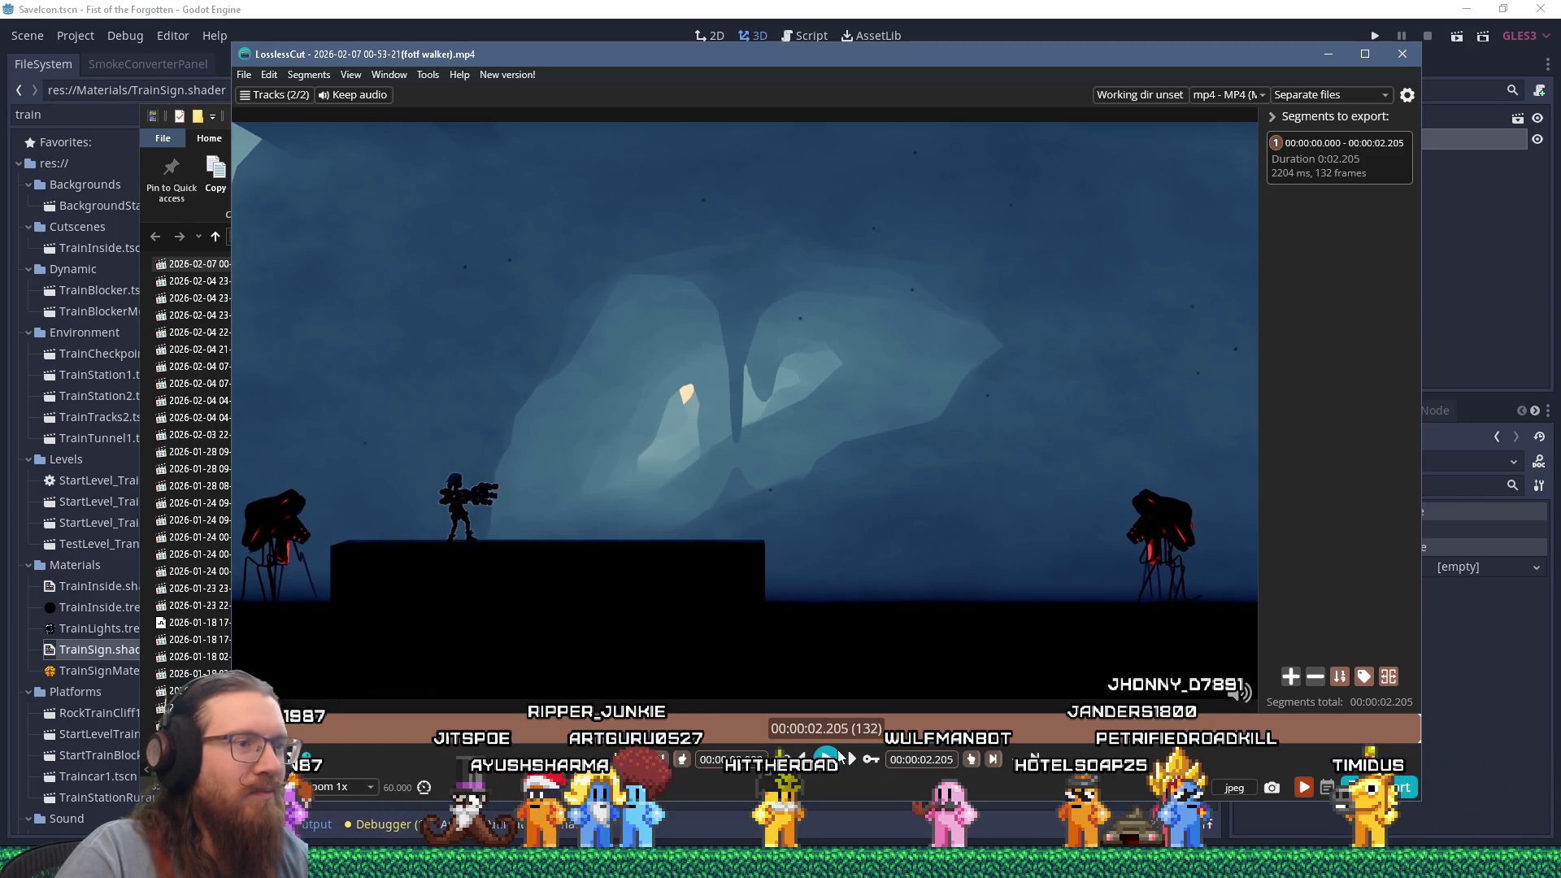
{"action": "key", "text": "space"}
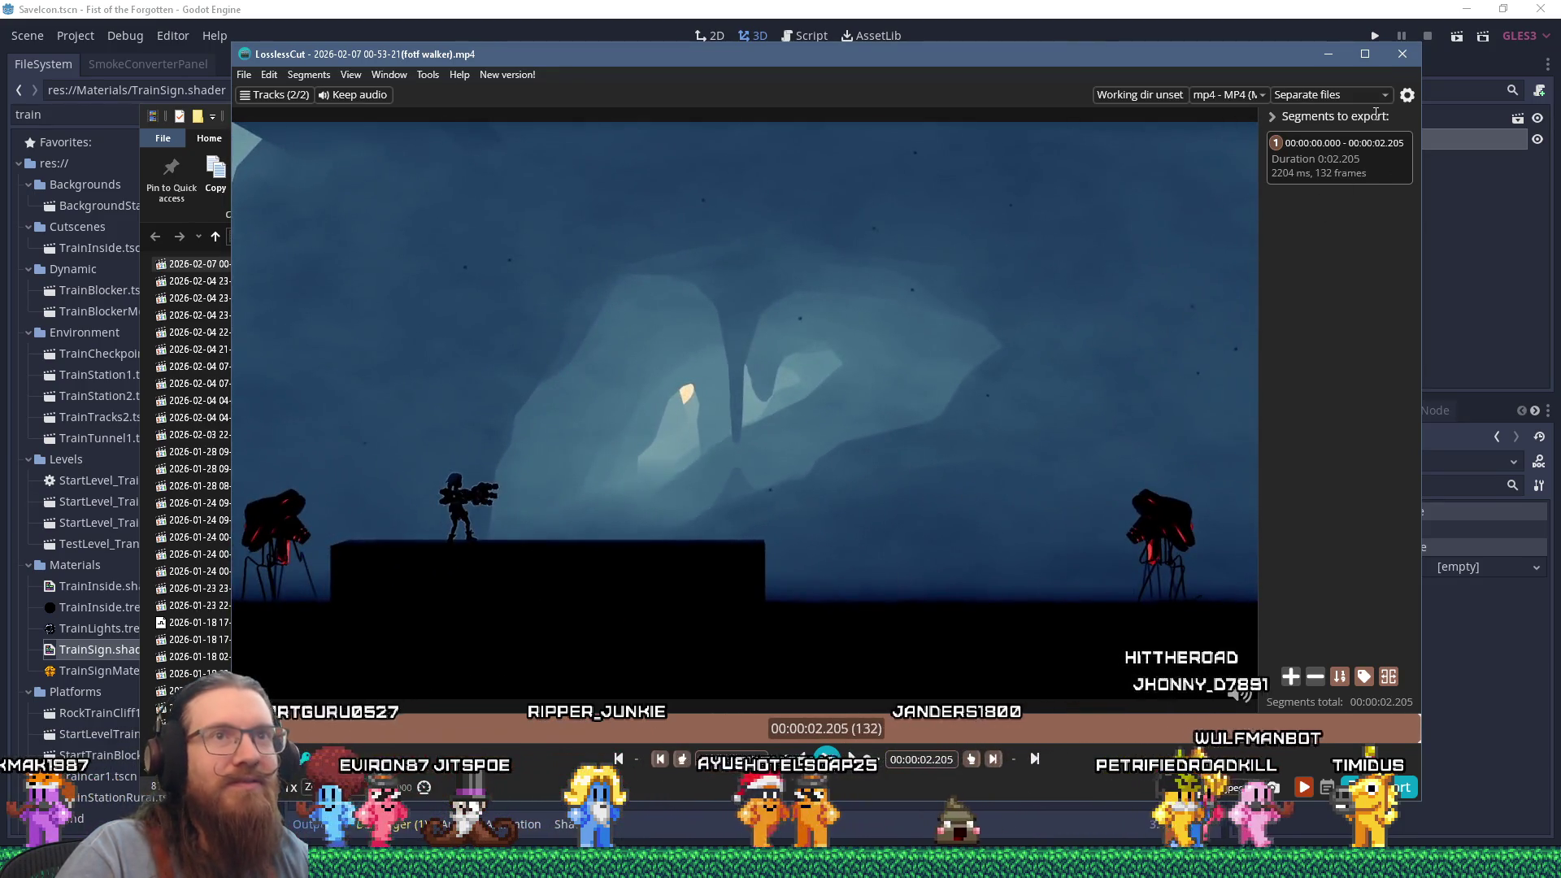
Close LosslessCut and return to the browser's Bluesky search for the walker post.
{"action": "left_click", "coordinate": [1405, 57]}
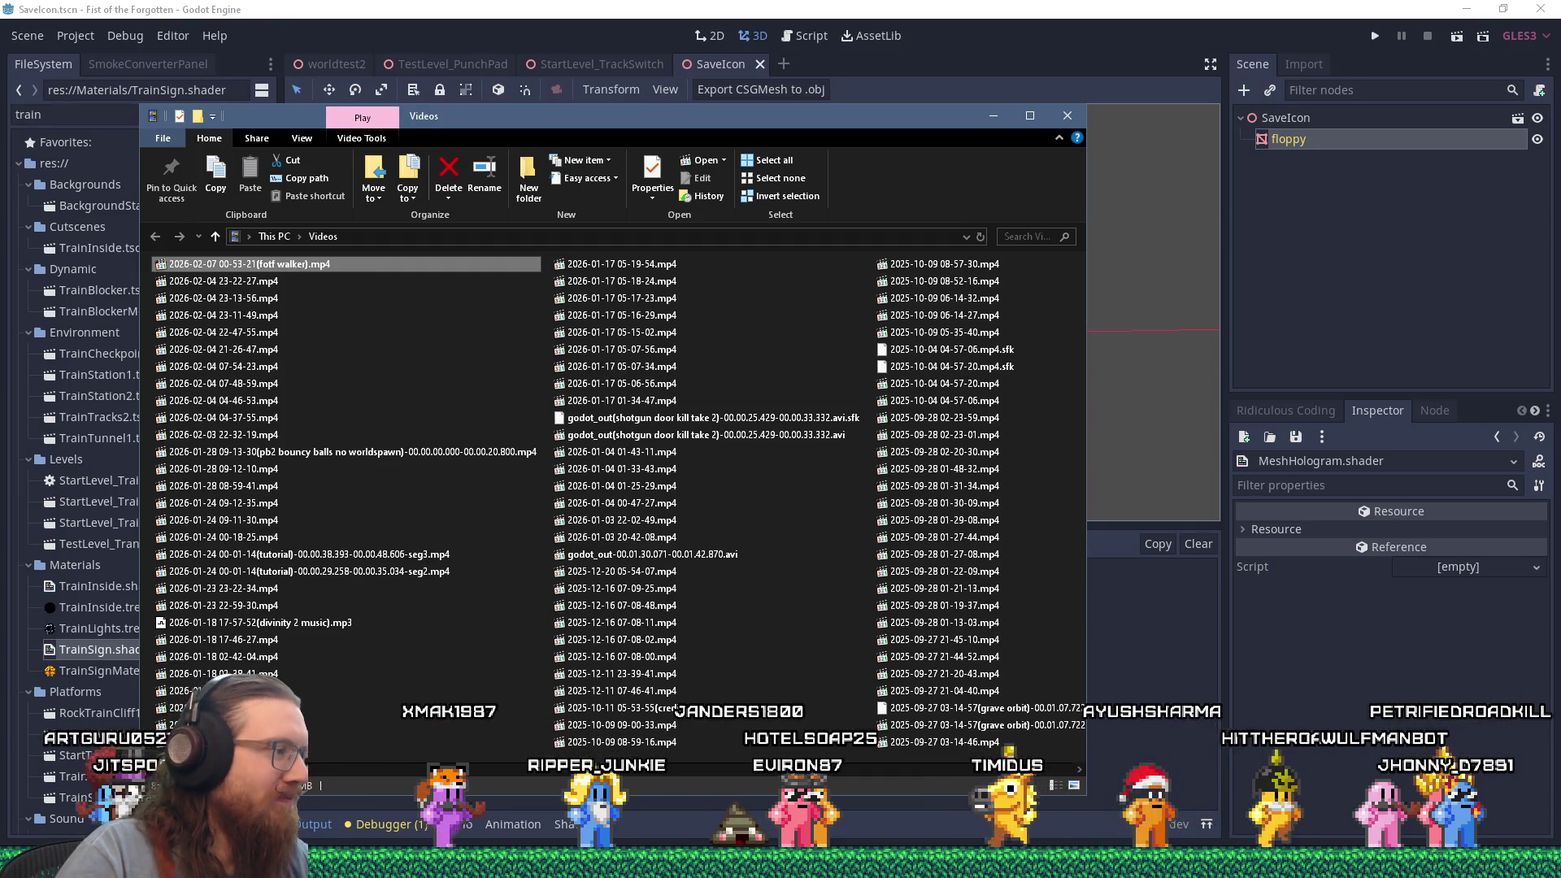
{"action": "mouse_move", "coordinate": [780, 862]}
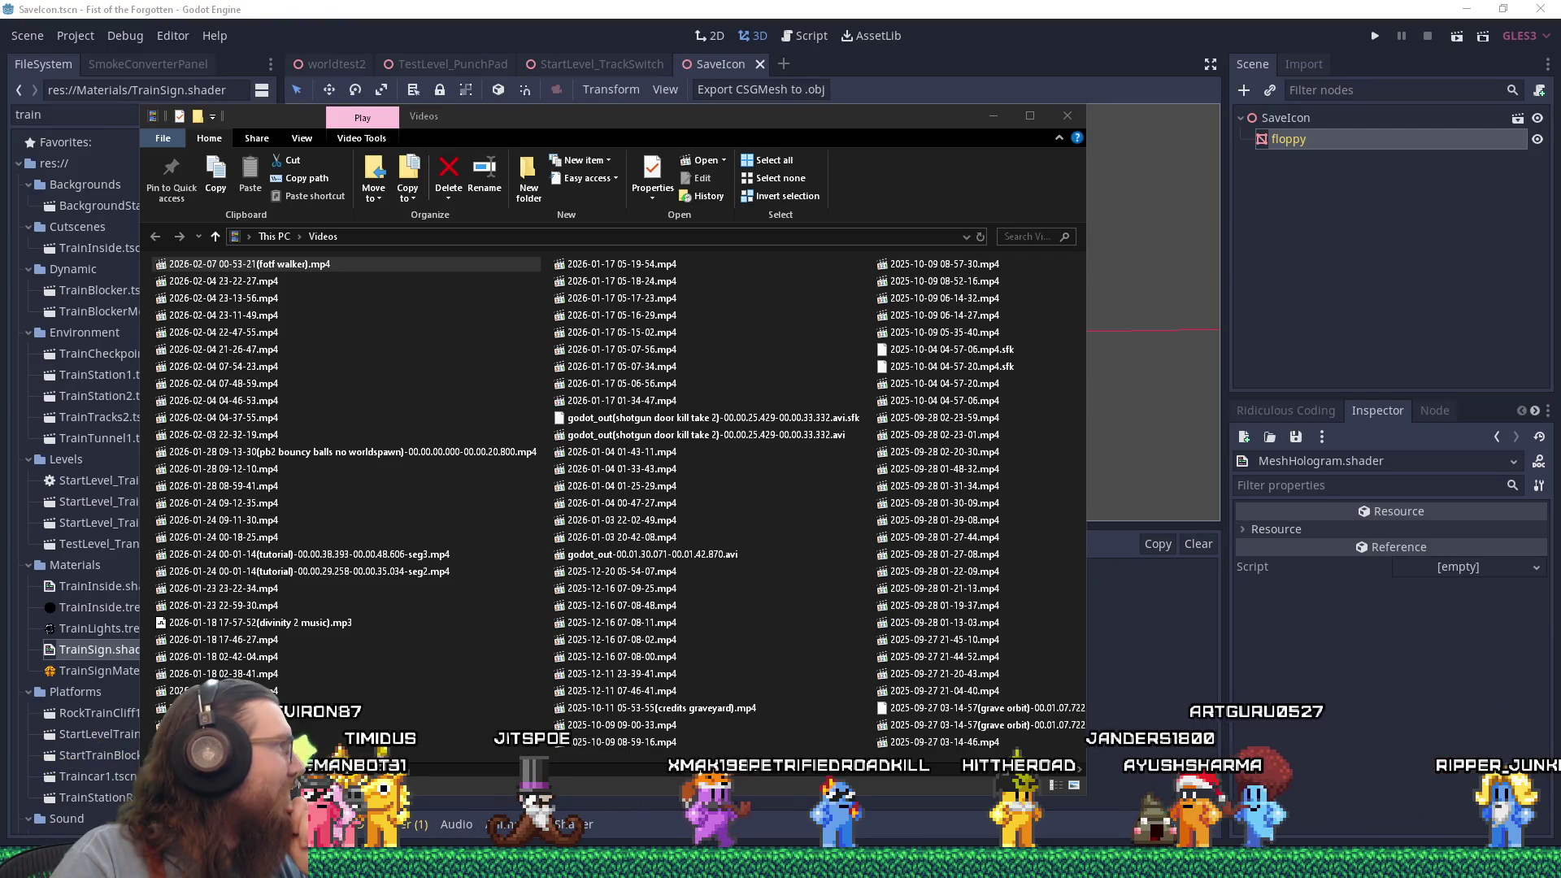
{"action": "key", "text": "alt+Tab"}
Quote the walker artwork post with caption 'If you see this, post a walker.', placing the Videos folder alongside.
{"action": "scroll", "coordinate": [752, 455], "scroll_direction": "down", "scroll_amount": 3}
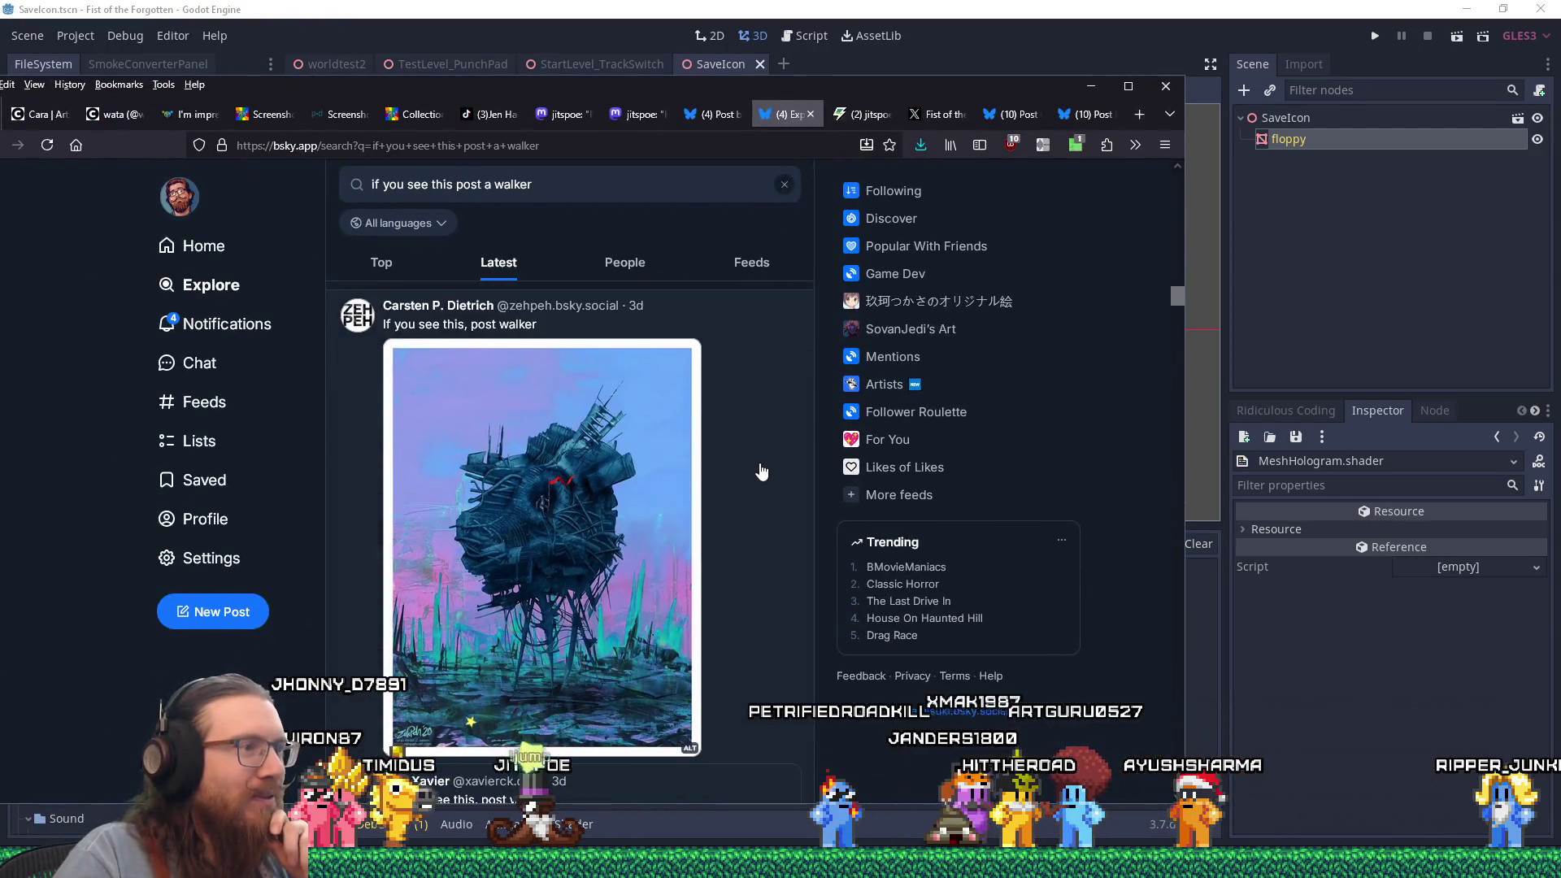
{"action": "scroll", "coordinate": [747, 457], "scroll_direction": "down", "scroll_amount": 5}
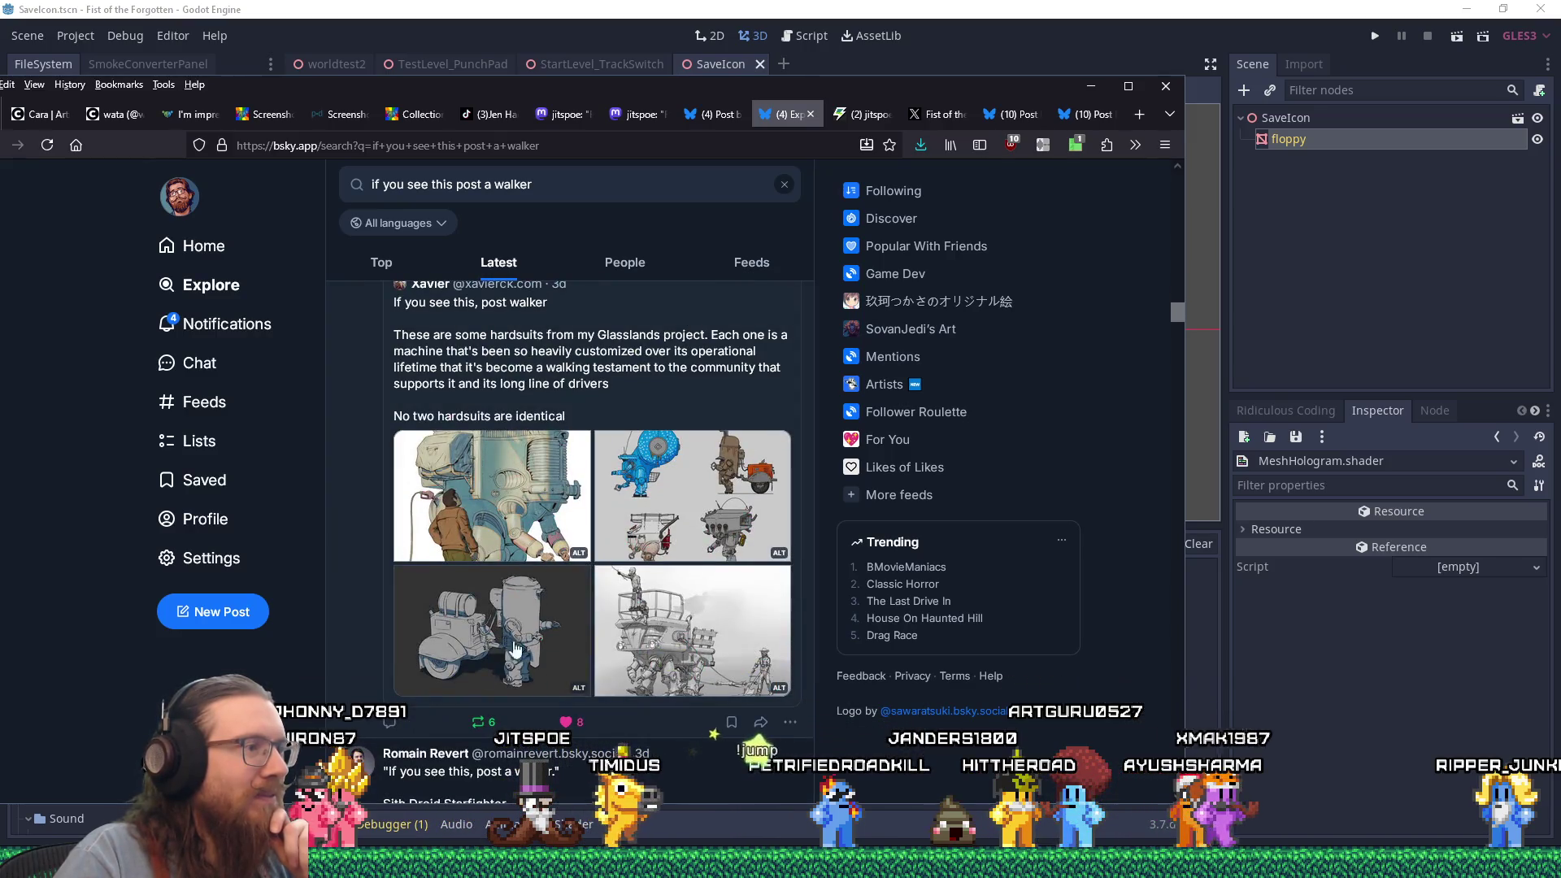
{"action": "left_click", "coordinate": [476, 723]}
{"action": "left_click", "coordinate": [477, 683]}
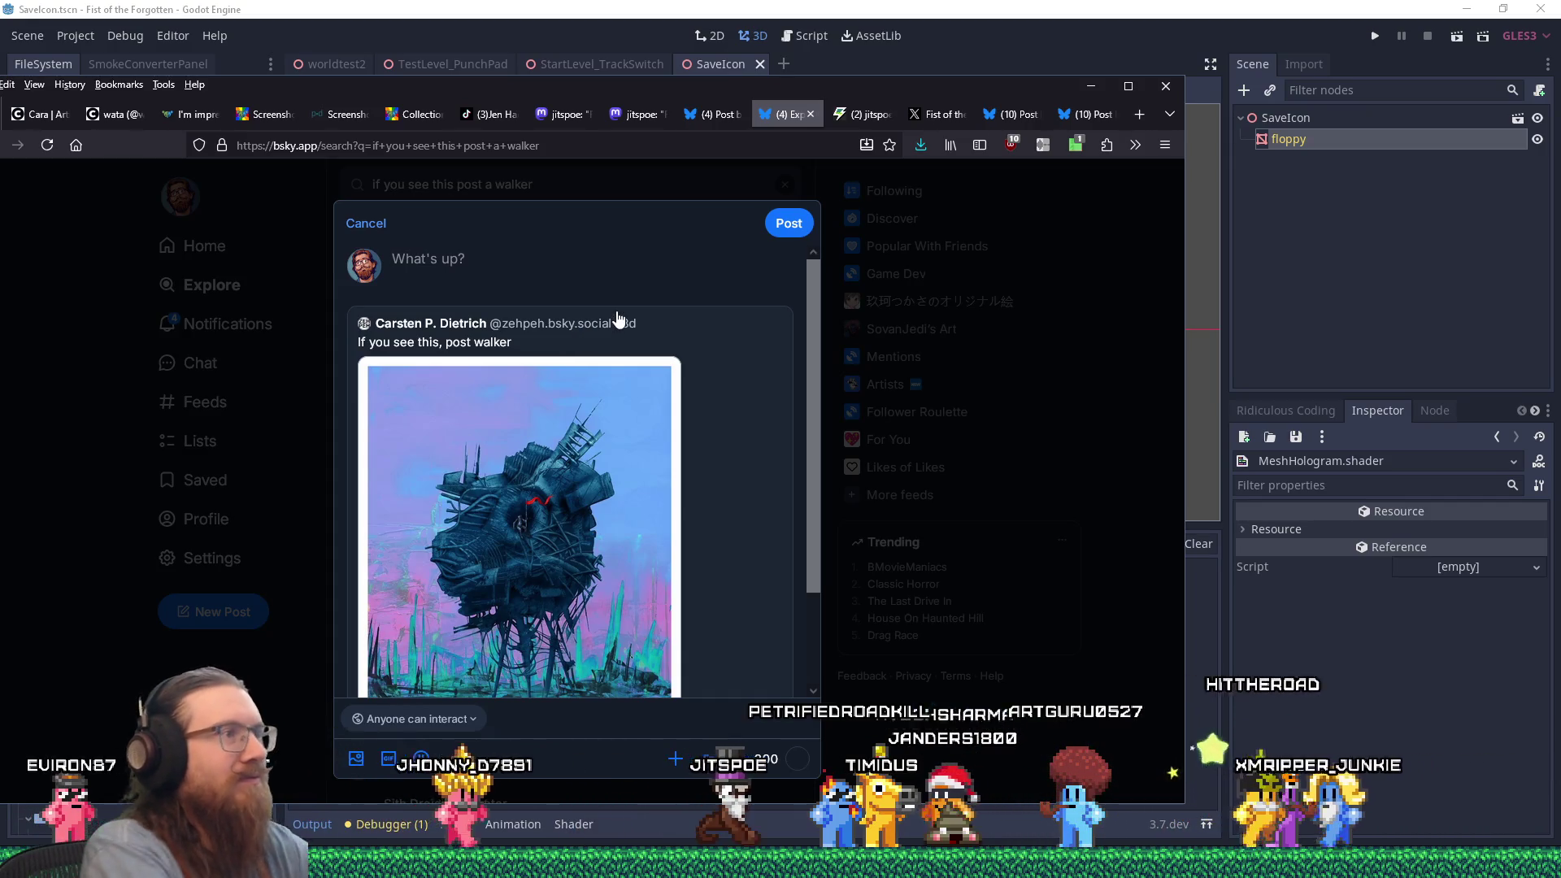
{"action": "type", "text": "If you see this, post a walker."}
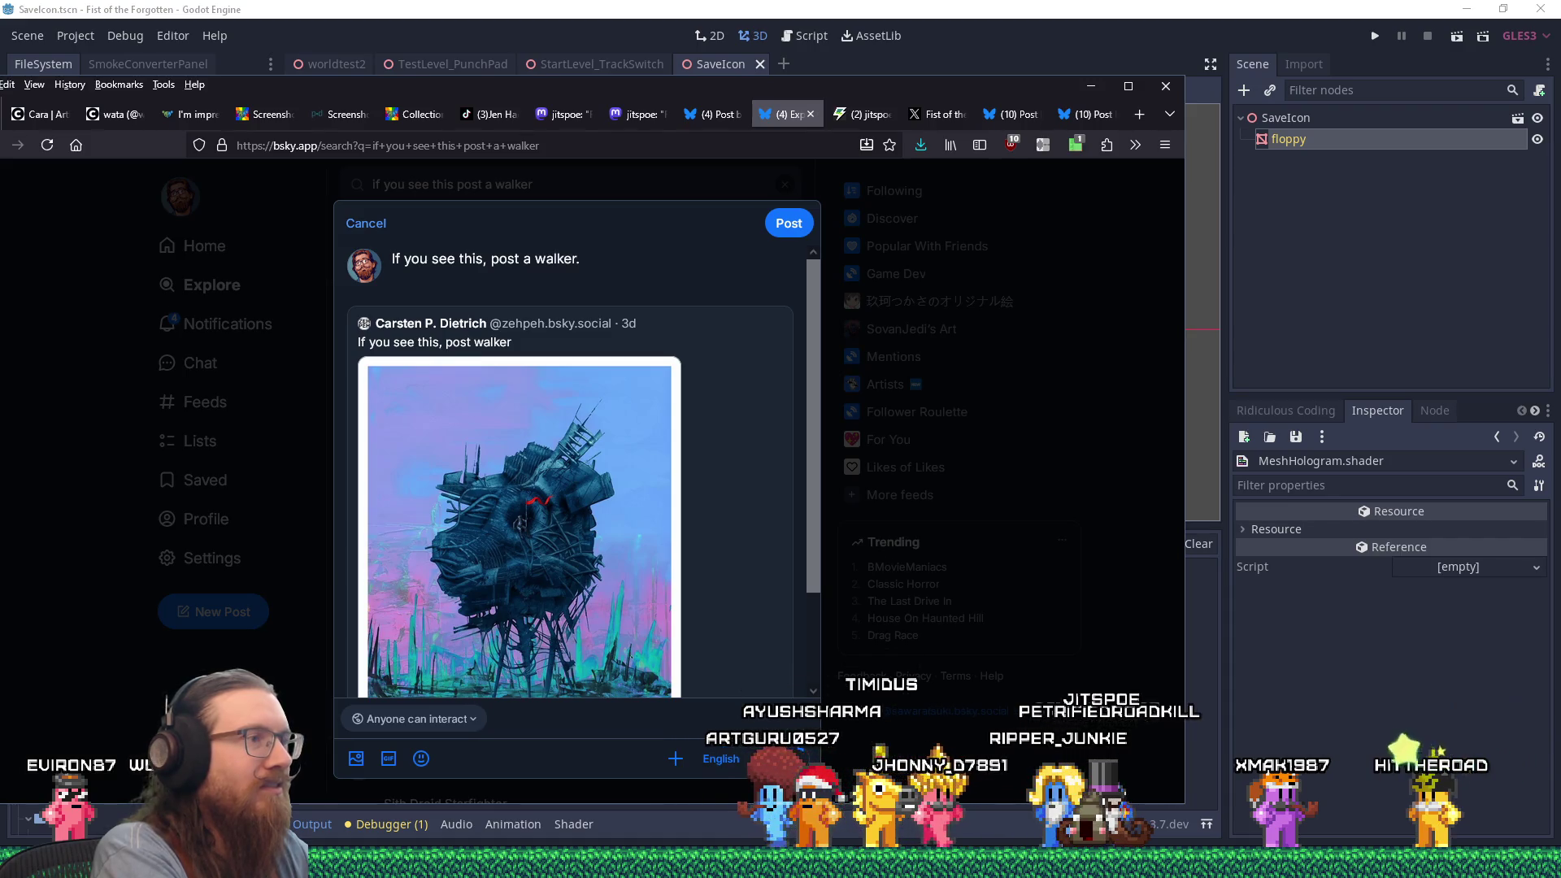
{"action": "key", "text": "alt+Tab"}
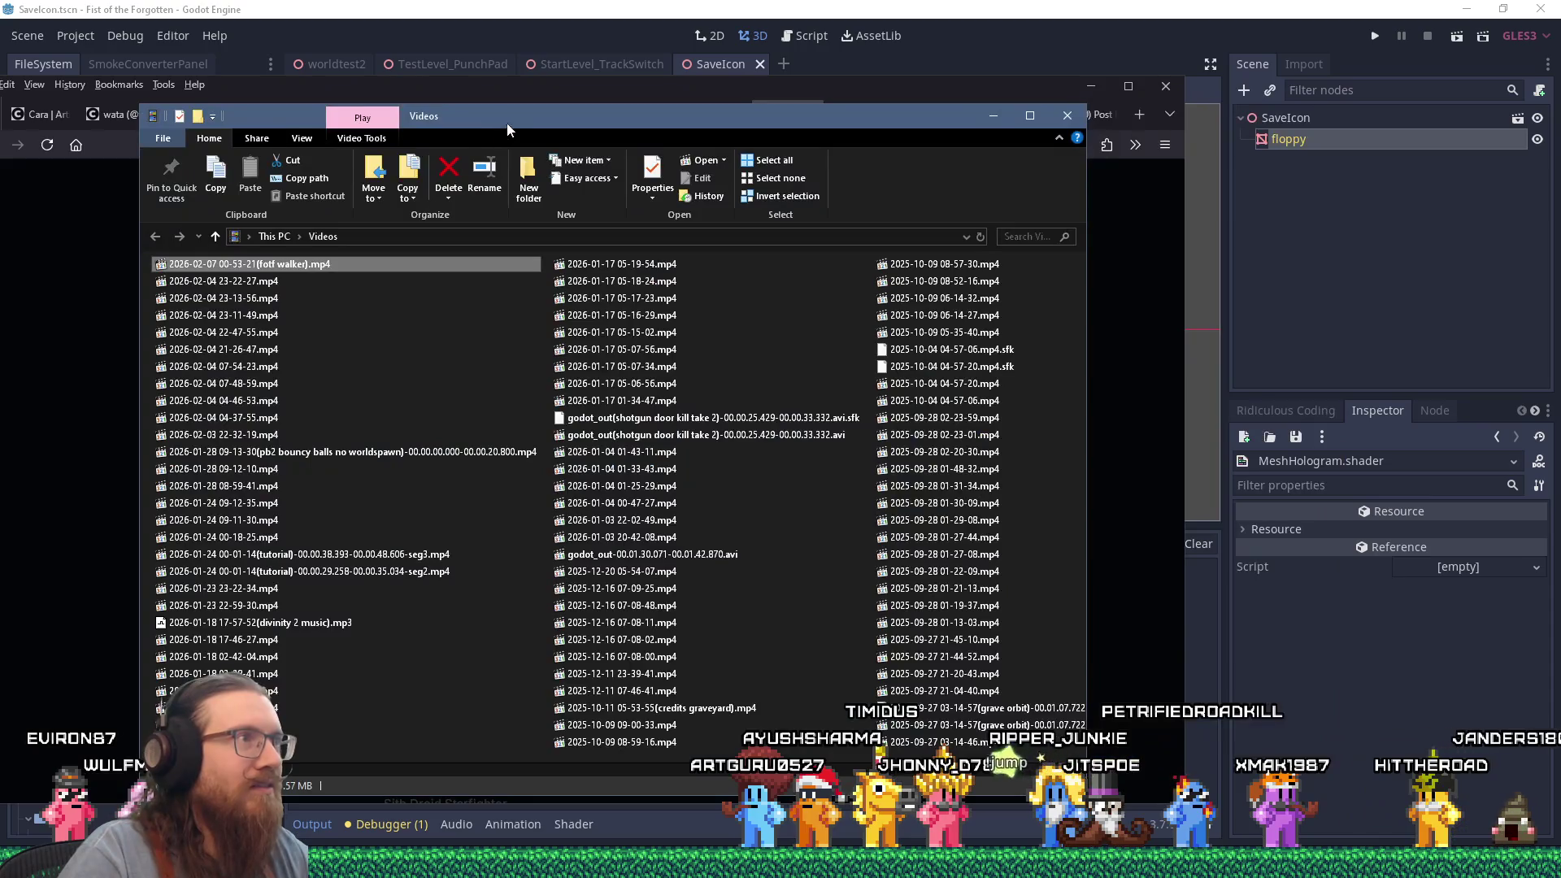
{"action": "left_click_drag", "start_coordinate": [508, 128], "coordinate": [1112, 175]}
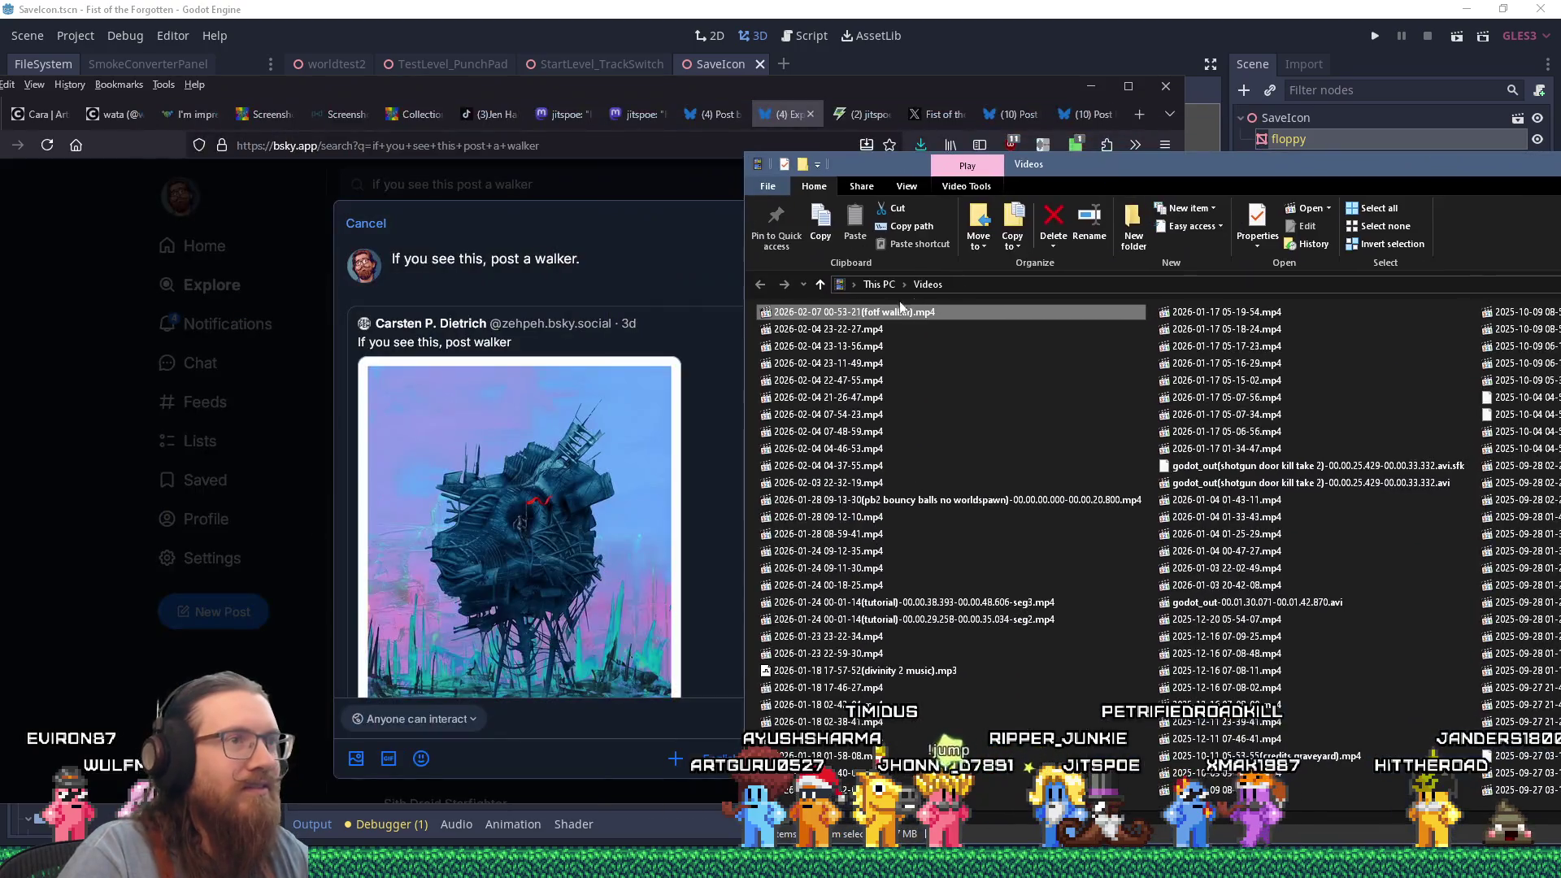
Attach the fotf walker clip to the quote post, review the draft, then open the sent post.
{"action": "left_click_drag", "start_coordinate": [877, 319], "coordinate": [563, 281]}
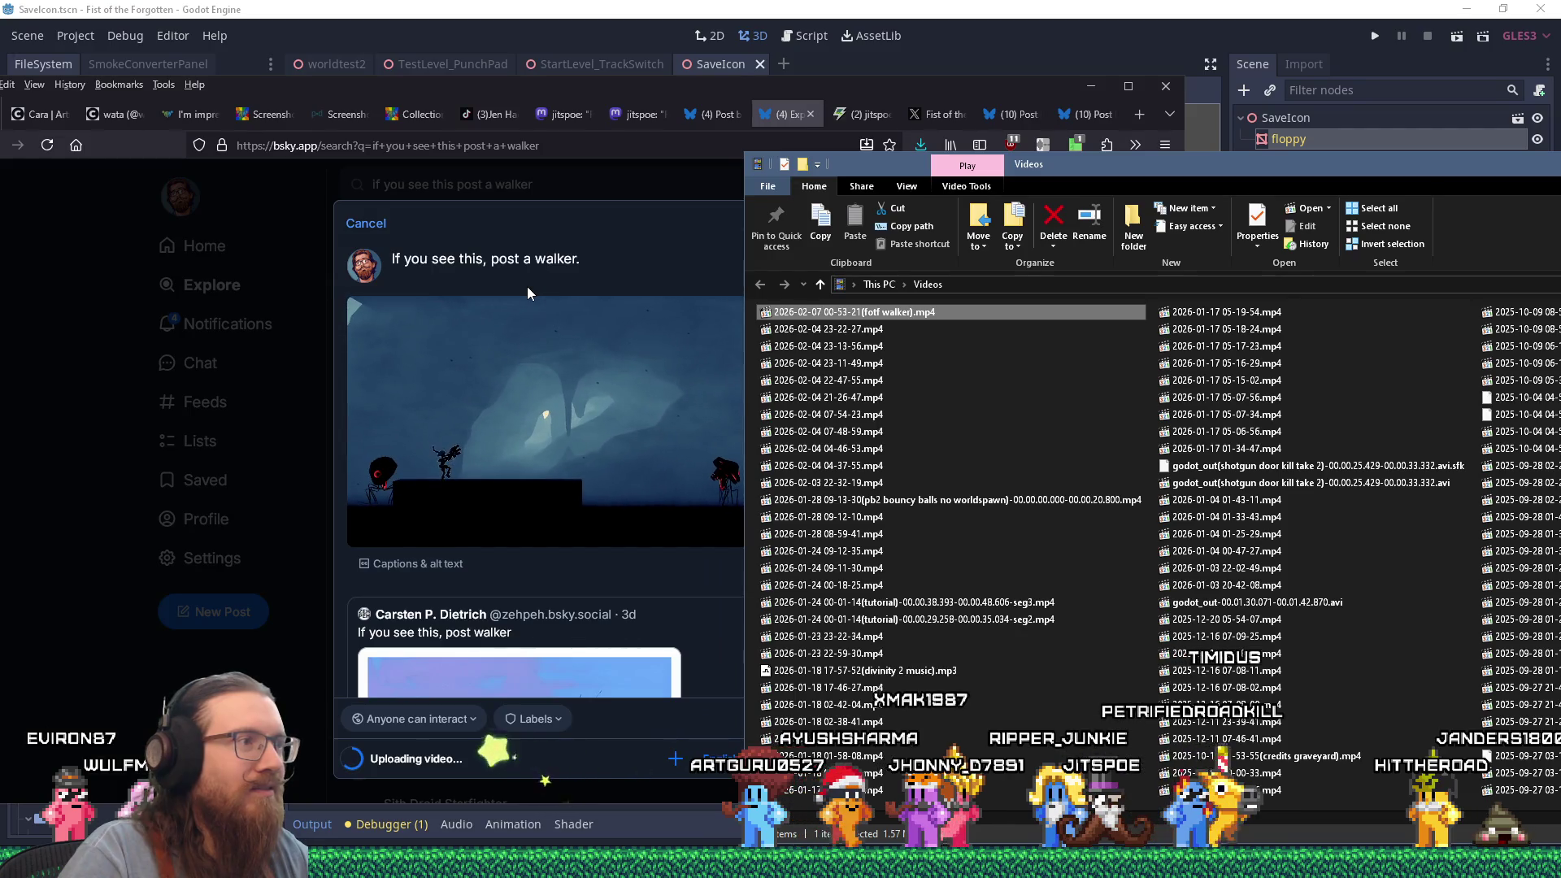
{"action": "left_click", "coordinate": [621, 324]}
{"action": "scroll", "coordinate": [637, 350], "scroll_direction": "down", "scroll_amount": 3}
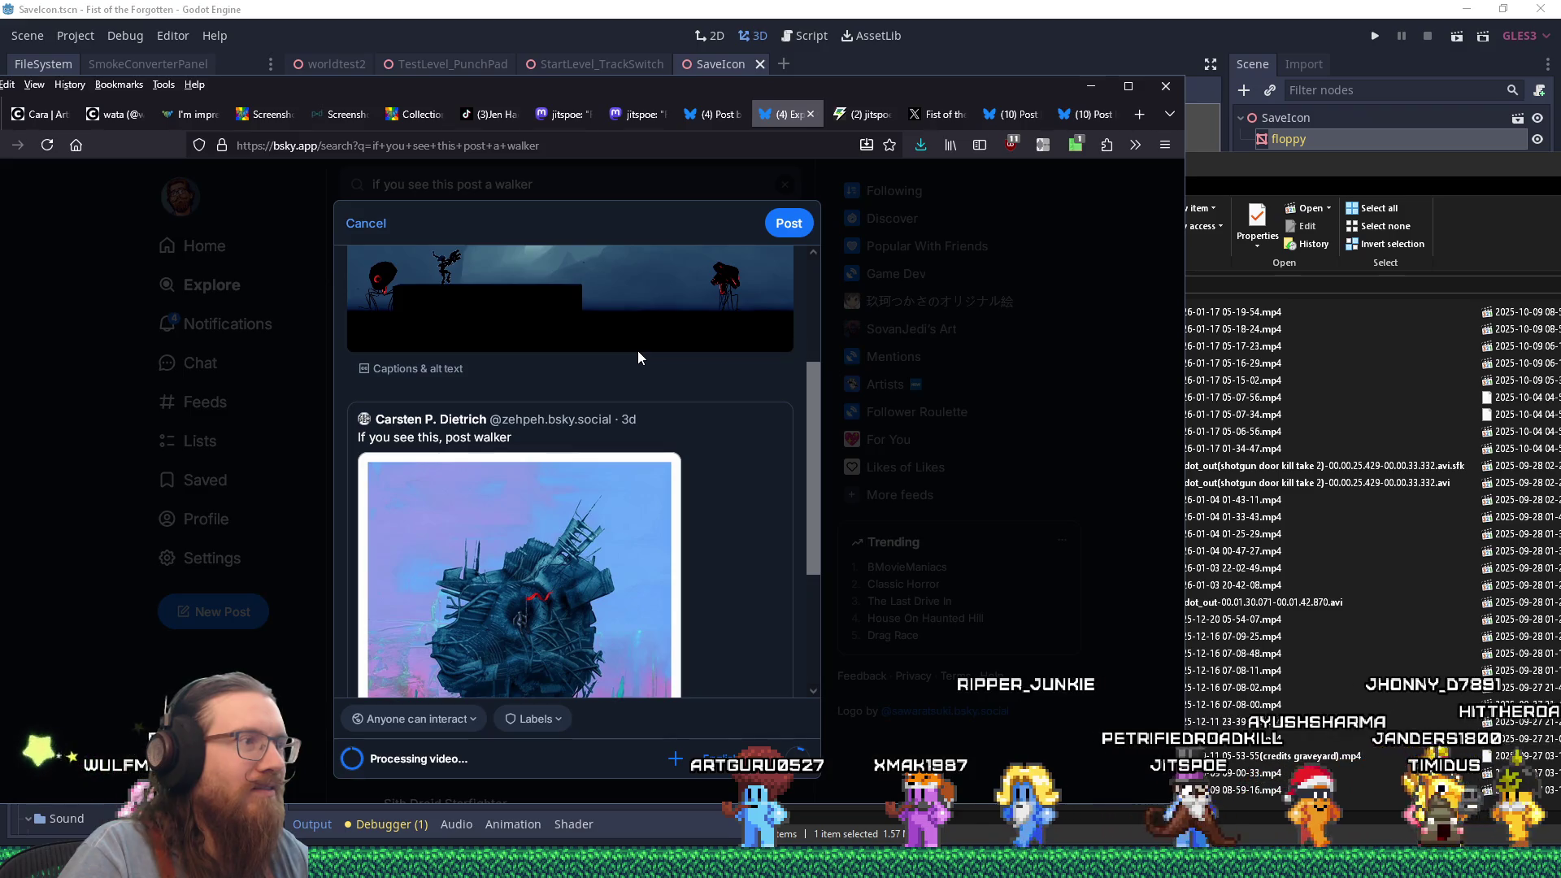
{"action": "scroll", "coordinate": [637, 349], "scroll_direction": "down", "scroll_amount": 3}
{"action": "scroll", "coordinate": [639, 359], "scroll_direction": "up", "scroll_amount": 5}
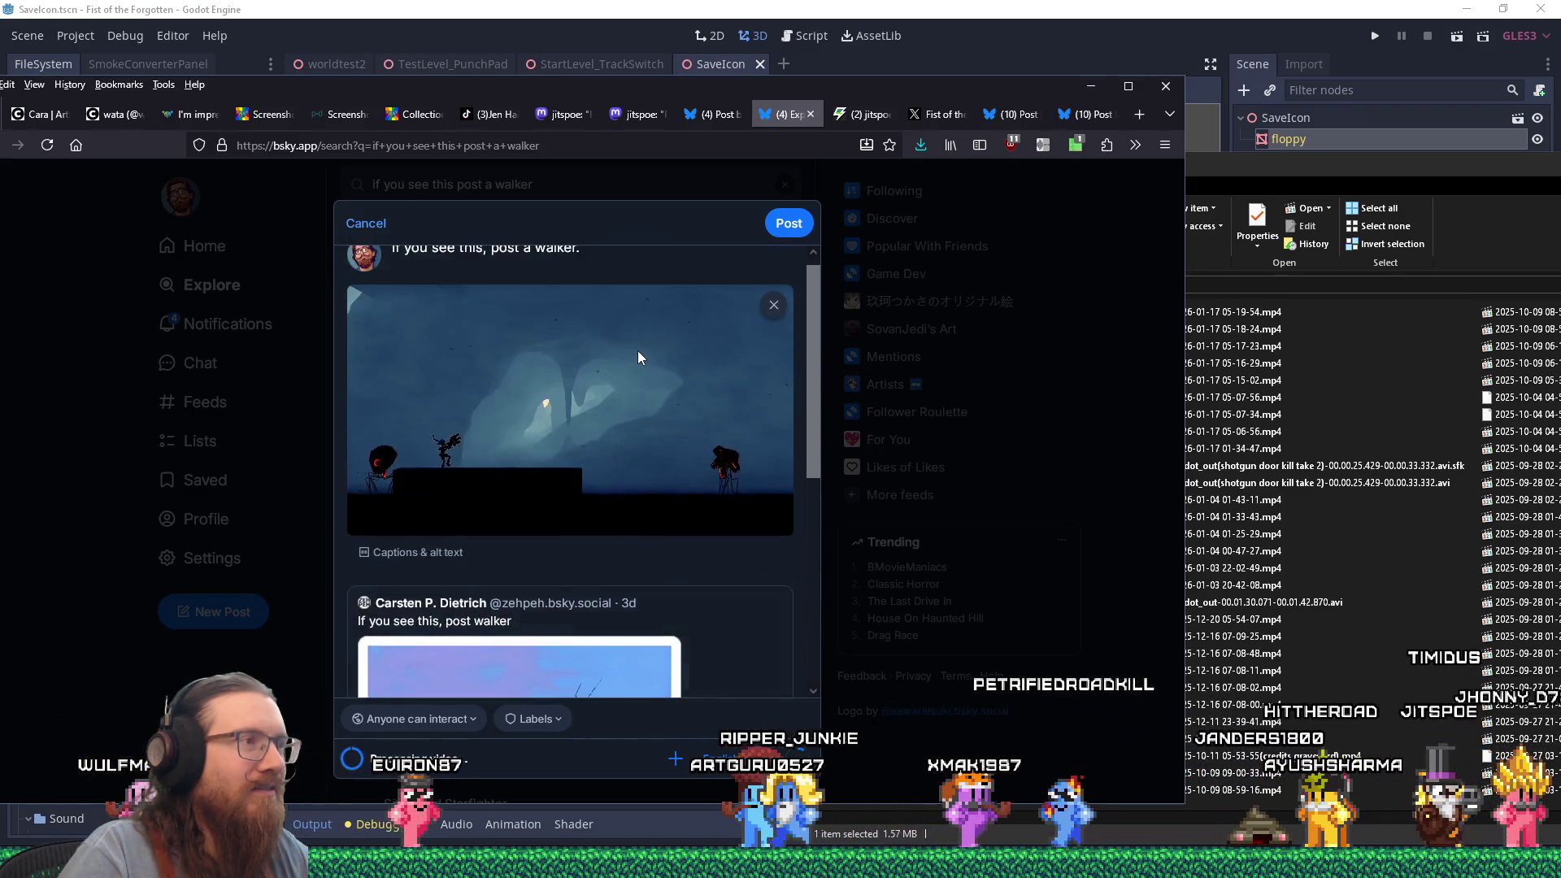
{"action": "scroll", "coordinate": [639, 359], "scroll_direction": "down", "scroll_amount": 5}
{"action": "scroll", "coordinate": [638, 359], "scroll_direction": "up", "scroll_amount": 5}
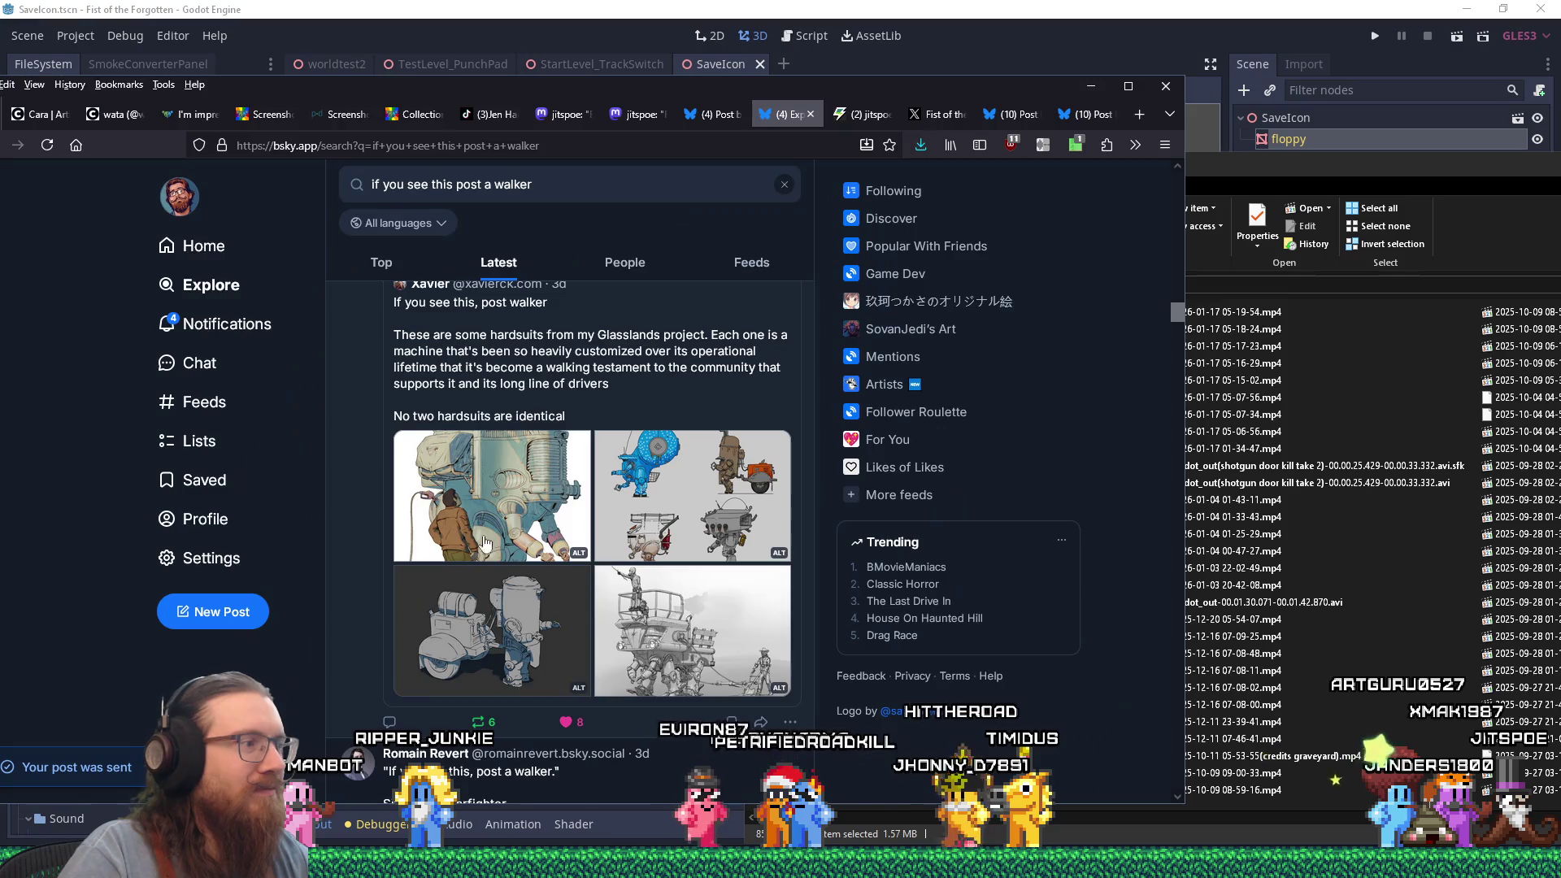
{"action": "left_click", "coordinate": [484, 542]}
Reply '(From Fist of the Forgotten, if anybody is curious: <Steam page link>)' to the walker post.
{"action": "scroll", "coordinate": [408, 579], "scroll_direction": "down", "scroll_amount": 2}
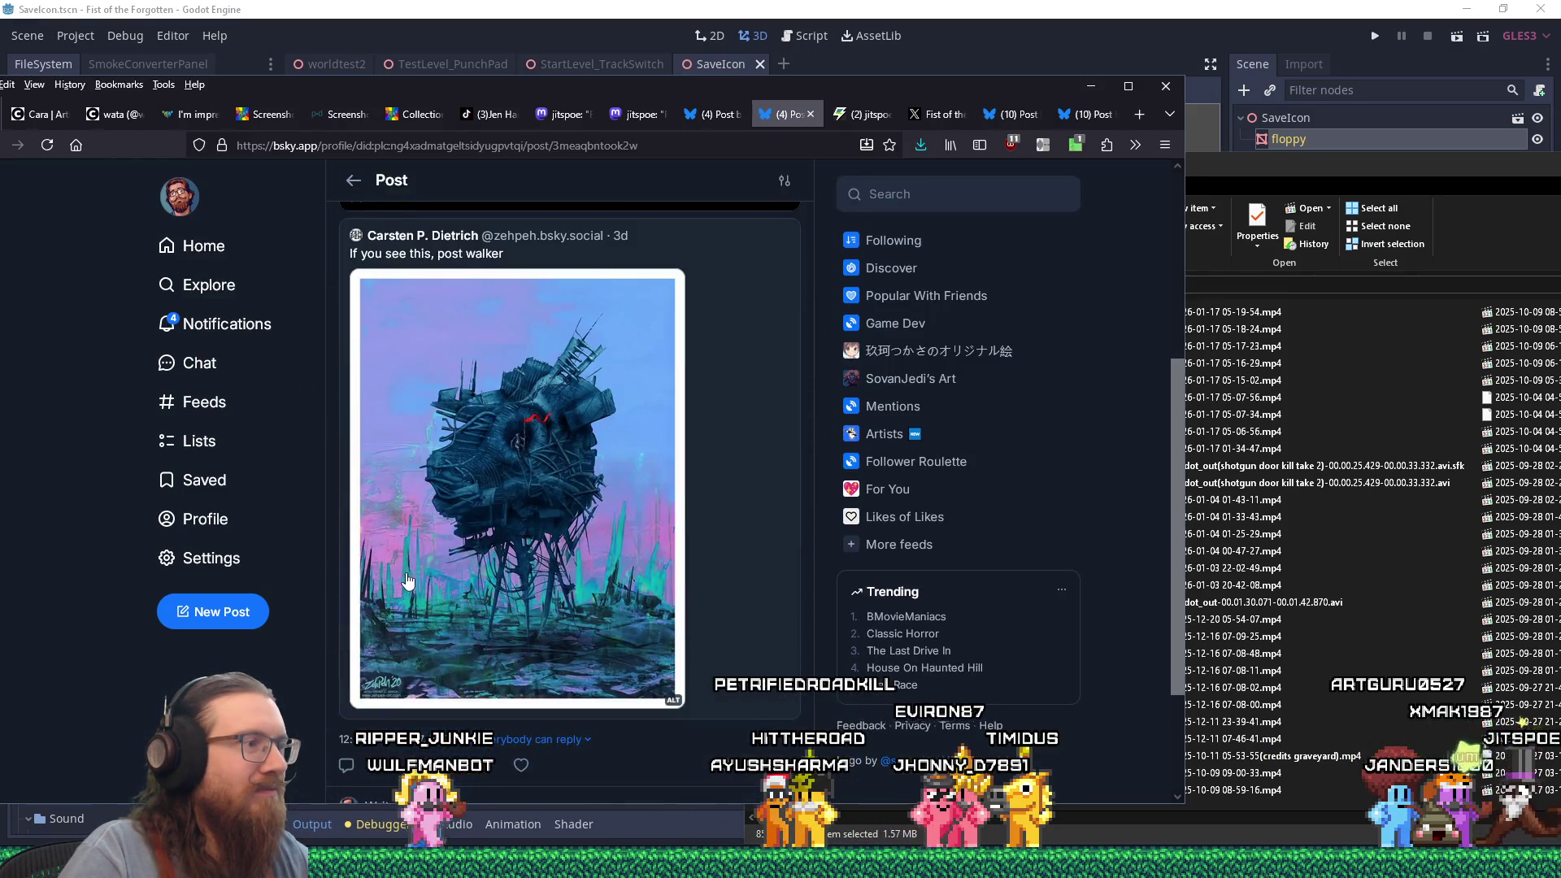
{"action": "scroll", "coordinate": [408, 580], "scroll_direction": "down", "scroll_amount": 2}
{"action": "left_click", "coordinate": [428, 646]}
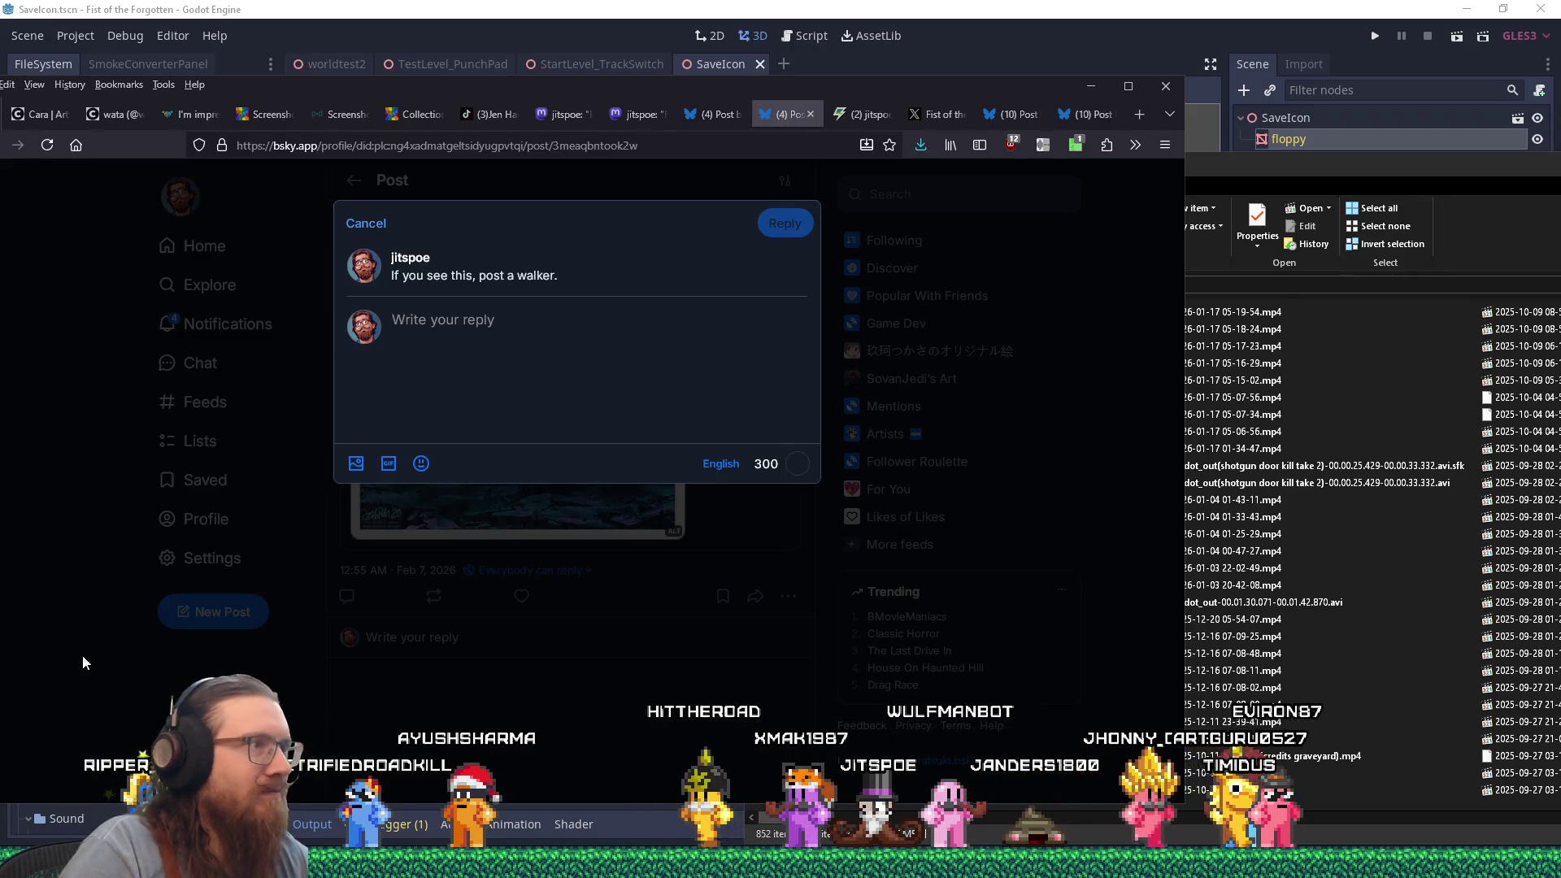
{"action": "type", "text": "(Fro"}
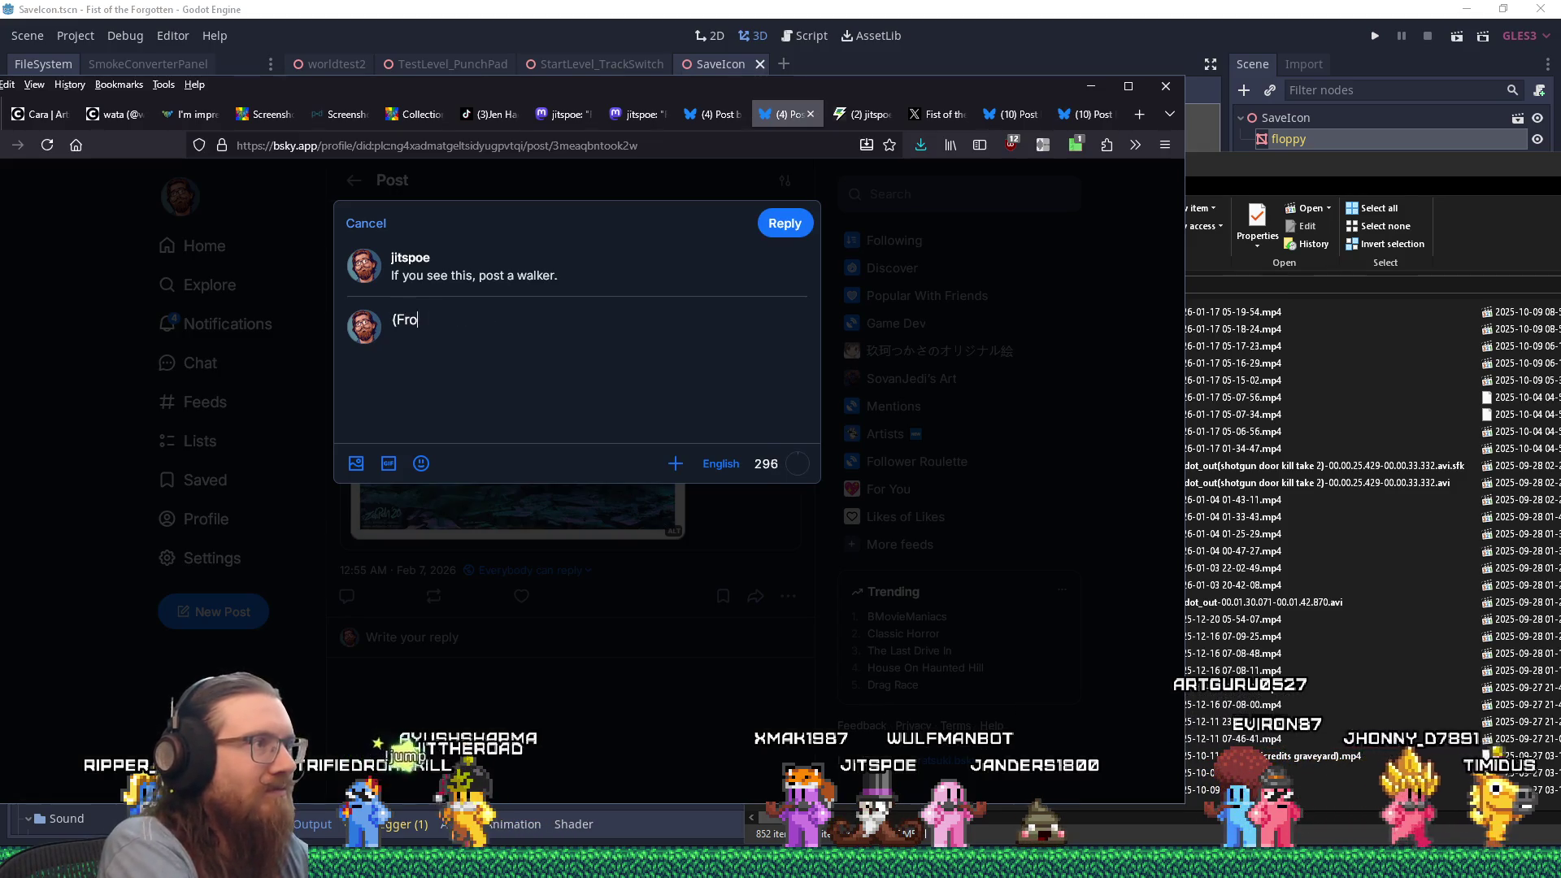
{"action": "type", "text": "m Fist of the Forg"}
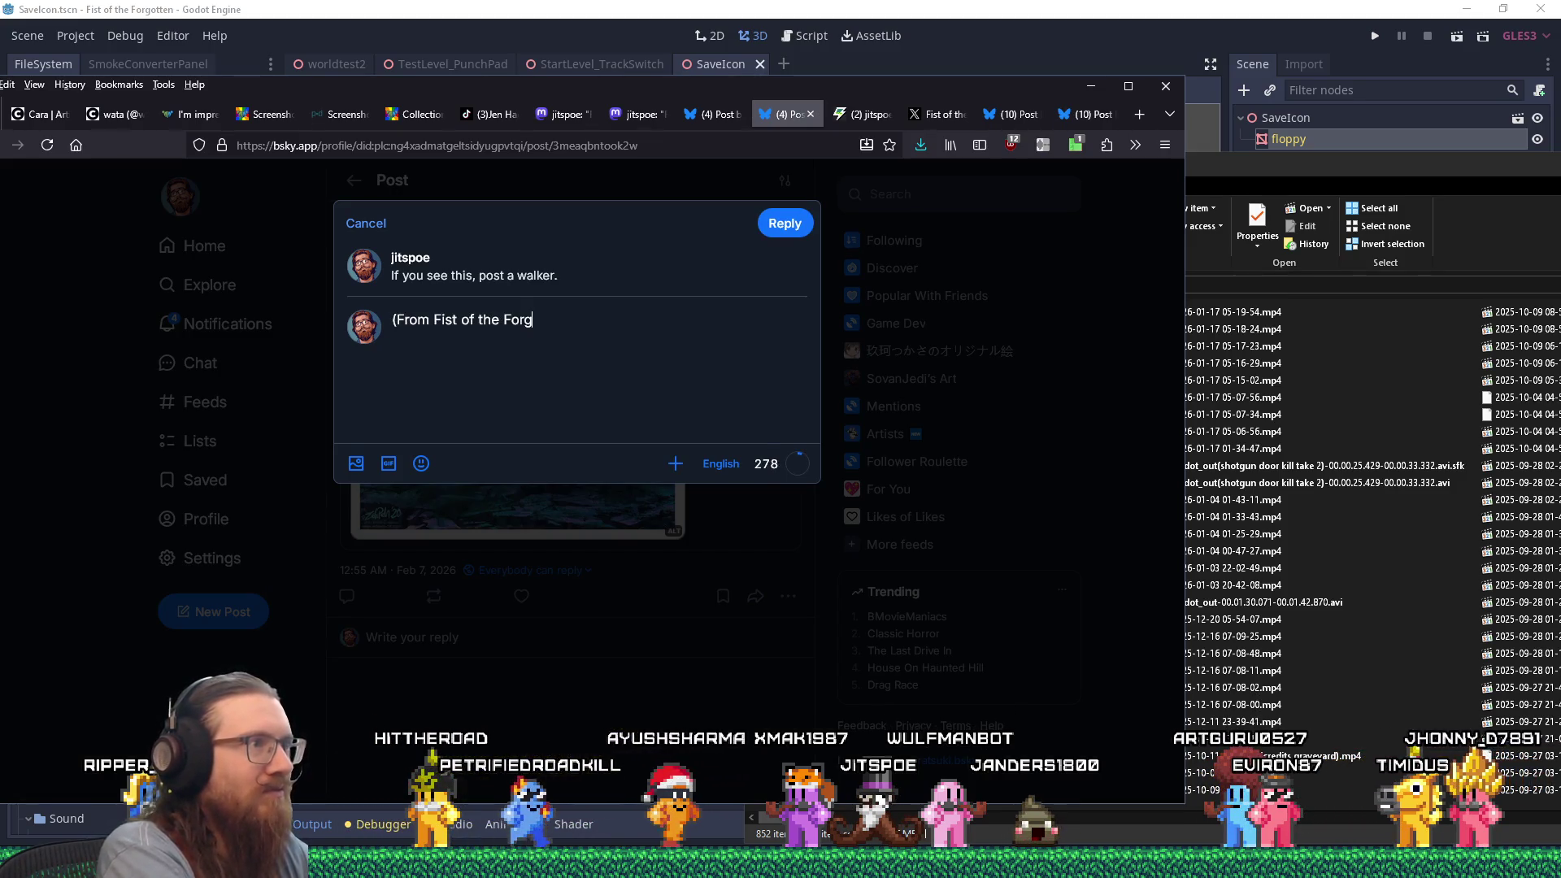
{"action": "type", "text": "otten, if anybody is c"}
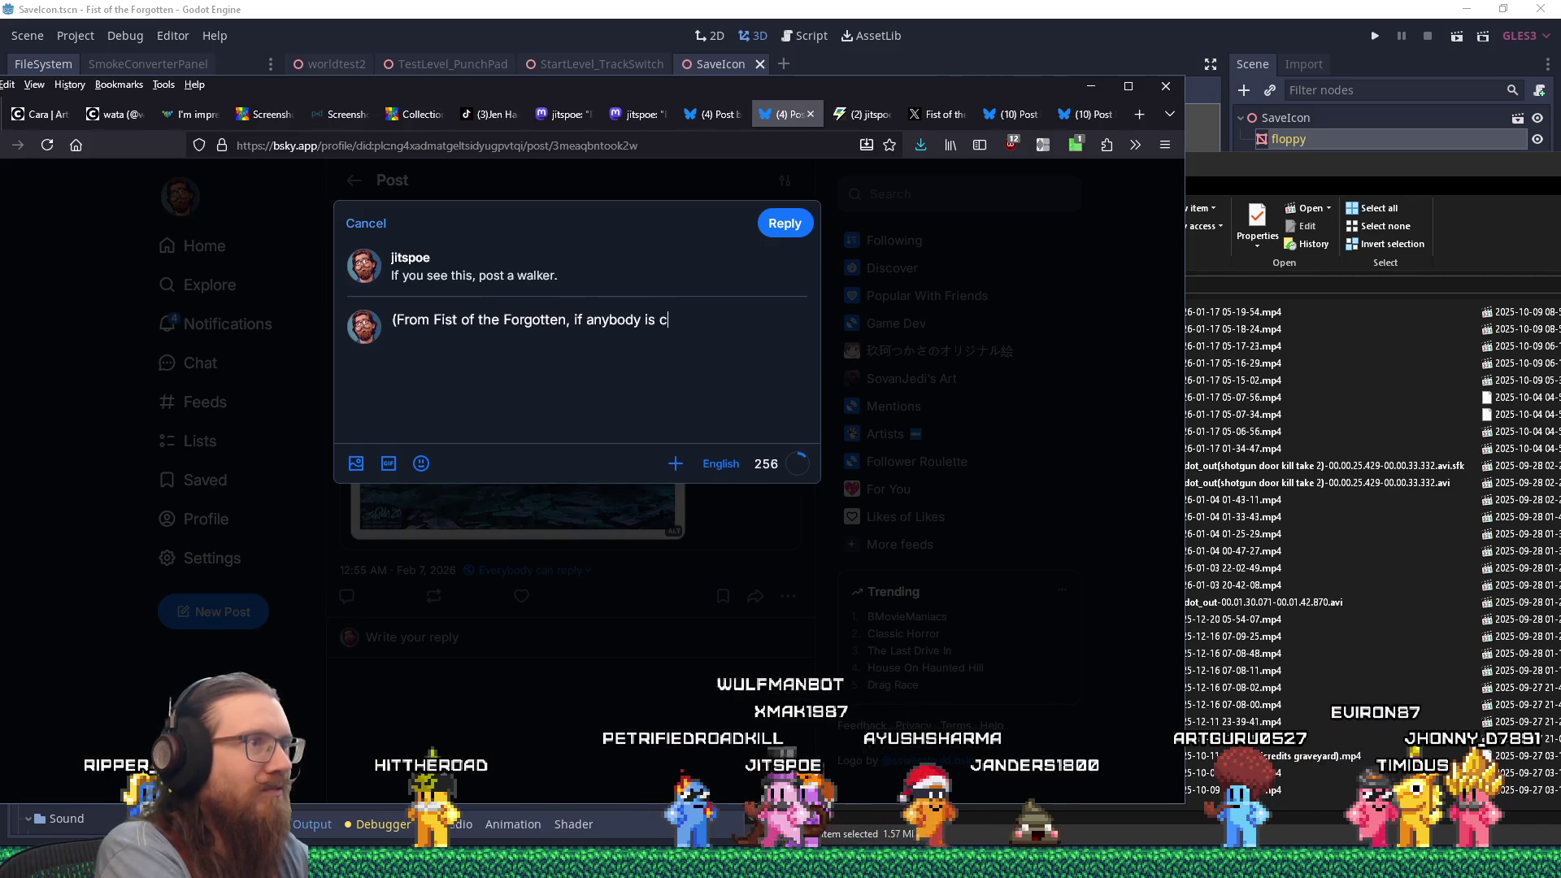
{"action": "type", "text": "urious:"}
{"action": "type", "text": " https://store.steampowered.com/app/1105470/Fist_of_the_Forgotten/?utm_source=bsky"}
{"action": "type", "text": ")"}
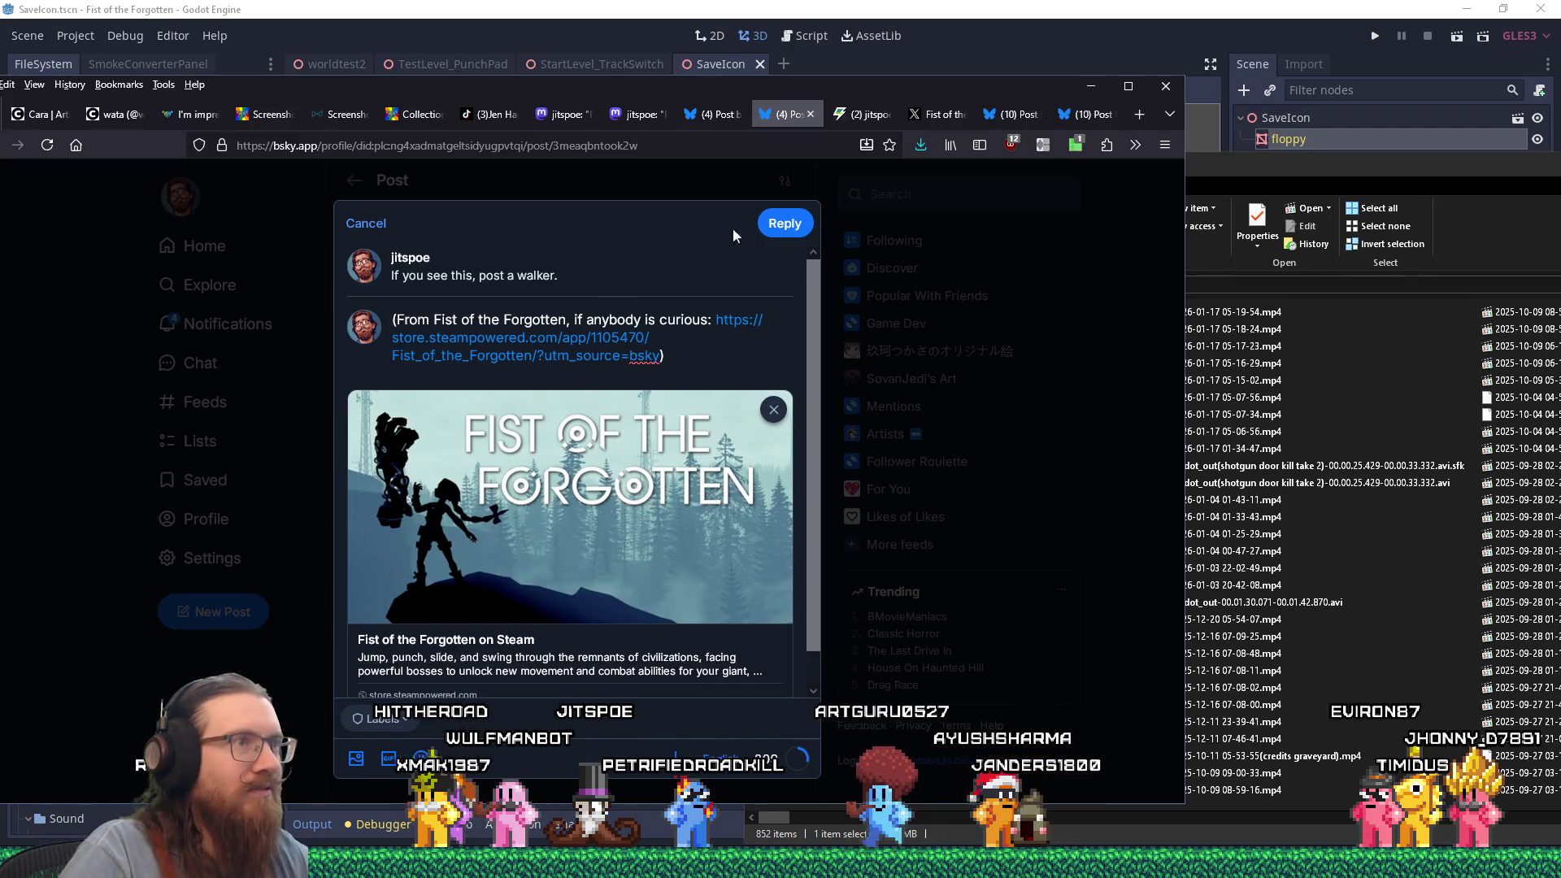
{"action": "left_click", "coordinate": [780, 224]}
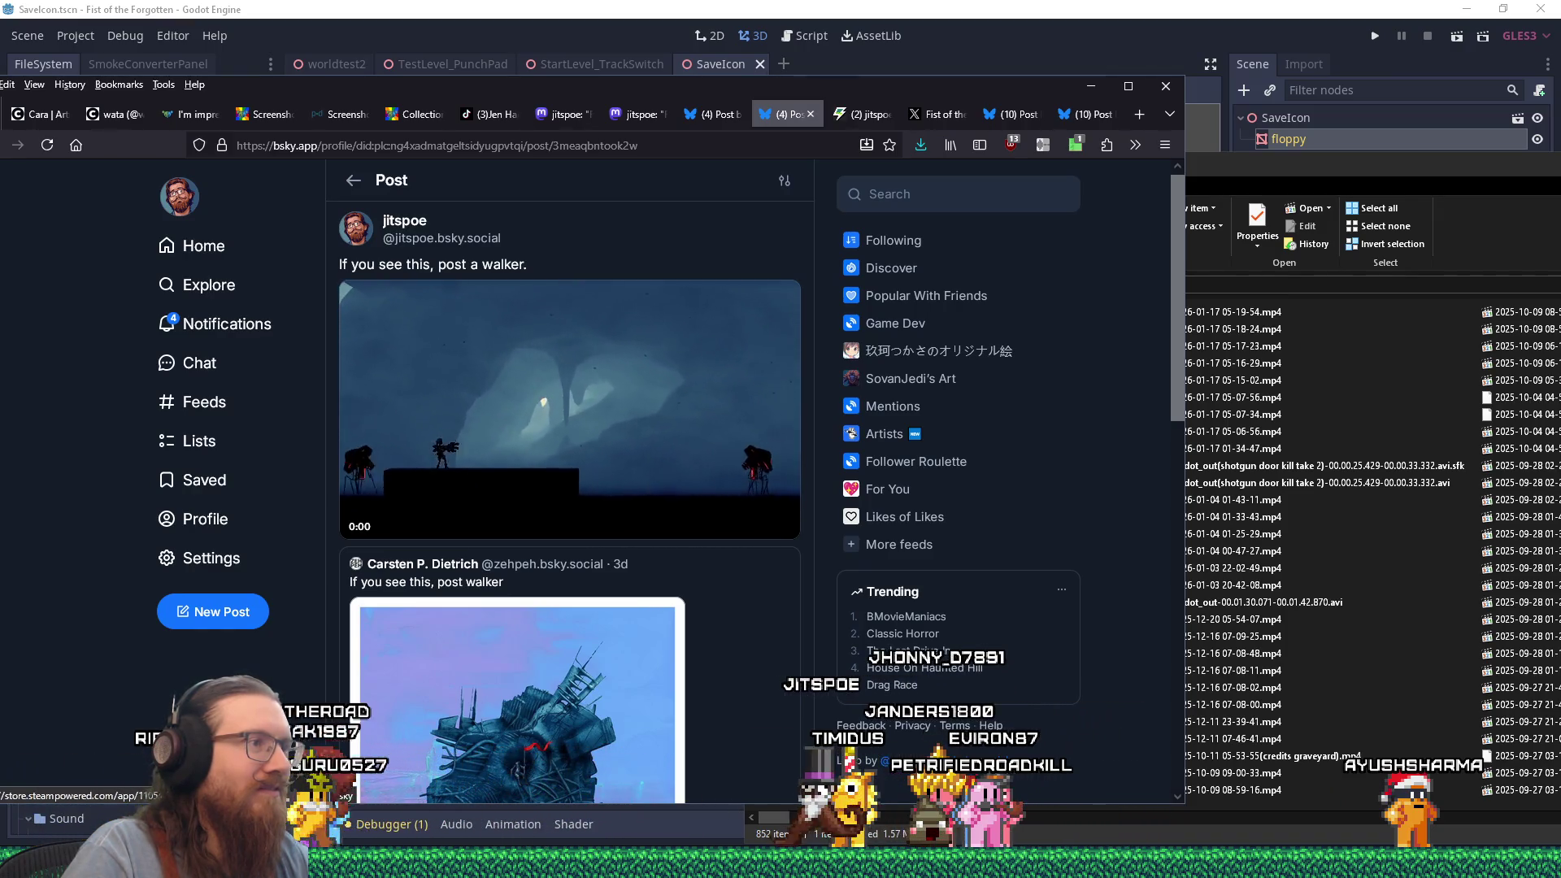
{"action": "scroll", "coordinate": [360, 520], "scroll_direction": "down", "scroll_amount": 3}
Pause the posted walker clip and minimize the browser to reveal Godot and the Videos folder.
{"action": "scroll", "coordinate": [360, 520], "scroll_direction": "up", "scroll_amount": 3}
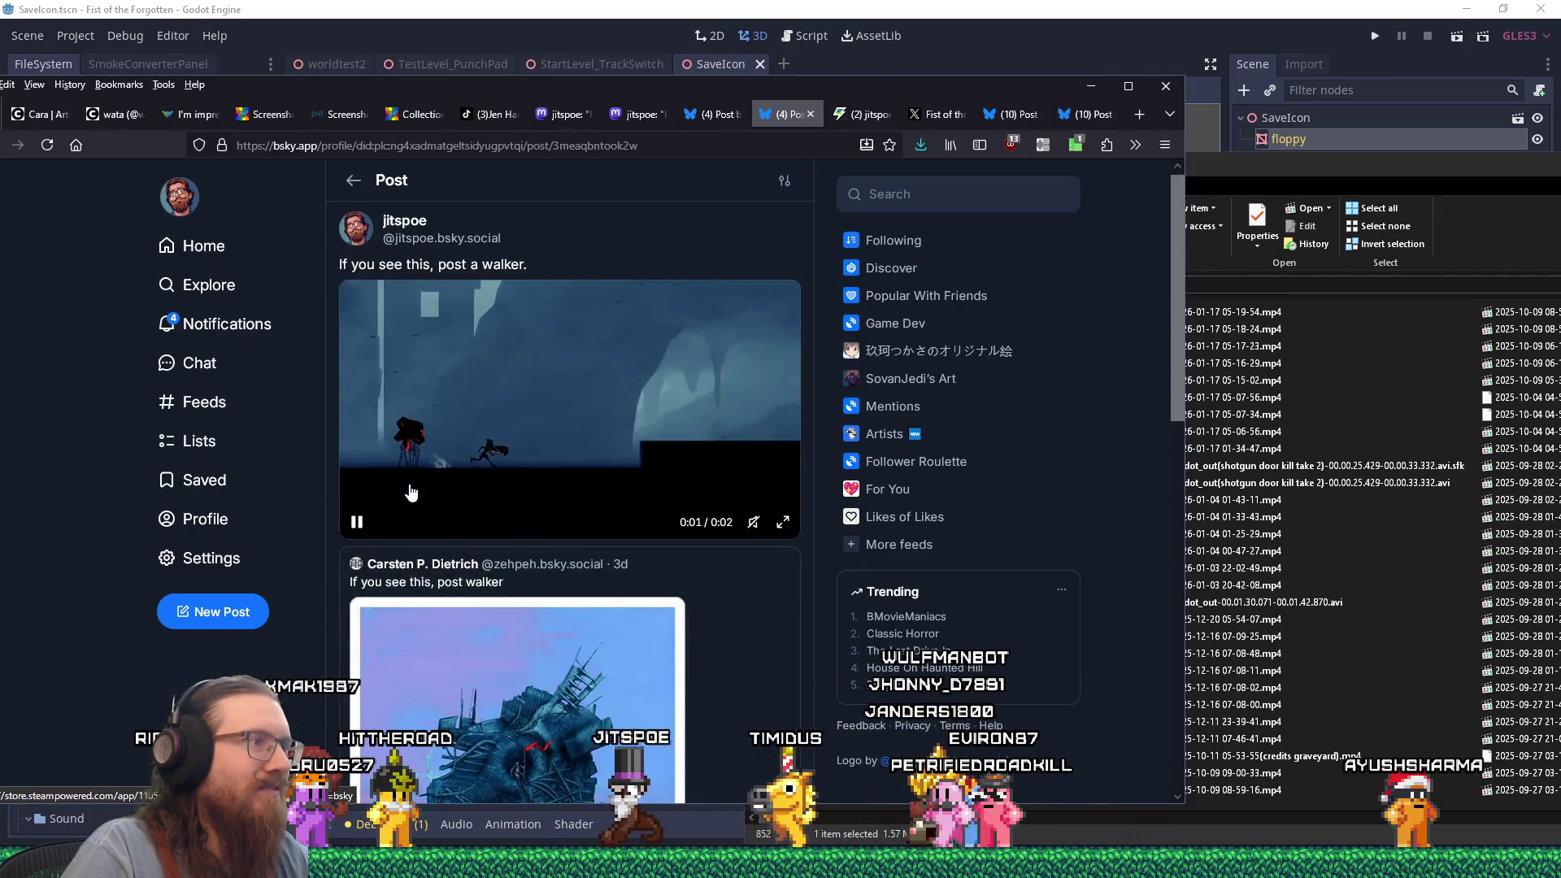
{"action": "left_click", "coordinate": [361, 524]}
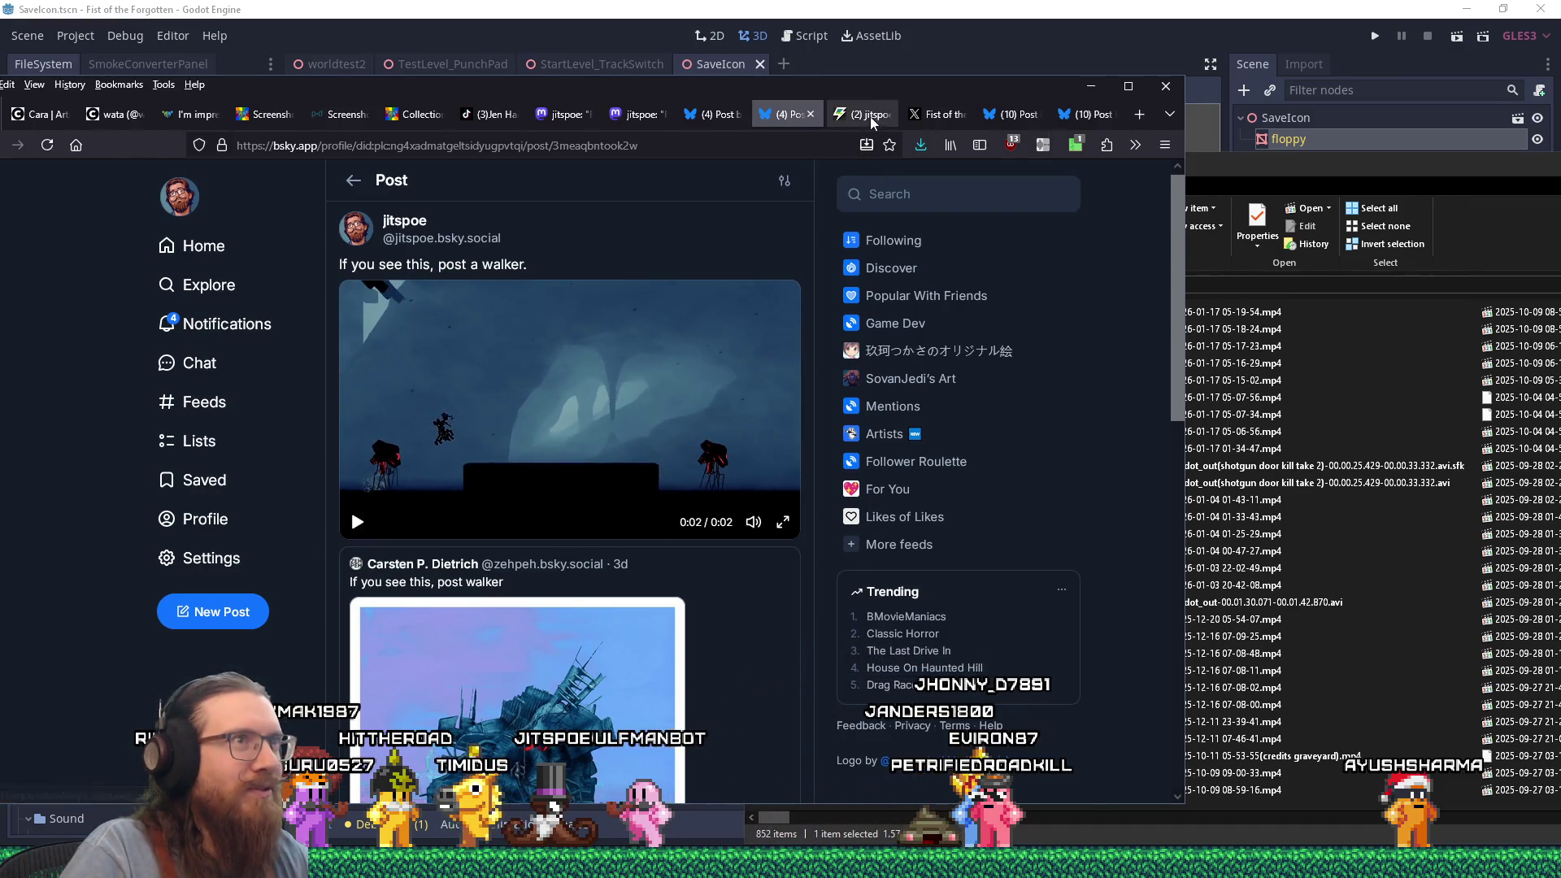
{"action": "left_click", "coordinate": [1091, 86]}
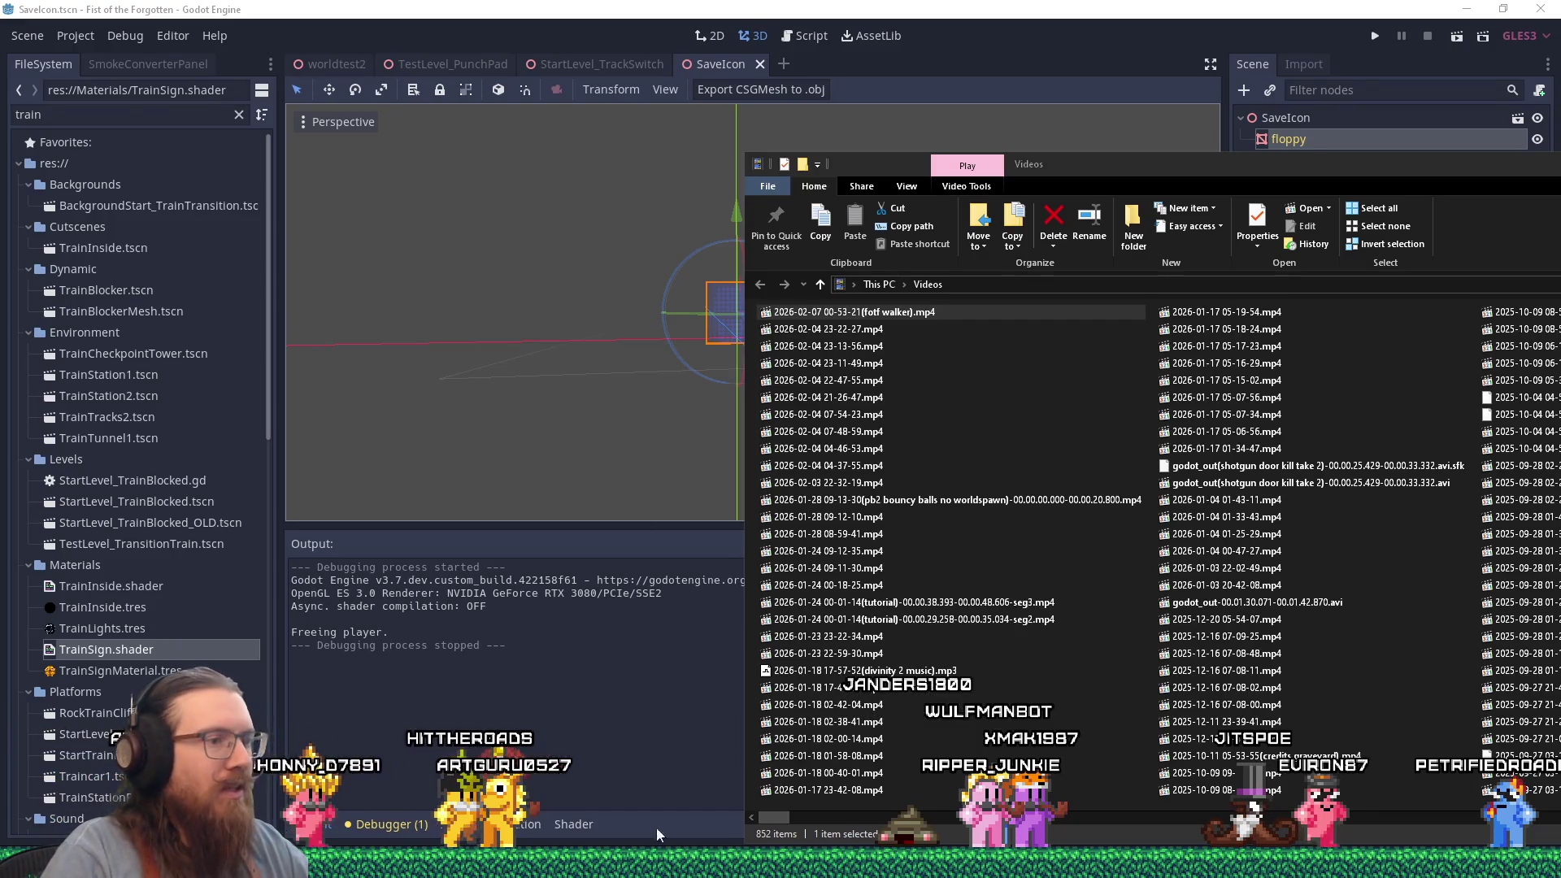
Cut the walker-post line from the top of fotf_todo.txt and paste it at the end after '(done):'.
{"action": "mouse_move", "coordinate": [657, 857]}
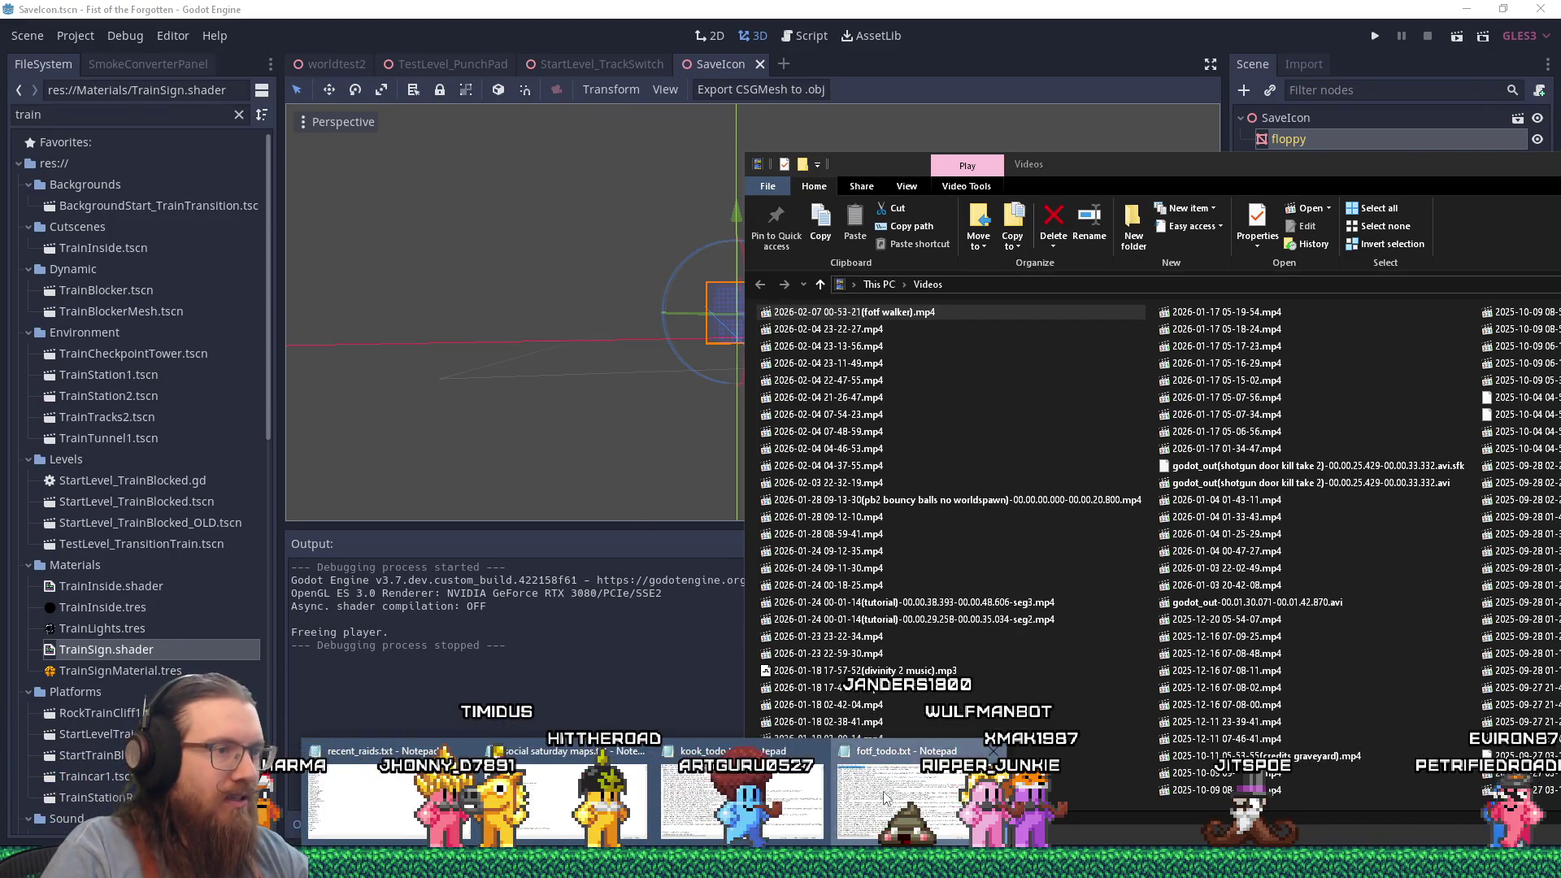
{"action": "left_click", "coordinate": [884, 799]}
{"action": "key", "text": "Home"}
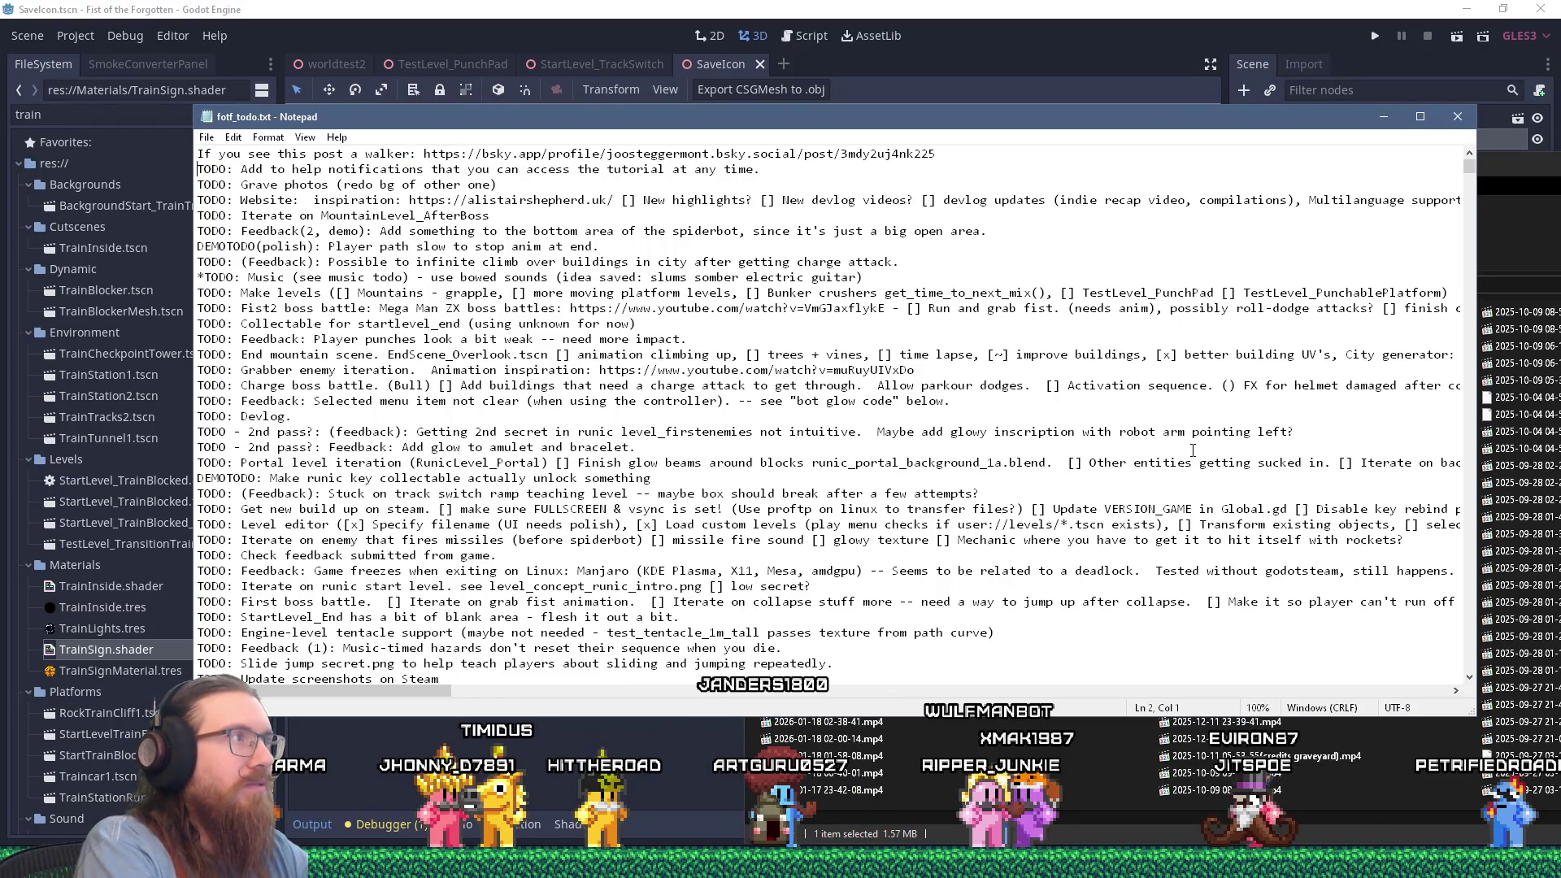
{"action": "key", "text": "shift+Down"}
{"action": "key", "text": "Delete"}
{"action": "key", "text": "ctrl+End"}
{"action": "type", "text": "(done):"}
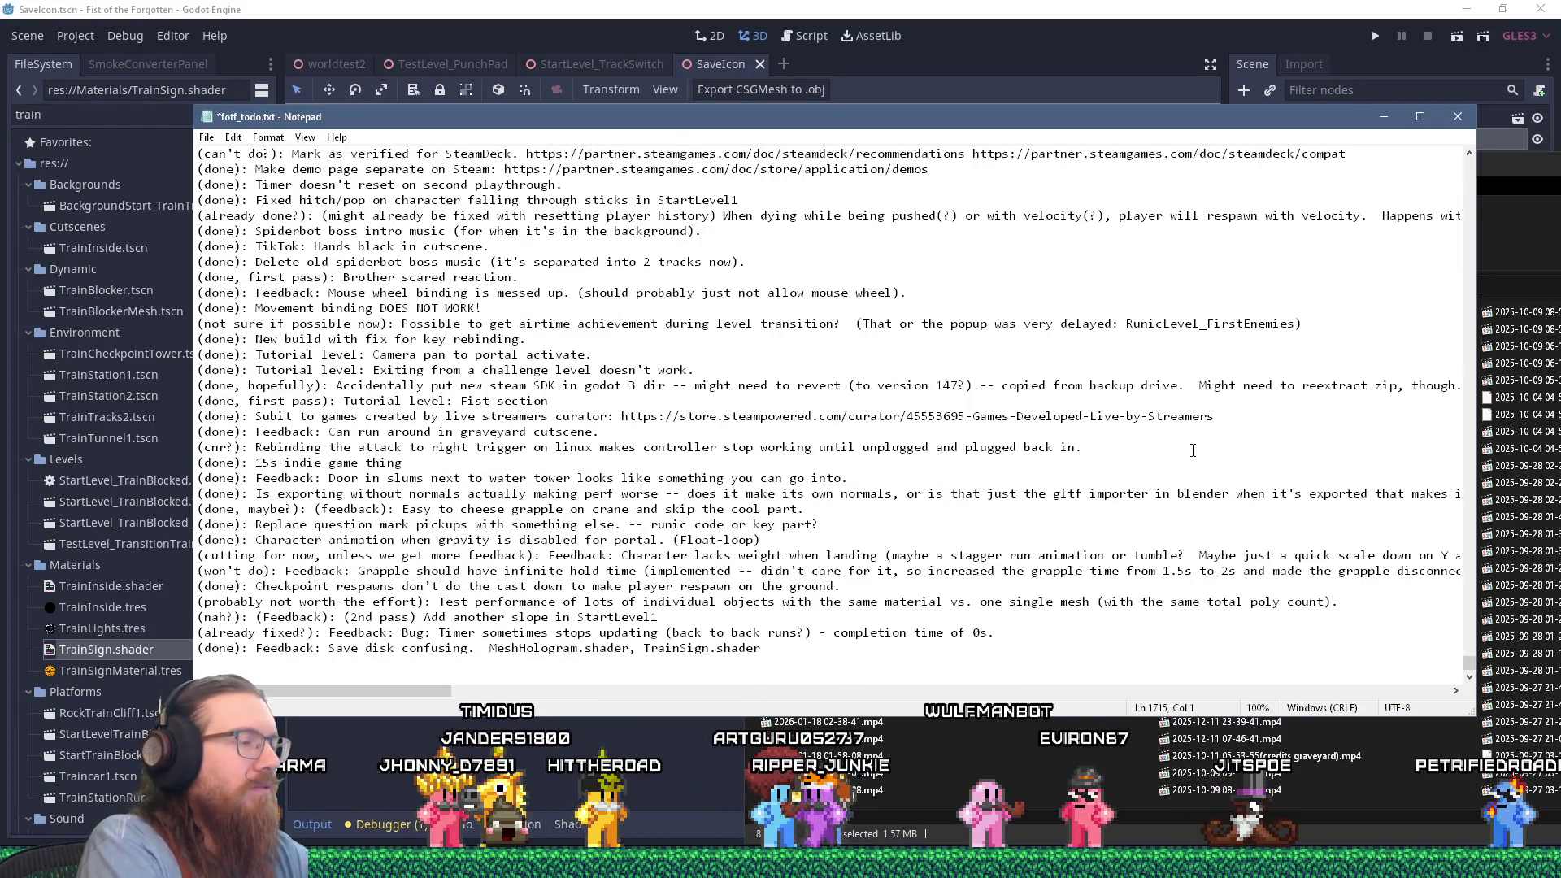
{"action": "key", "text": "ctrl+v"}
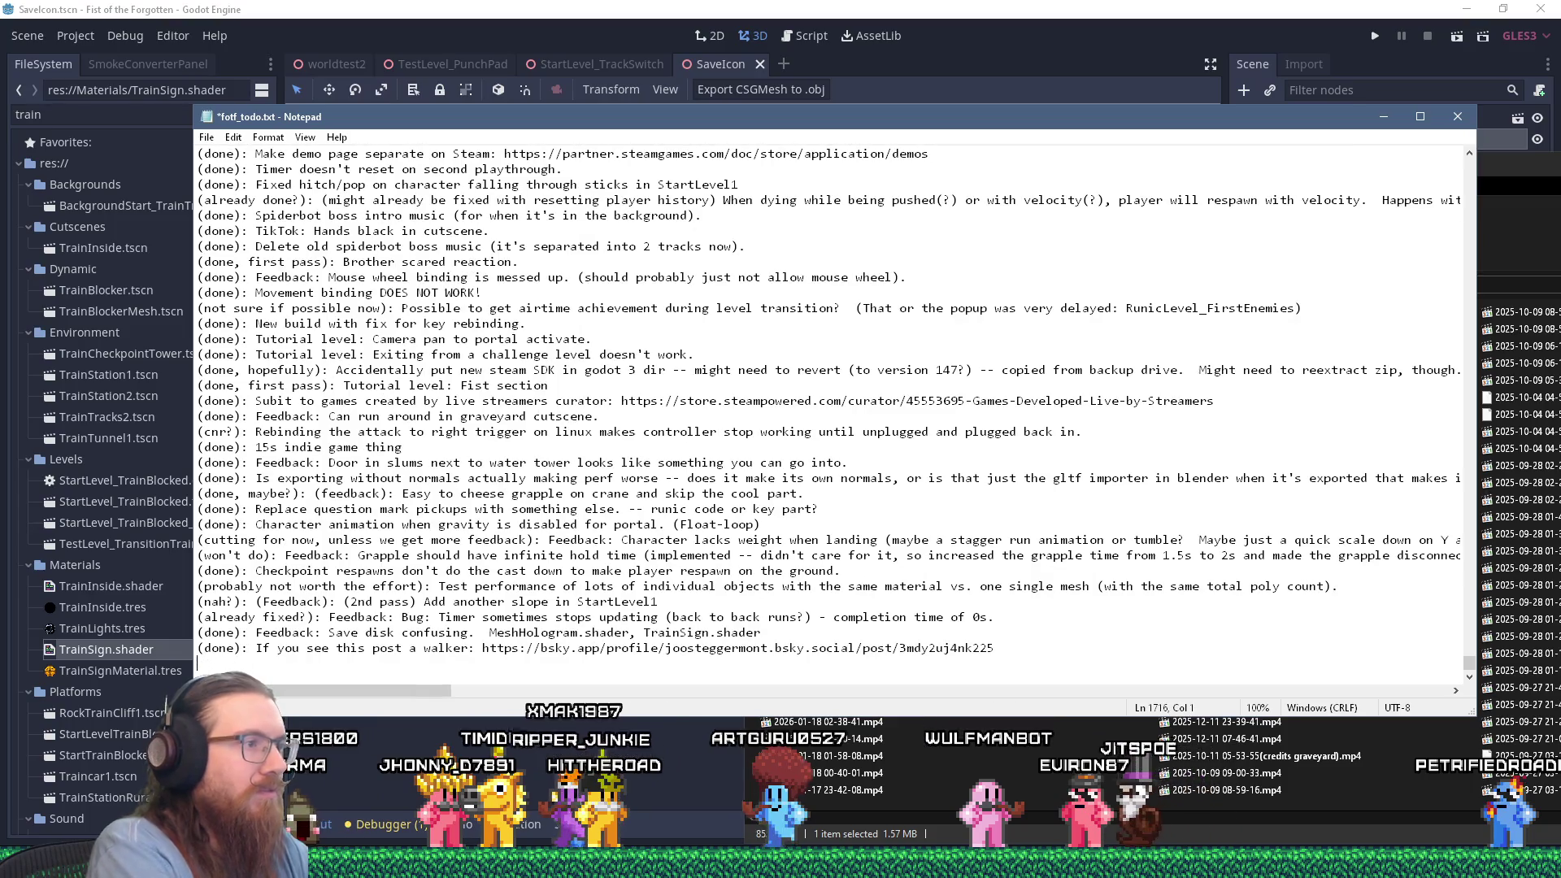
{"action": "key", "text": "ctrl+Home"}
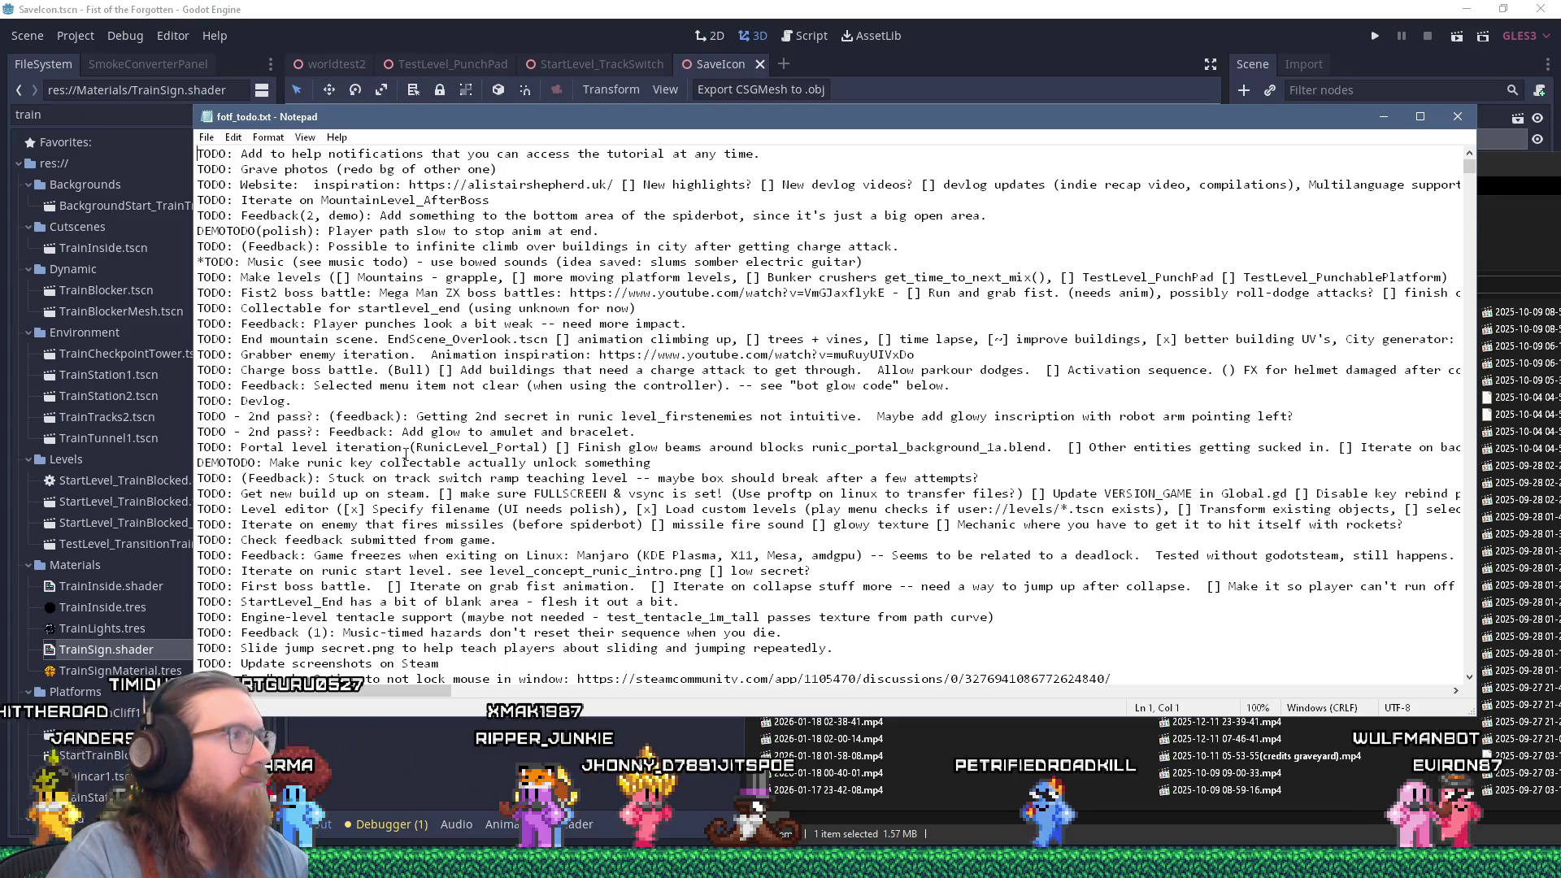
Look over the updated todo list and the open windows without switching away from Notepad.
{"action": "scroll", "coordinate": [417, 442], "scroll_direction": "down", "scroll_amount": 1}
{"action": "scroll", "coordinate": [417, 441], "scroll_direction": "up", "scroll_amount": 1}
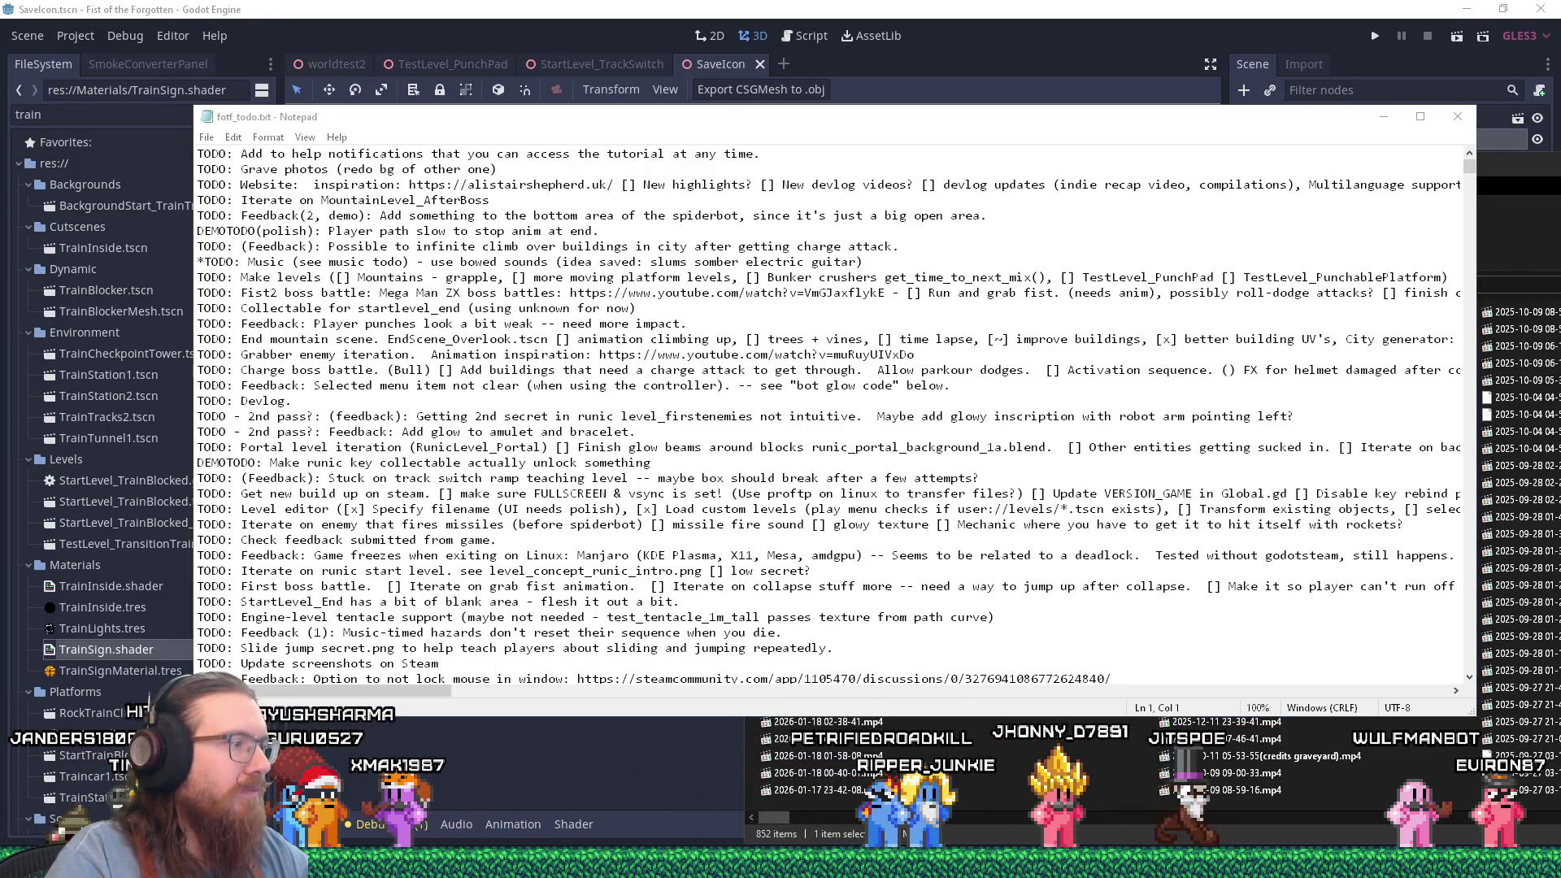
{"action": "left_click", "coordinate": [43, 795]}
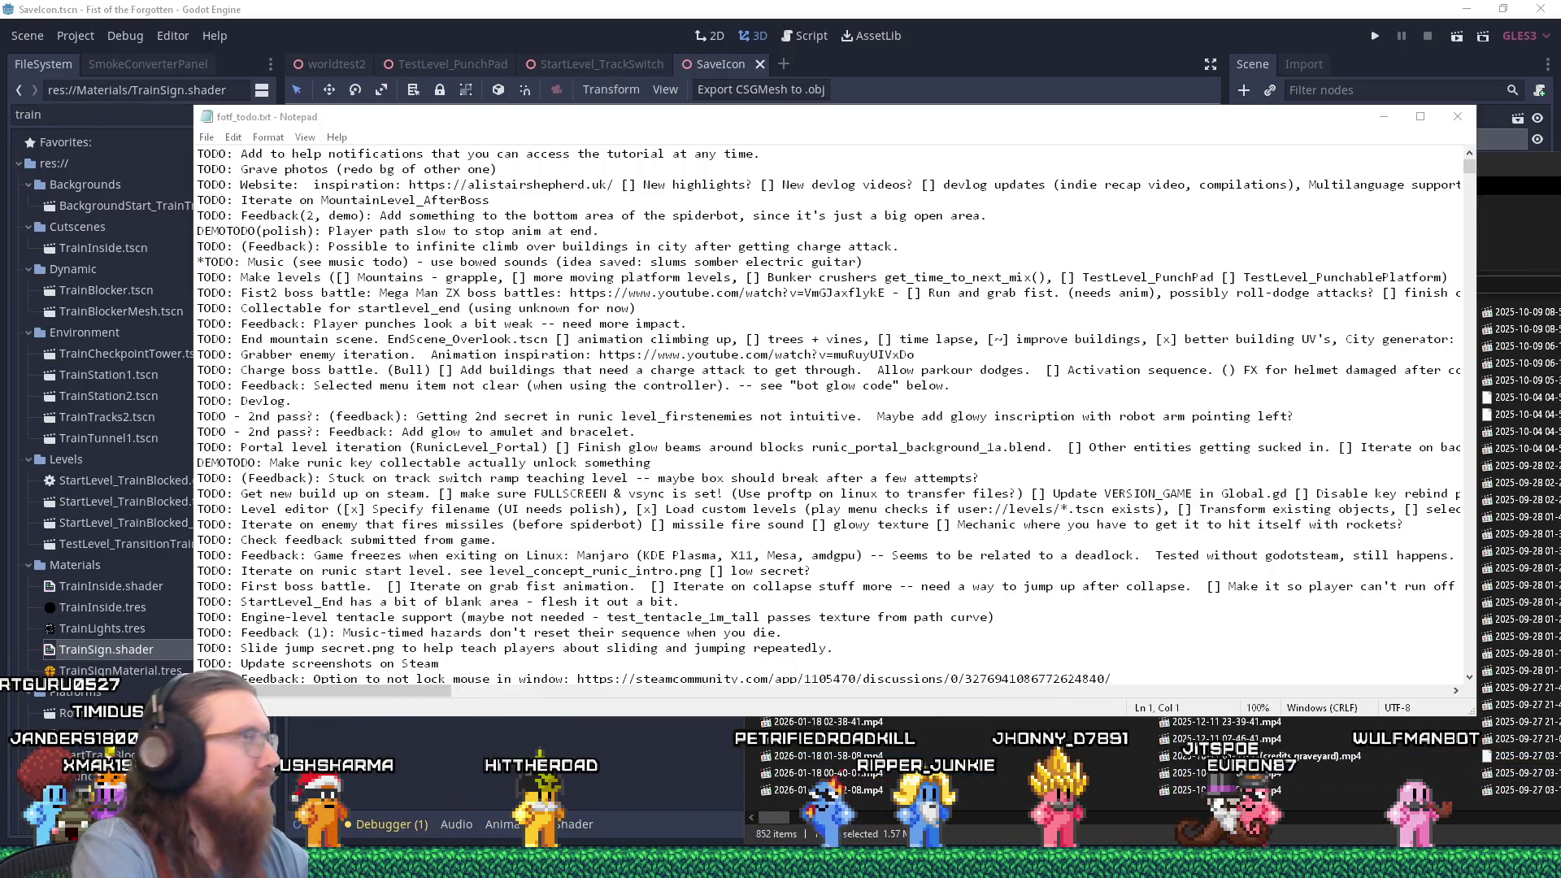
{"action": "key", "text": "alt+Tab"}
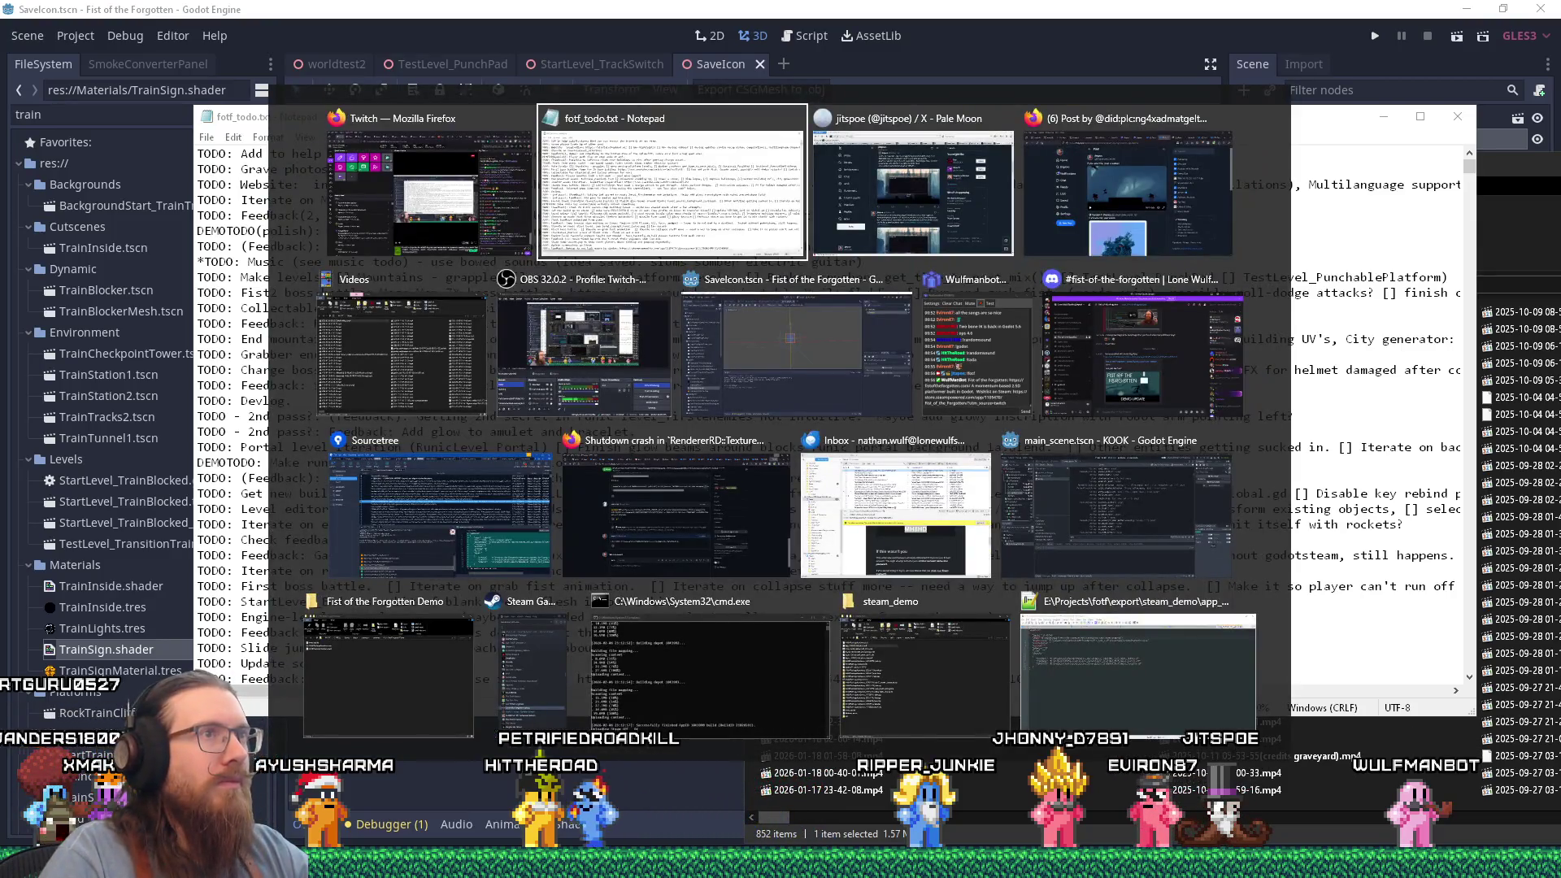
{"action": "key", "text": "Escape"}
{"action": "key", "text": "alt+Tab"}
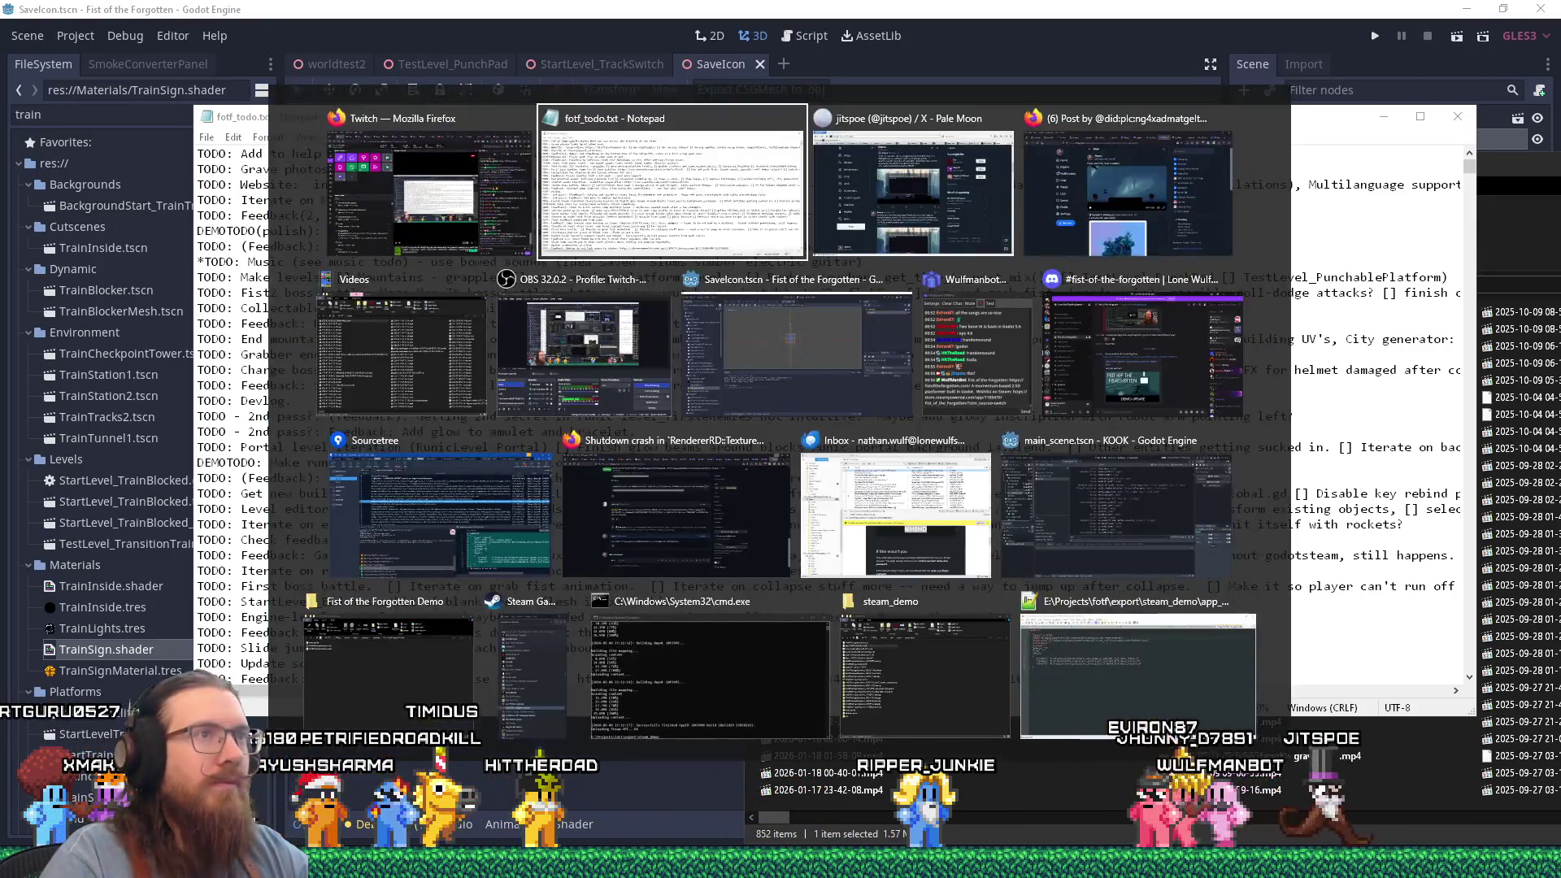
{"action": "key", "text": "Escape"}
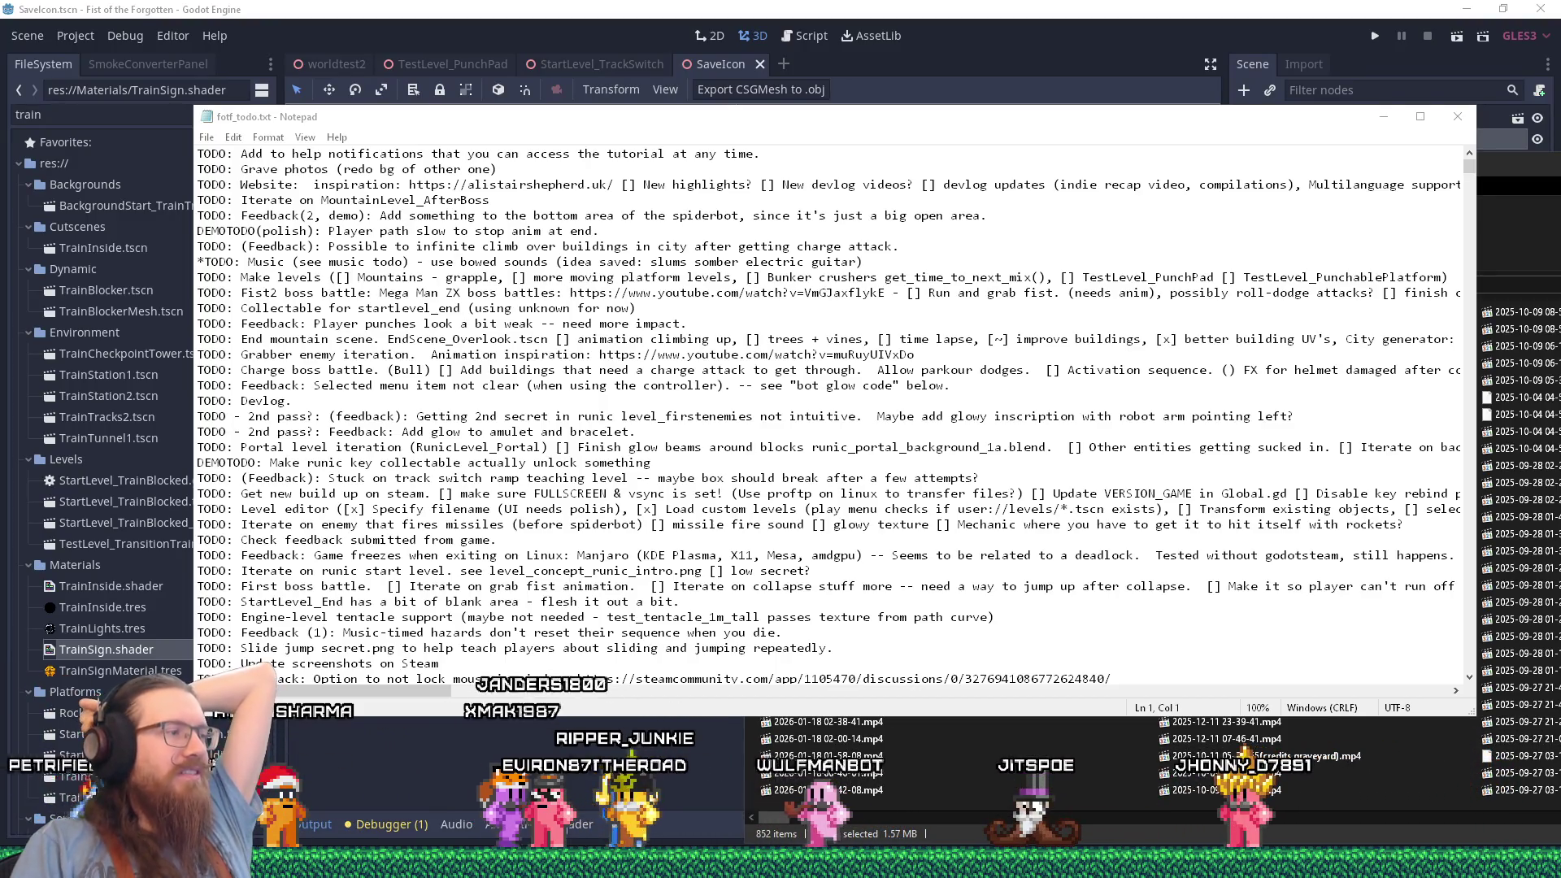
{"action": "mouse_move", "coordinate": [781, 865]}
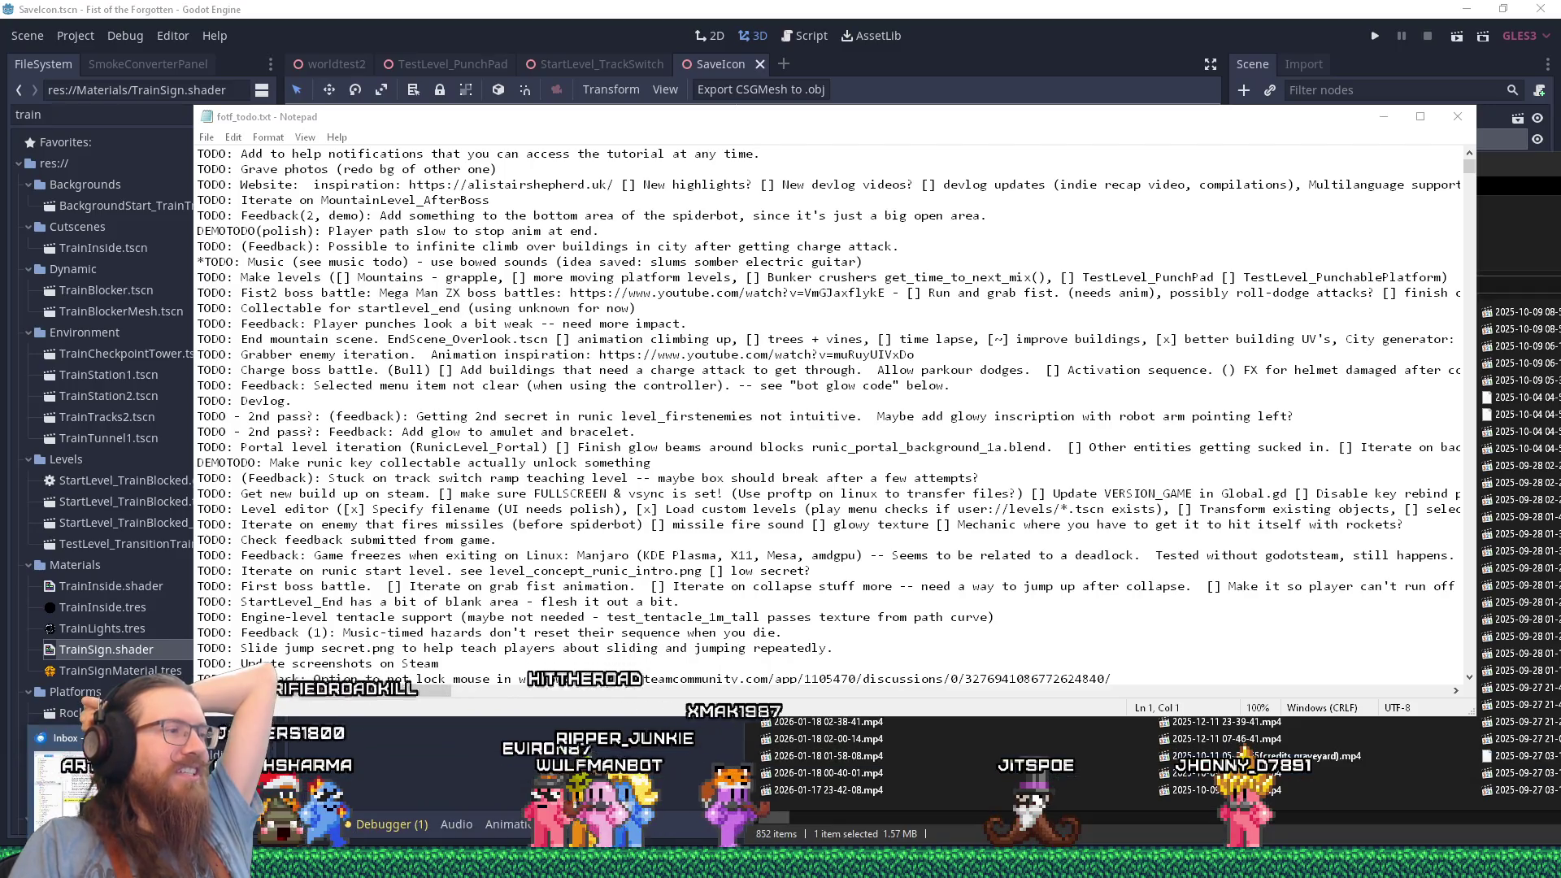
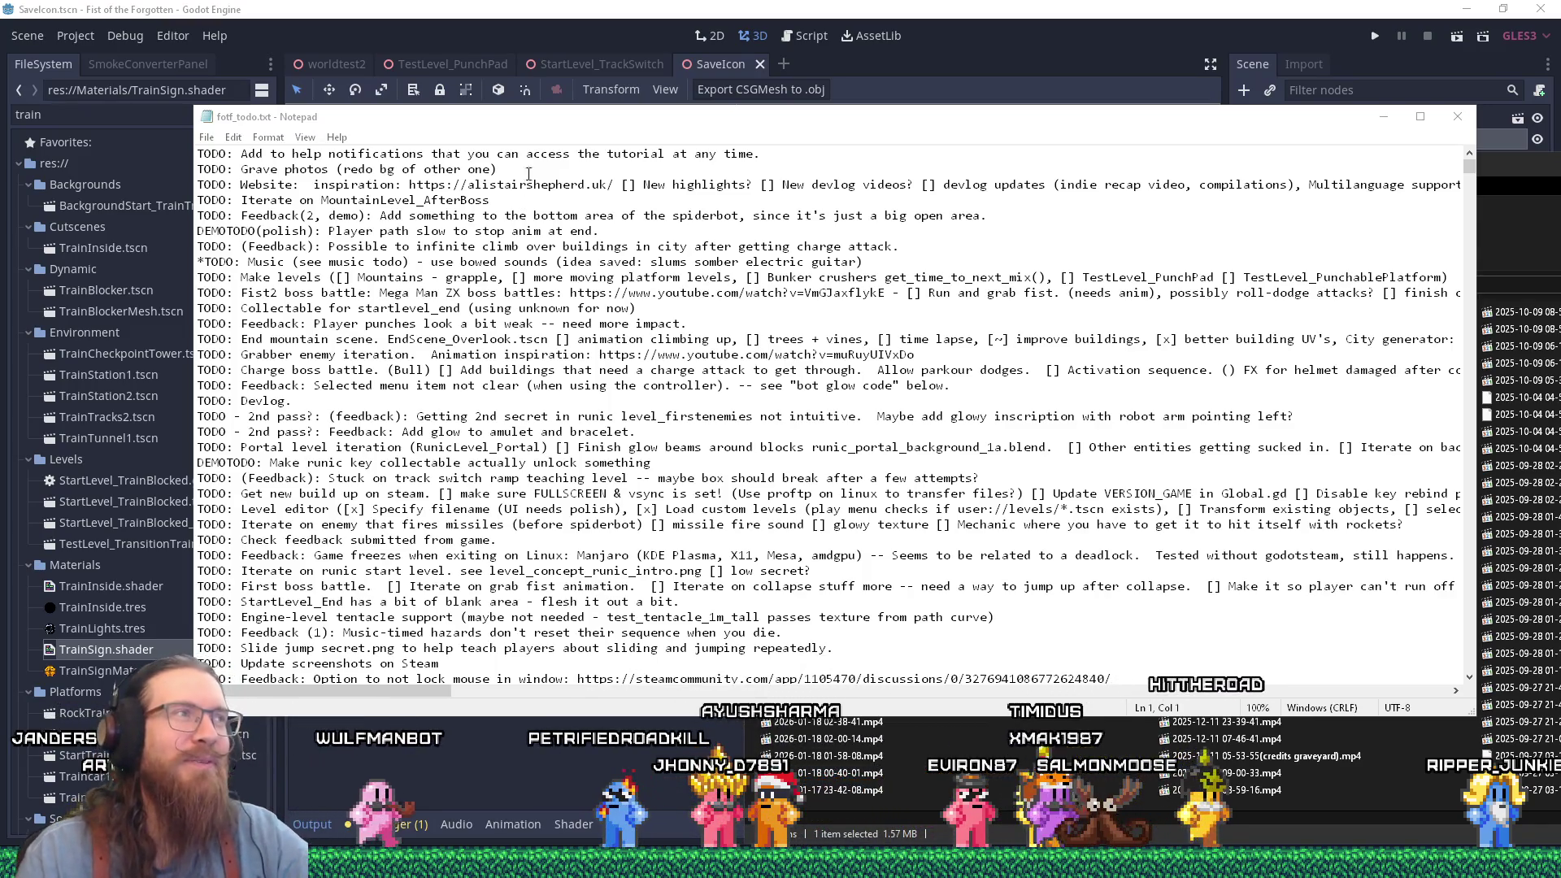
Move the Notepad to-do list aside and bring up Firefox with the Godot shutdown-crash issue.
{"action": "mouse_move", "coordinate": [538, 108]}
{"action": "left_mouse_down"}
{"action": "mouse_move", "coordinate": [492, 183]}
{"action": "mouse_move", "coordinate": [509, 236]}
{"action": "mouse_move", "coordinate": [512, 202]}
{"action": "left_mouse_up"}
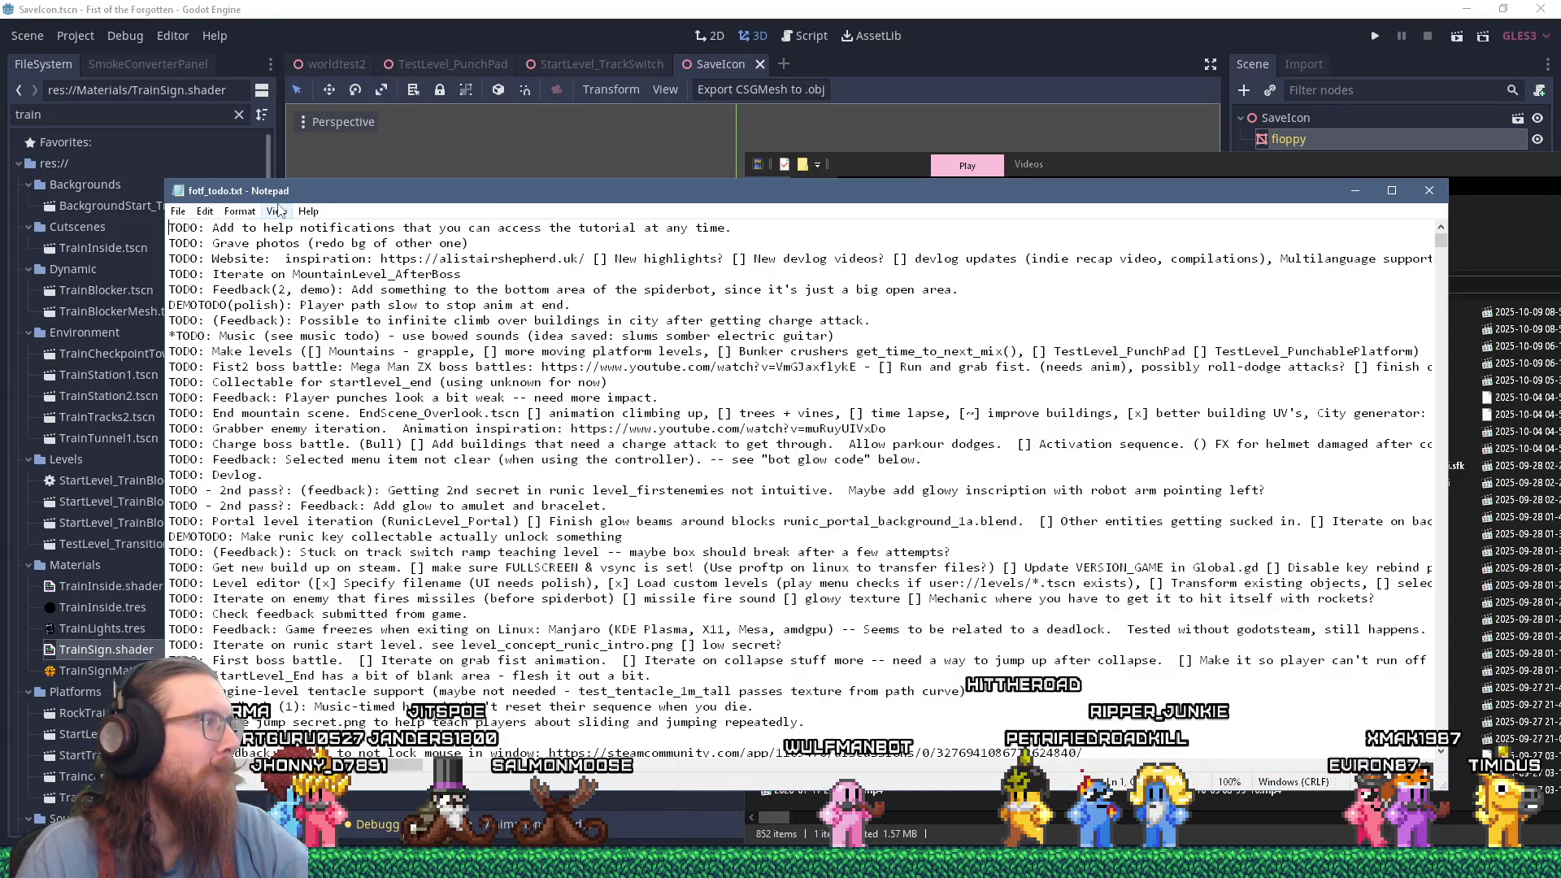
{"action": "left_click_drag", "start_coordinate": [309, 199], "coordinate": [331, 194]}
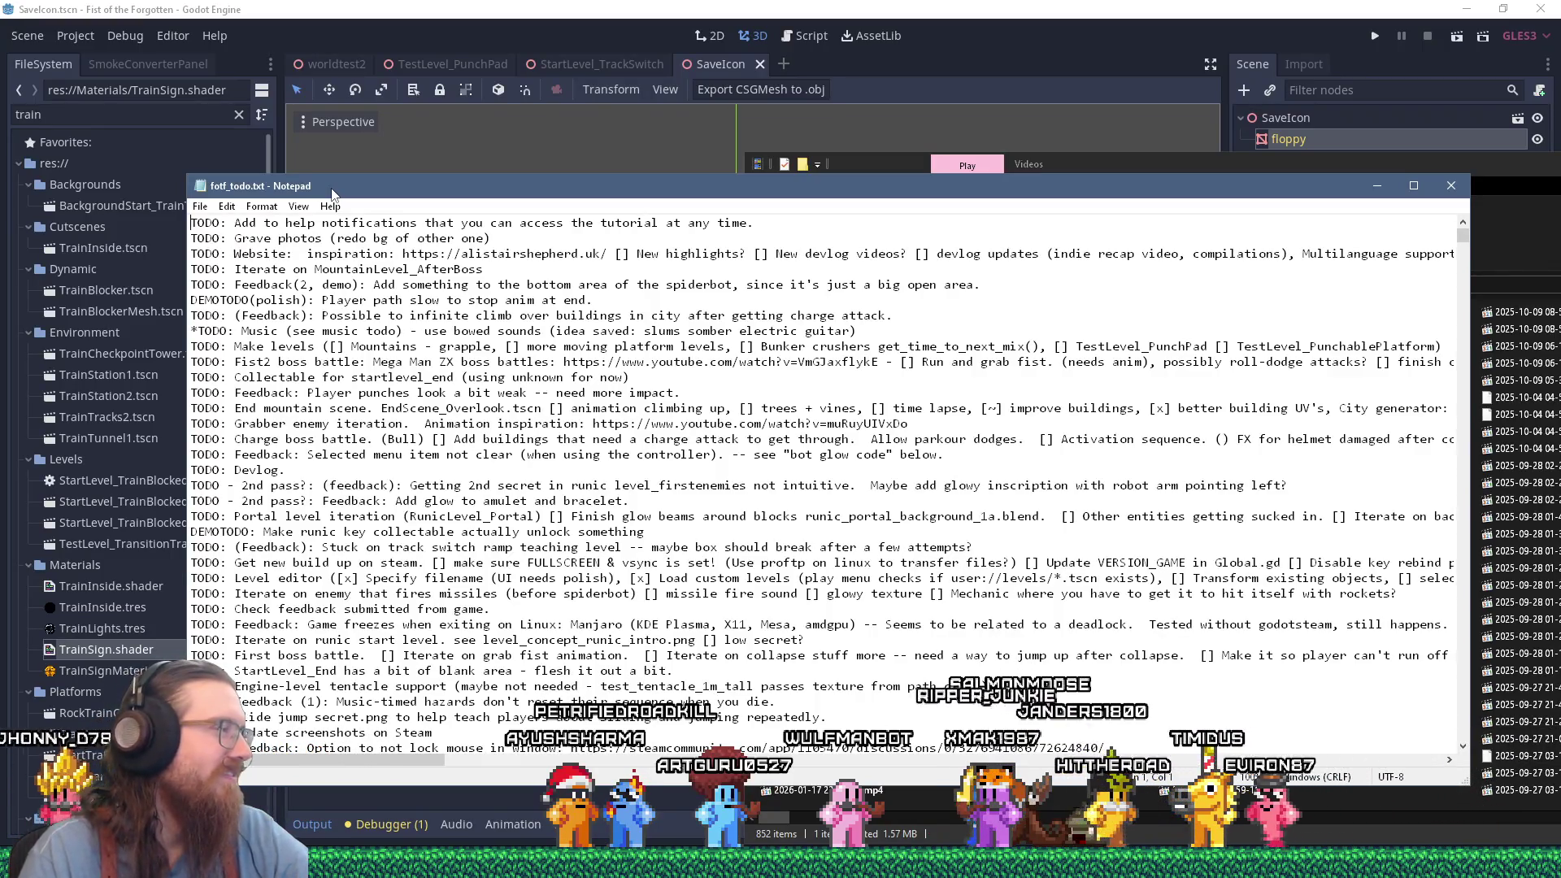
{"action": "left_click", "coordinate": [112, 736]}
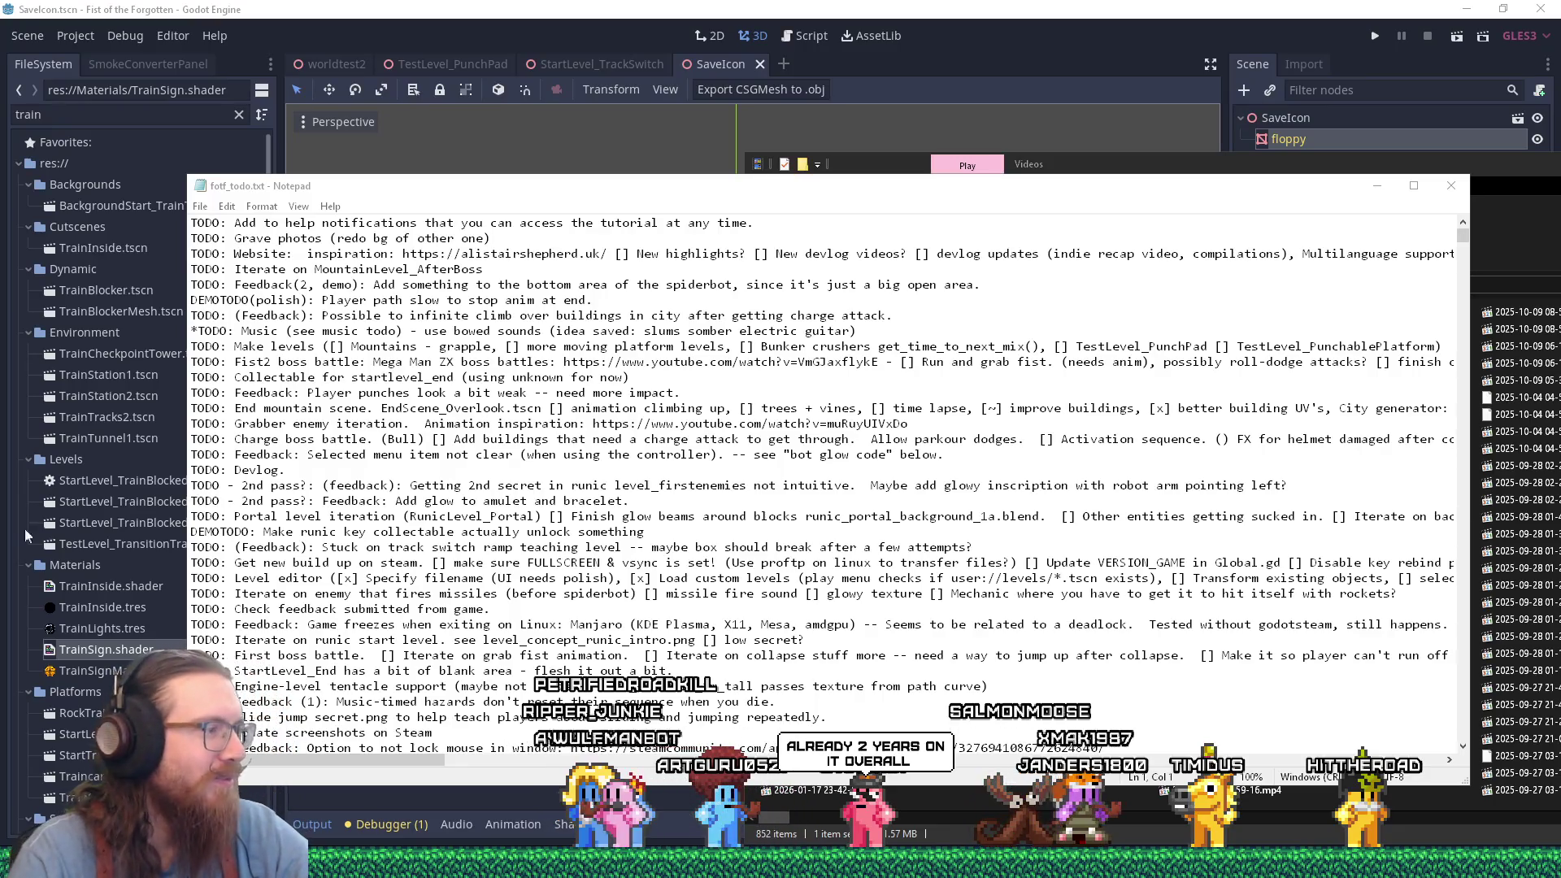
{"action": "key", "text": "alt+Tab"}
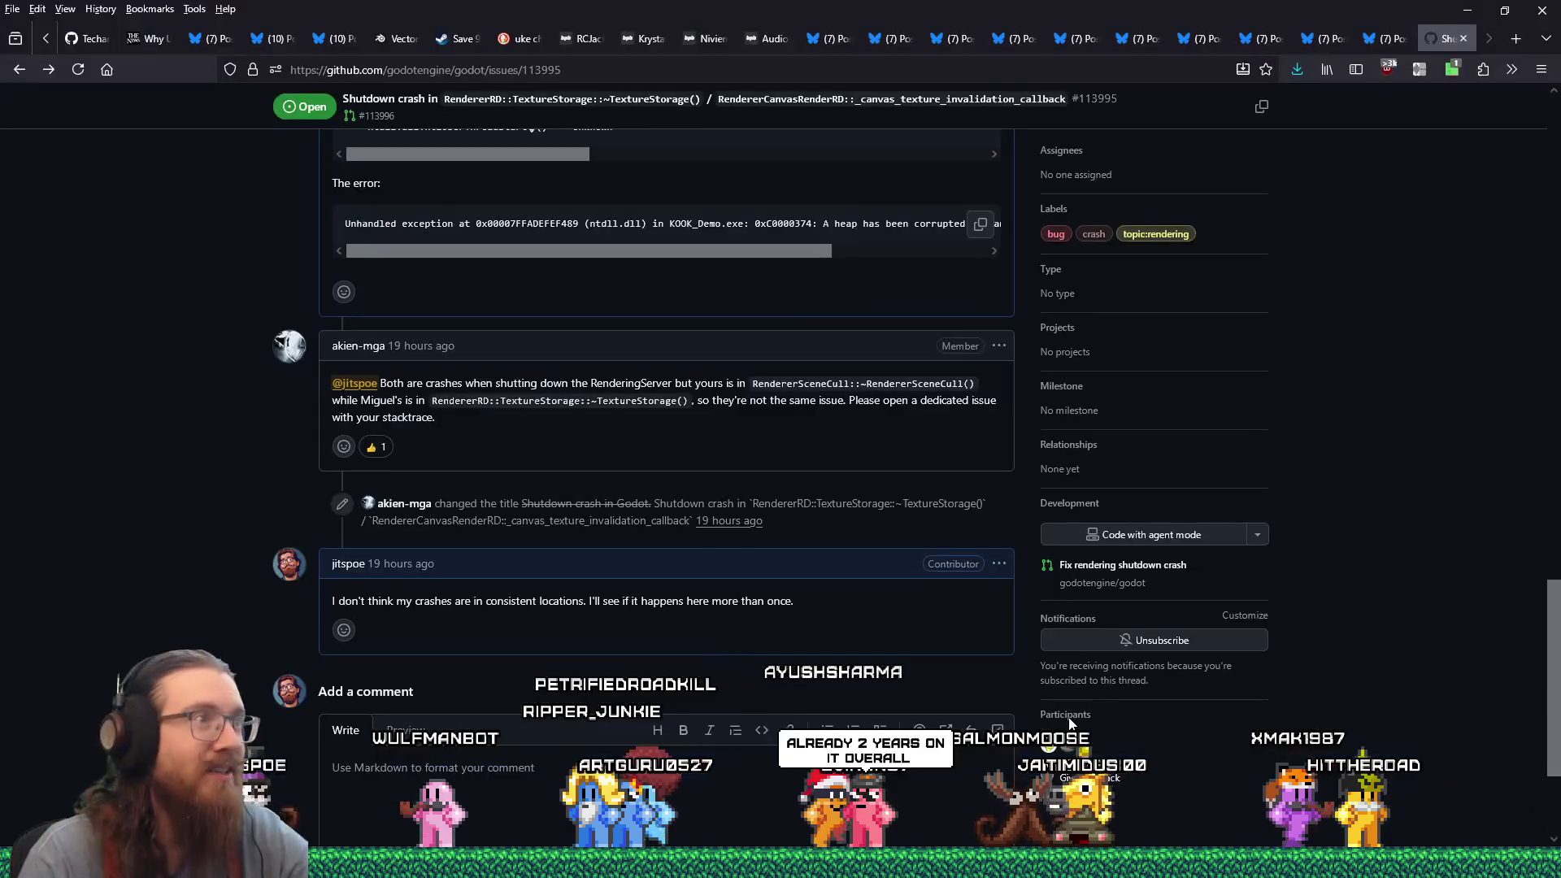
Open twitch.tv in a new Firefox tab and go to the Software and Game Development category.
{"action": "left_click", "coordinate": [1513, 41]}
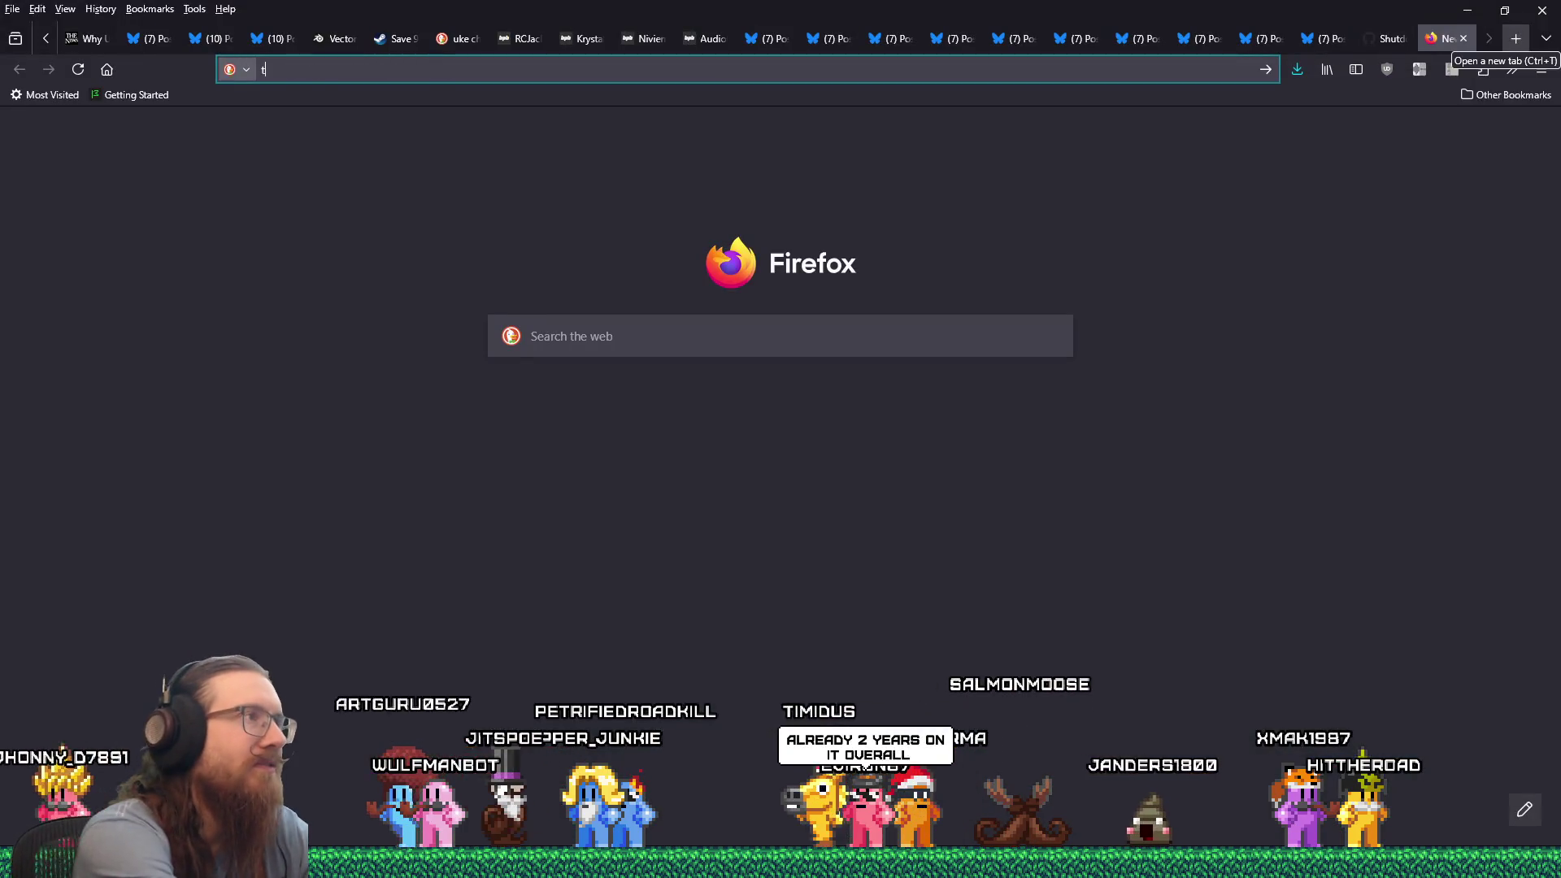
{"action": "type", "text": "twitch.v"}
{"action": "key", "text": "Return"}
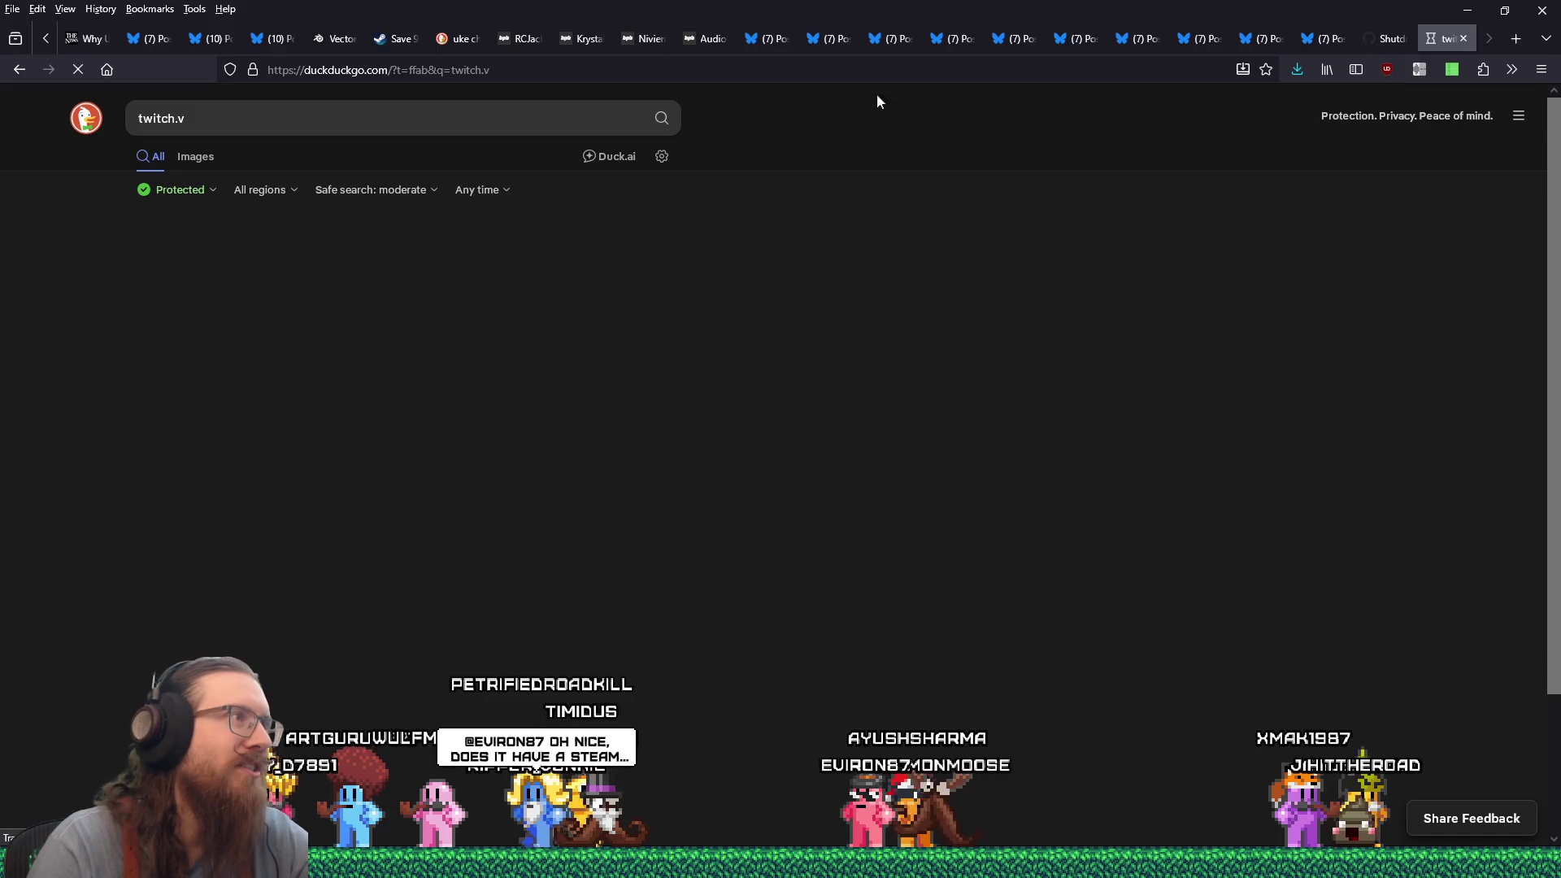
{"action": "left_click", "coordinate": [331, 69]}
{"action": "left_click", "coordinate": [196, 248]}
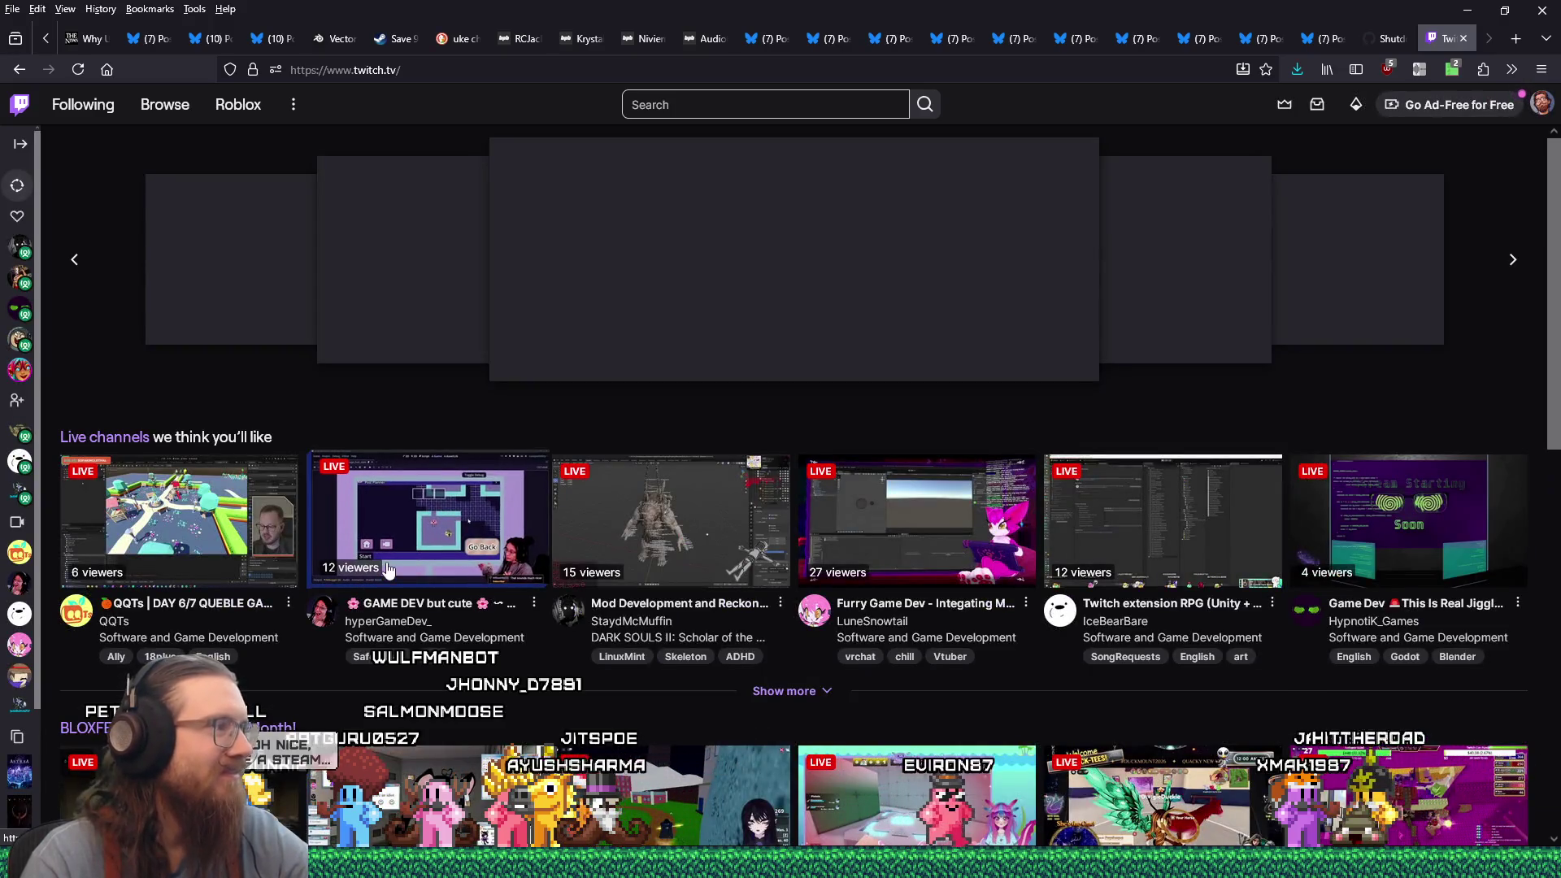
{"action": "scroll", "coordinate": [370, 587], "scroll_direction": "down", "scroll_amount": 5}
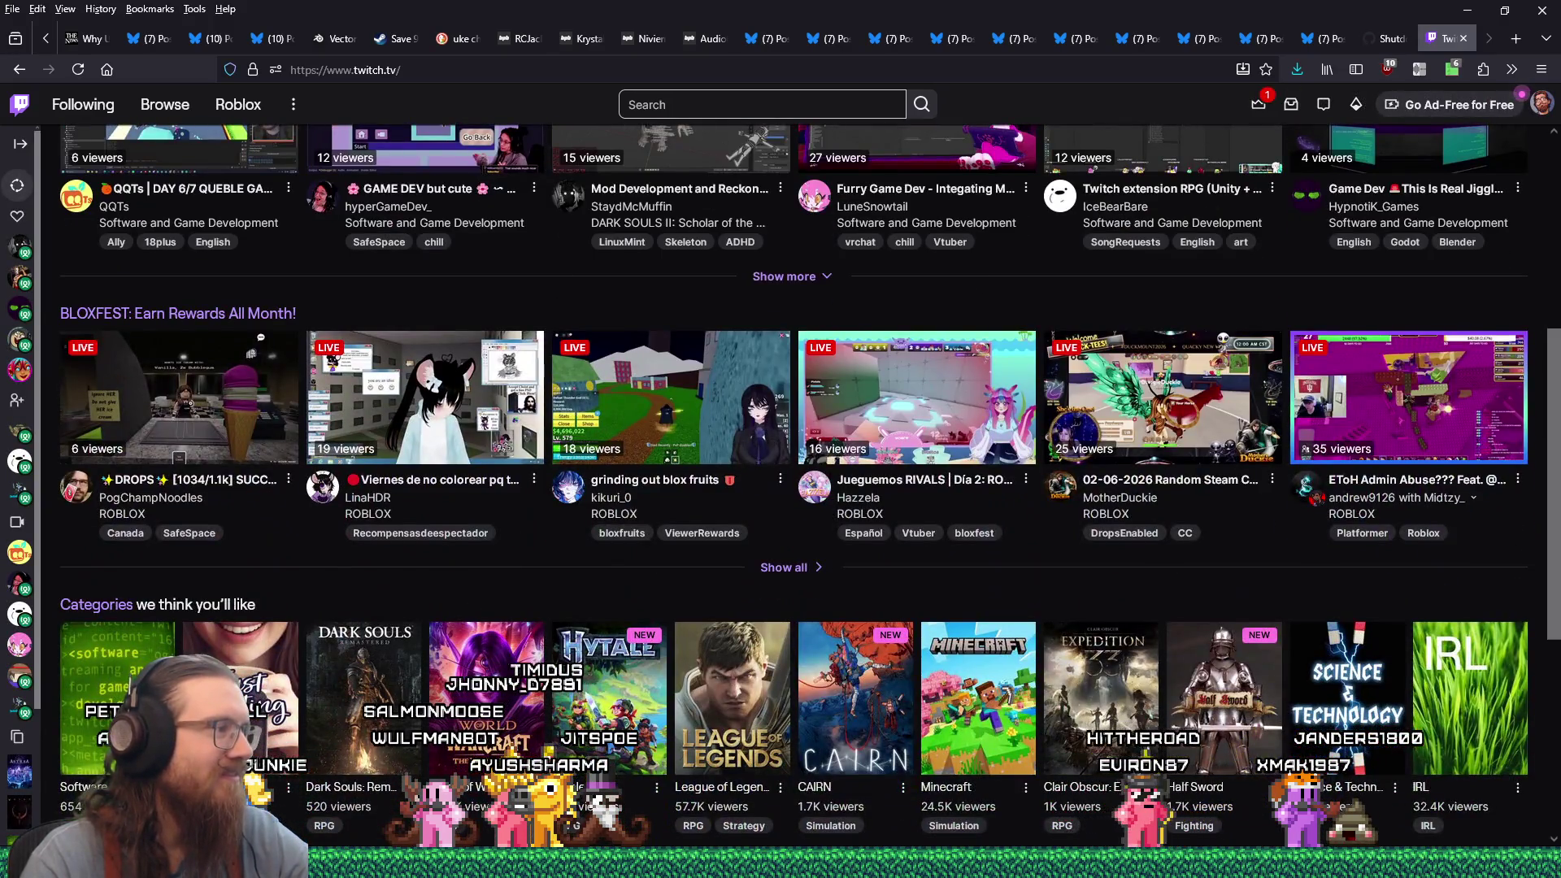
{"action": "left_click", "coordinate": [122, 699]}
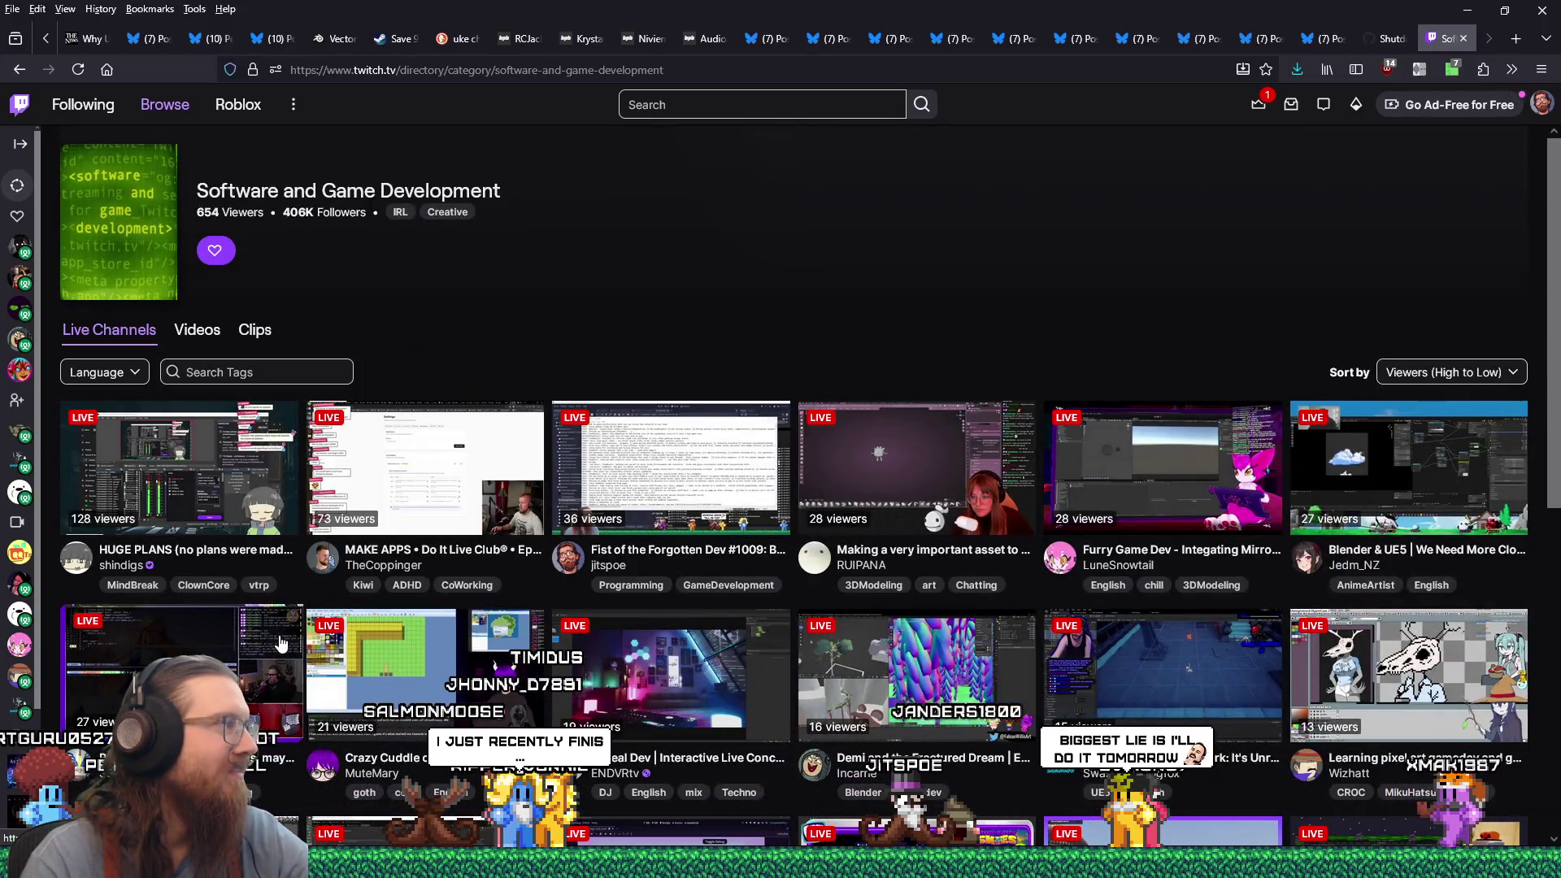
Browse the live channels and open Wizhatt's 'Learning pixel art gamedev' stream in its tab.
{"action": "scroll", "coordinate": [370, 641], "scroll_direction": "down", "scroll_amount": 4}
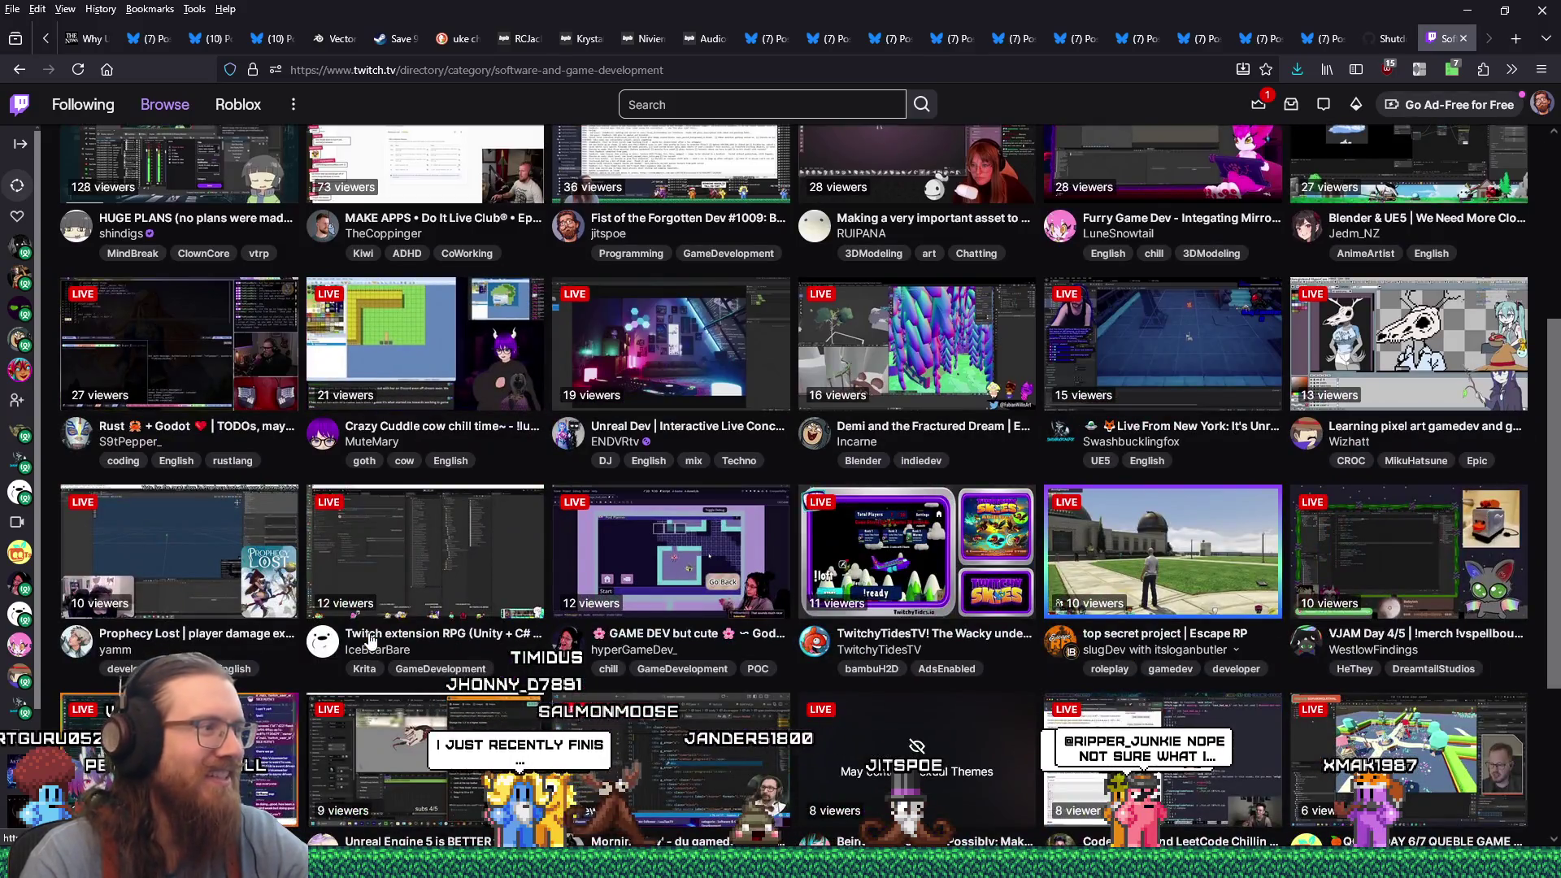
{"action": "scroll", "coordinate": [370, 641], "scroll_direction": "down", "scroll_amount": 6}
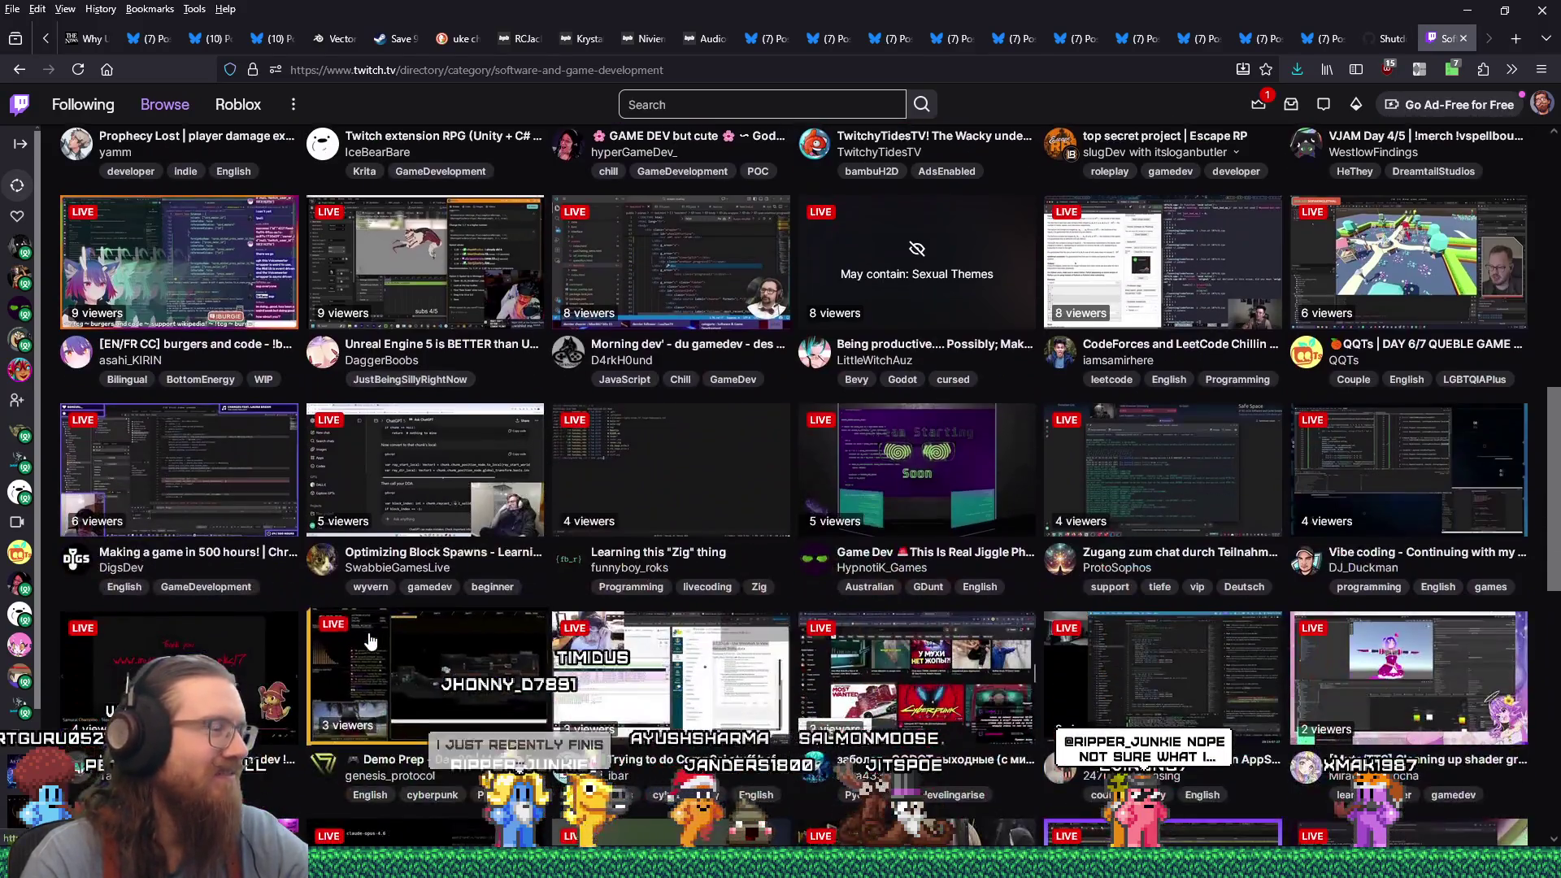
{"action": "scroll", "coordinate": [369, 641], "scroll_direction": "up", "scroll_amount": 6}
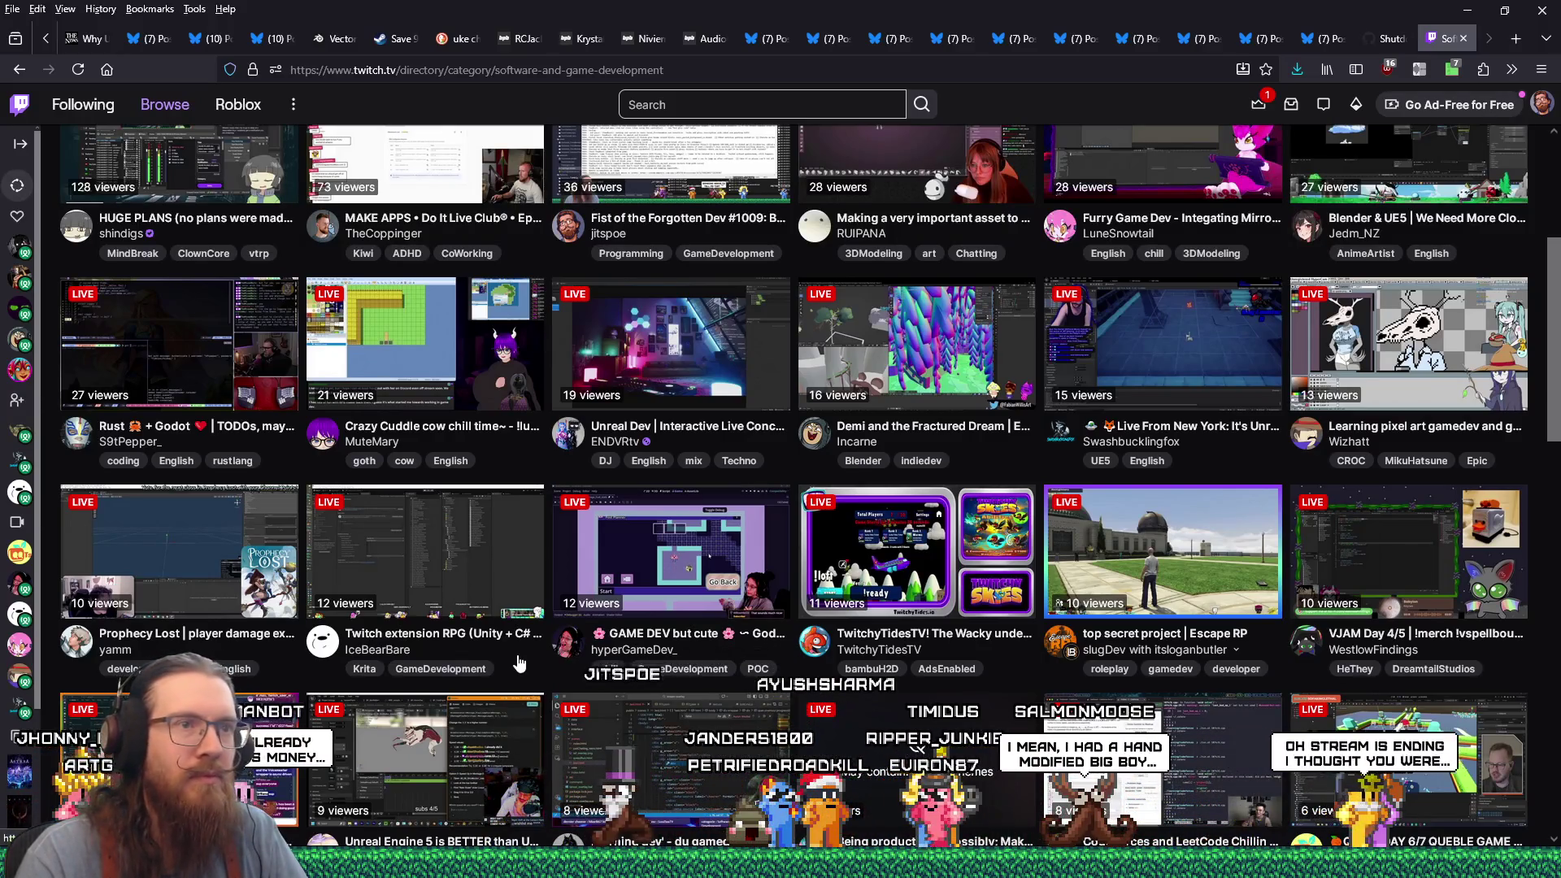
{"action": "scroll", "coordinate": [518, 663], "scroll_direction": "down", "scroll_amount": 1}
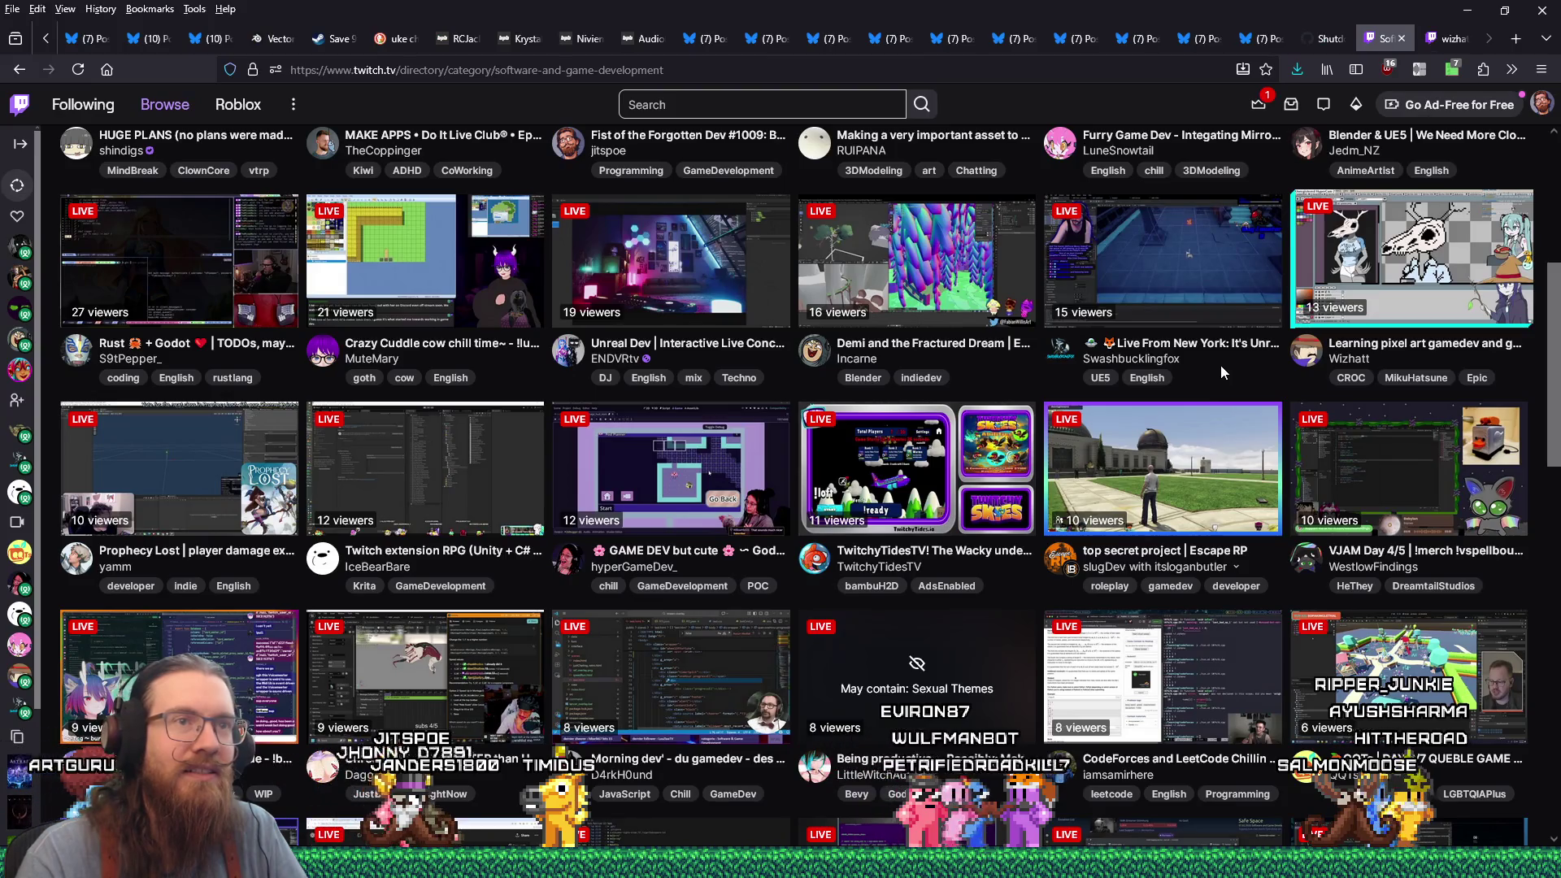
{"action": "left_click", "coordinate": [1447, 41]}
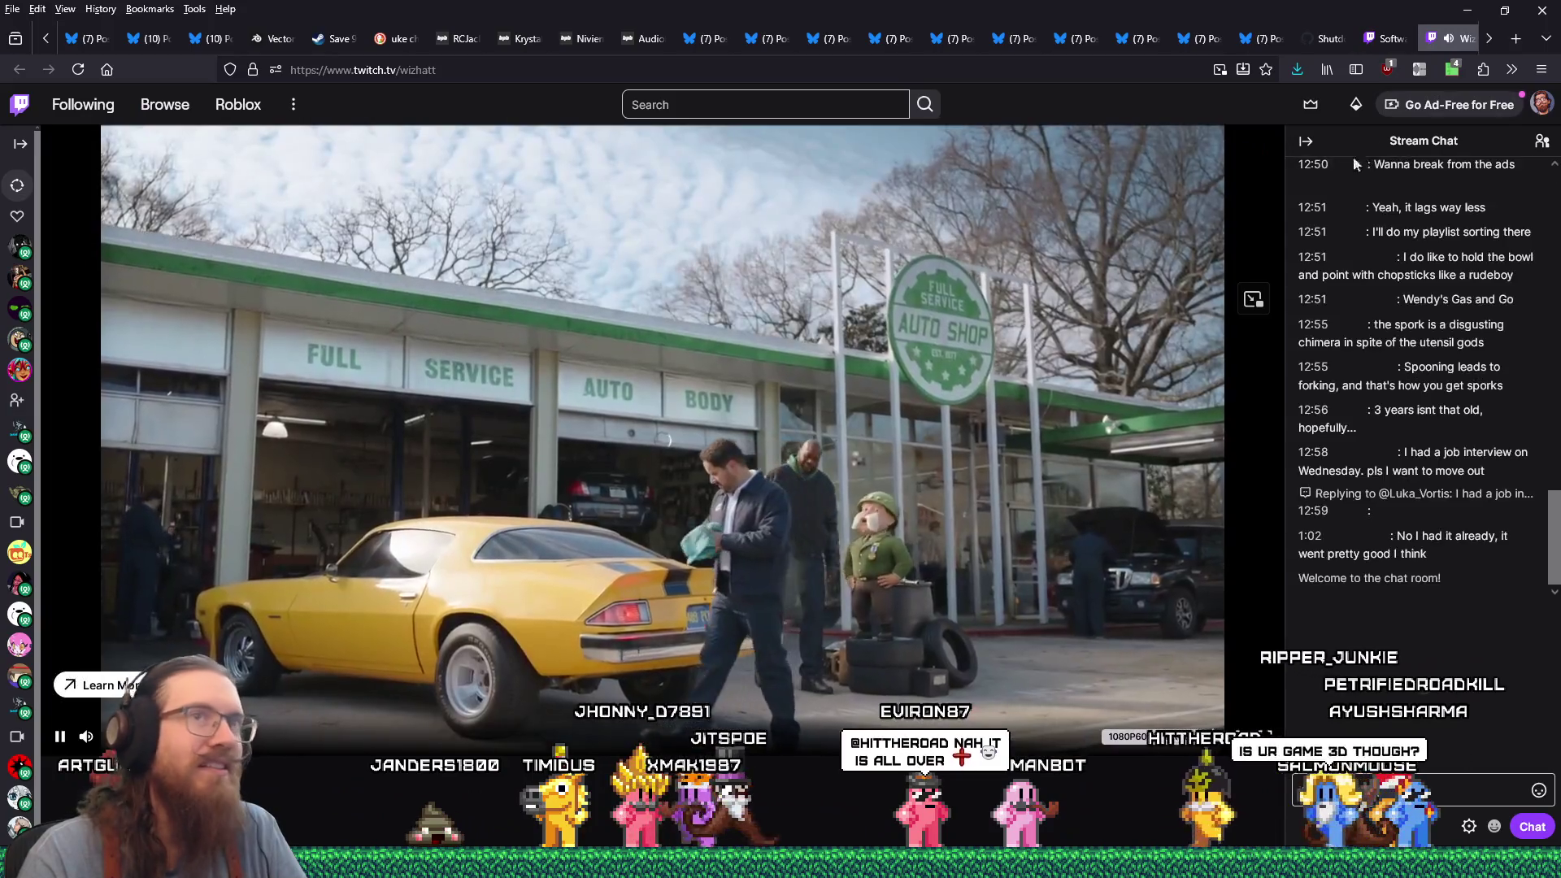
{"action": "left_click", "coordinate": [1370, 38]}
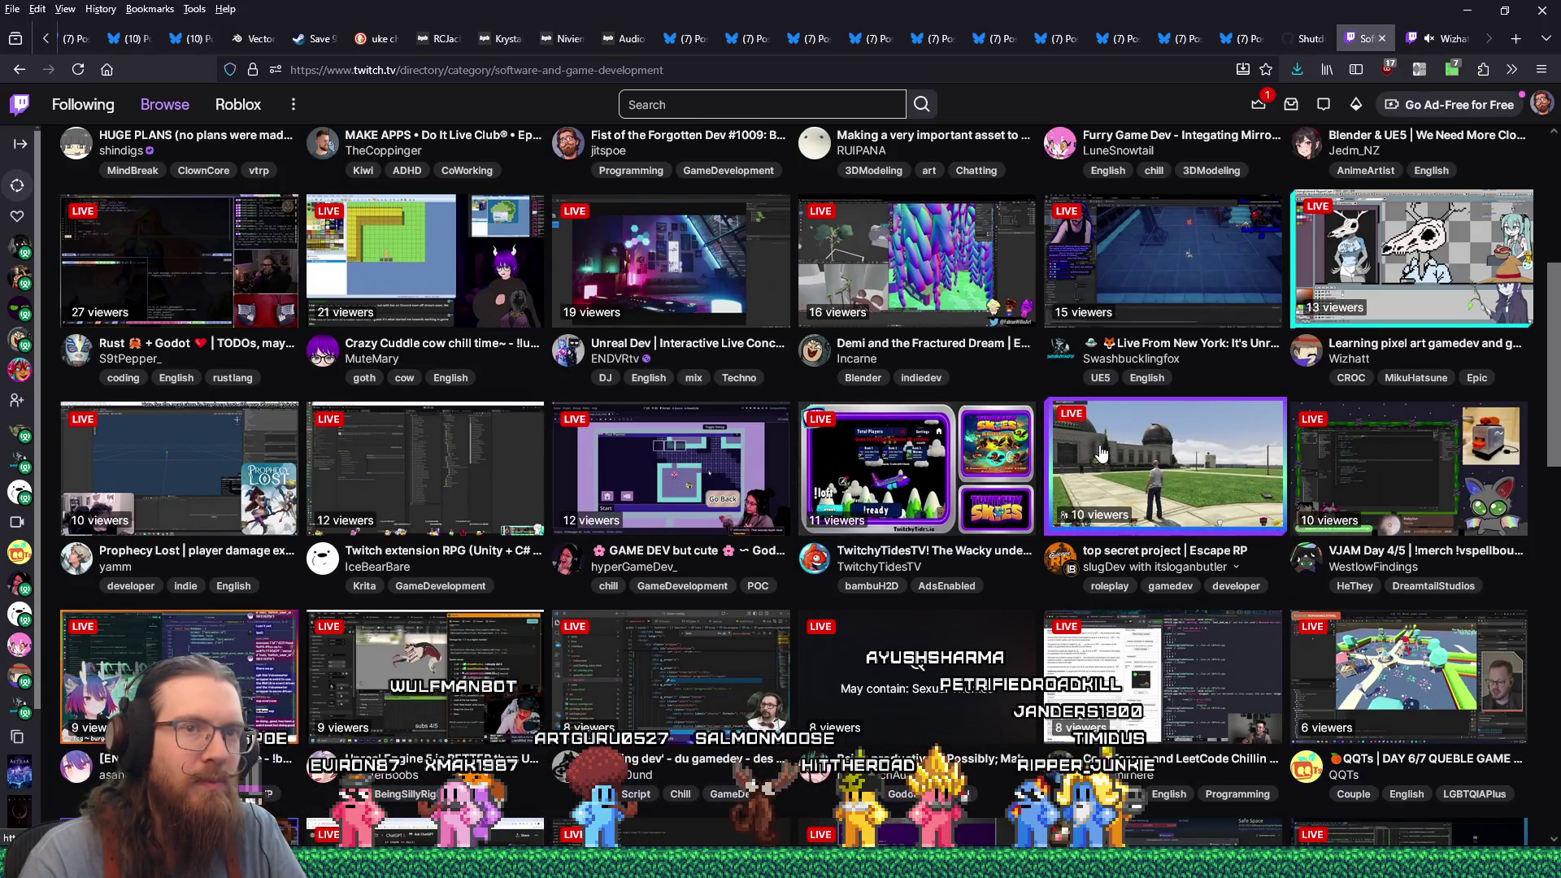
{"action": "scroll", "coordinate": [1074, 438], "scroll_direction": "up", "scroll_amount": 2}
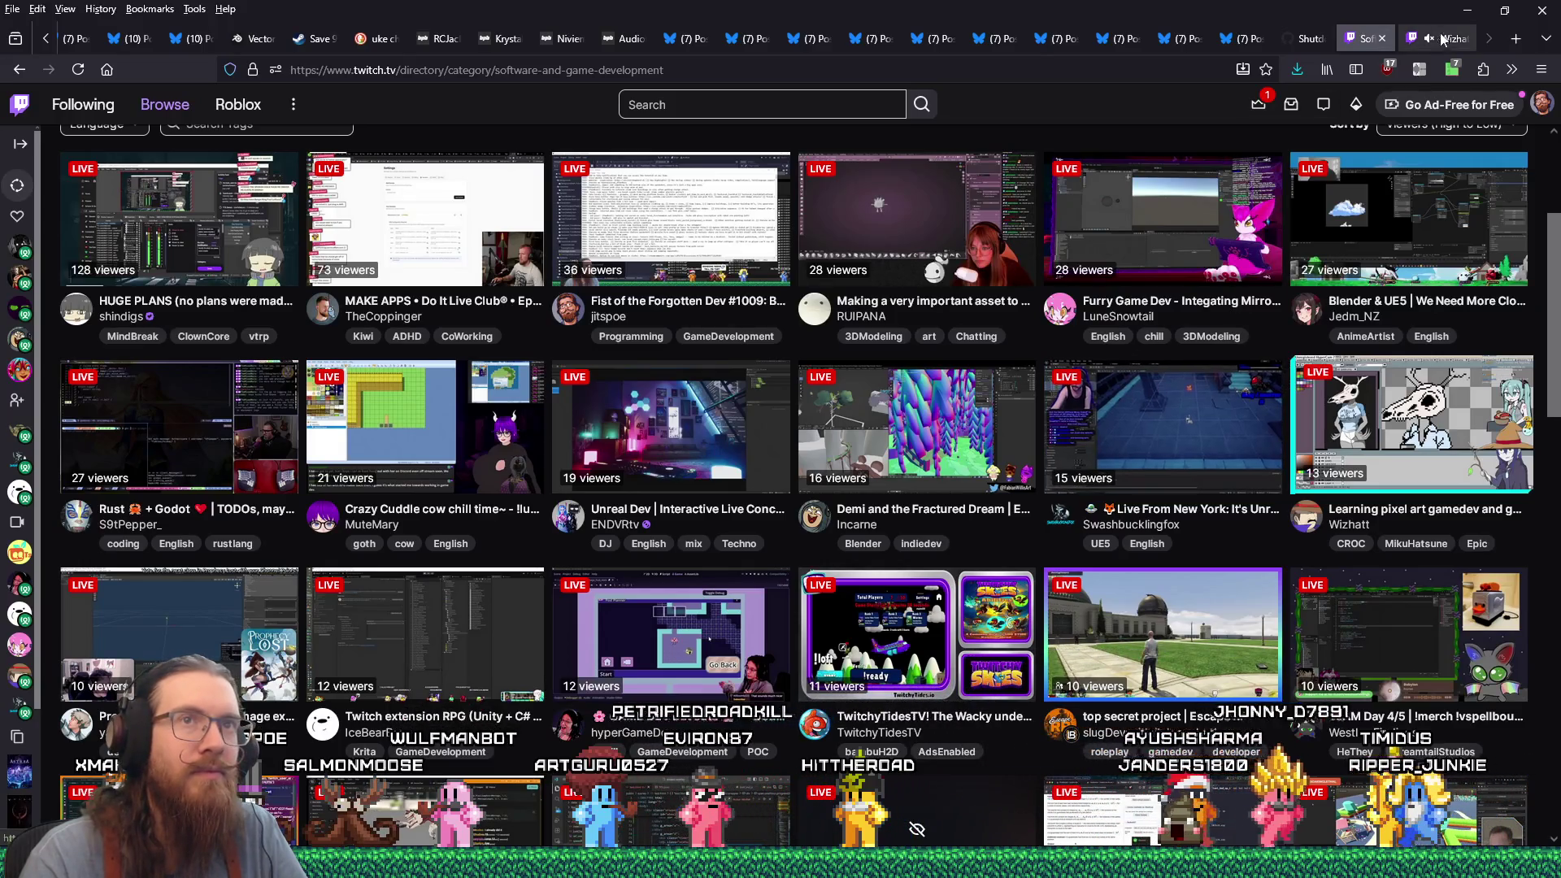
{"action": "mouse_move", "coordinate": [1456, 44]}
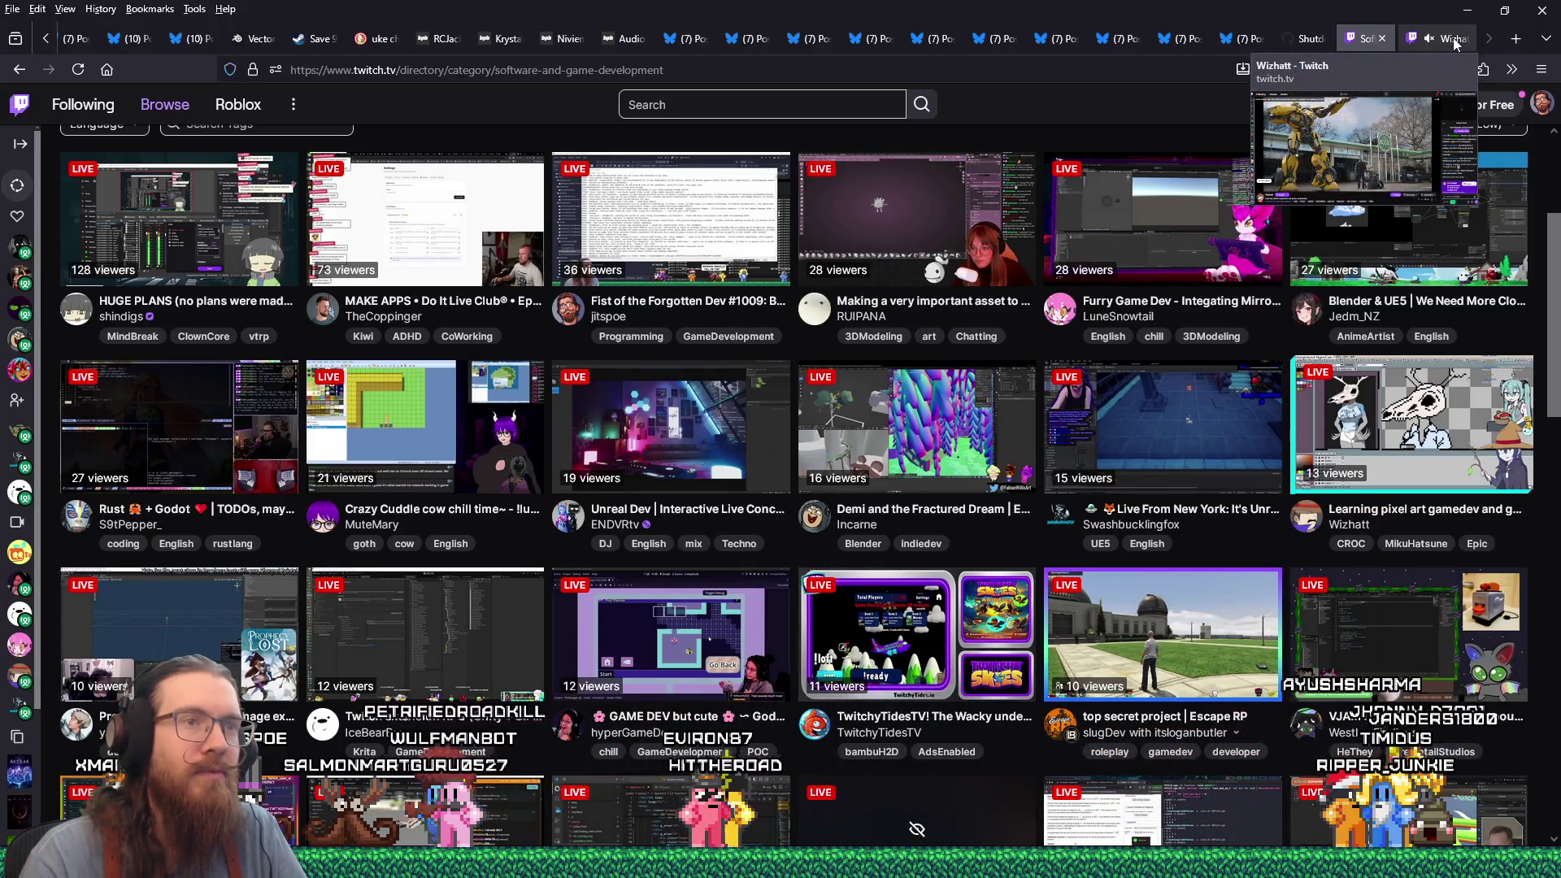
{"action": "left_click", "coordinate": [1454, 41]}
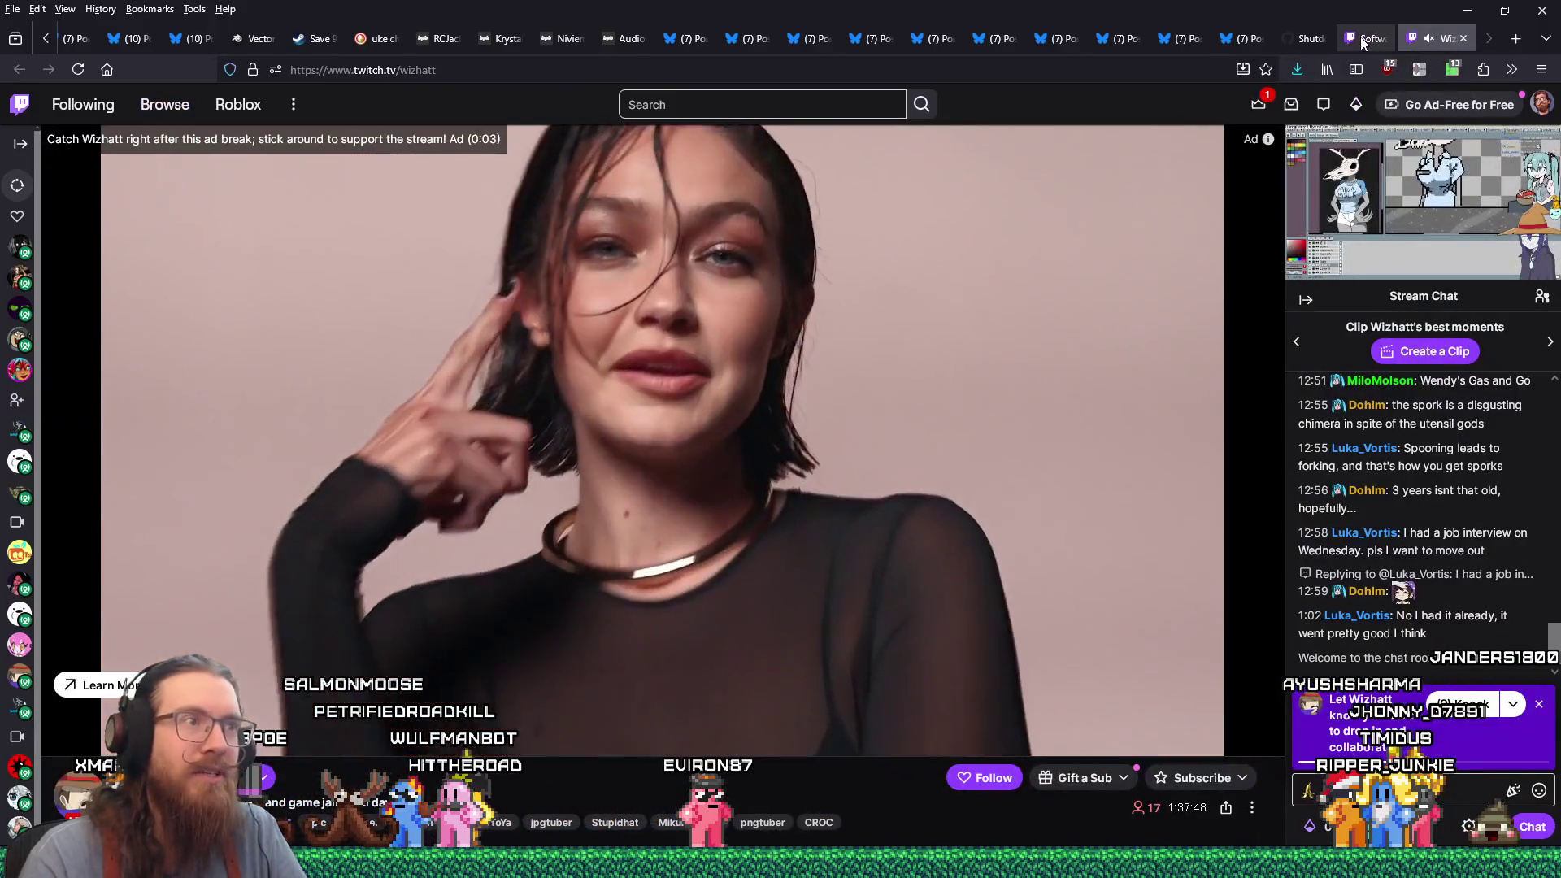
{"action": "mouse_move", "coordinate": [1363, 43]}
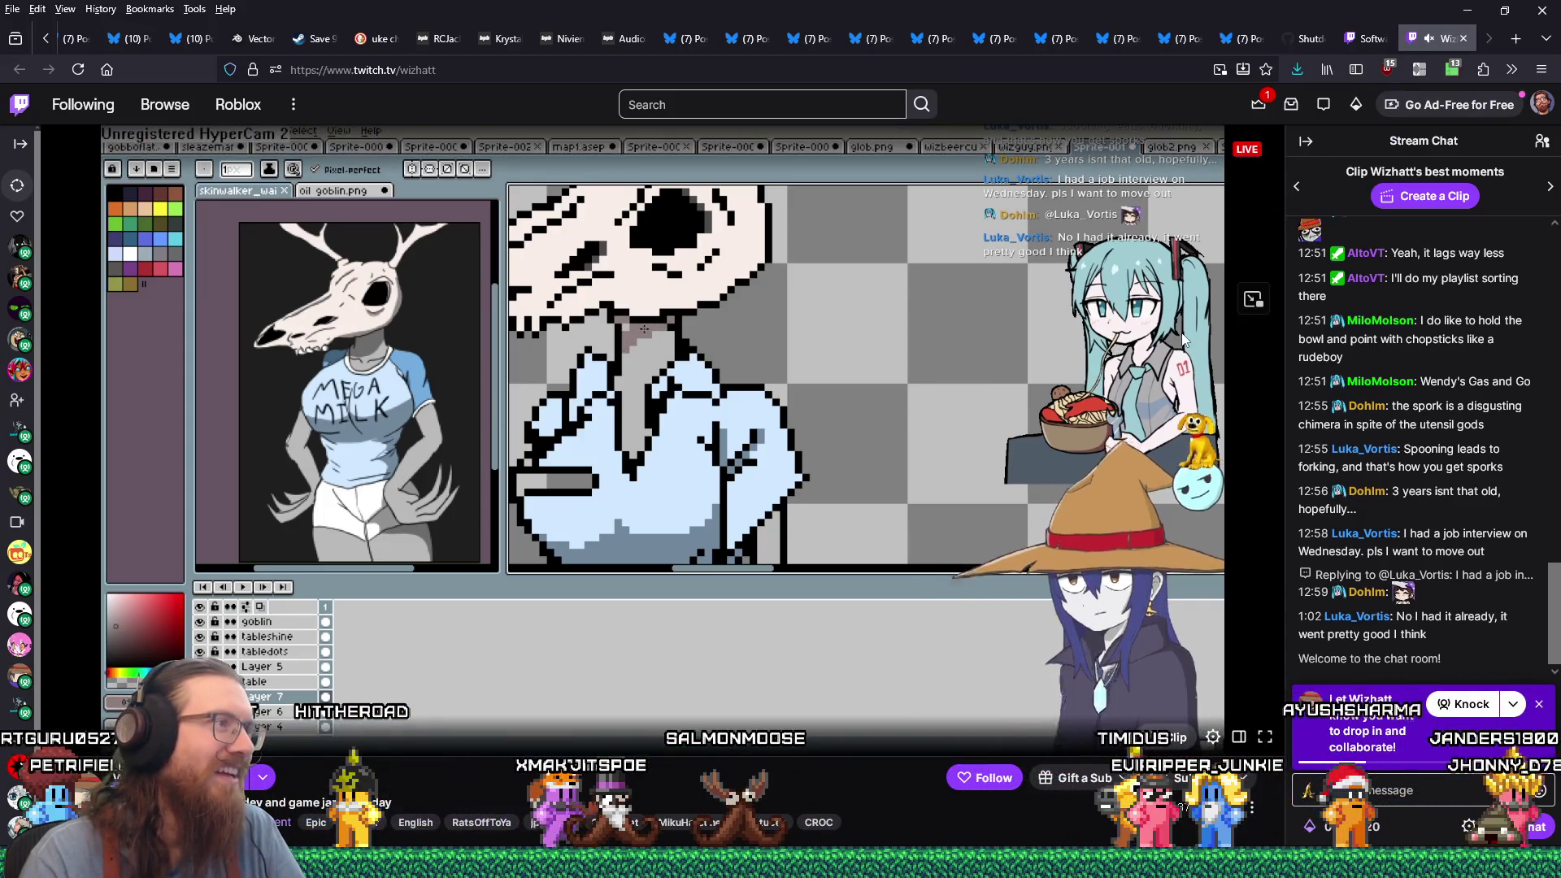
{"action": "mouse_move", "coordinate": [1153, 385]}
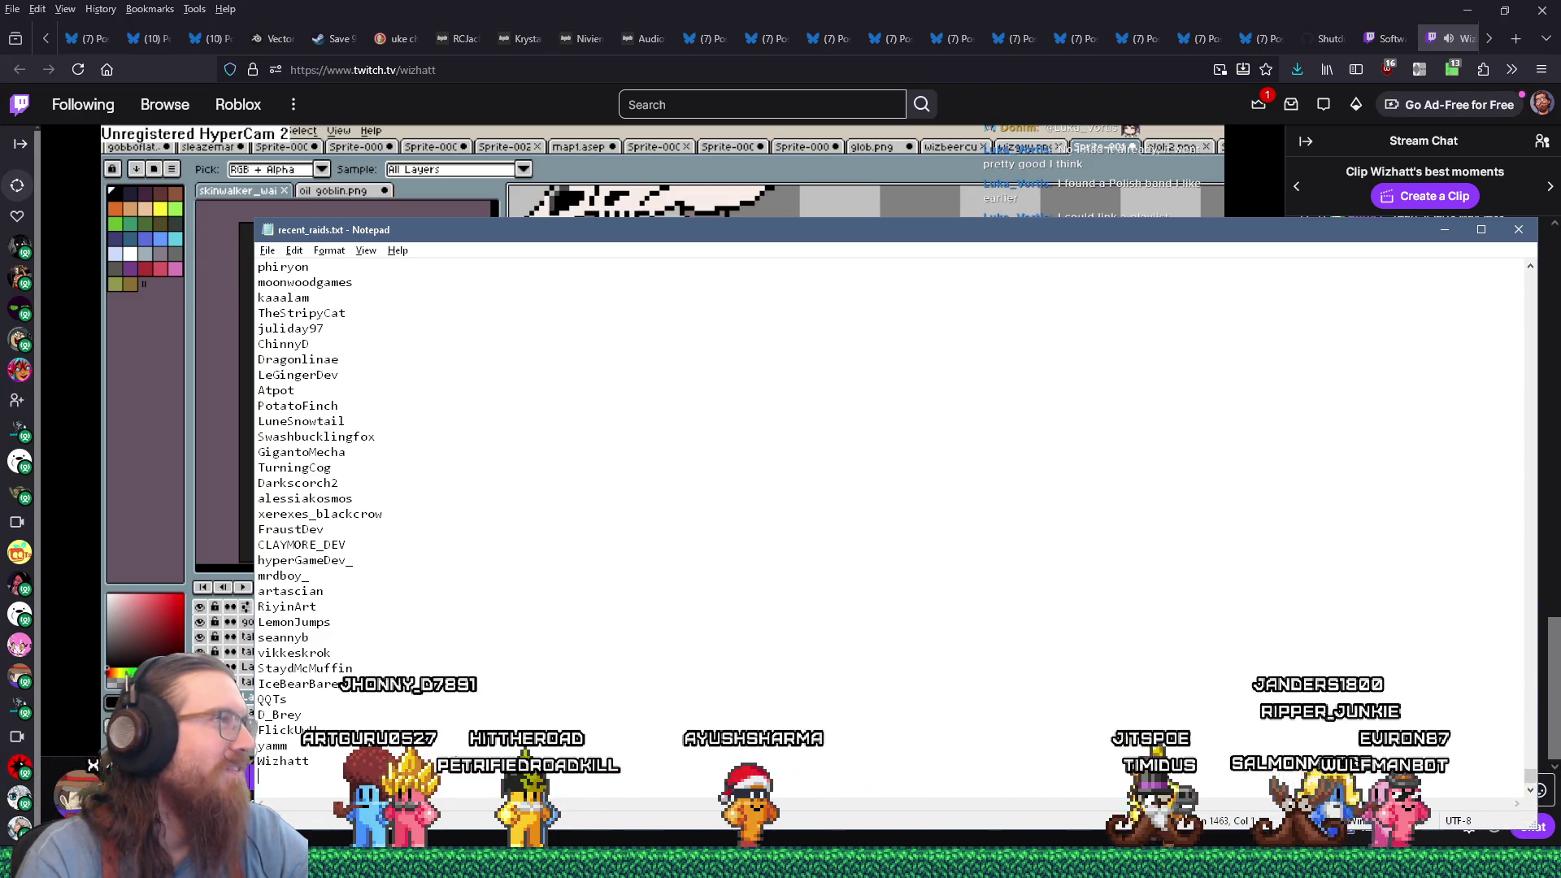
{"action": "mouse_move", "coordinate": [786, 345]}
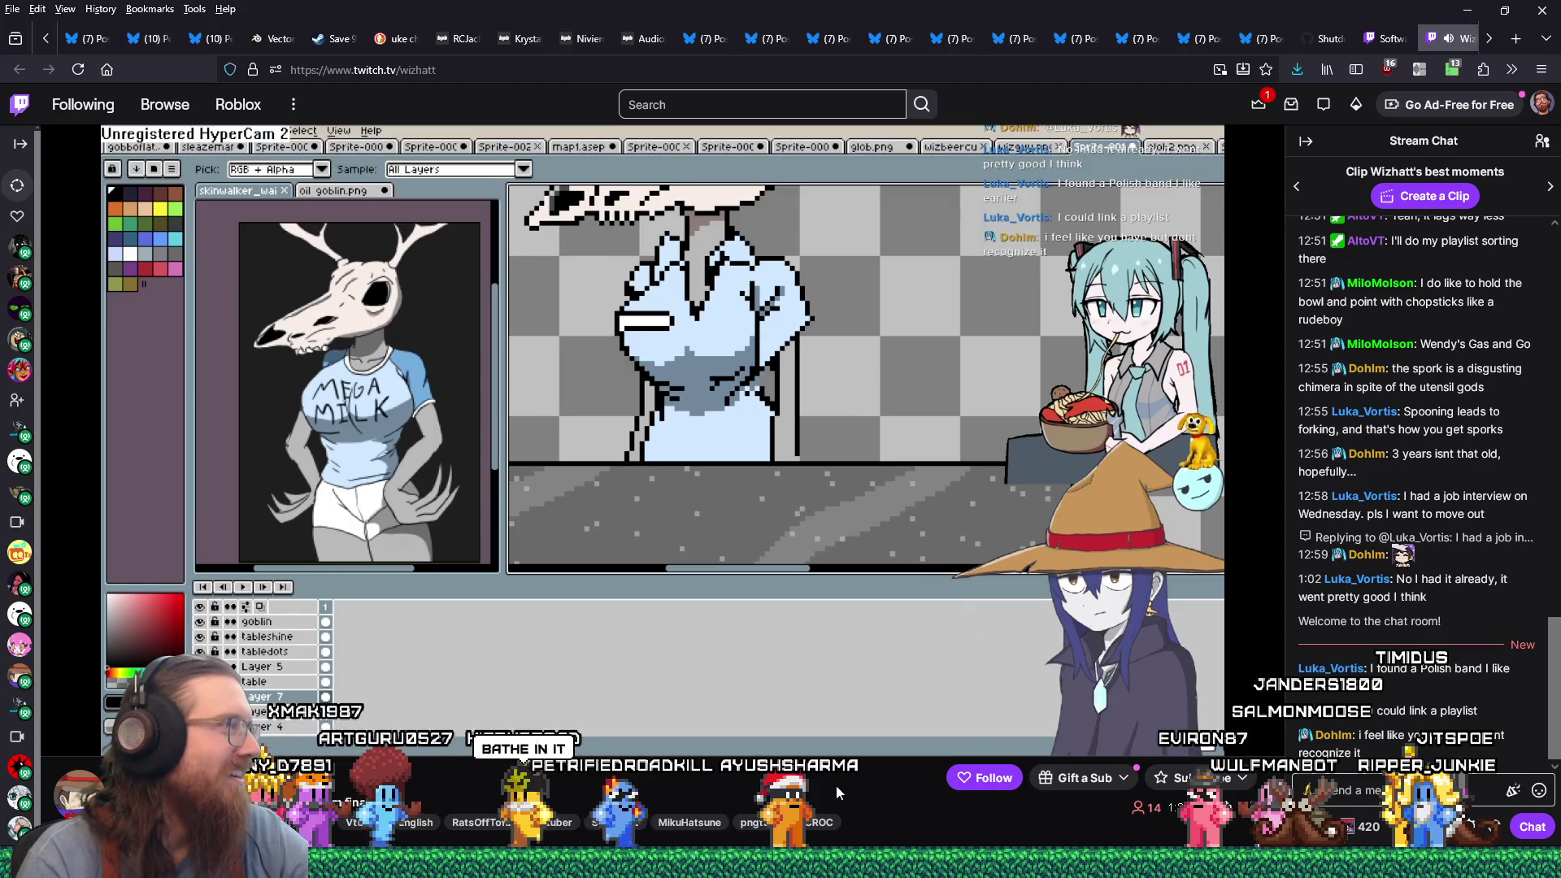
{"action": "mouse_move", "coordinate": [825, 746]}
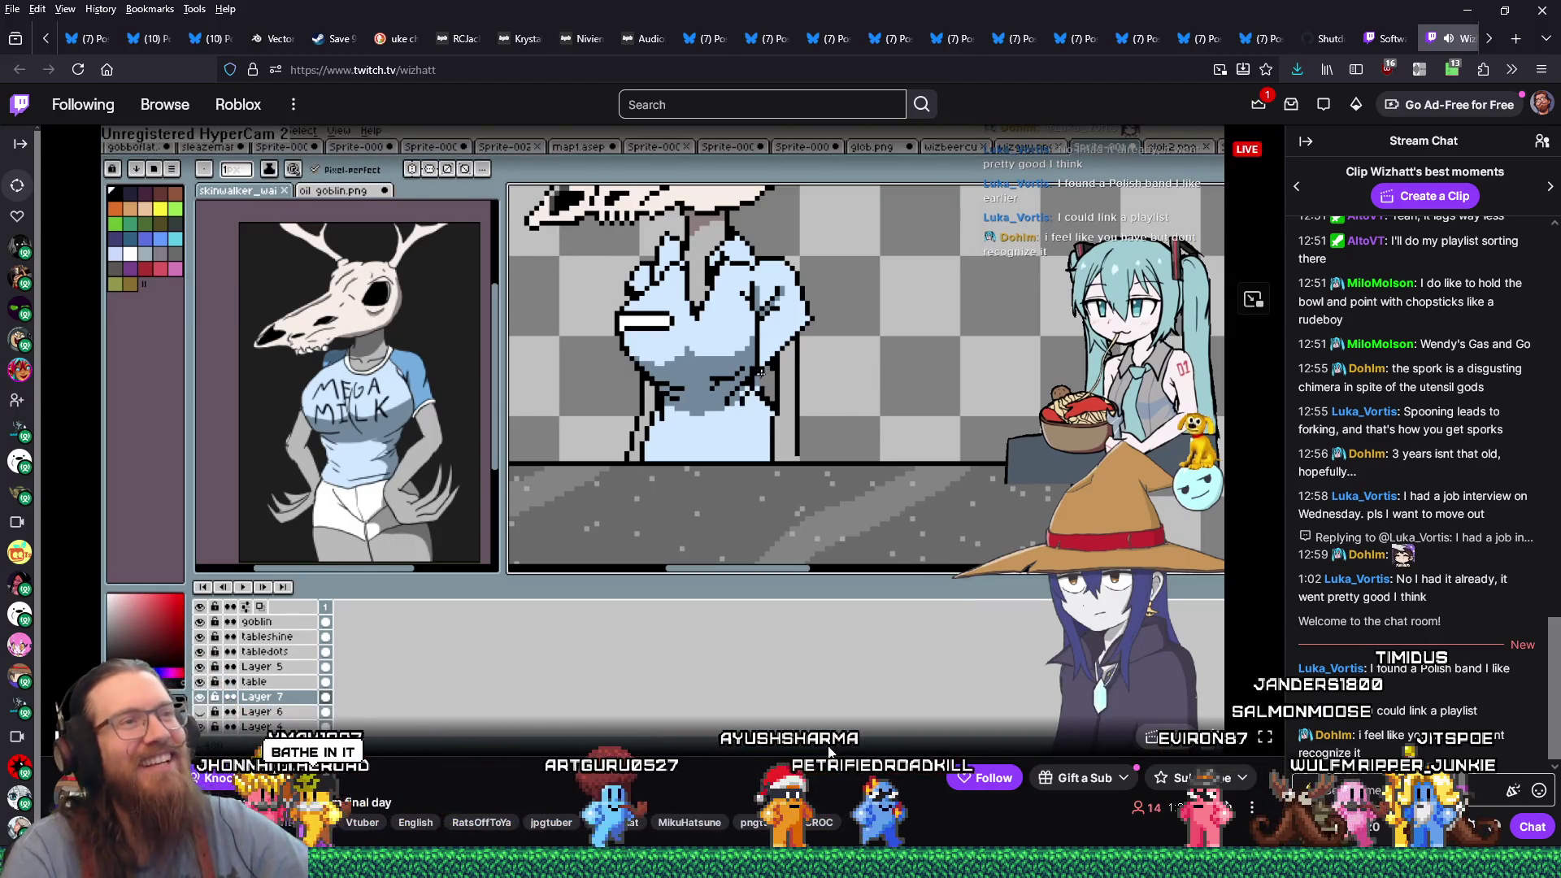